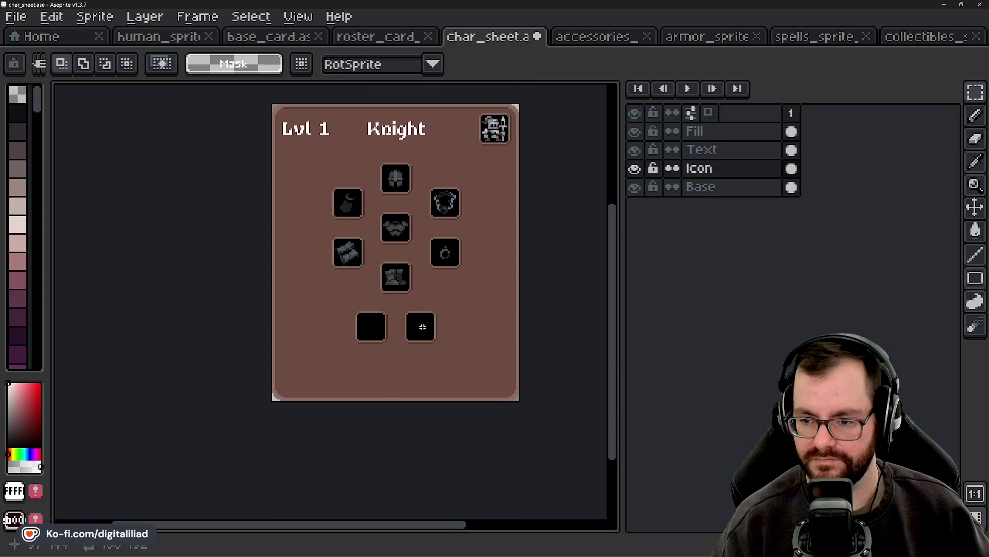
# Step: Zoom in and marquee-select the seven equipment slots below the Lvl 1 Knight header
pyautogui.scroll(1, 421, 328)
pyautogui.scroll(1, 434, 294)
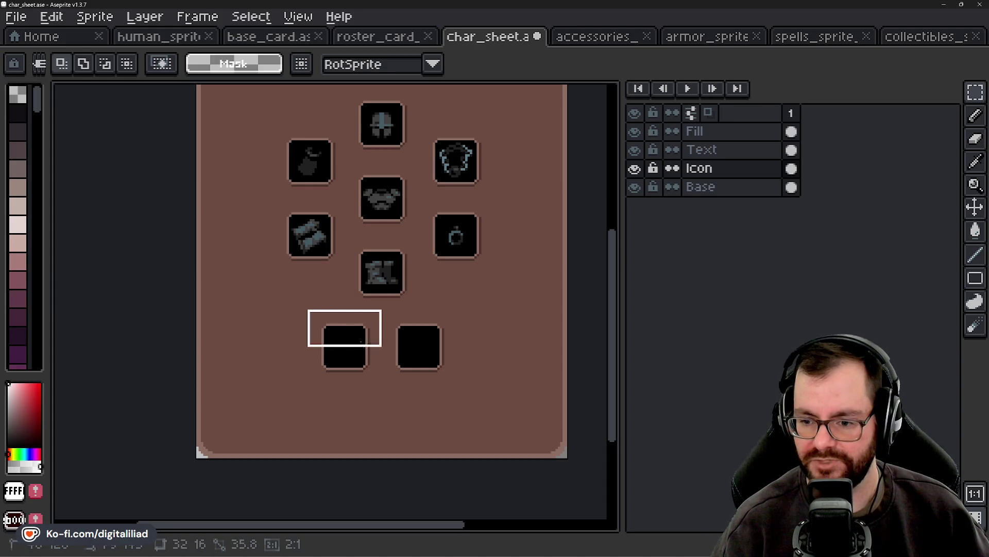
pyautogui.moveTo(307, 309); pyautogui.dragTo(462, 386)
pyautogui.click(459, 265)
pyautogui.moveTo(459, 264); pyautogui.dragTo(426, 323)
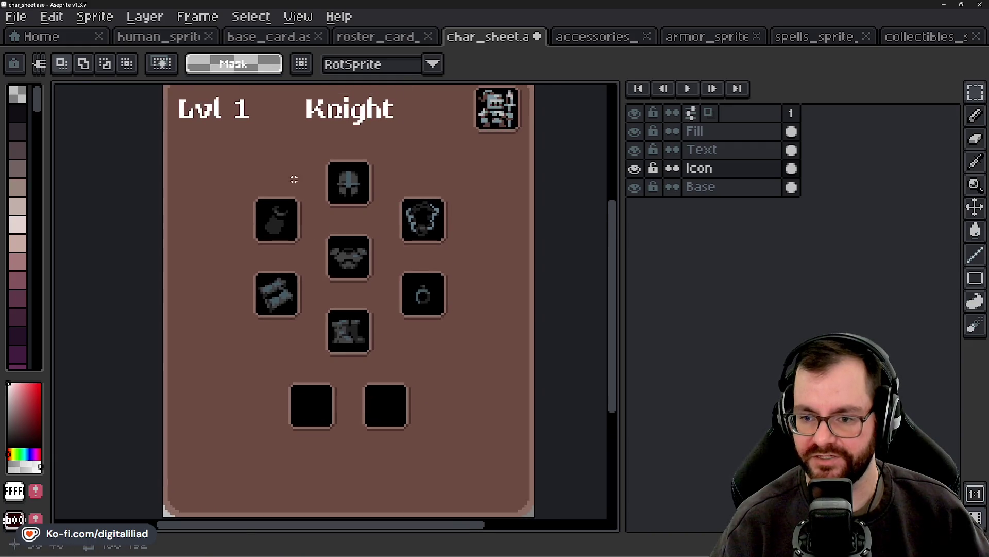
pyautogui.moveTo(236, 145); pyautogui.dragTo(462, 369)
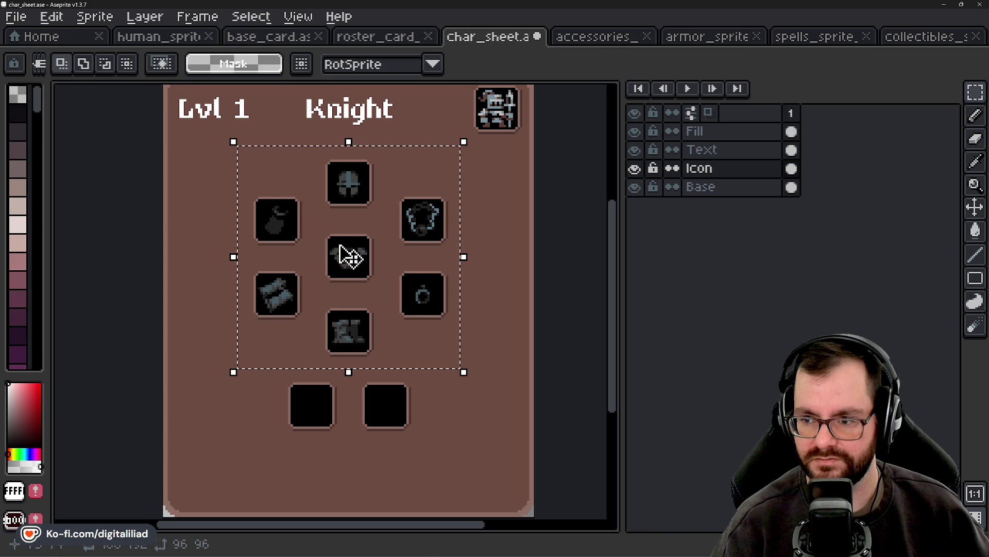
# Step: Recentre the card view and switch to the base_card file
pyautogui.moveTo(341, 246); pyautogui.dragTo(363, 237)
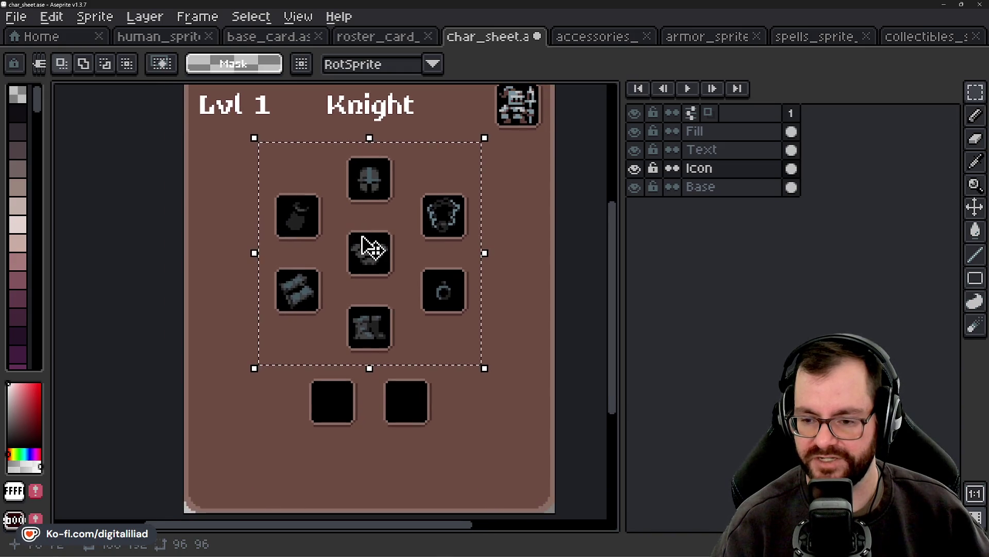
pyautogui.scroll(-3, 362, 237)
pyautogui.scroll(2, 384, 223)
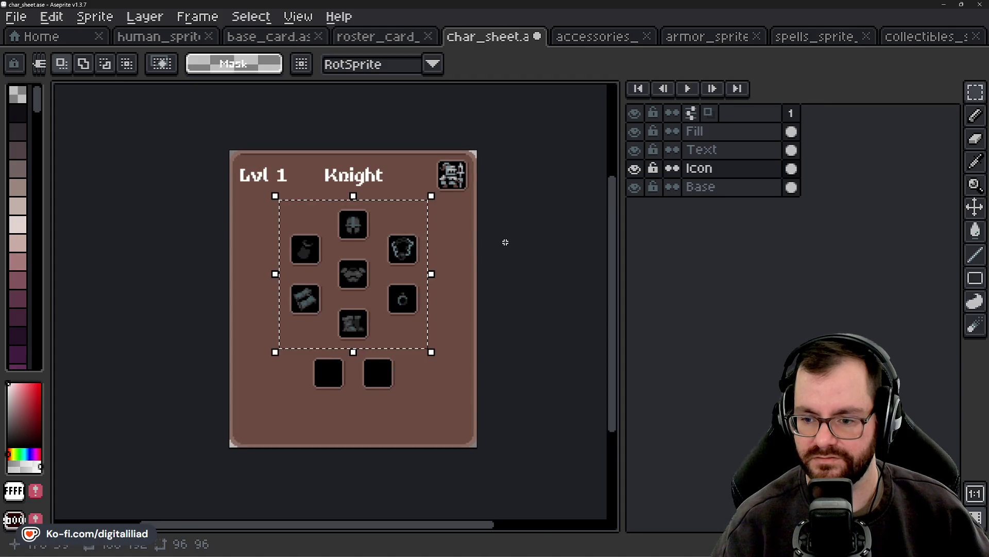
pyautogui.moveTo(524, 247); pyautogui.dragTo(553, 248)
pyautogui.scroll(1, 363, 238)
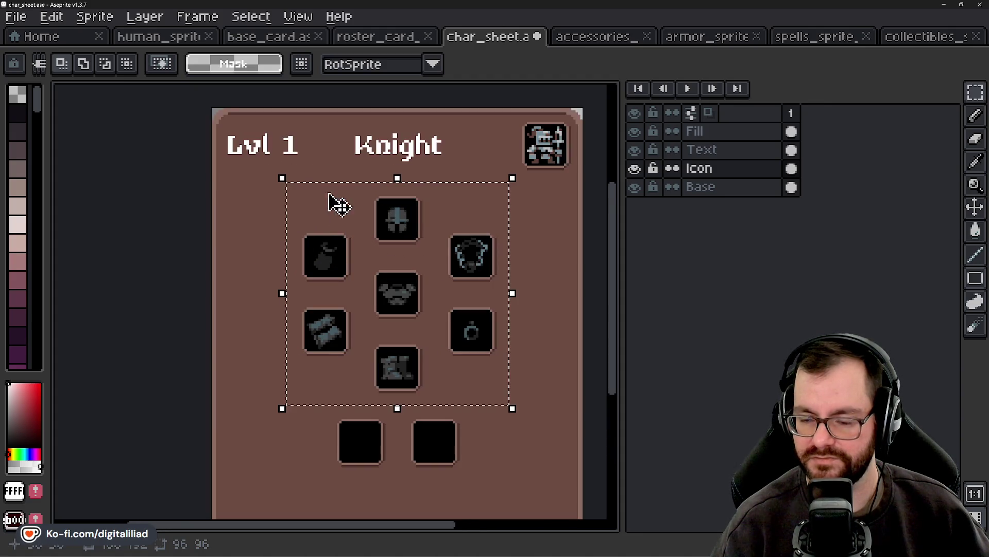
pyautogui.click(388, 38)
pyautogui.click(279, 39)
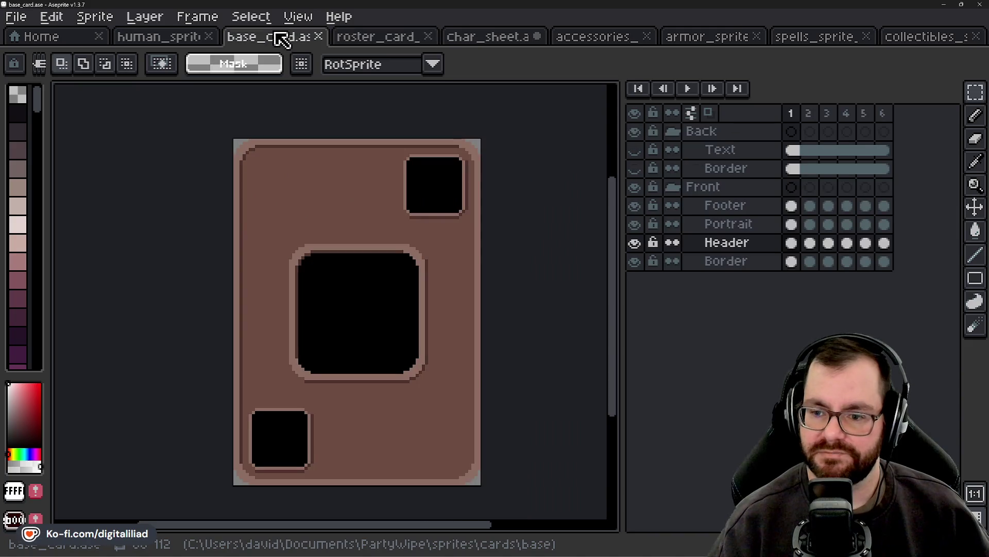
pyautogui.scroll(1, 343, 321)
# Step: Choose base_card's Portrait layer, then return to the char_sheet file
pyautogui.click(708, 264)
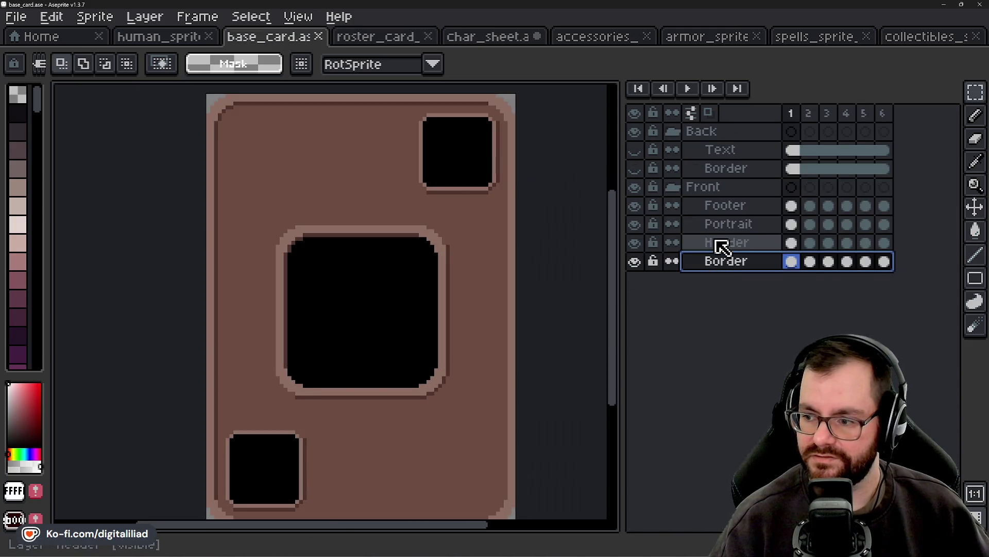
pyautogui.click(729, 224)
pyautogui.scroll(1, 267, 216)
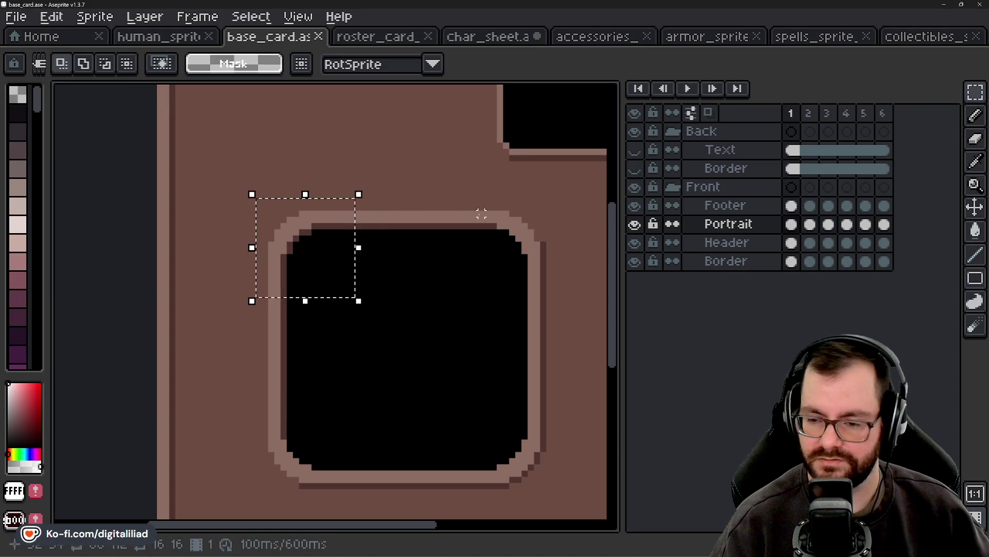
pyautogui.scroll(-1, 397, 246)
pyautogui.scroll(-1, 398, 245)
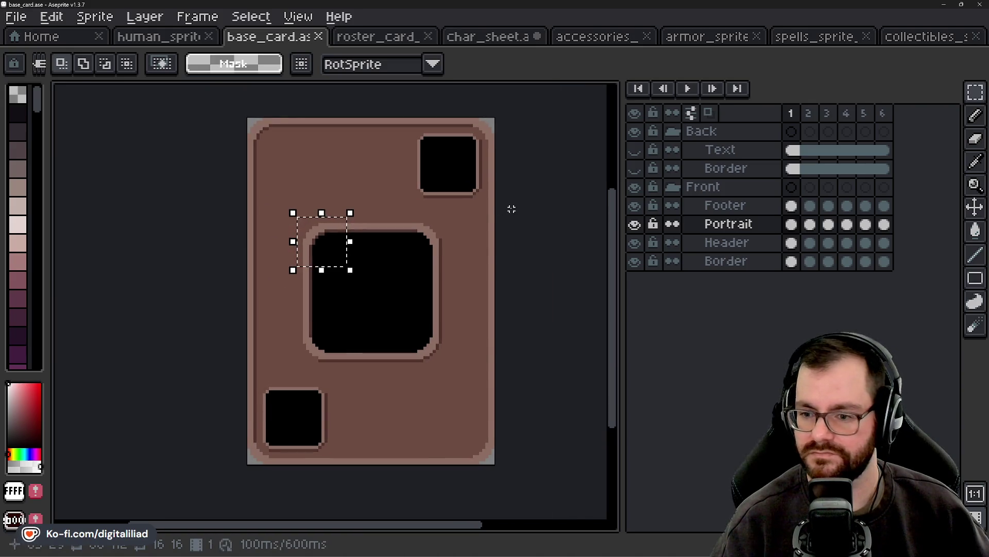
pyautogui.click(502, 41)
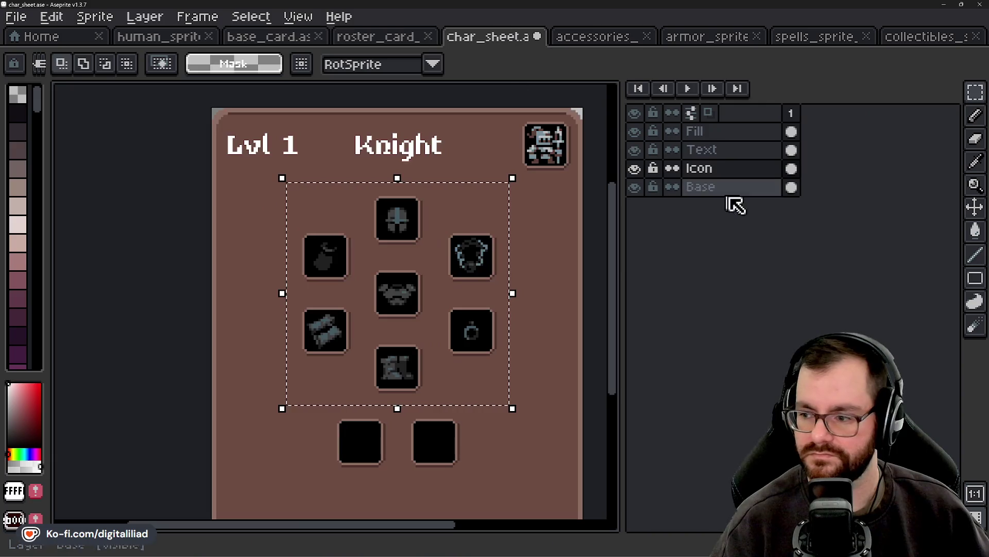
# Step: Select the Base layer and add a new layer above it
pyautogui.click(719, 187)
pyautogui.click(719, 170)
pyautogui.click(720, 187)
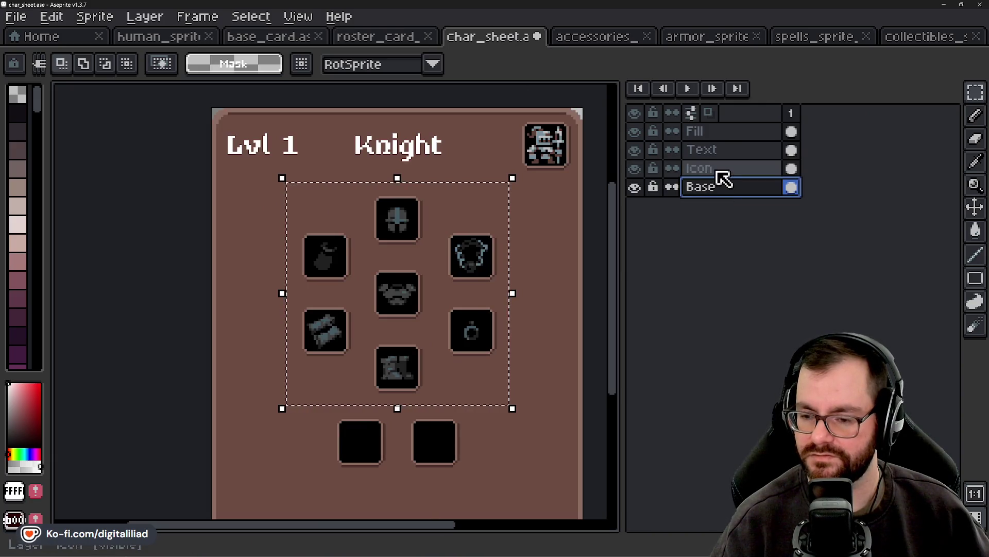
pyautogui.scroll(1, 385, 211)
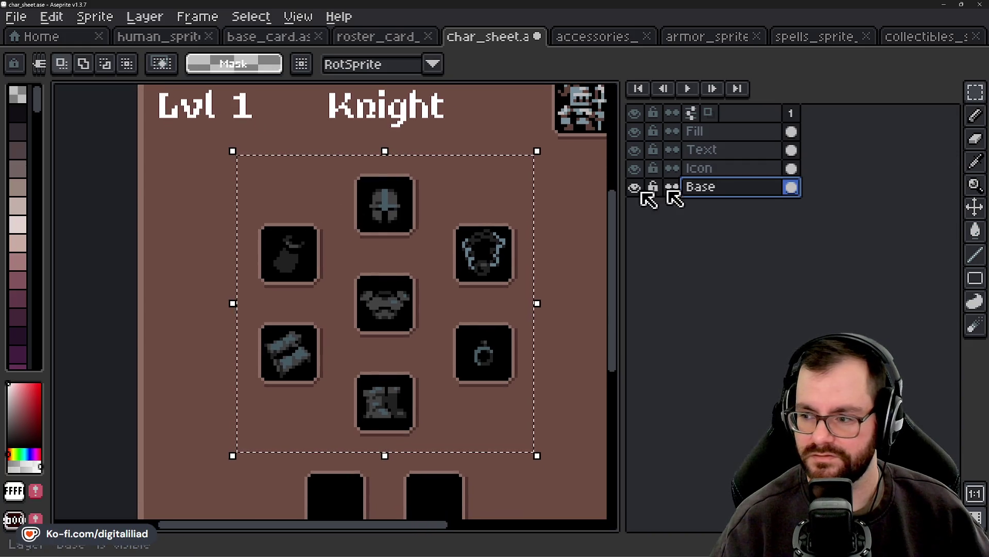
pyautogui.rightClick(734, 186)
pyautogui.moveTo(796, 218)
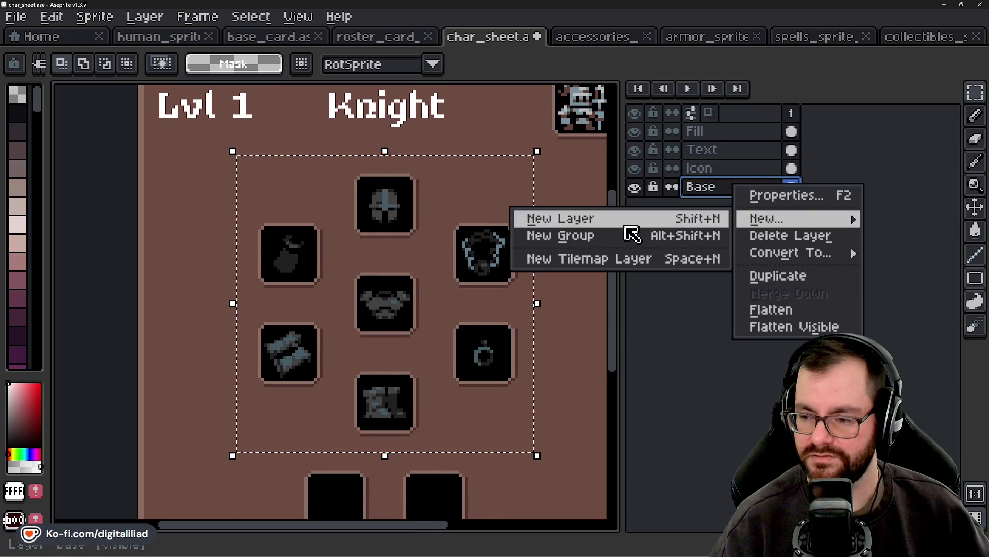
pyautogui.click(627, 221)
# Step: Rename the new layer to 'Border' and paste the copied portrait corner onto it
pyautogui.doubleClick(736, 190)
pyautogui.write('Bo')
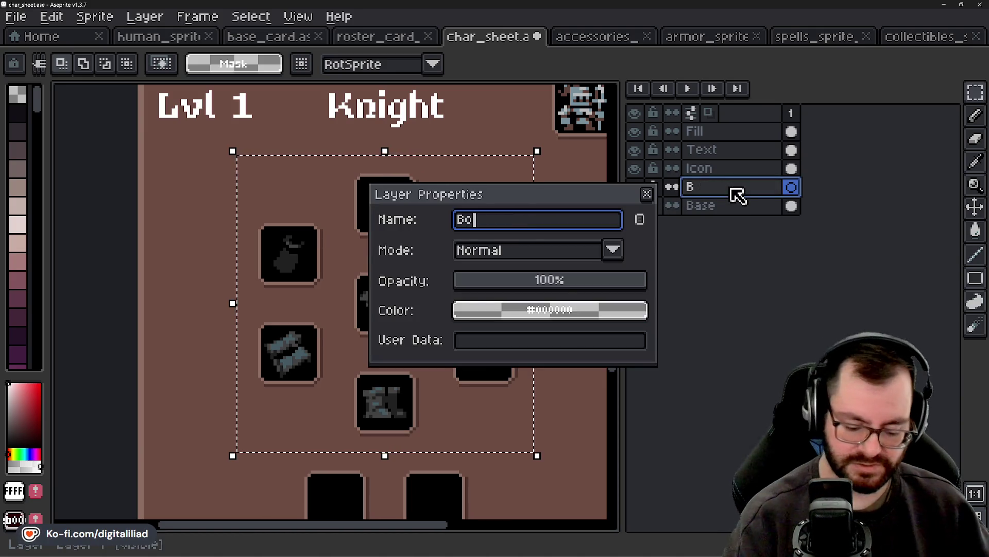
pyautogui.write('rder')
pyautogui.press('Return')
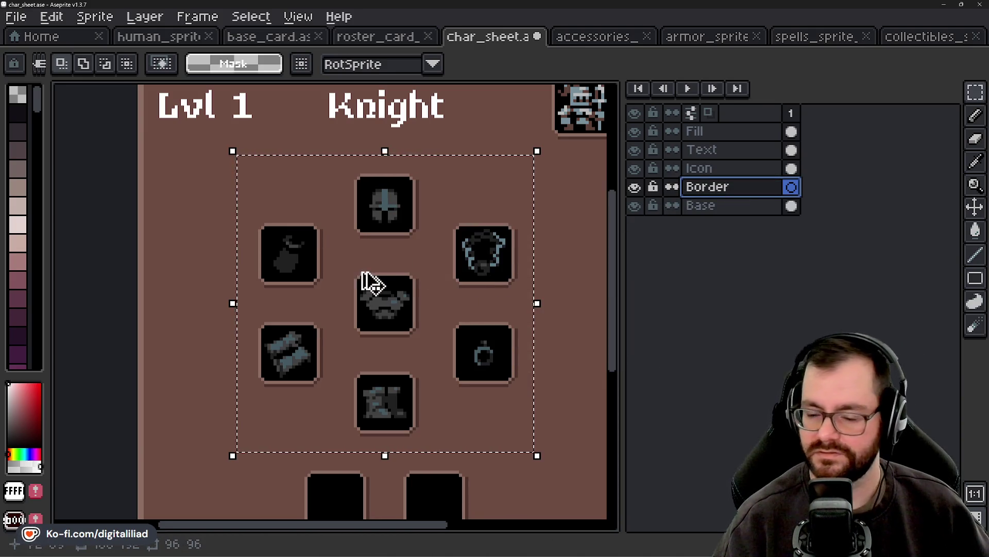
pyautogui.hotkey('ctrl', 'v')
# Step: Place the corner piece above-left of the equipment slots; trial a brown fill, then undo it
pyautogui.moveTo(203, 179); pyautogui.dragTo(244, 183)
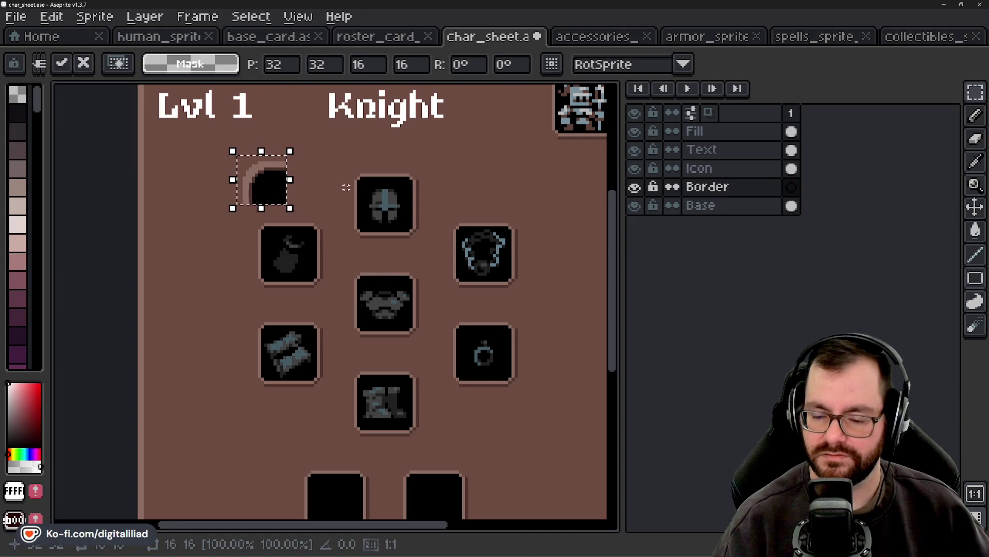
pyautogui.press('Return')
pyautogui.scroll(3, 218, 175)
pyautogui.keyDown('alt'); pyautogui.click(274, 277); pyautogui.keyUp('alt')
pyautogui.press('g')
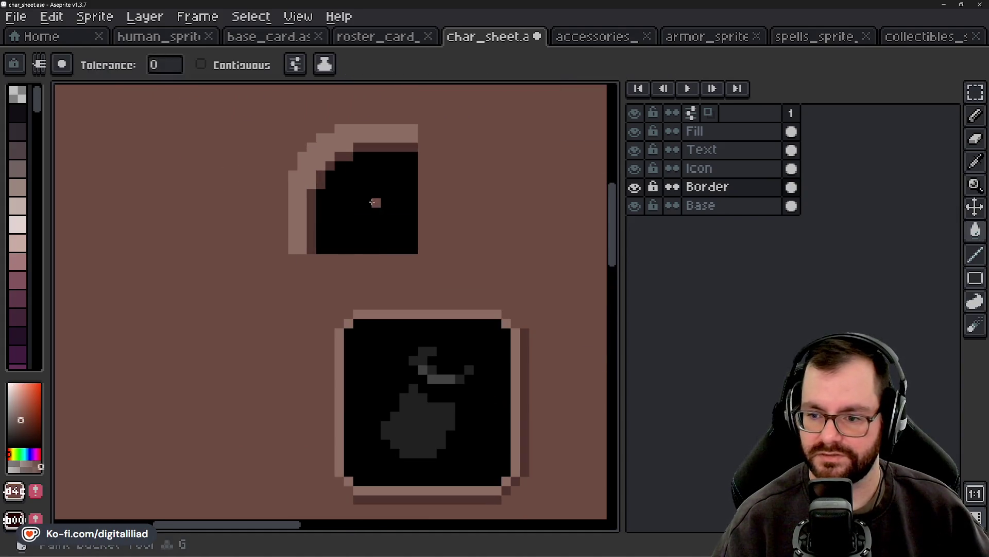
pyautogui.click(373, 203)
pyautogui.scroll(-2, 309, 211)
pyautogui.click(975, 92)
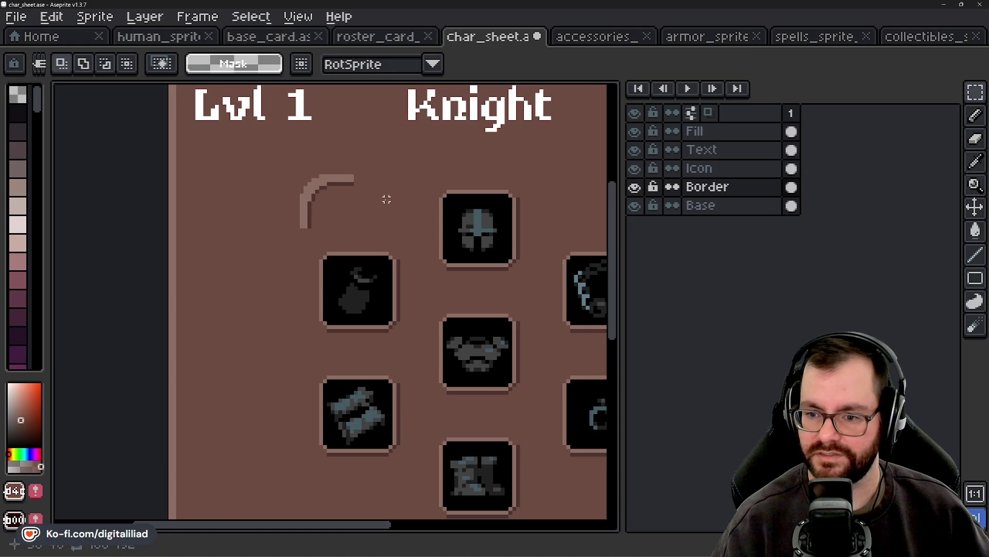
pyautogui.hotkey('ctrl', 'z')
# Step: Flood-fill the corner's black interior with transparency and marquee-select the arc
pyautogui.scroll(2, 170, 206)
pyautogui.click(18, 94)
pyautogui.press('g')
pyautogui.scroll(2, 410, 206)
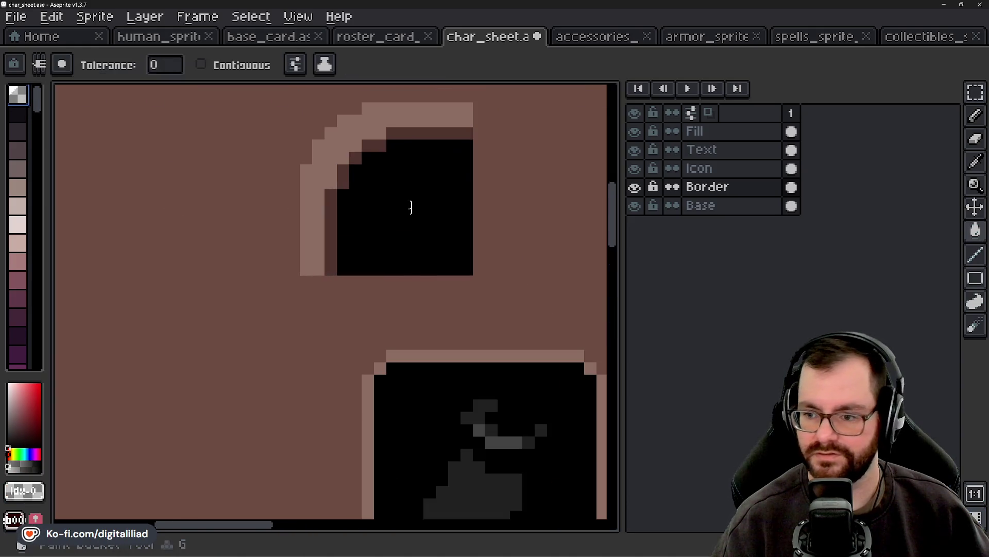
pyautogui.click(410, 208)
pyautogui.scroll(-3, 379, 205)
pyautogui.click(975, 92)
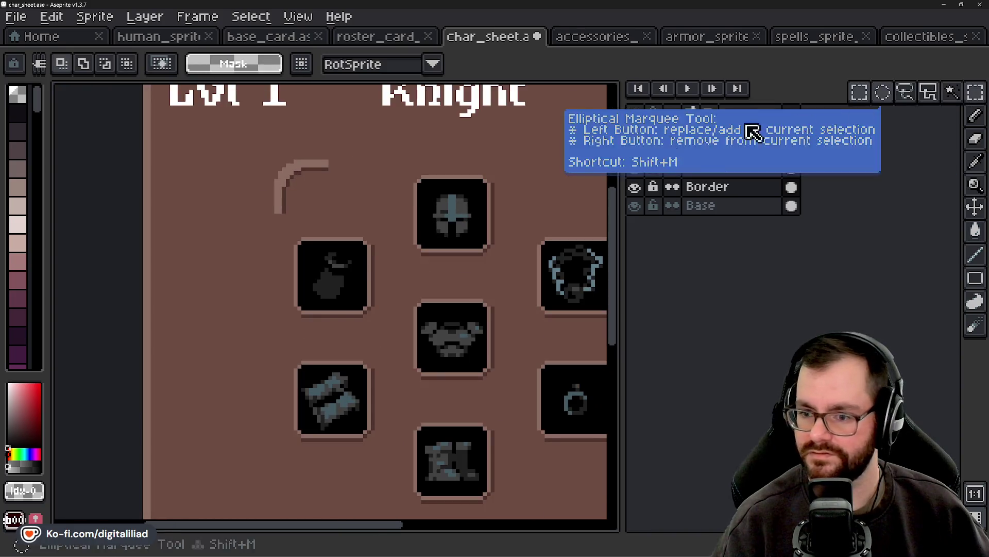
pyautogui.scroll(-1, 247, 195)
pyautogui.scroll(1, 227, 250)
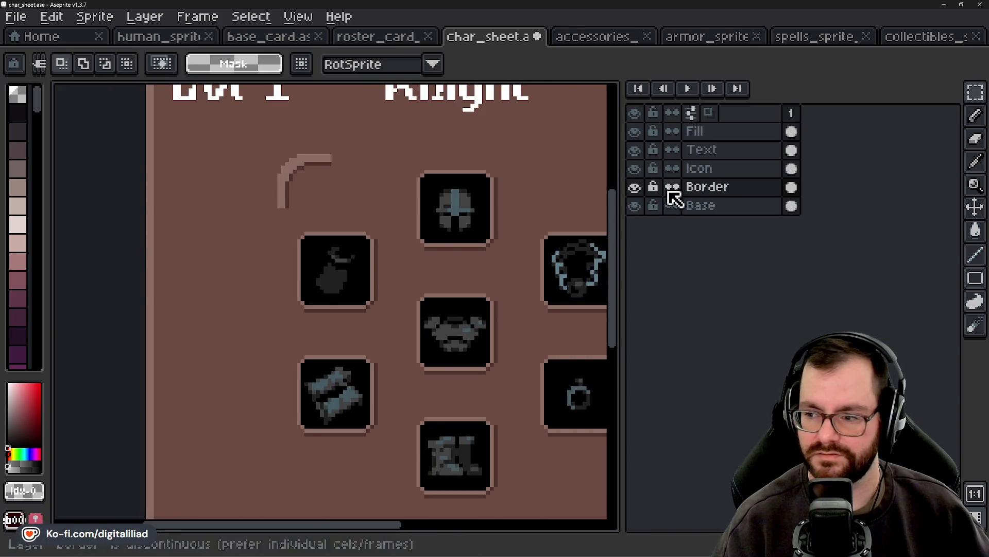
pyautogui.moveTo(283, 175); pyautogui.dragTo(330, 211)
pyautogui.scroll(-1, 287, 183)
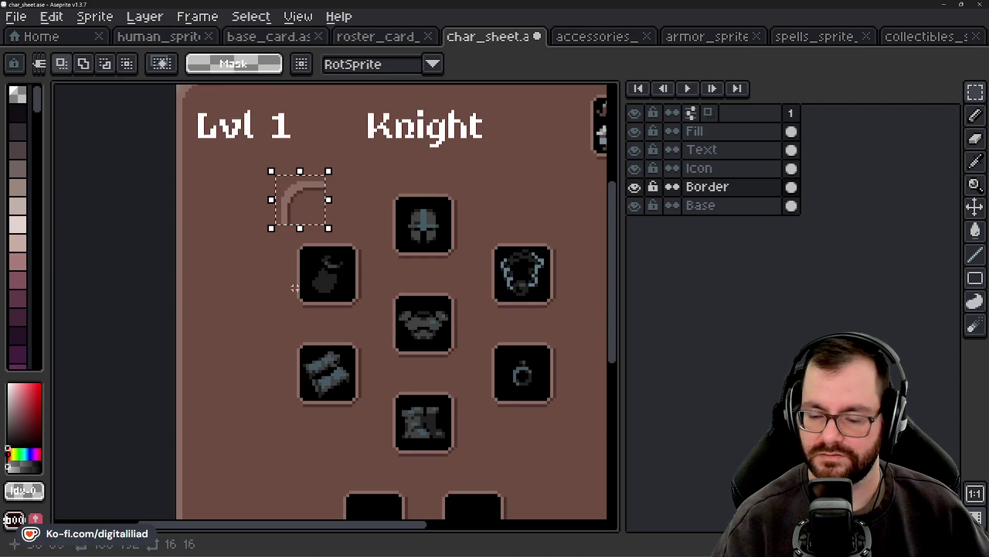
# Step: Copy the corner arc below the lower-left slot, flipped vertically into a bottom-left corner
pyautogui.moveTo(293, 324)
pyautogui.mouseDown()
pyautogui.moveTo(294, 269)
pyautogui.moveTo(328, 243)
pyautogui.mouseUp()
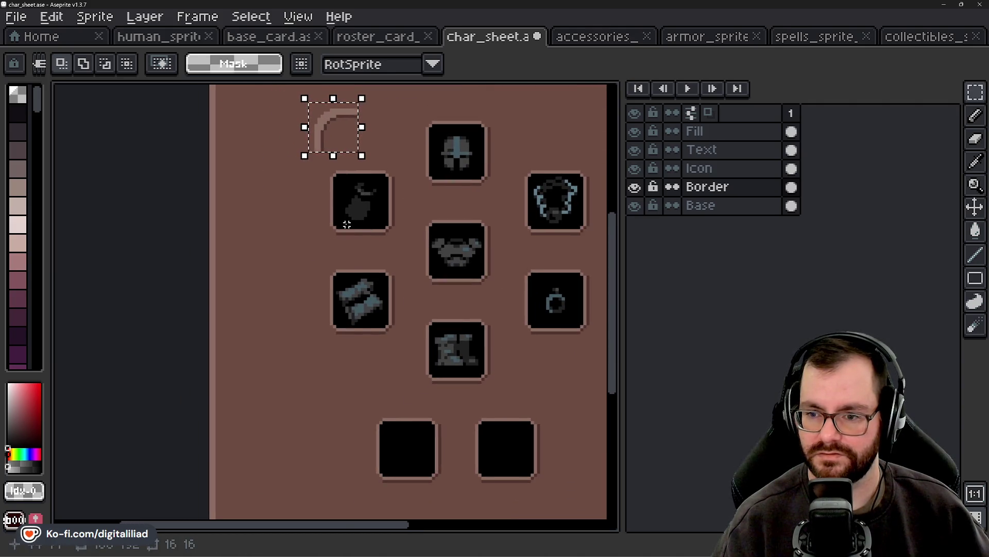
pyautogui.hotkey('ctrl', 't')
pyautogui.moveTo(350, 160); pyautogui.dragTo(357, 389)
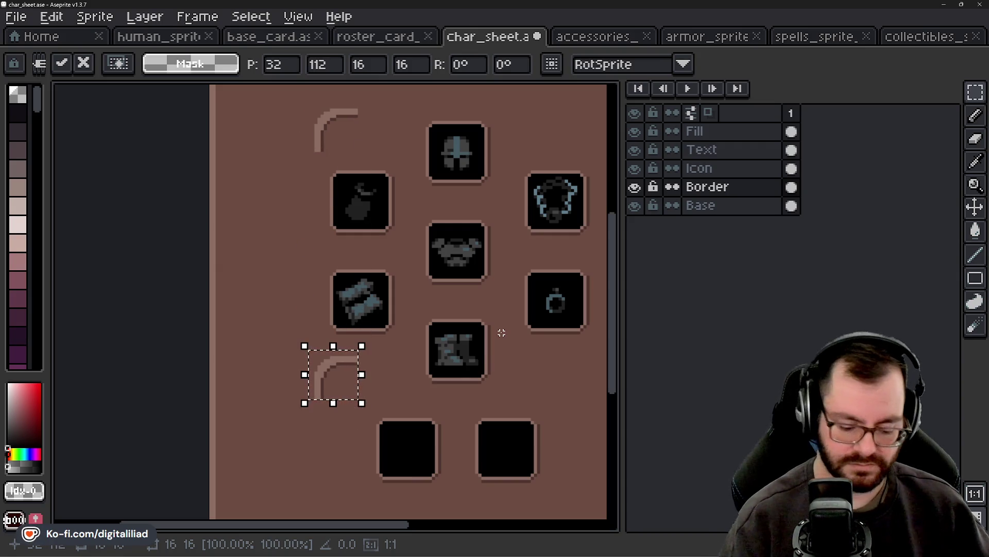
pyautogui.hotkey('shift', 'v')
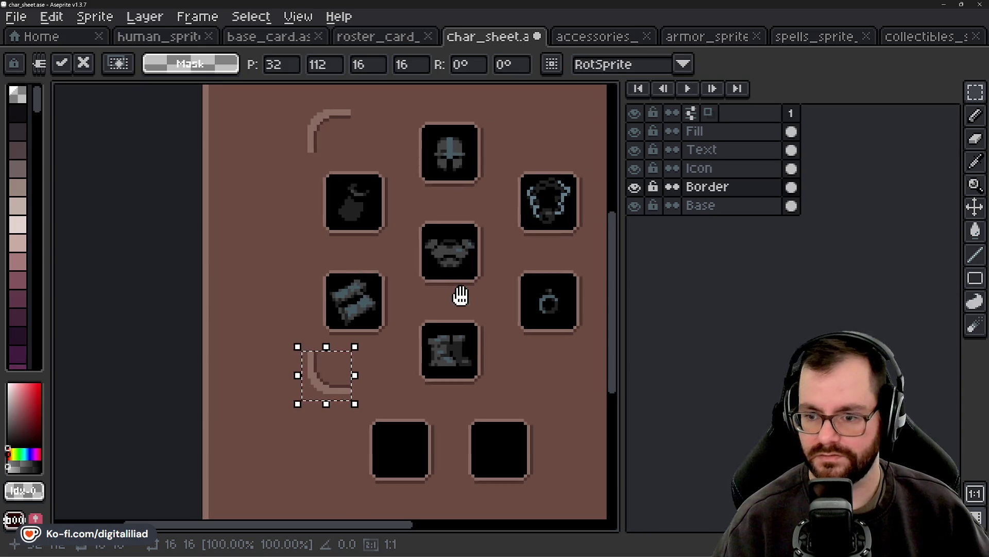
pyautogui.moveTo(455, 289); pyautogui.dragTo(340, 279)
pyautogui.press('Return')
# Step: Paste another arc beside the lower-right slot, flip it horizontally and vertically, and commit
pyautogui.hotkey('ctrl', 'v')
pyautogui.moveTo(253, 157); pyautogui.dragTo(455, 372)
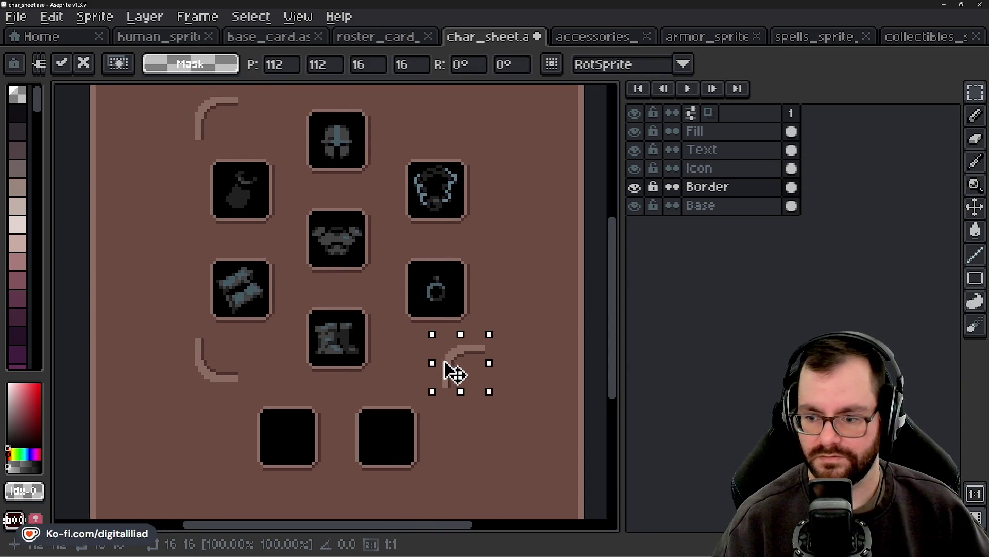
pyautogui.hotkey('shift', 'h')
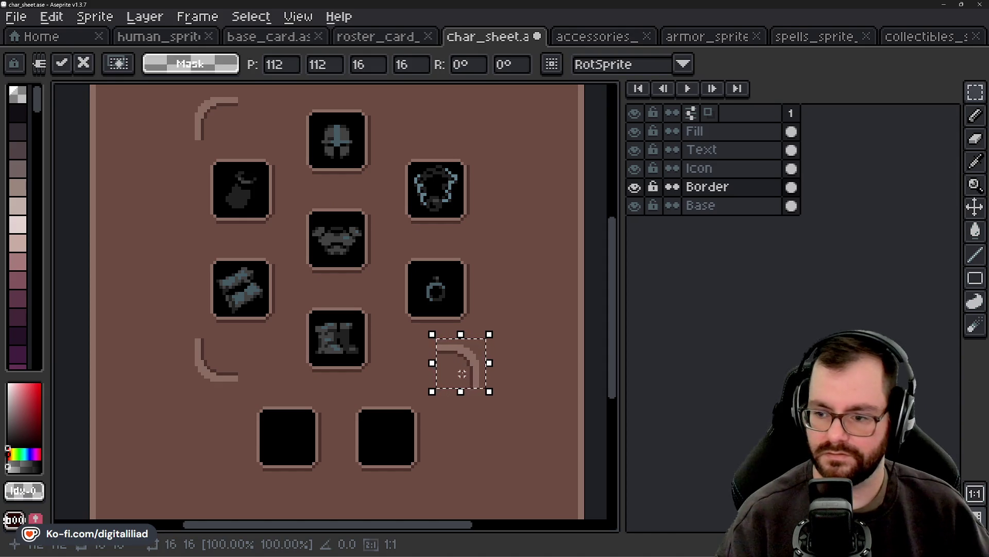
pyautogui.hotkey('shift', 'v')
pyautogui.click(521, 213)
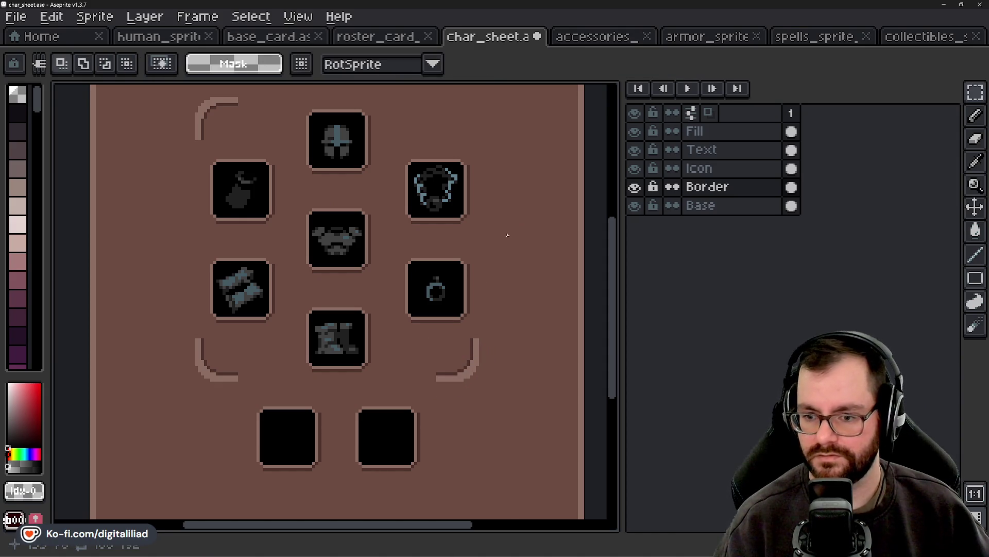
pyautogui.moveTo(507, 235); pyautogui.dragTo(474, 270)
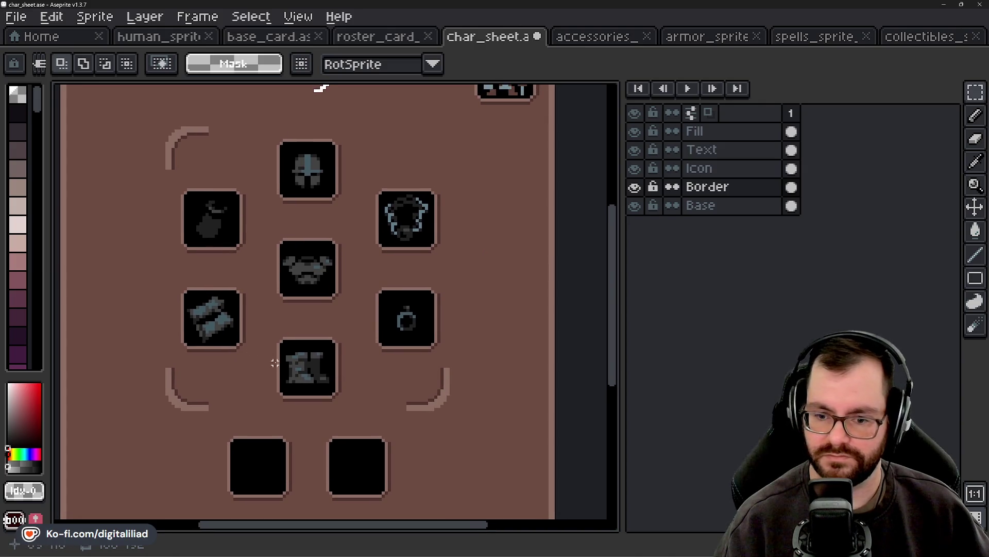
# Step: Marquee-select the top-left corner bracket around the equipment slots
pyautogui.scroll(4, 454, 340)
pyautogui.scroll(2, 431, 365)
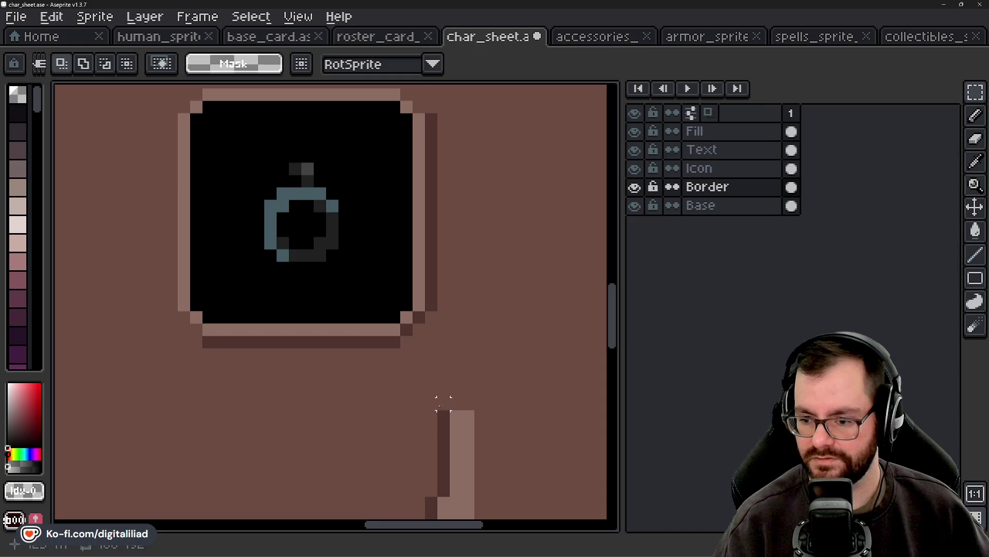
pyautogui.moveTo(506, 417); pyautogui.dragTo(505, 212)
pyautogui.scroll(-3, 484, 374)
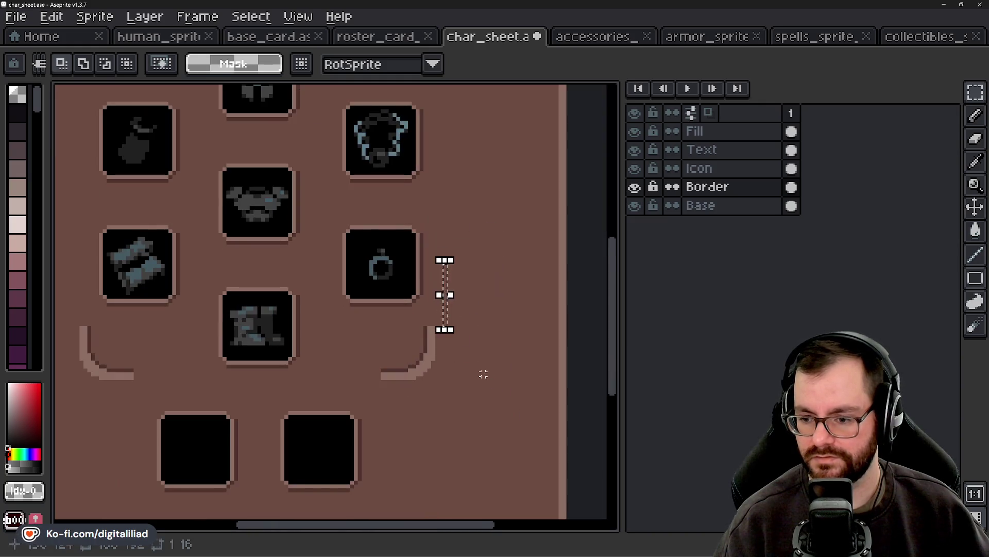
pyautogui.moveTo(383, 328); pyautogui.dragTo(442, 387)
pyautogui.moveTo(332, 211); pyautogui.dragTo(541, 376)
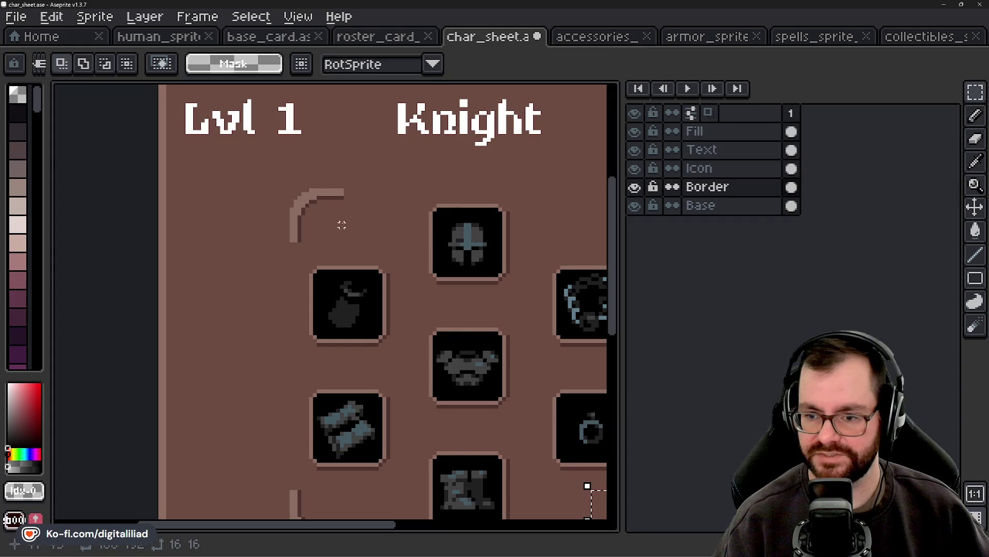
pyautogui.scroll(2, 371, 265)
pyautogui.scroll(2, 335, 331)
pyautogui.scroll(1, 327, 408)
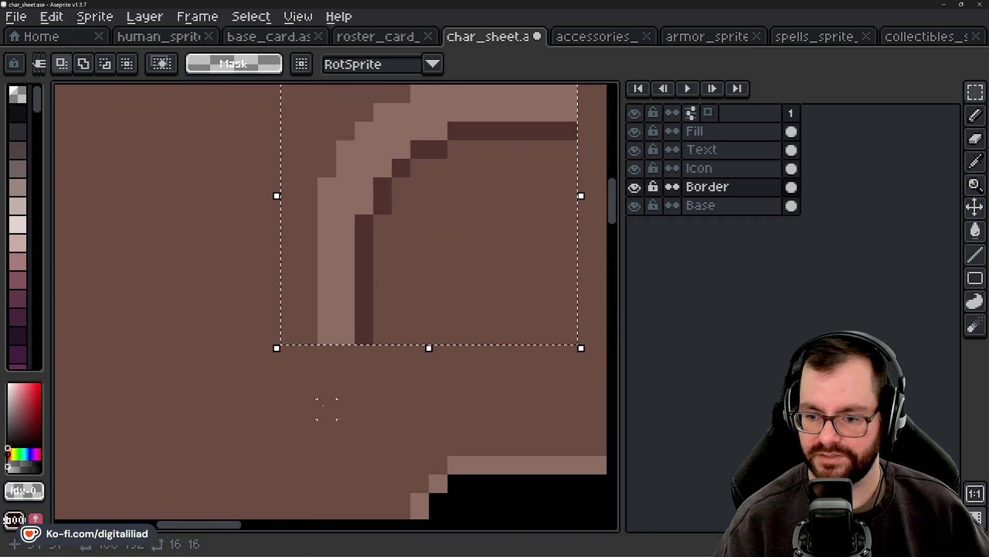
pyautogui.click(287, 375)
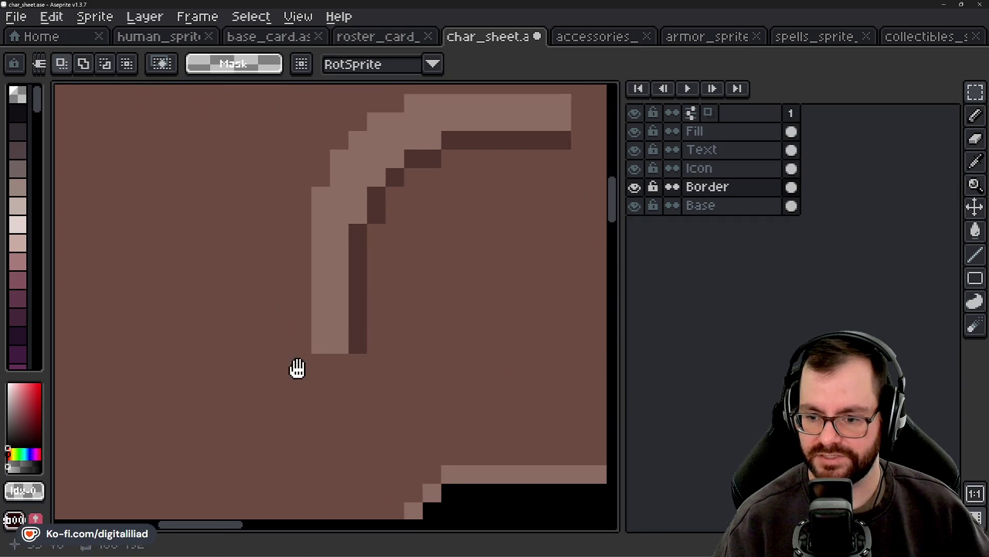
pyautogui.hotkey('ctrl', 'z')
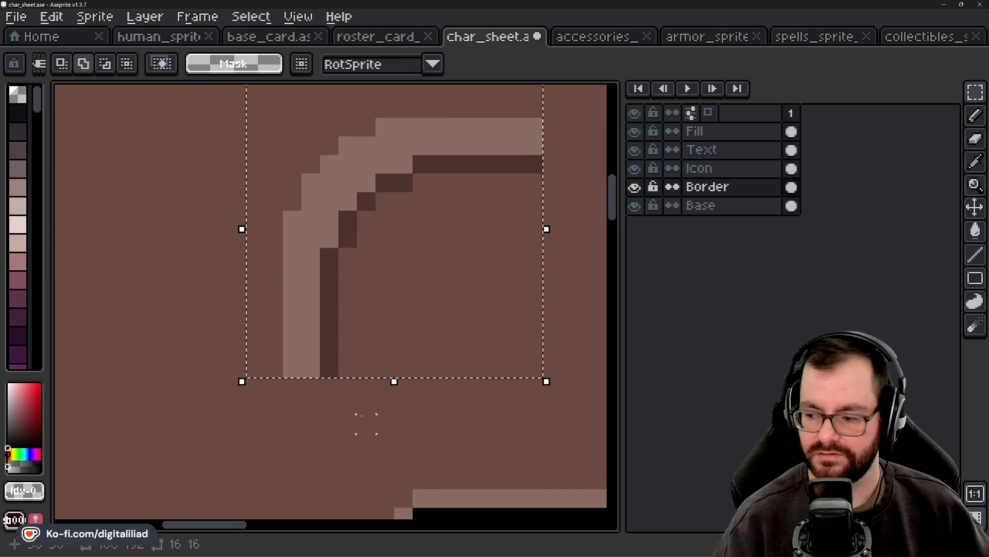
# Step: Nudge the top-left bracket one pixel up and one pixel left, then apply it
pyautogui.click(428, 293)
pyautogui.moveTo(422, 286); pyautogui.dragTo(405, 277)
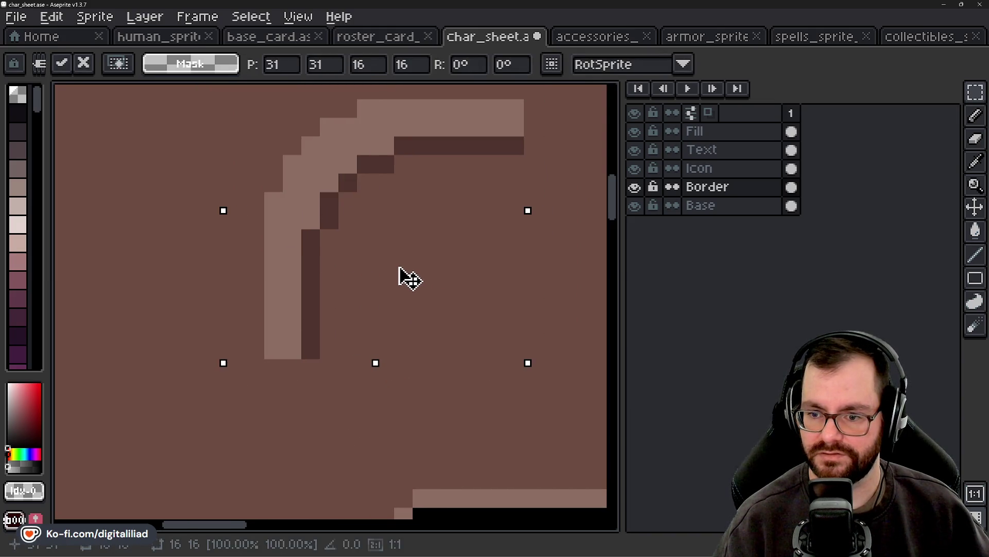
pyautogui.press('Up')
pyautogui.press('Left')
pyautogui.scroll(-4, 212, 342)
pyautogui.hotkey('ctrl', 'd')
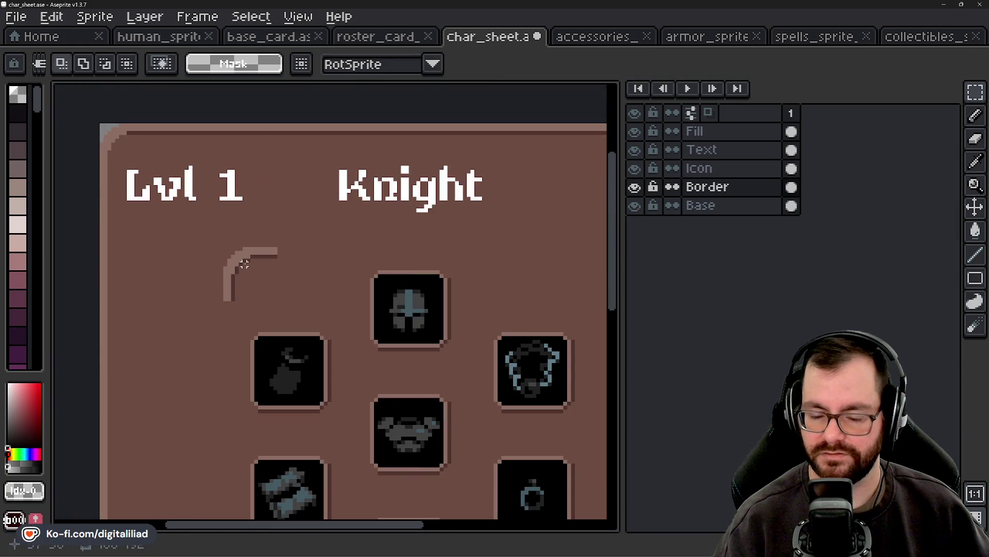
pyautogui.hotkey('ctrl', 'z')
# Step: Pan across the slot layout and select the lower-right corner bracket
pyautogui.scroll(1, 250, 274)
pyautogui.scroll(1, 250, 273)
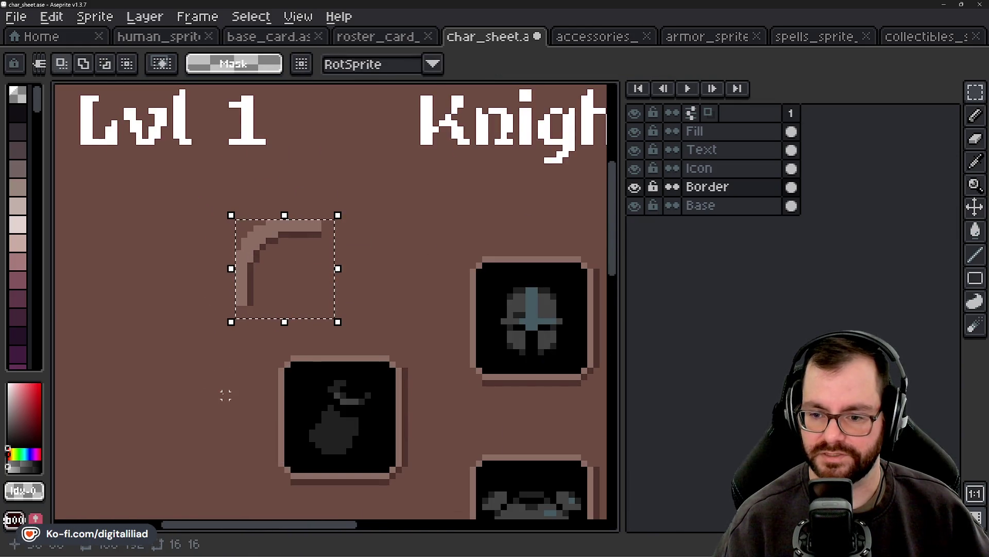
pyautogui.moveTo(226, 394); pyautogui.dragTo(255, 307)
pyautogui.scroll(4, 254, 290)
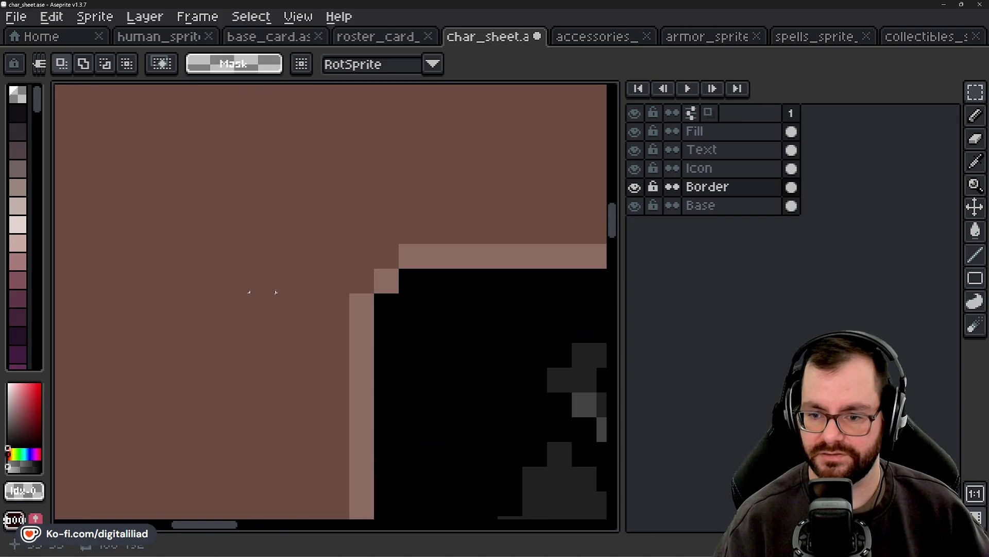
pyautogui.scroll(-2, 265, 289)
pyautogui.moveTo(271, 292); pyautogui.dragTo(317, 159)
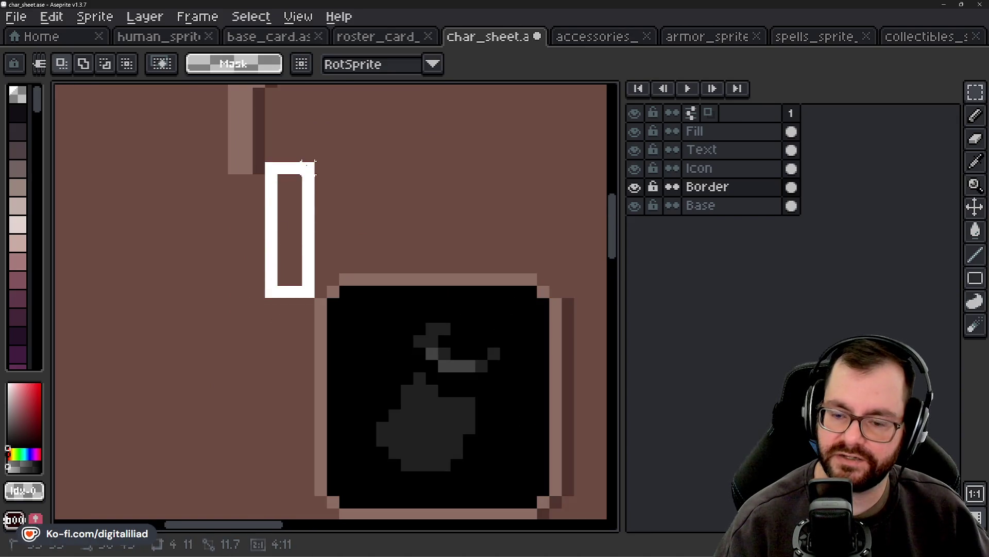
pyautogui.scroll(-2, 450, 273)
pyautogui.scroll(-2, 346, 283)
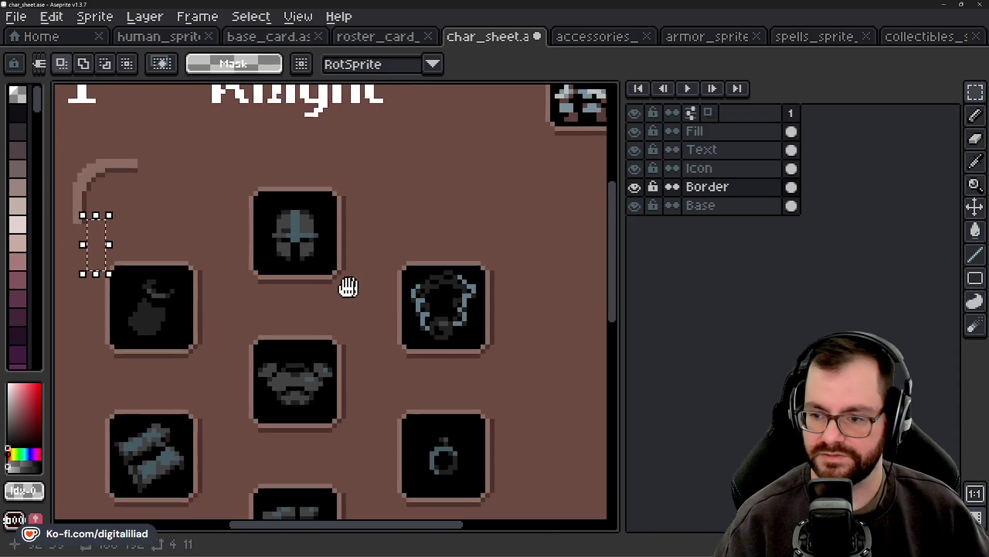
pyautogui.moveTo(347, 283); pyautogui.dragTo(280, 234)
pyautogui.moveTo(363, 329); pyautogui.dragTo(453, 408)
pyautogui.scroll(3, 413, 361)
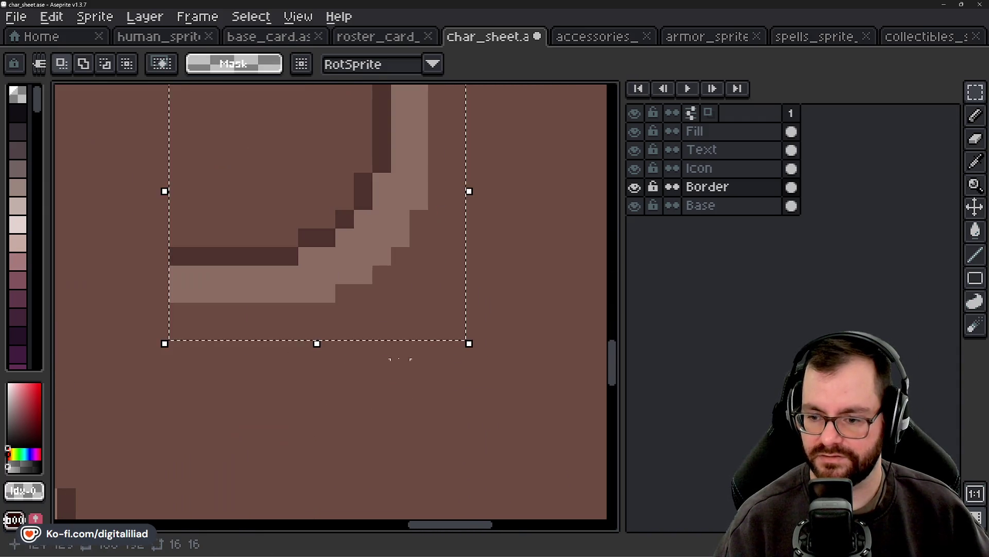
# Step: Move the lower-right bracket right and down, then pencil over its dark inner edge with background
pyautogui.moveTo(361, 276); pyautogui.dragTo(409, 314)
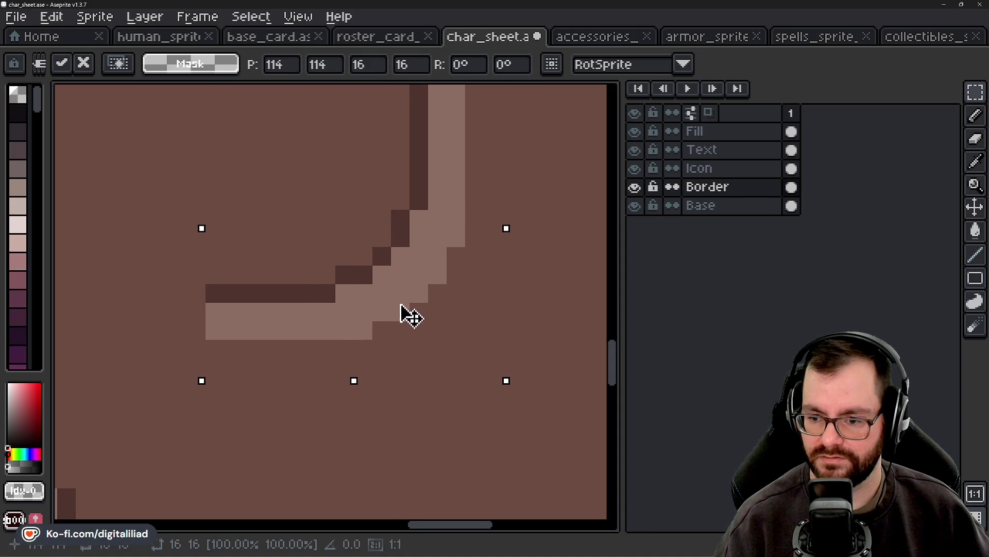
pyautogui.scroll(-2, 408, 314)
pyautogui.scroll(-2, 396, 354)
pyautogui.click(465, 215)
pyautogui.scroll(2, 376, 309)
pyautogui.scroll(1, 415, 287)
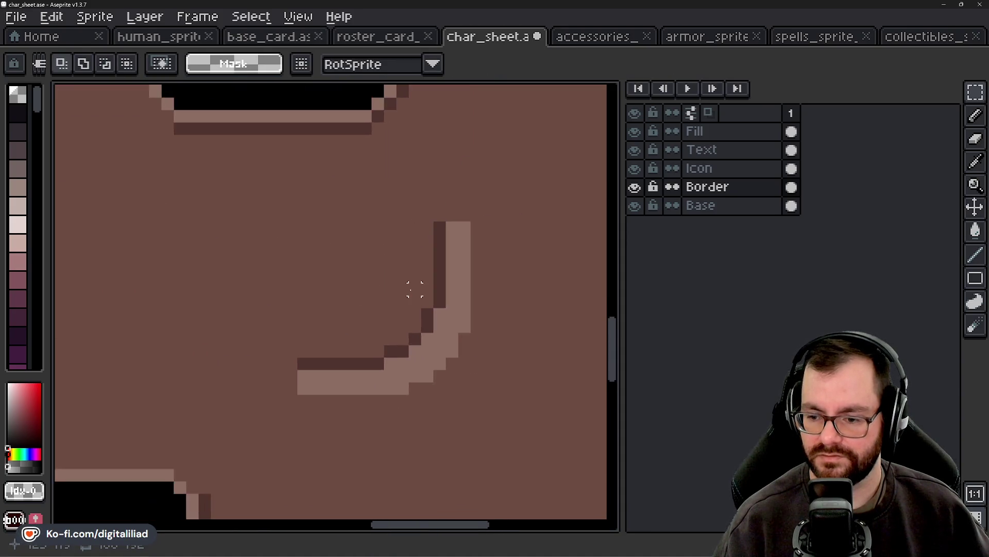
pyautogui.scroll(2, 454, 217)
pyautogui.press('b')
pyautogui.moveTo(468, 170); pyautogui.dragTo(469, 312)
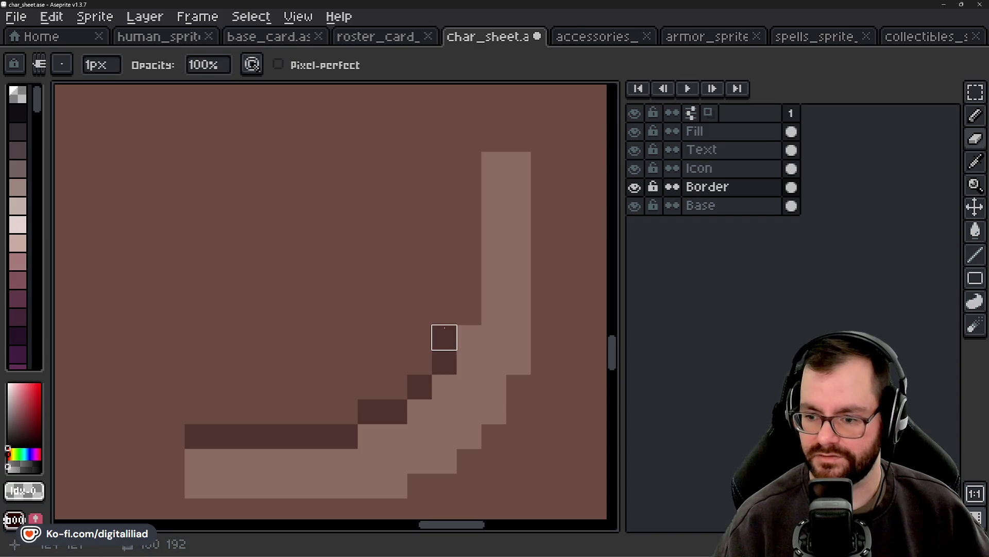
pyautogui.moveTo(420, 386)
pyautogui.mouseDown()
pyautogui.moveTo(370, 411)
pyautogui.moveTo(270, 436)
pyautogui.moveTo(196, 436)
pyautogui.mouseUp()
pyautogui.scroll(-3, 331, 331)
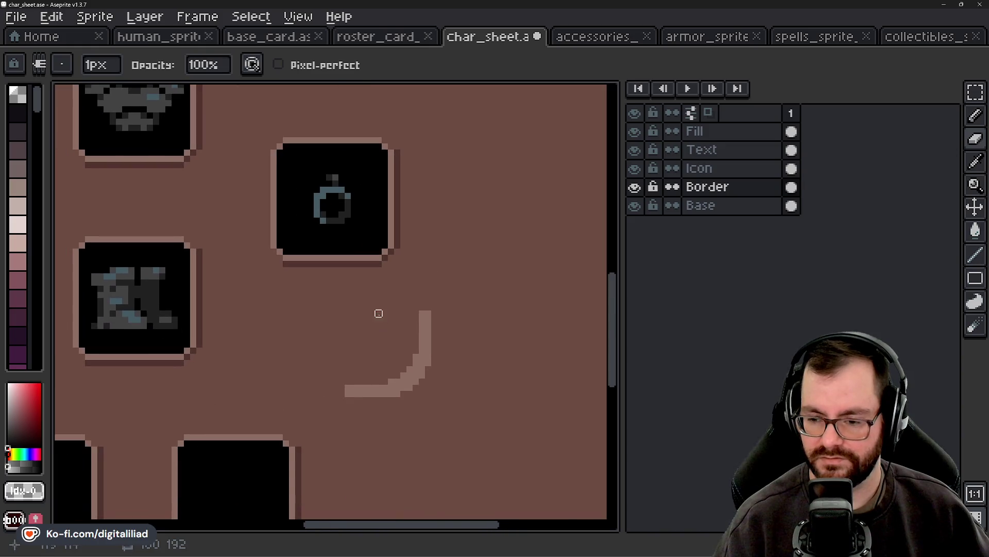
pyautogui.scroll(3, 379, 313)
pyautogui.press('b')
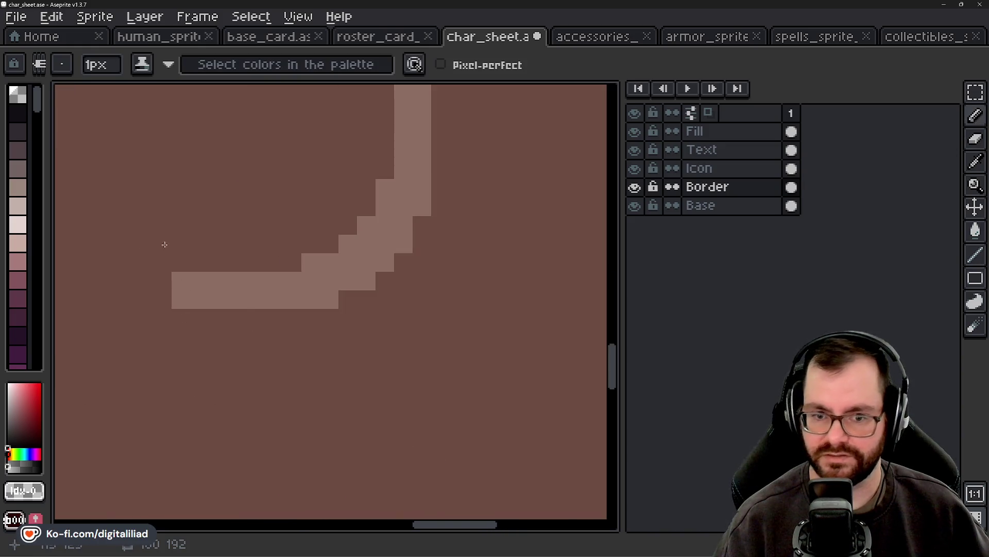
# Step: Sample a dark colour from the card and test a pencil stroke, then undo it
pyautogui.scroll(-3, 165, 244)
pyautogui.scroll(3, 536, 459)
pyautogui.press('i')
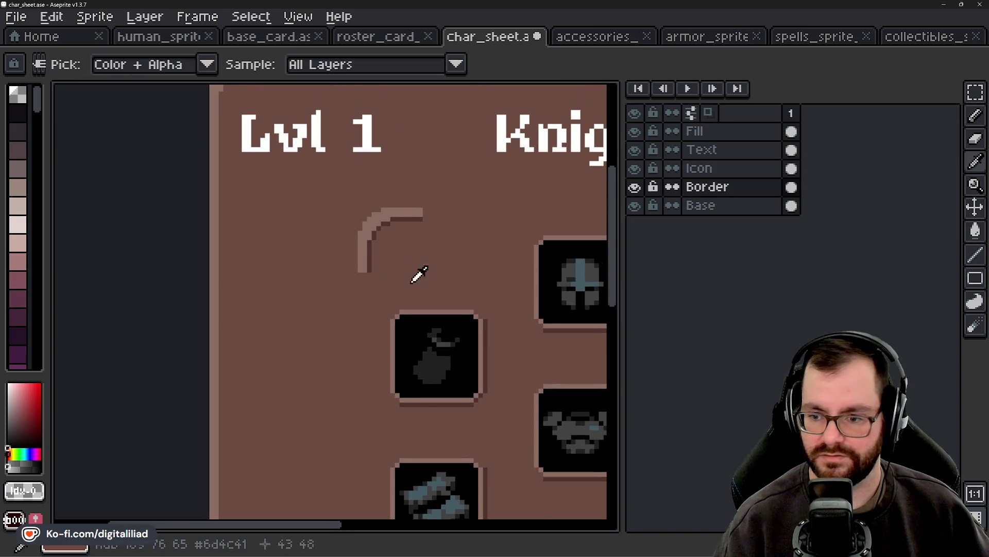
pyautogui.click(375, 252)
pyautogui.press('b')
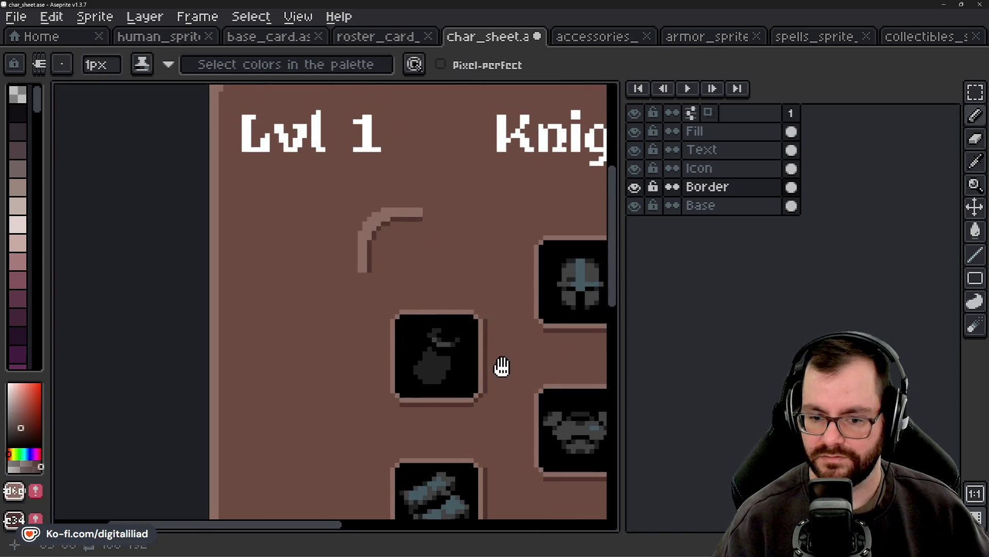
pyautogui.scroll(3, 419, 350)
pyautogui.scroll(-3, 419, 350)
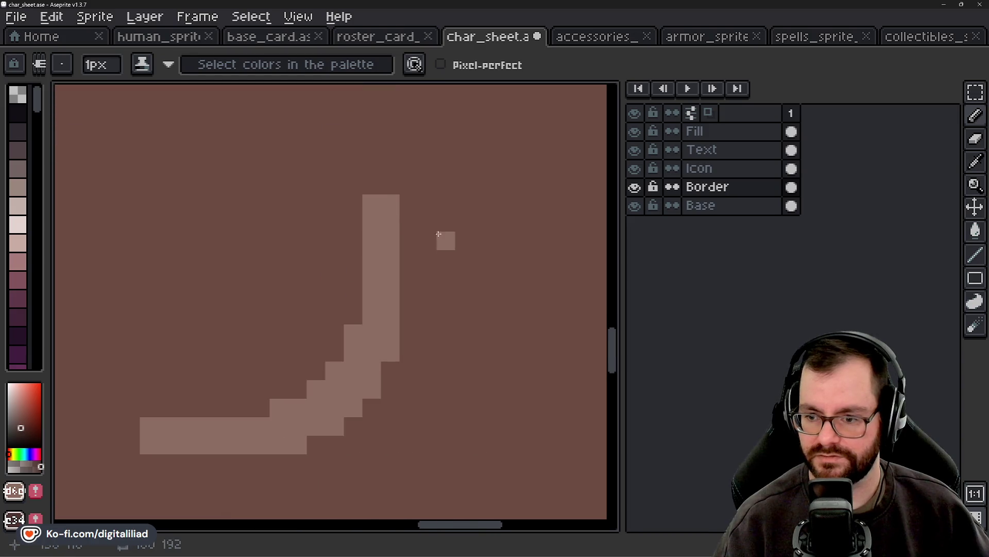
pyautogui.moveTo(411, 234); pyautogui.dragTo(419, 359)
pyautogui.hotkey('ctrl', 'z')
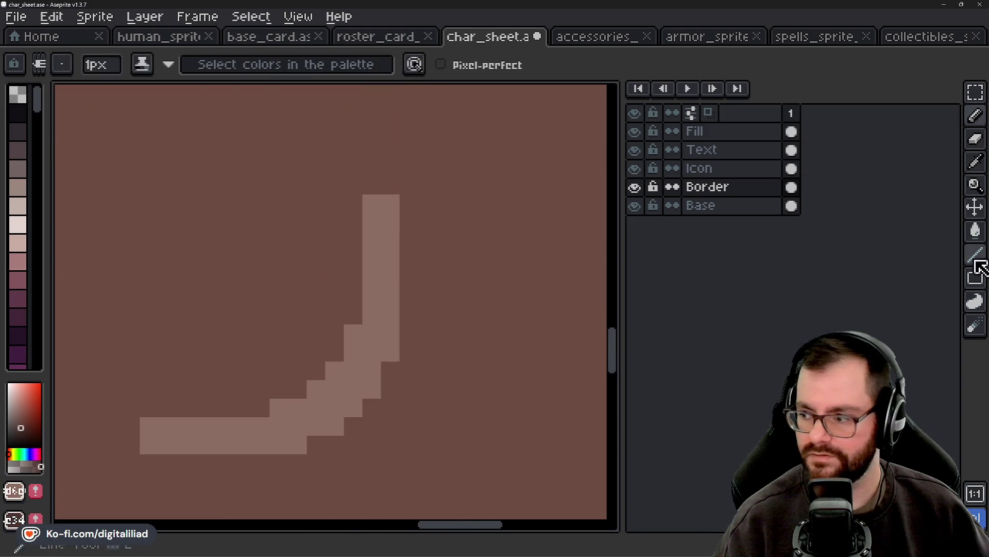
# Step: Draw 1px dark lines along the bracket's right side and underside with the Line tool
pyautogui.click(975, 255)
pyautogui.click(101, 64)
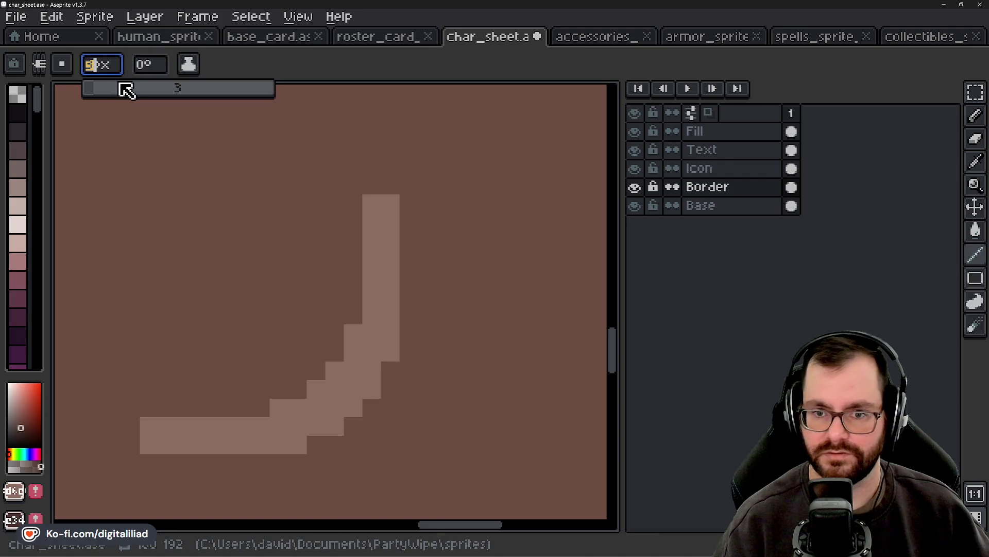
pyautogui.write('1')
pyautogui.moveTo(416, 208); pyautogui.dragTo(405, 332)
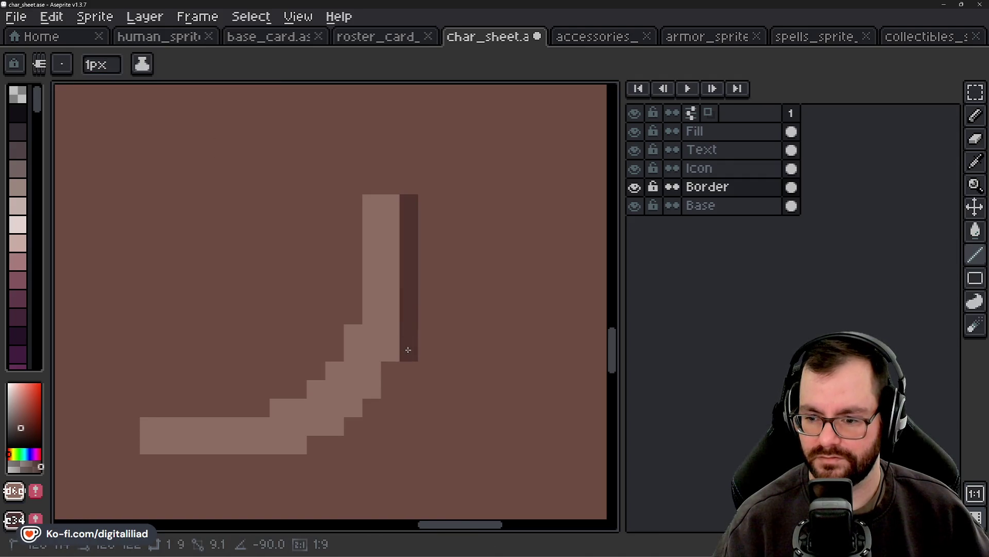
pyautogui.moveTo(379, 424); pyautogui.dragTo(427, 335)
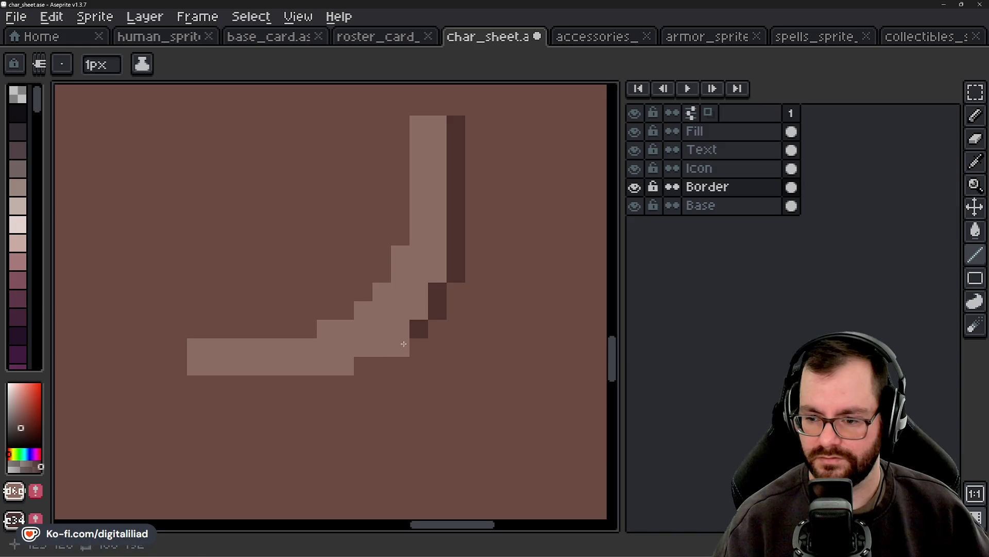
pyautogui.moveTo(347, 382); pyautogui.dragTo(202, 381)
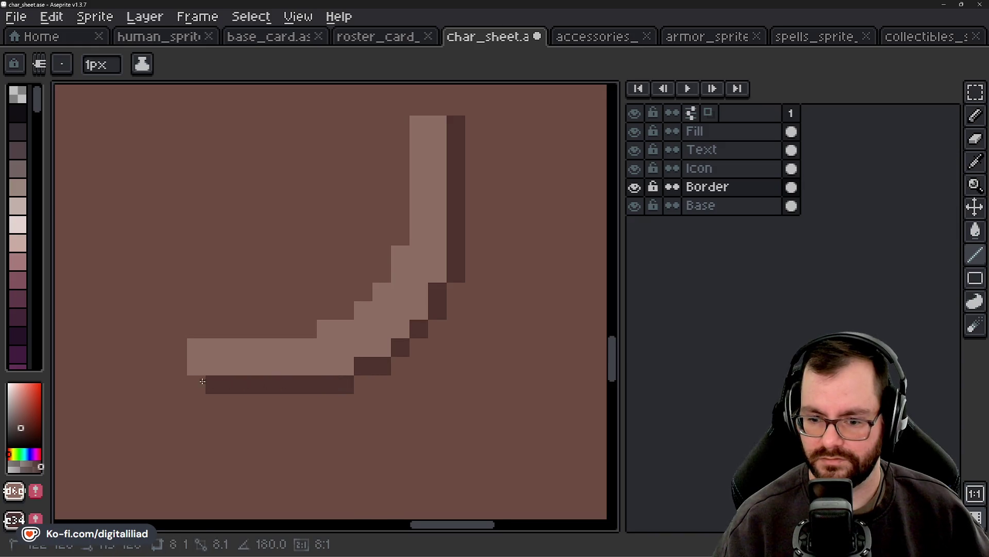
pyautogui.scroll(-3, 247, 364)
pyautogui.scroll(-1, 357, 335)
pyautogui.moveTo(374, 315); pyautogui.dragTo(417, 323)
# Step: Marquee-select the lower-left corner bracket, then drop the selection
pyautogui.click(975, 93)
pyautogui.moveTo(250, 336); pyautogui.dragTo(320, 303)
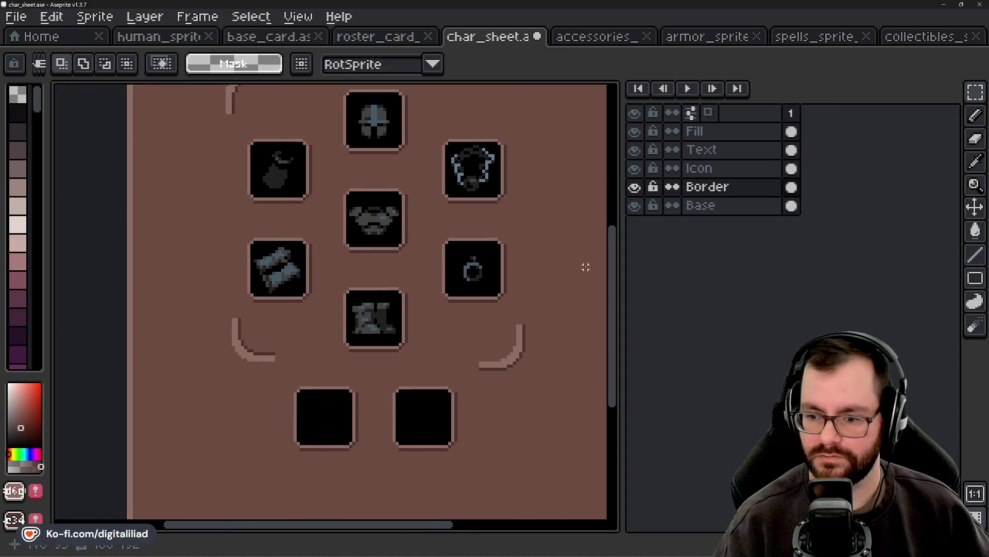
pyautogui.scroll(1, 319, 302)
pyautogui.scroll(1, 329, 324)
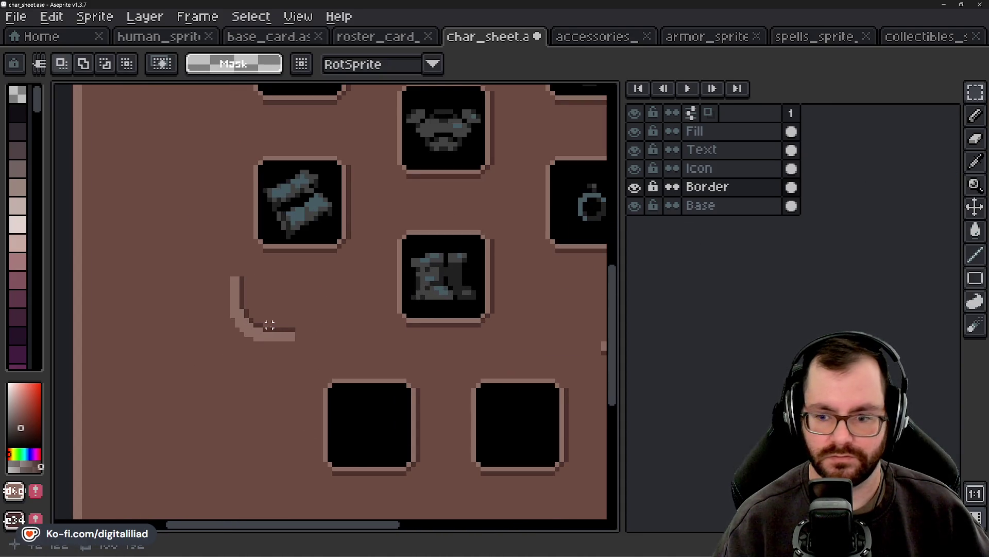
pyautogui.moveTo(216, 274)
pyautogui.mouseDown()
pyautogui.moveTo(298, 353)
pyautogui.moveTo(294, 380)
pyautogui.mouseUp()
pyautogui.scroll(3, 303, 342)
pyautogui.scroll(1, 336, 342)
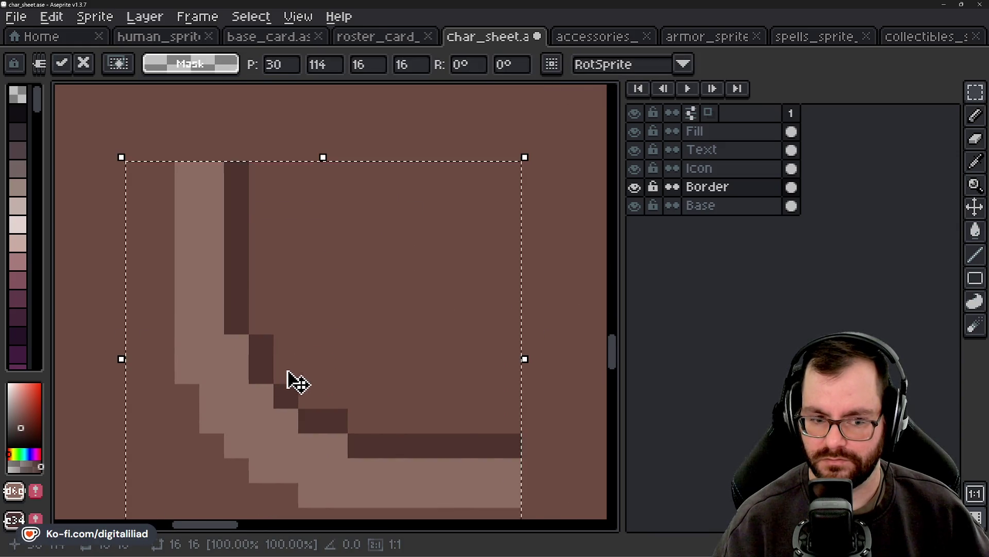
pyautogui.scroll(-4, 294, 371)
pyautogui.click(317, 281)
pyautogui.scroll(1, 260, 378)
pyautogui.scroll(1, 261, 377)
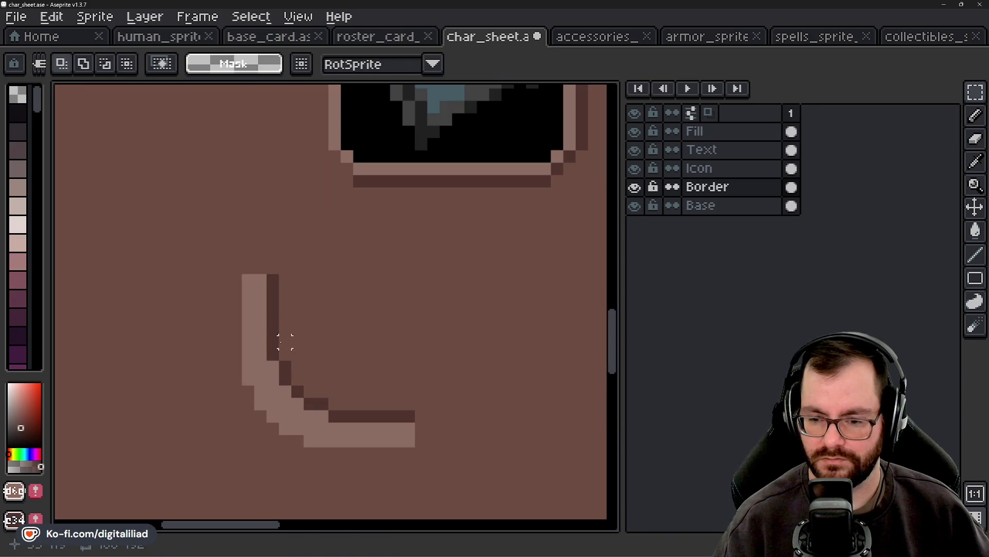
# Step: Copy the bottom-left bracket to the top right, flipped vertically and horizontally, and commit it
pyautogui.press('e')
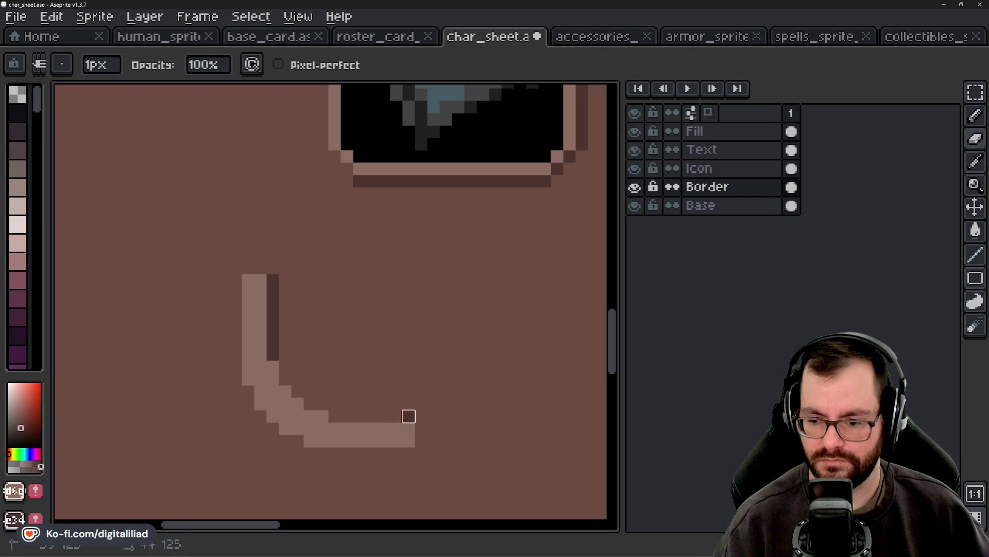
pyautogui.scroll(-3, 409, 403)
pyautogui.click(976, 92)
pyautogui.moveTo(357, 274); pyautogui.dragTo(420, 289)
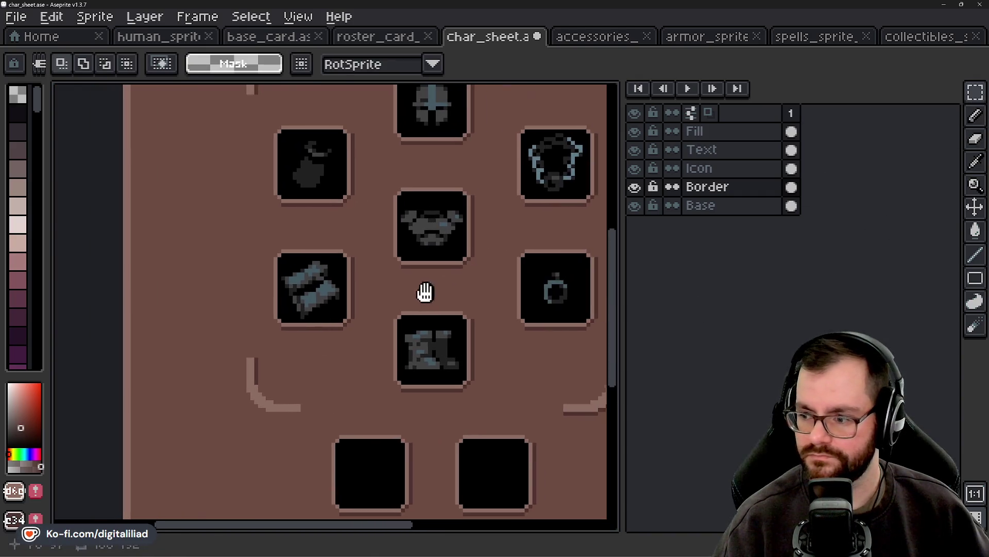
pyautogui.moveTo(245, 349); pyautogui.dragTo(307, 410)
pyautogui.moveTo(413, 331); pyautogui.dragTo(271, 381)
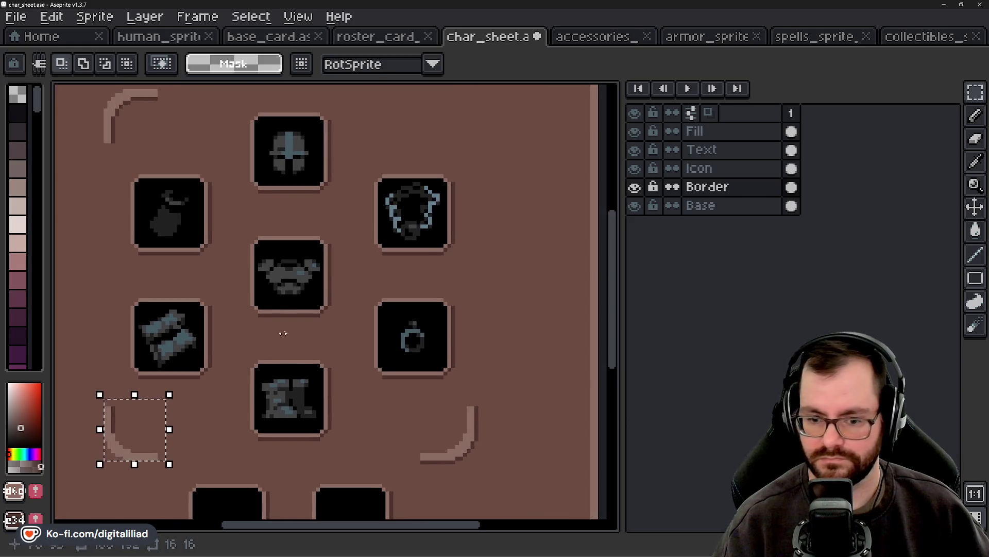
pyautogui.keyDown('ctrl'); pyautogui.moveTo(155, 441); pyautogui.dragTo(448, 129); pyautogui.keyUp('ctrl')
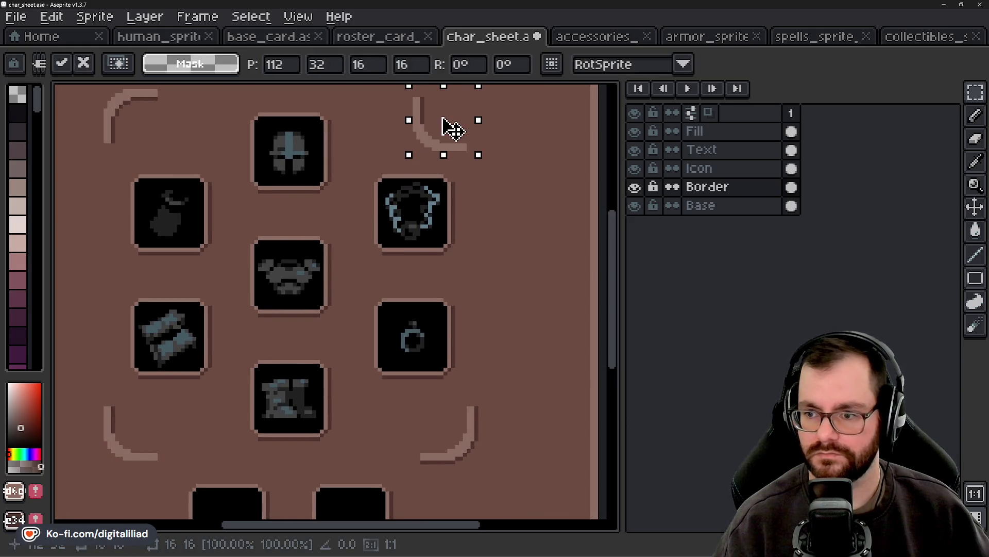
pyautogui.hotkey('shift', 'v')
pyautogui.hotkey('shift', 'h')
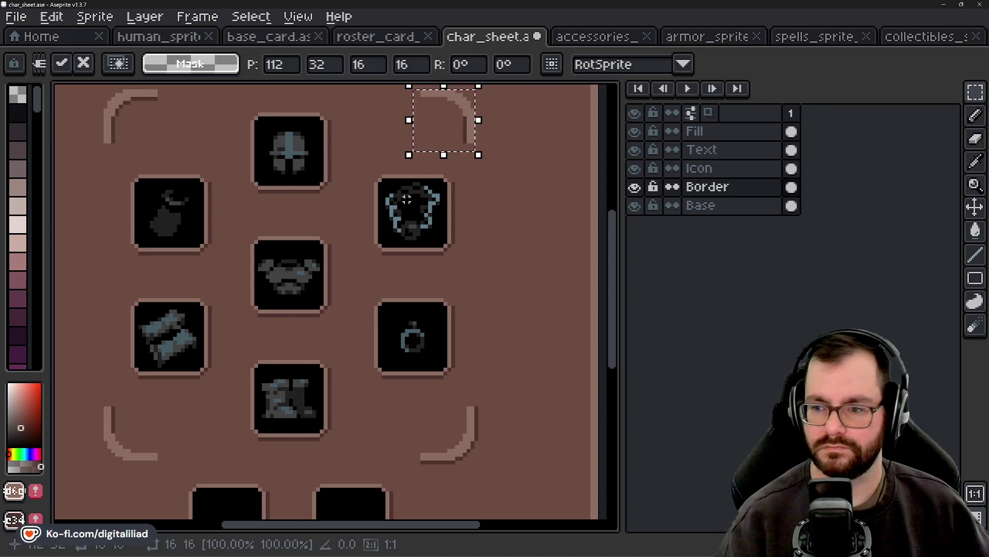
pyautogui.press('Return')
# Step: Pan back over the Knight card to review the new top-right bracket
pyautogui.scroll(2, 474, 179)
pyautogui.scroll(4, 475, 179)
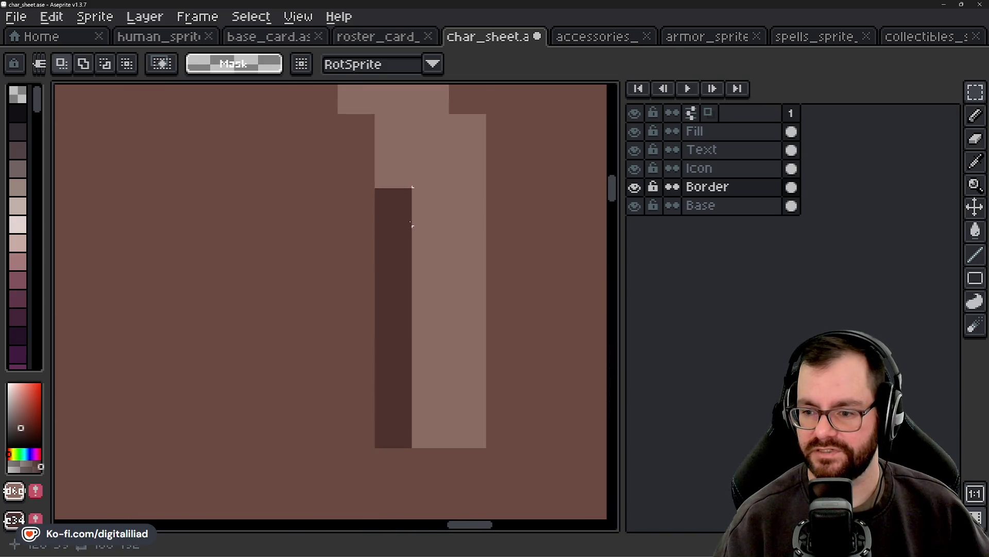
pyautogui.press('e')
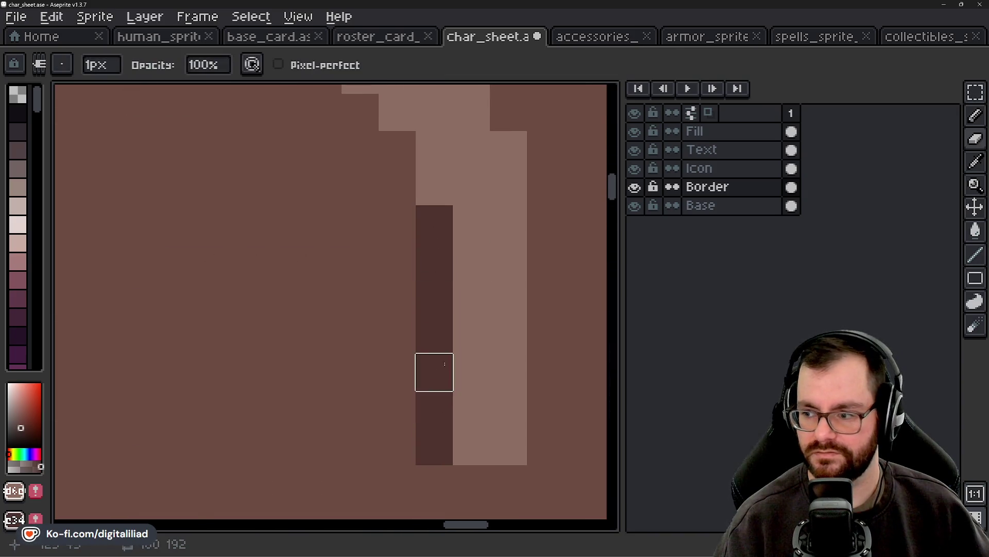
pyautogui.scroll(-3, 435, 372)
pyautogui.scroll(-2, 394, 314)
pyautogui.scroll(-1, 394, 314)
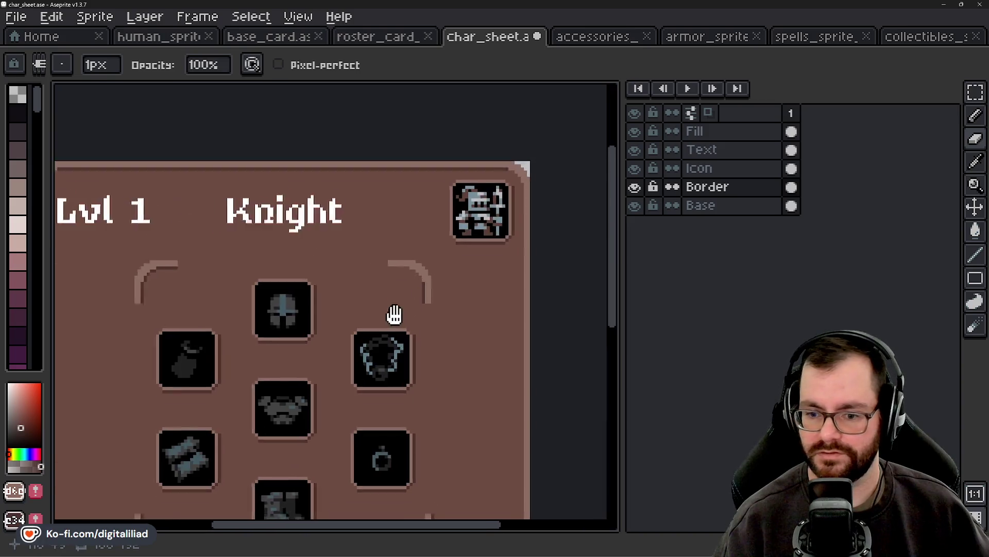
pyautogui.moveTo(394, 313)
pyautogui.mouseDown()
pyautogui.moveTo(427, 185)
pyautogui.moveTo(466, 327)
pyautogui.mouseUp()
pyautogui.click(981, 94)
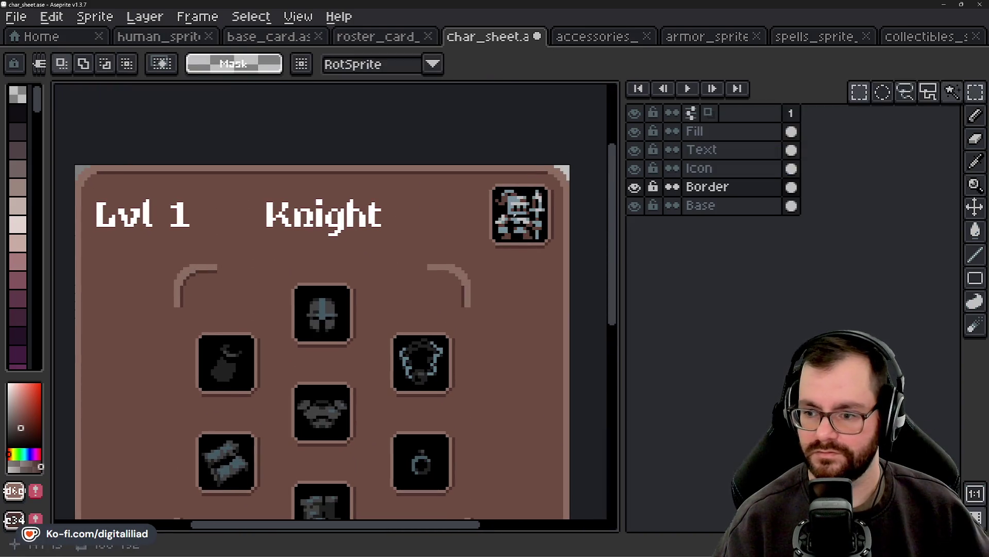
# Step: Zoom in on the top-right bracket and pick the Eraser, undoing and redoing a stray edit
pyautogui.scroll(1, 469, 273)
pyautogui.scroll(2, 443, 309)
pyautogui.press('e')
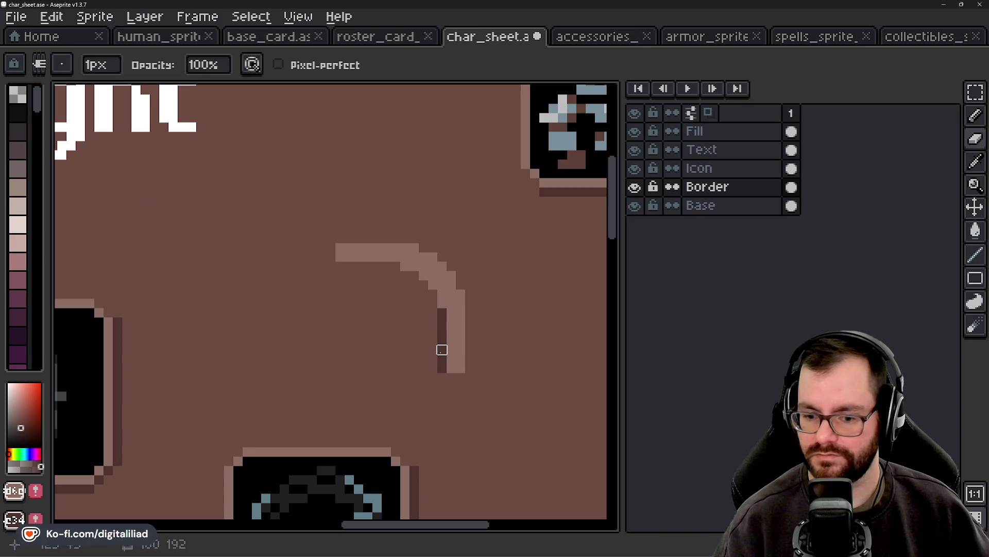
pyautogui.press('v')
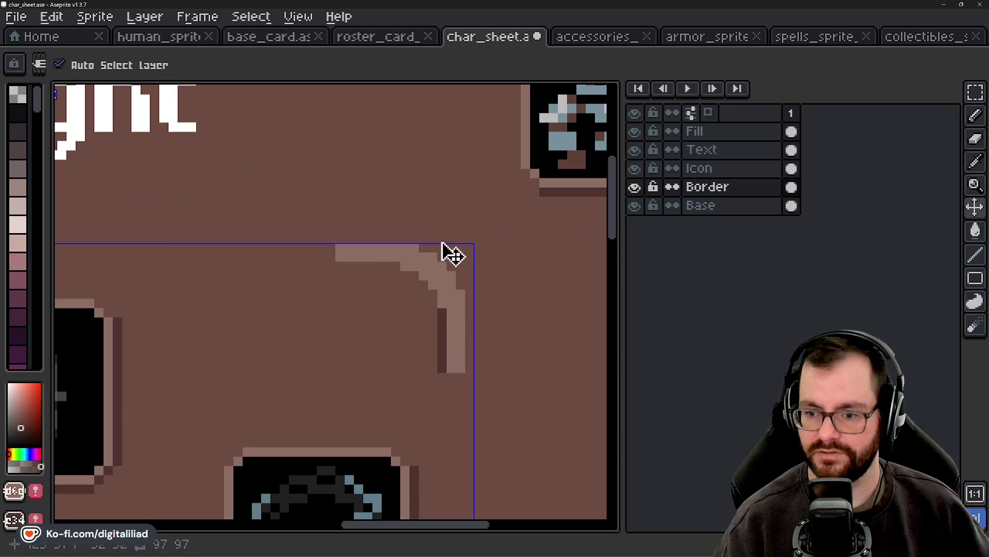
pyautogui.press('b')
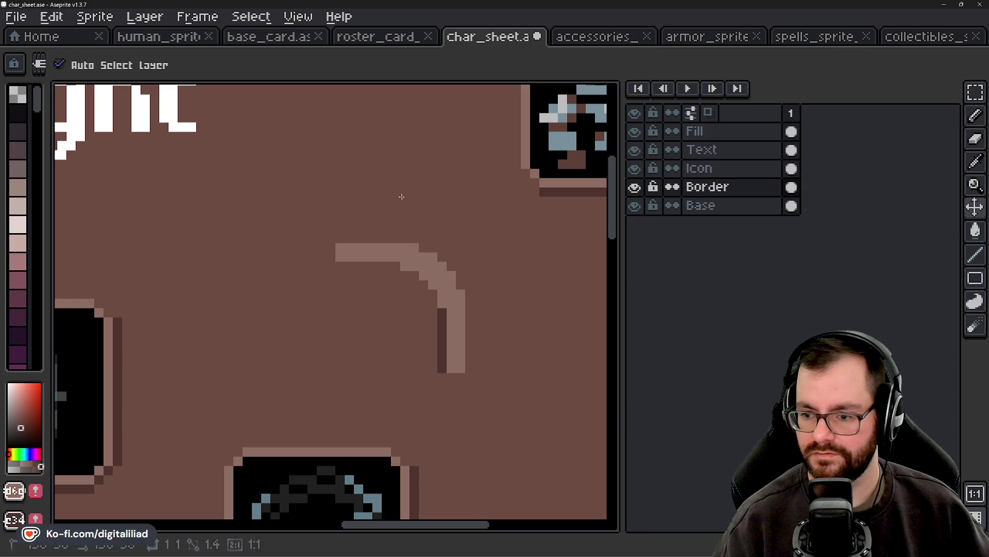
pyautogui.hotkey('ctrl', 'z')
pyautogui.hotkey('ctrl', 'y')
pyautogui.scroll(1, 445, 330)
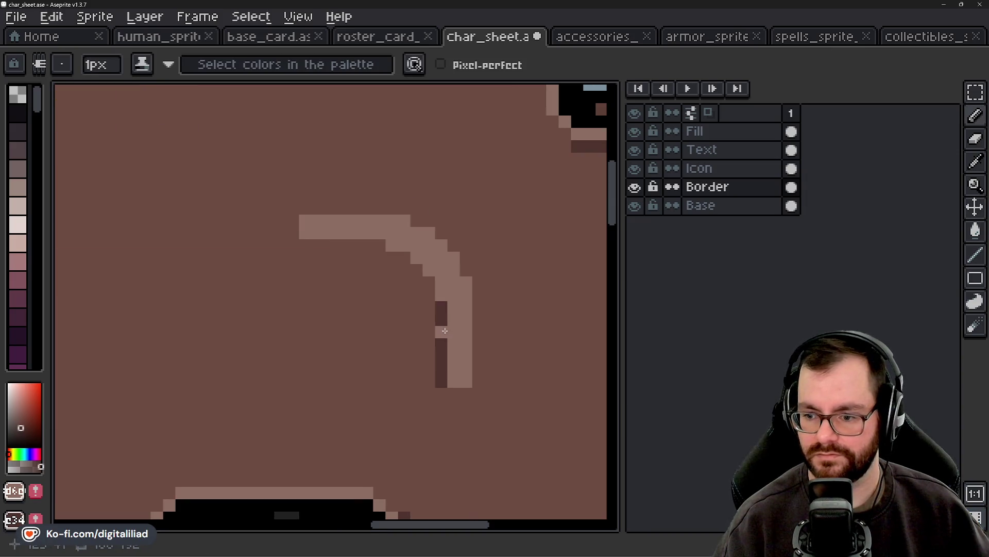
pyautogui.press('e')
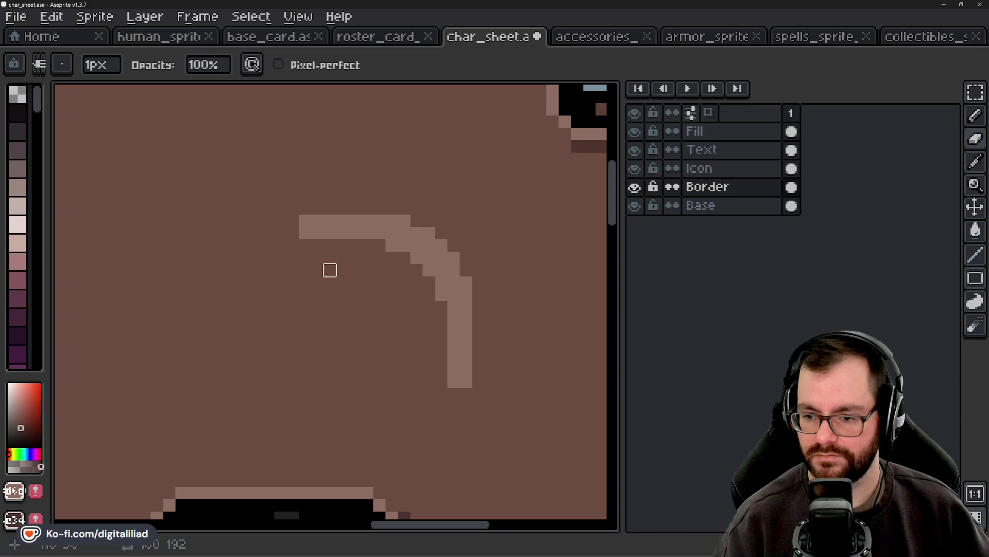
pyautogui.scroll(1, 329, 270)
# Step: Paint a dark shading strip under the top-right bracket's top bar
pyautogui.moveTo(283, 214); pyautogui.dragTo(445, 211)
pyautogui.scroll(-4, 445, 211)
pyautogui.scroll(-3, 390, 232)
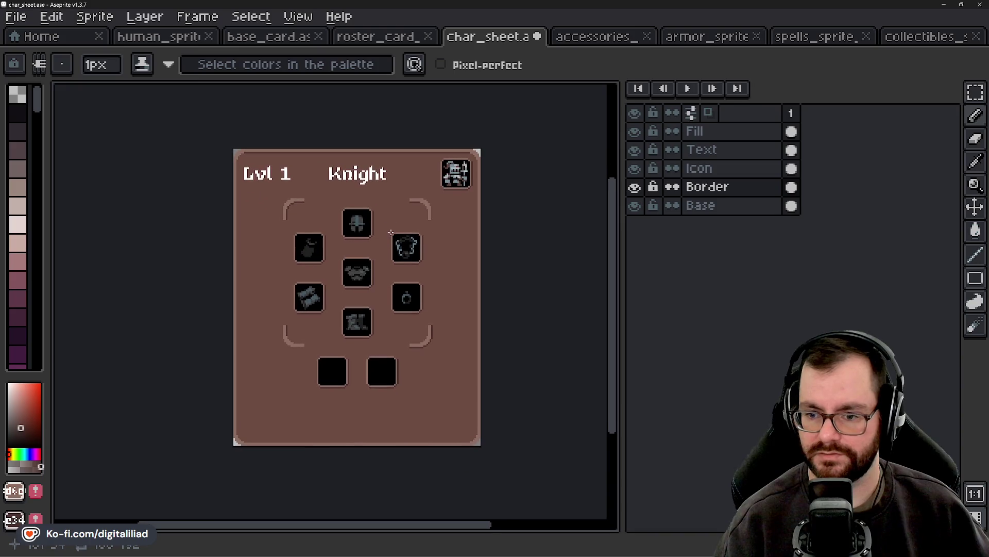
pyautogui.scroll(1, 384, 248)
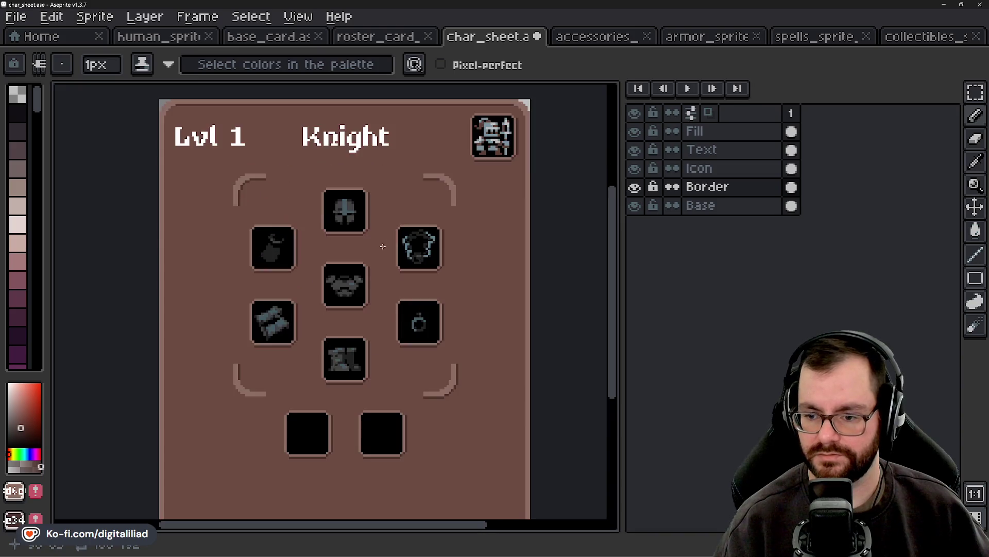
pyautogui.click(984, 98)
pyautogui.scroll(1, 254, 150)
pyautogui.scroll(1, 287, 191)
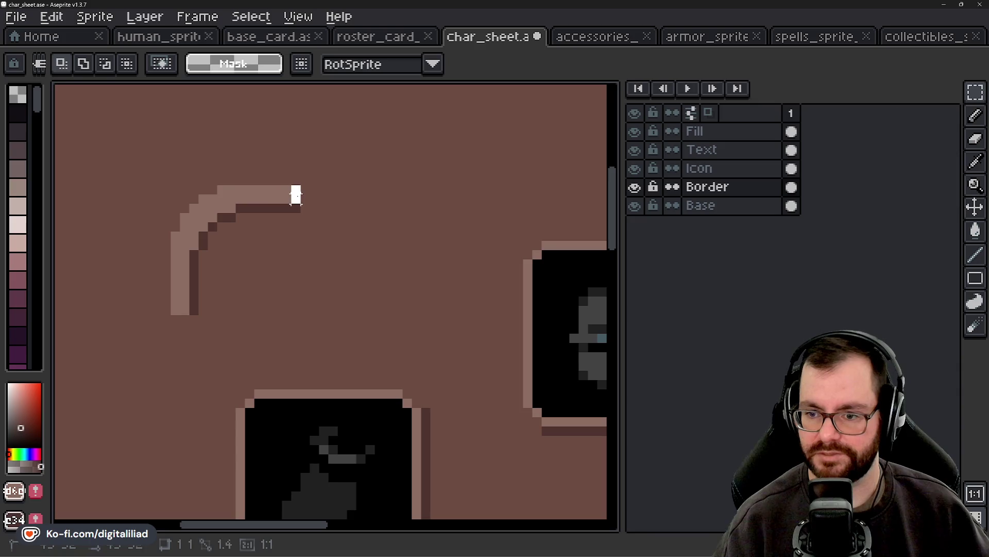
# Step: Stretch the top and left borders so they join the corner brackets
pyautogui.scroll(-3, 257, 203)
pyautogui.scroll(1, 173, 204)
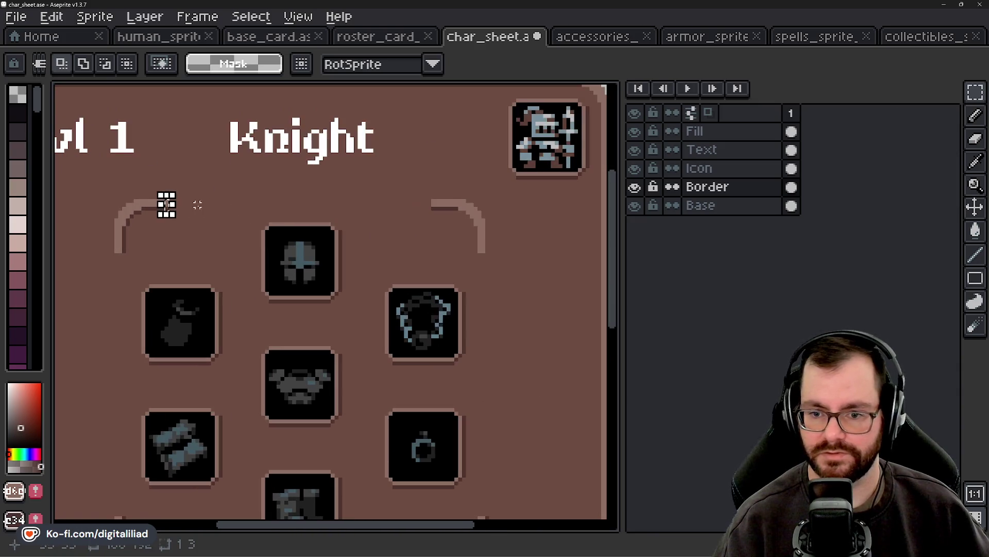
pyautogui.moveTo(160, 195); pyautogui.dragTo(436, 214)
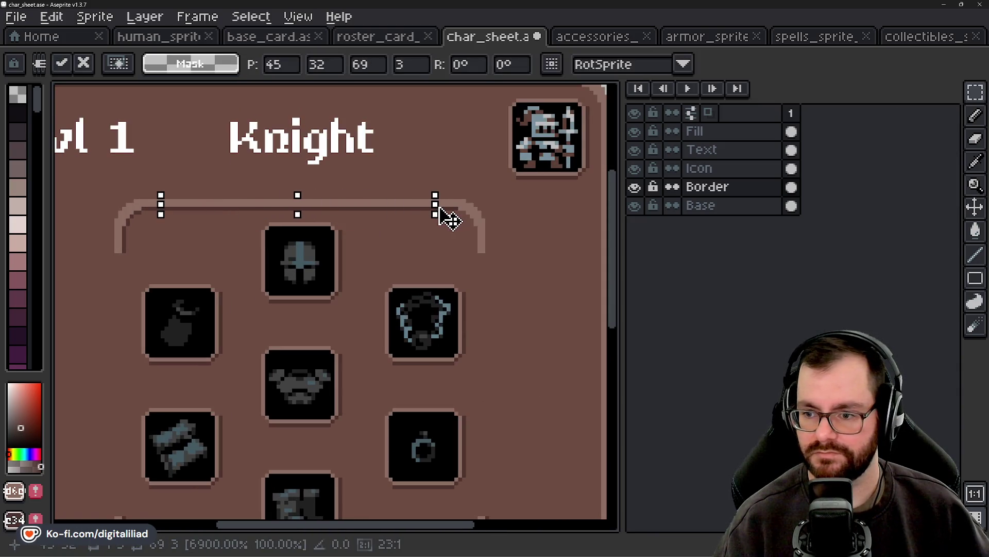
pyautogui.scroll(-2, 381, 268)
pyautogui.click(261, 214)
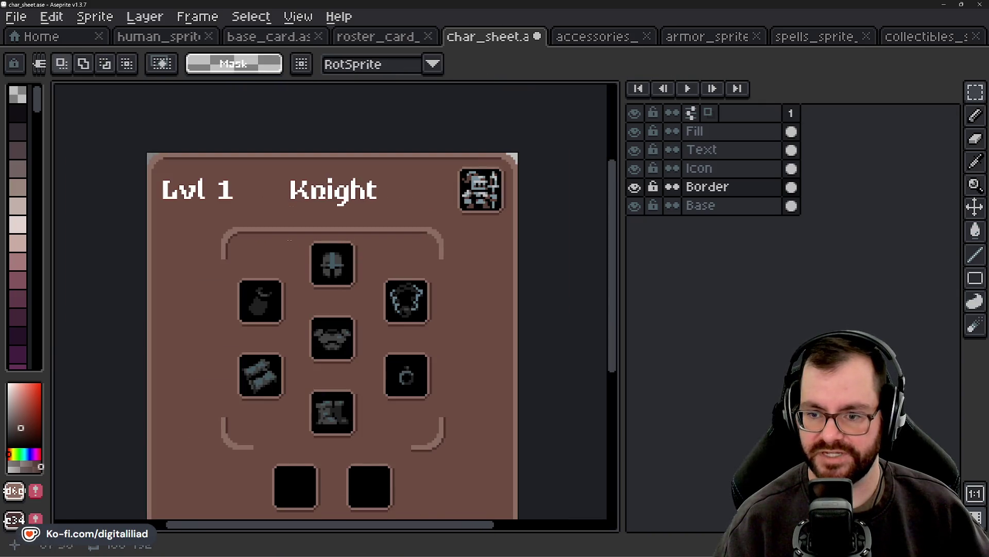
pyautogui.scroll(1, 268, 248)
pyautogui.scroll(1, 245, 254)
pyautogui.scroll(1, 227, 158)
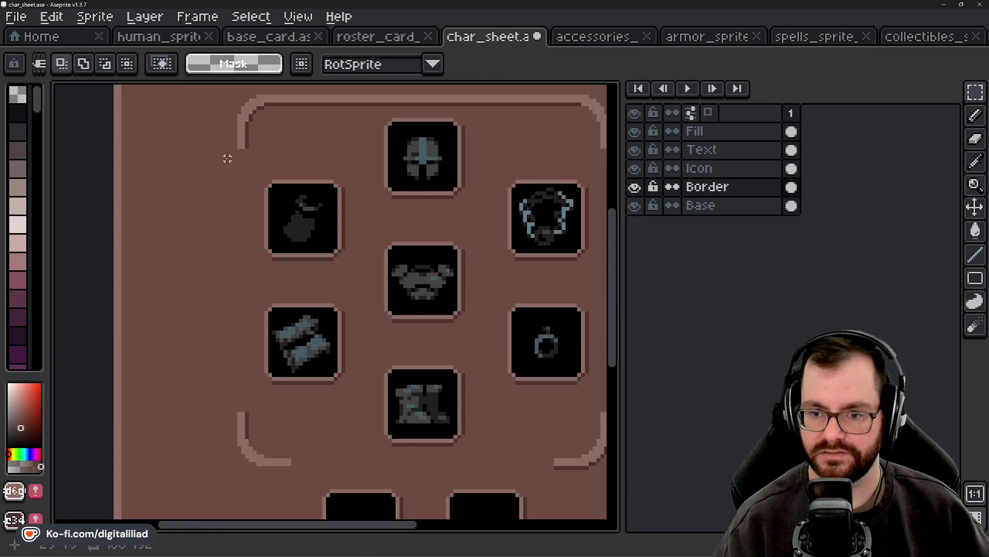
pyautogui.moveTo(239, 146); pyautogui.dragTo(250, 419)
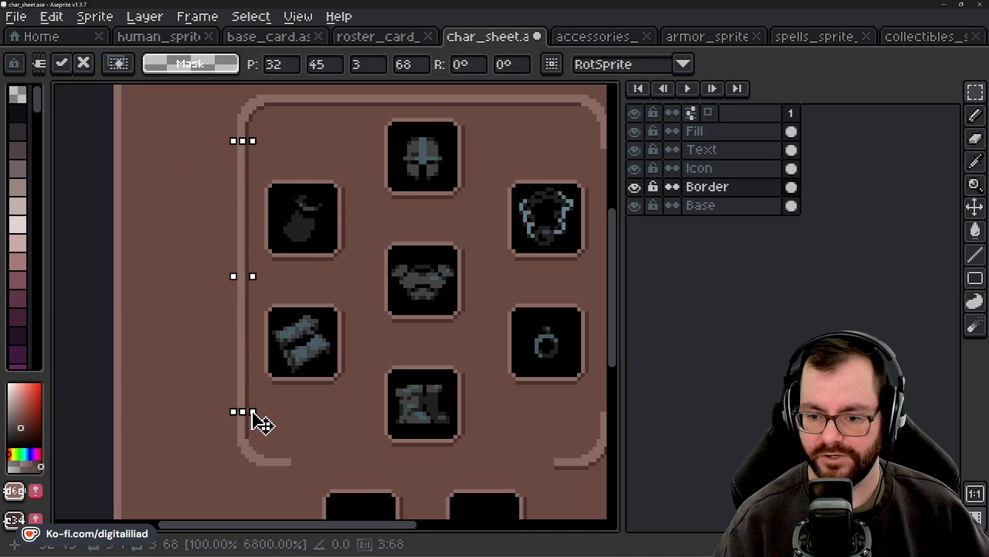
pyautogui.scroll(-1, 256, 273)
pyautogui.hotkey('ctrl', 'd')
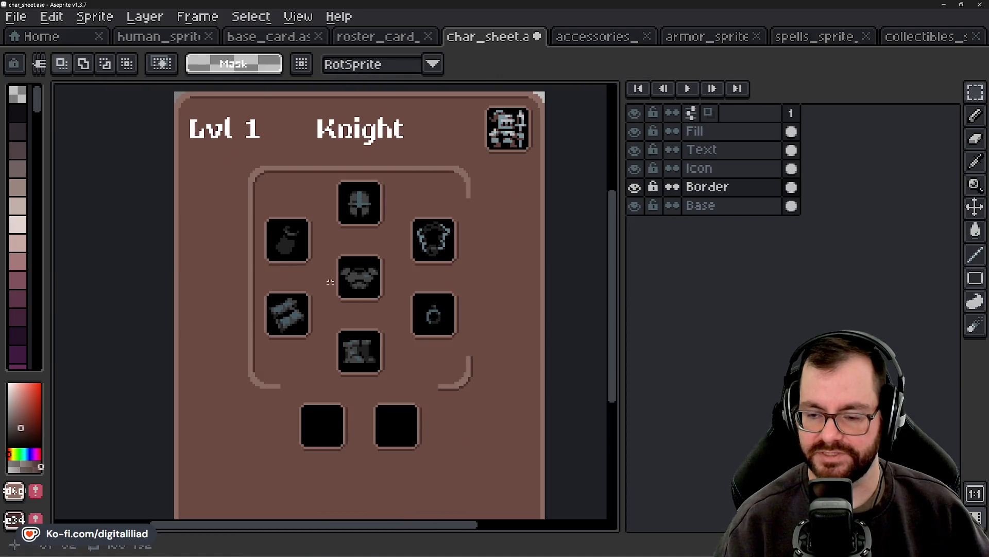
# Step: Stretch the bottom border and its shadow line across toward the right bracket
pyautogui.scroll(1, 311, 384)
pyautogui.scroll(1, 262, 387)
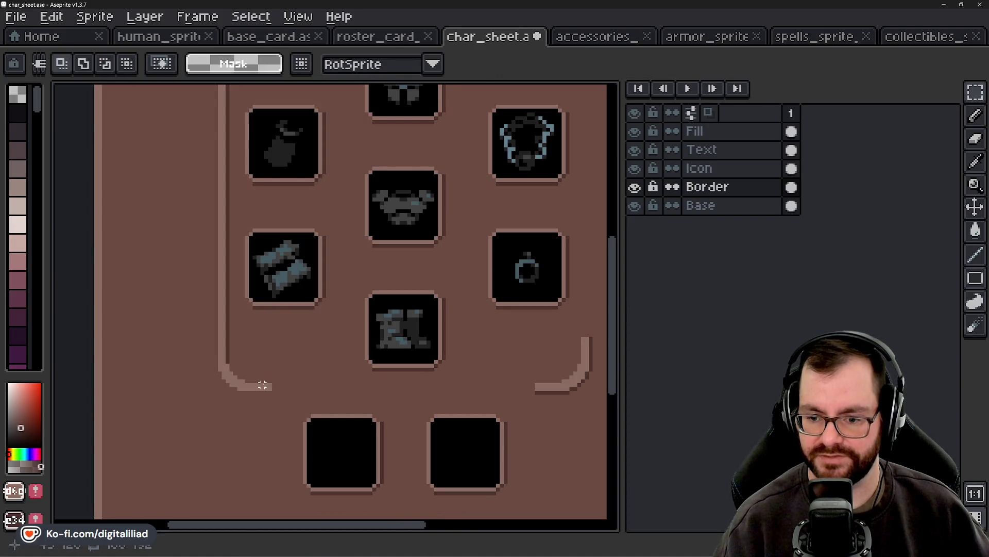
pyautogui.moveTo(253, 377)
pyautogui.mouseDown()
pyautogui.moveTo(271, 395)
pyautogui.moveTo(186, 371)
pyautogui.moveTo(471, 386)
pyautogui.mouseUp()
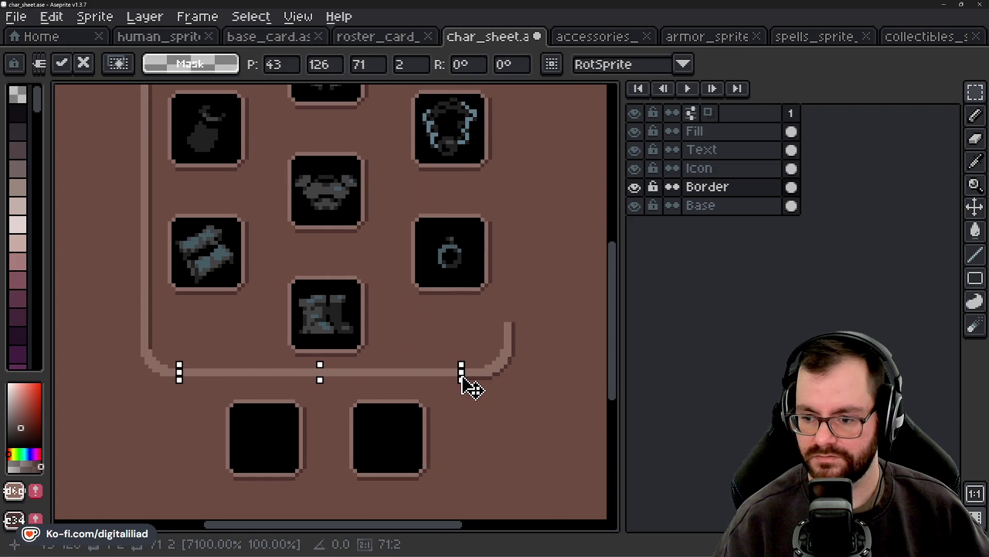
pyautogui.hotkey('ctrl', 'd')
pyautogui.scroll(1, 381, 387)
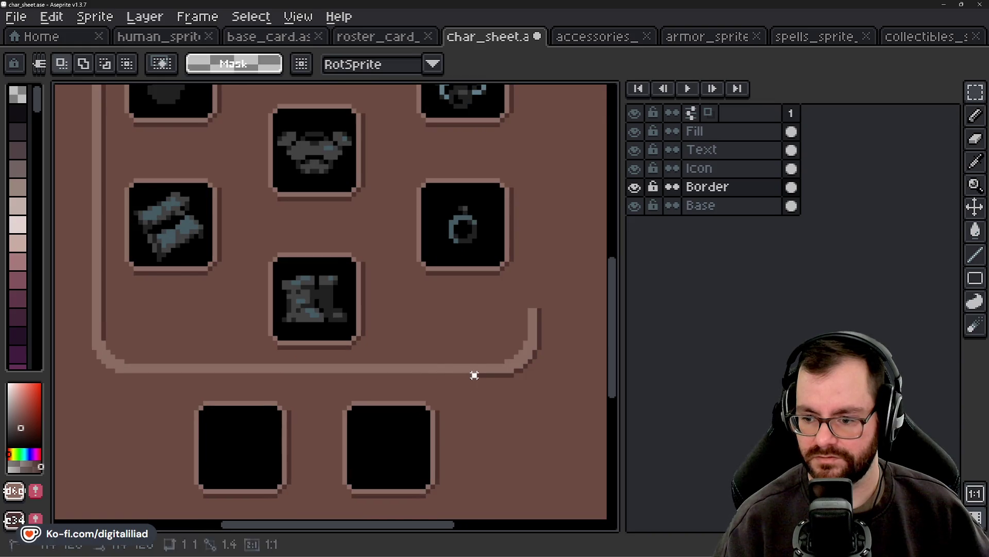
pyautogui.moveTo(471, 373); pyautogui.dragTo(120, 387)
pyautogui.press('Return')
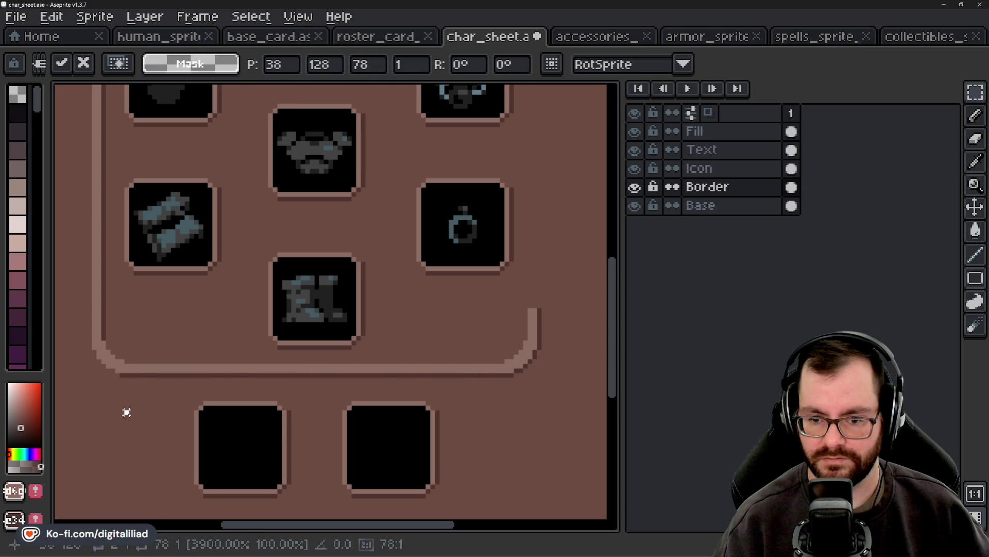
# Step: Marquee-select a strip along the card's right border, then deselect it
pyautogui.scroll(2, 107, 383)
pyautogui.scroll(-3, 210, 327)
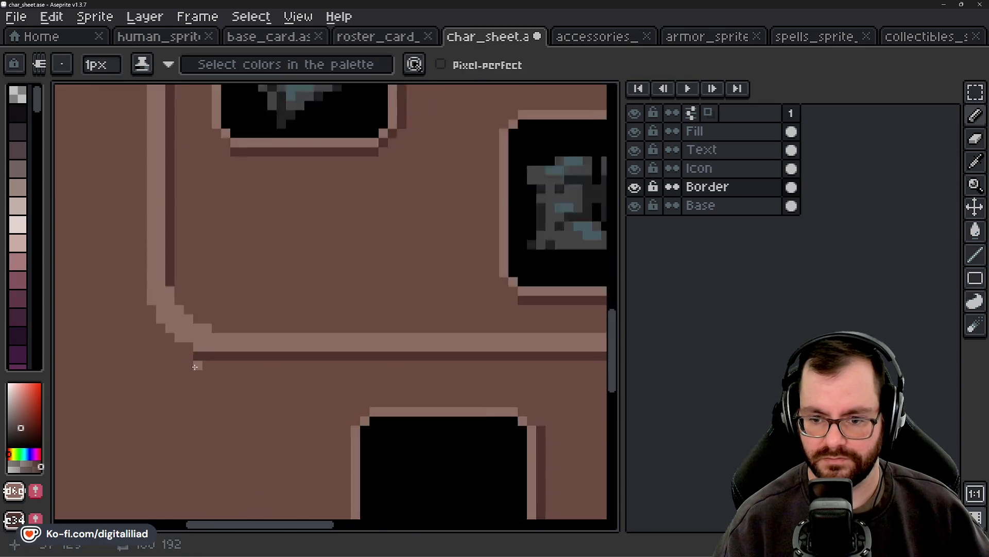
pyautogui.moveTo(210, 327); pyautogui.dragTo(74, 359)
pyautogui.moveTo(232, 293); pyautogui.dragTo(277, 350)
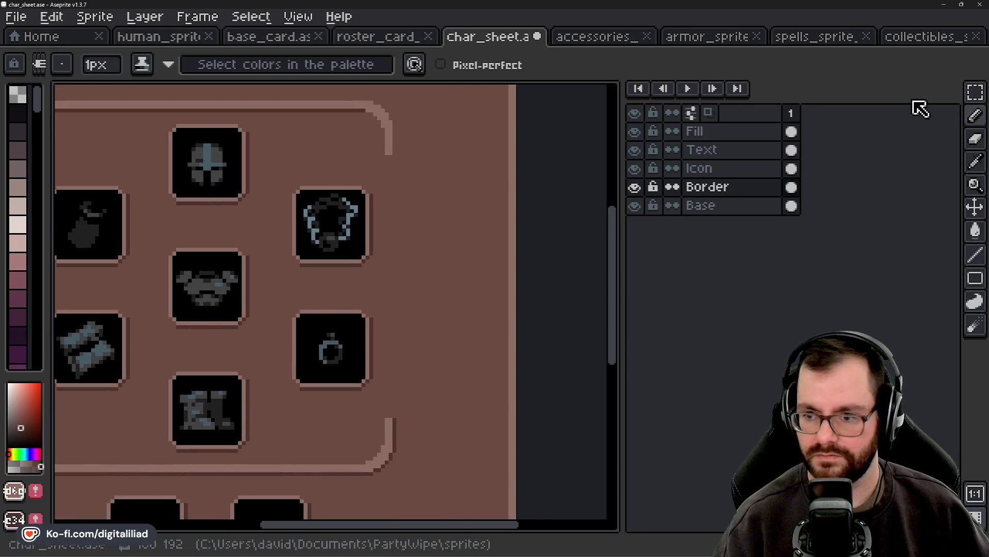
pyautogui.click(976, 92)
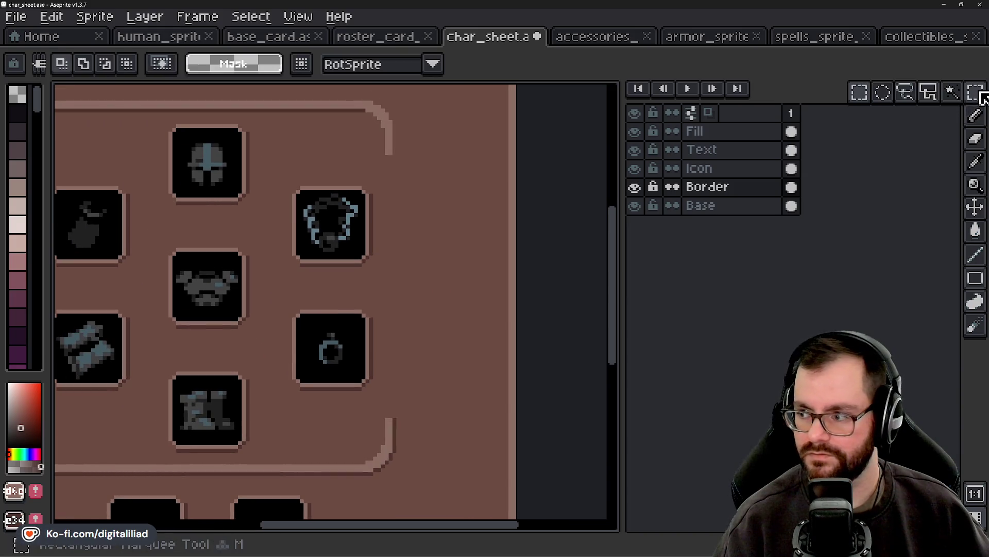
pyautogui.click(390, 419)
pyautogui.moveTo(389, 417)
pyautogui.mouseDown()
pyautogui.moveTo(435, 144)
pyautogui.moveTo(426, 123)
pyautogui.mouseUp()
pyautogui.click(433, 165)
# Step: Save the character sheet as char_sheet.ase
pyautogui.hotkey('ctrl', 's')
pyautogui.scroll(-2, 438, 165)
pyautogui.scroll(-1, 442, 165)
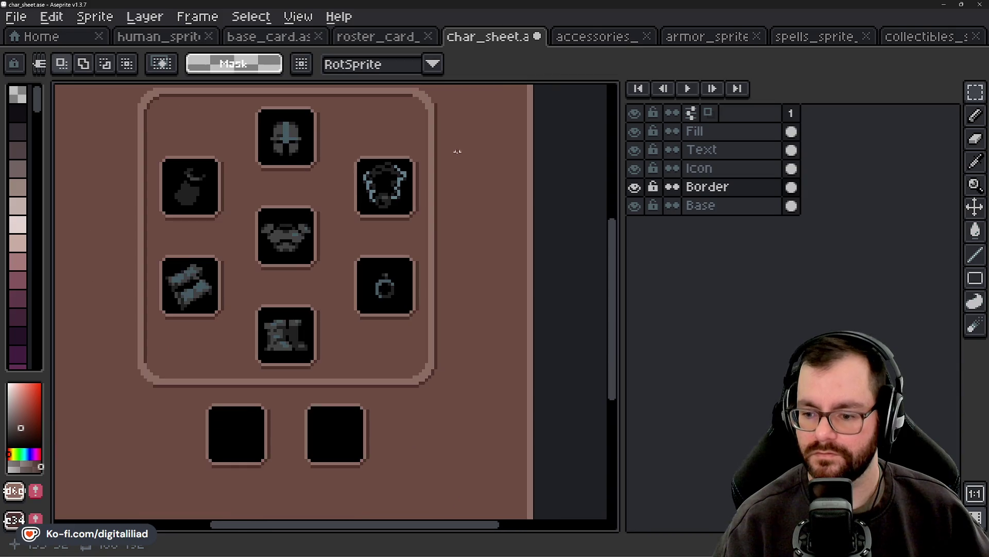
pyautogui.scroll(1, 477, 274)
pyautogui.scroll(-2, 411, 356)
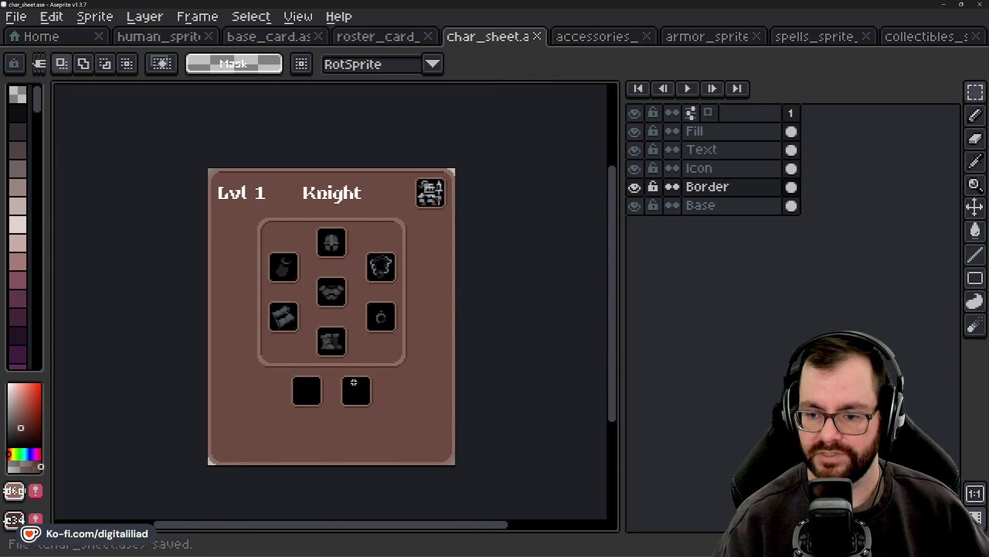
pyautogui.scroll(1, 337, 326)
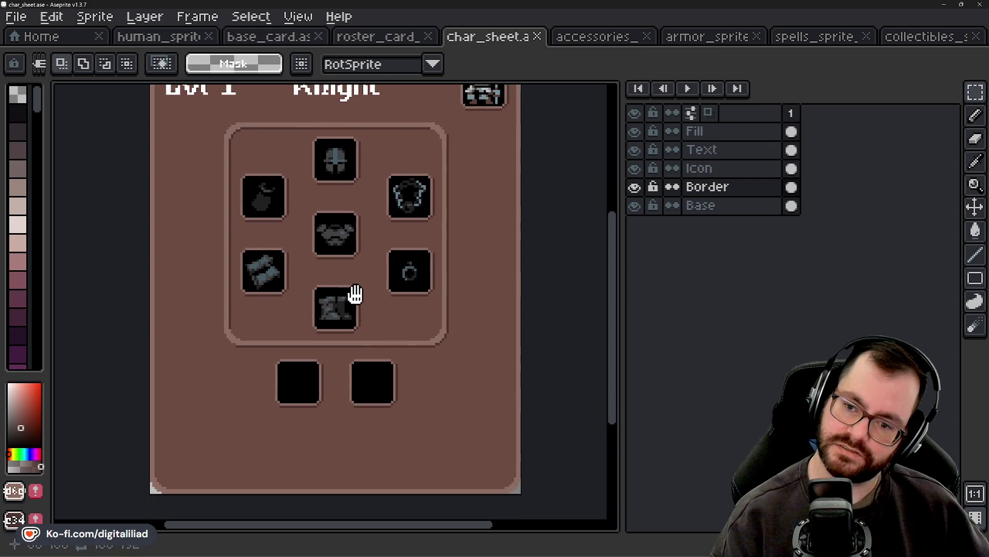
pyautogui.scroll(-3, 364, 333)
pyautogui.scroll(1, 335, 330)
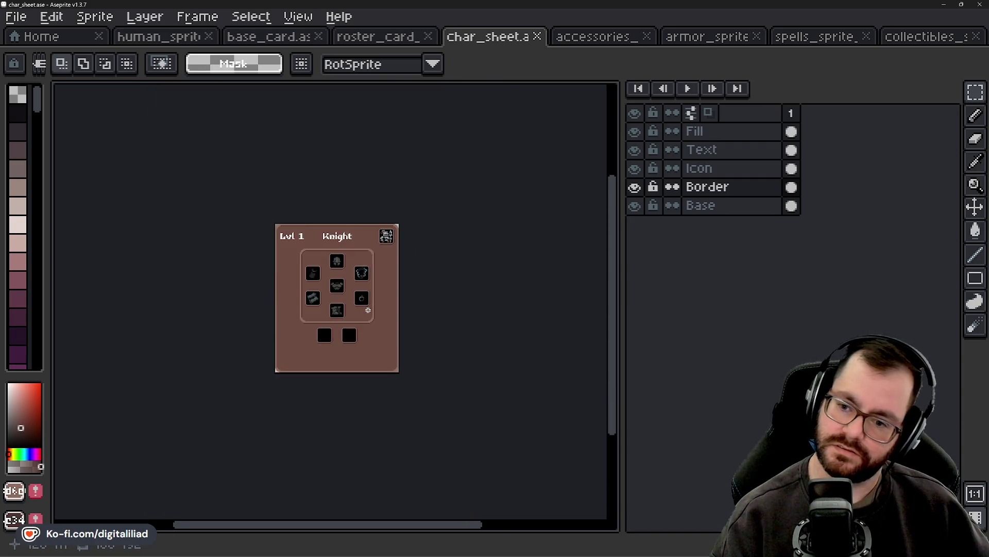
pyautogui.scroll(1, 289, 350)
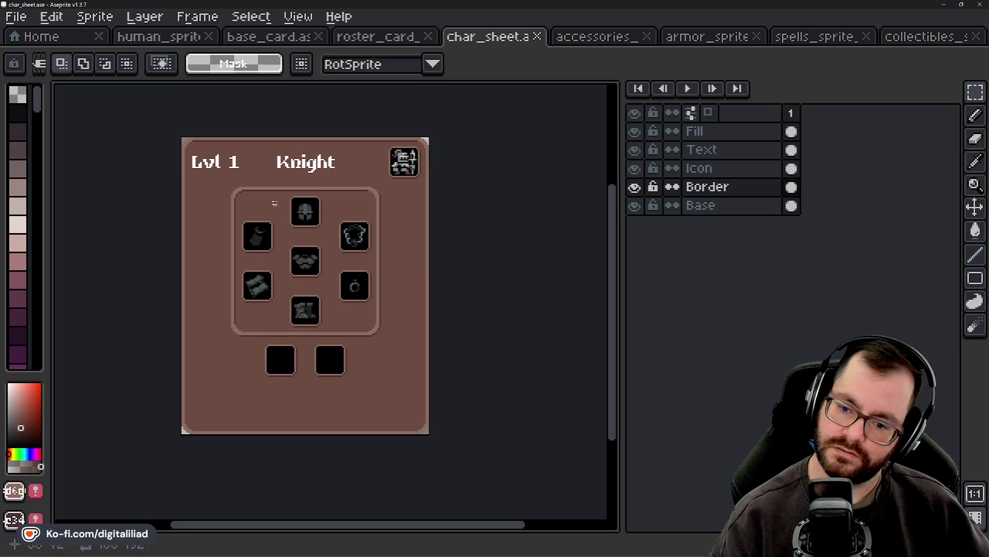
pyautogui.scroll(2, 247, 363)
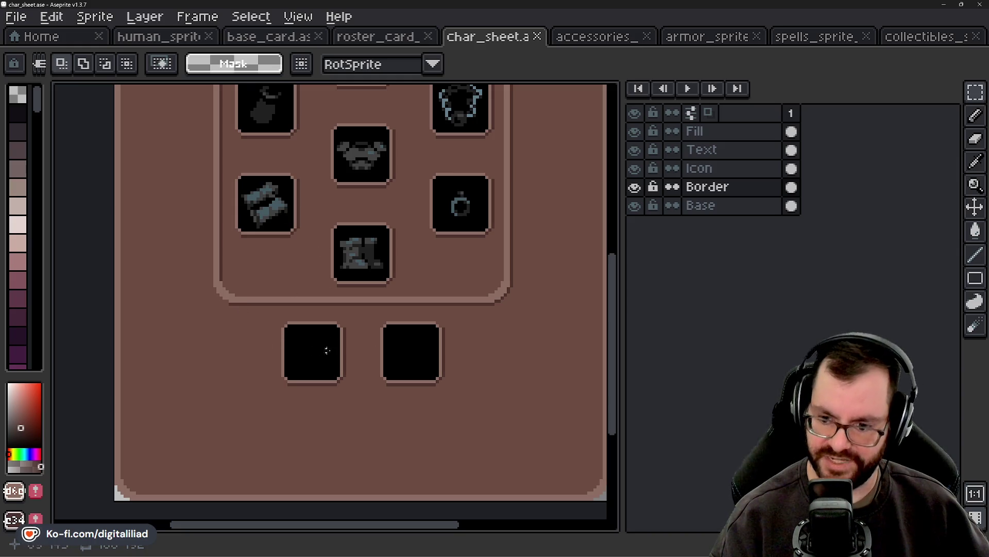
pyautogui.moveTo(260, 403); pyautogui.dragTo(464, 300)
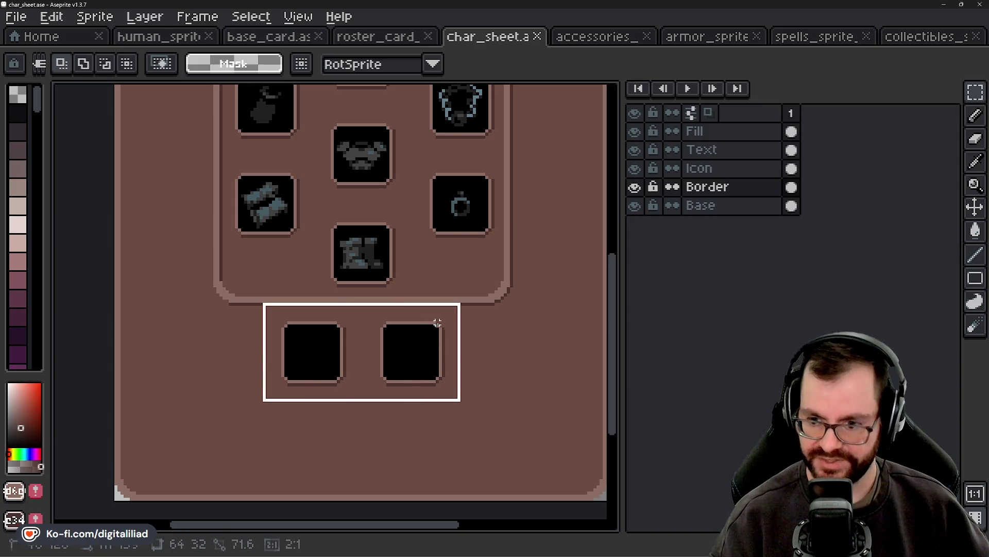
pyautogui.click(711, 168)
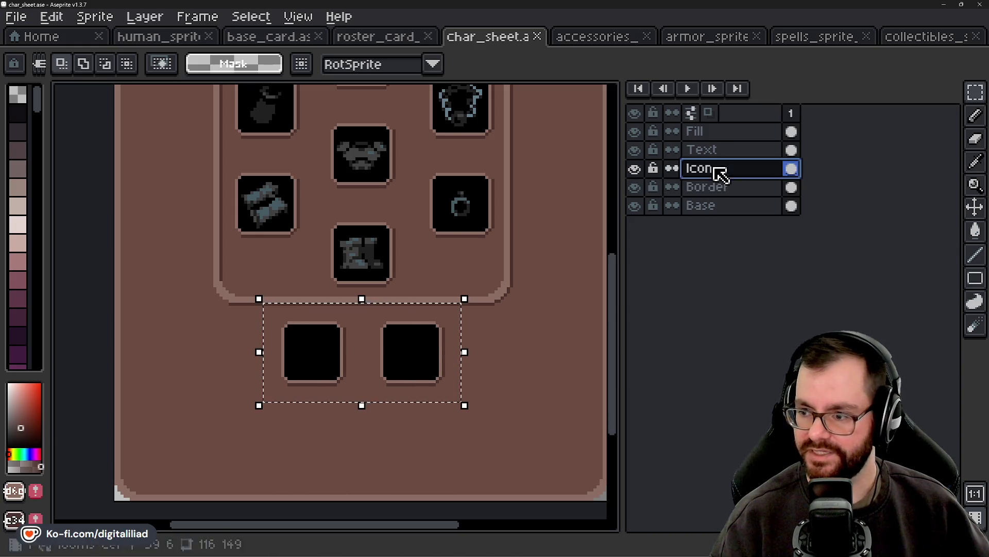
pyautogui.moveTo(373, 345); pyautogui.dragTo(355, 350)
pyautogui.press('Escape')
pyautogui.click(465, 350)
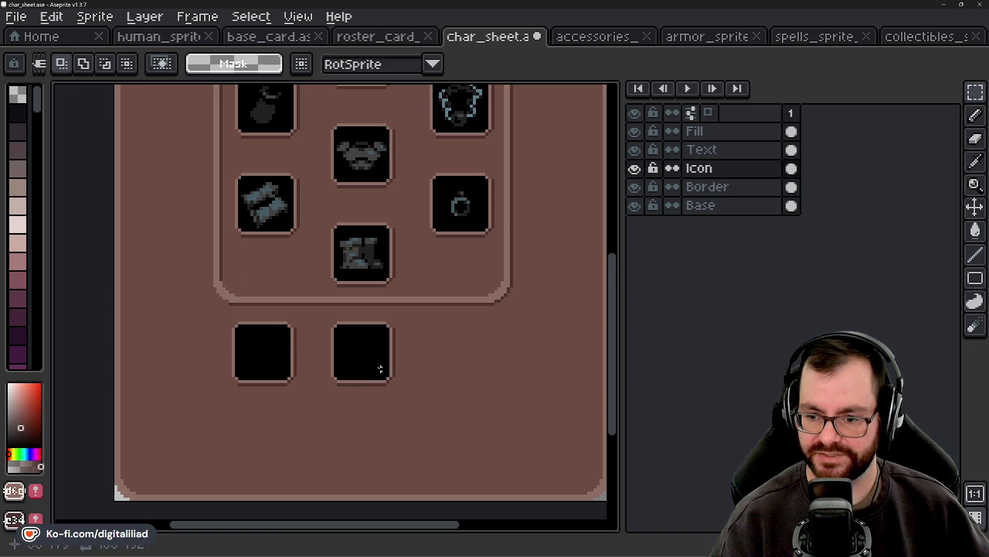
pyautogui.hotkey('ctrl', 'z')
pyautogui.hotkey('ctrl', 'z')
pyautogui.hotkey('ctrl', 'z')
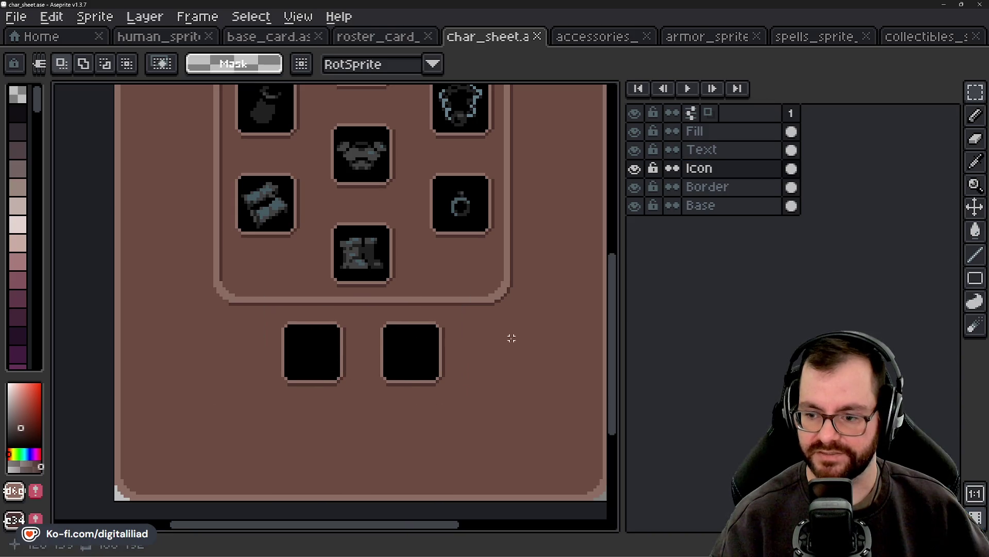
pyautogui.scroll(-1, 318, 342)
pyautogui.scroll(-2, 303, 382)
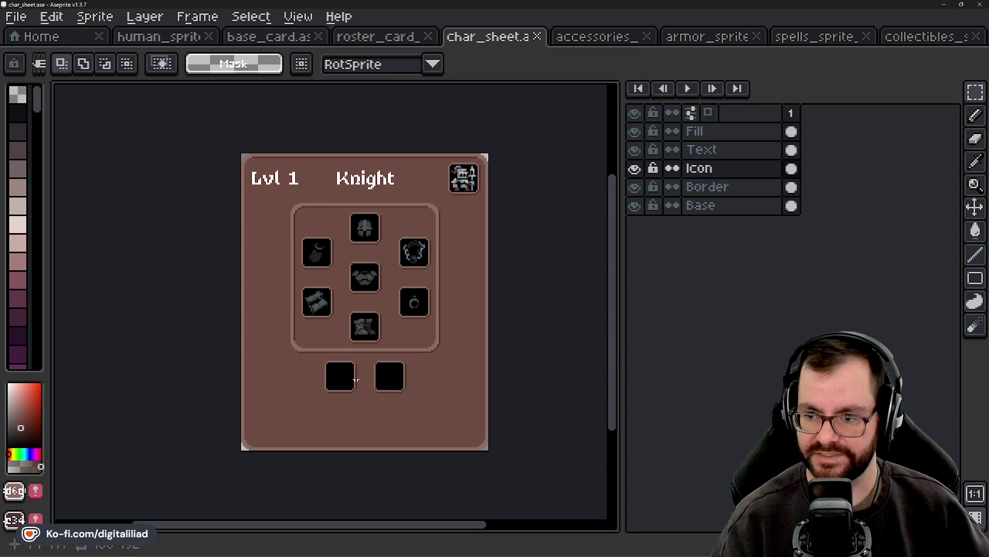
# Step: Pan across the slot panel and save the Knight character sheet
pyautogui.scroll(2, 353, 299)
pyautogui.scroll(1, 349, 229)
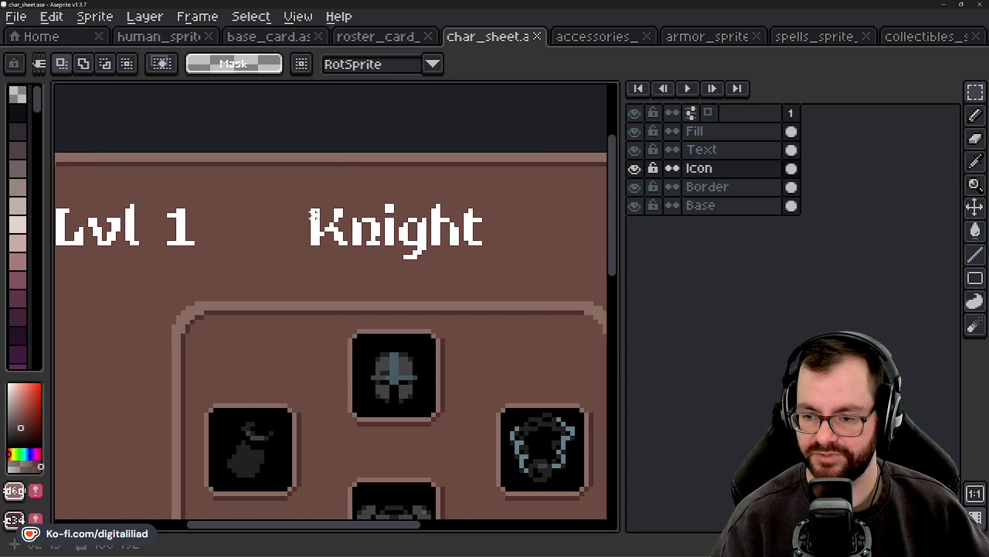
pyautogui.scroll(1, 309, 242)
pyautogui.hscroll(3, 309, 247)
pyautogui.hscroll(2, 432, 253)
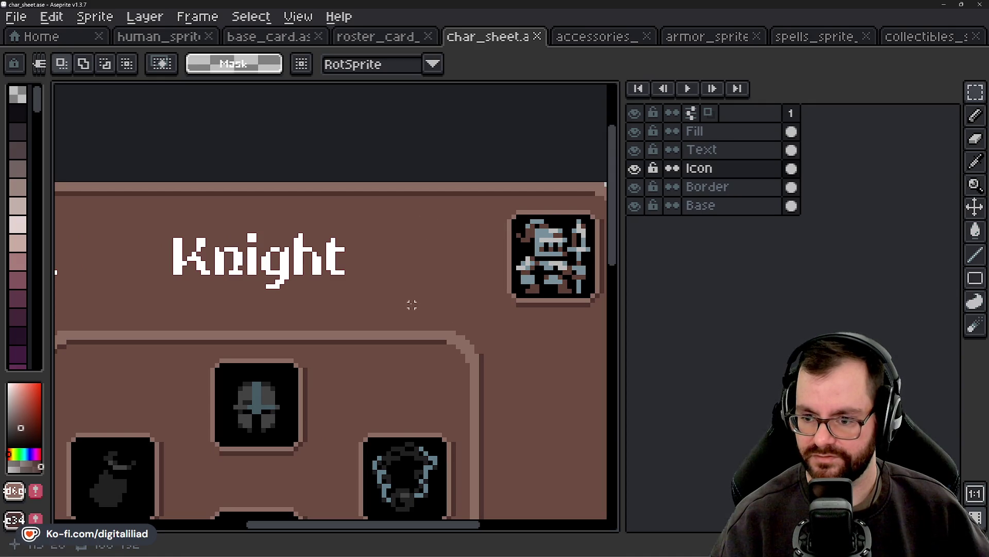
pyautogui.scroll(-1, 315, 313)
pyautogui.scroll(-3, 389, 265)
pyautogui.scroll(-1, 392, 243)
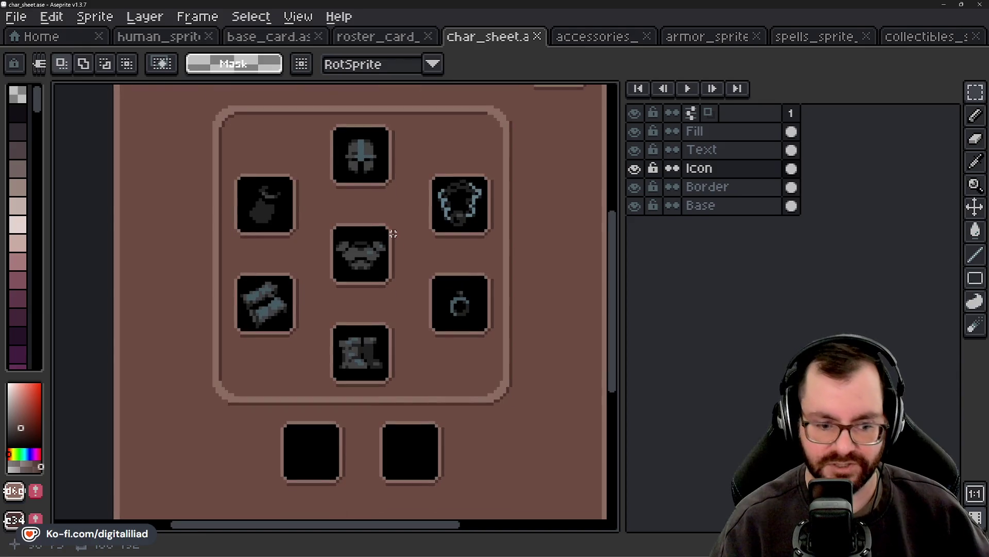
pyautogui.moveTo(366, 298)
pyautogui.mouseDown()
pyautogui.moveTo(375, 267)
pyautogui.moveTo(375, 307)
pyautogui.moveTo(355, 294)
pyautogui.moveTo(354, 327)
pyautogui.moveTo(347, 320)
pyautogui.moveTo(356, 330)
pyautogui.moveTo(340, 338)
pyautogui.moveTo(349, 325)
pyautogui.mouseUp()
pyautogui.hotkey('ctrl', 's')
# Step: Review the Lvl 1 Knight header, then switch over to the Godot editor
pyautogui.scroll(-1, 371, 314)
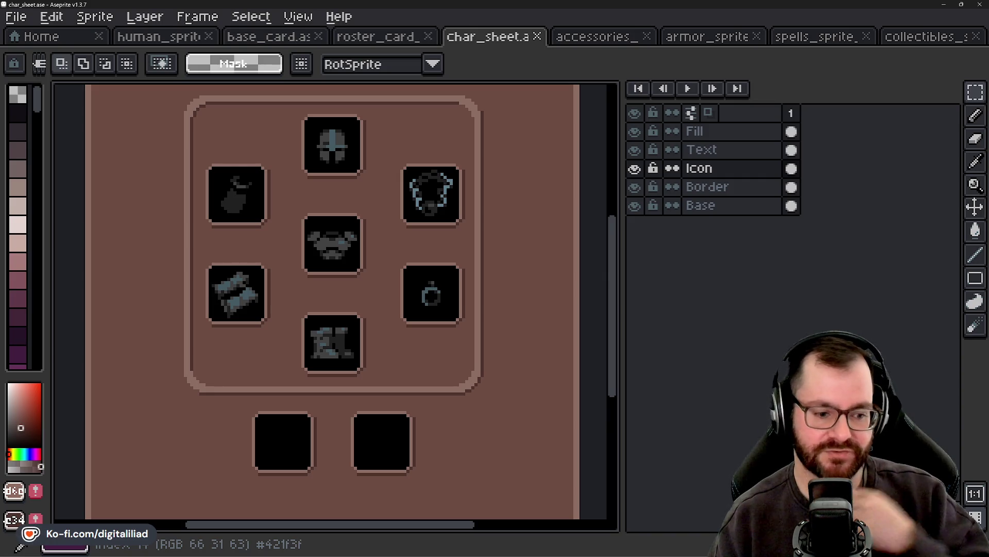
pyautogui.moveTo(357, 273)
pyautogui.mouseDown()
pyautogui.moveTo(358, 371)
pyautogui.moveTo(343, 343)
pyautogui.moveTo(361, 373)
pyautogui.mouseUp()
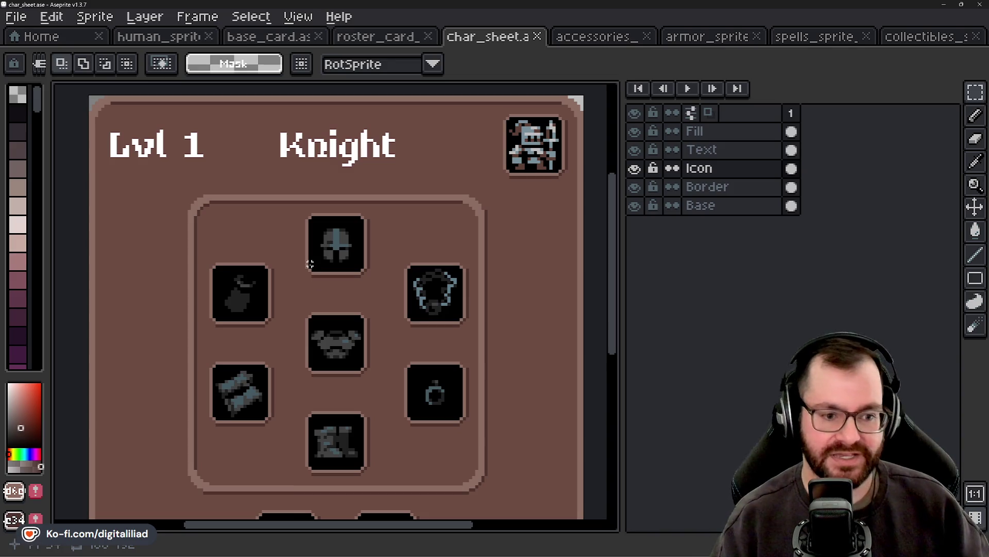
pyautogui.moveTo(301, 353)
pyautogui.mouseDown()
pyautogui.moveTo(307, 300)
pyautogui.moveTo(332, 336)
pyautogui.moveTo(330, 379)
pyautogui.moveTo(323, 365)
pyautogui.mouseUp()
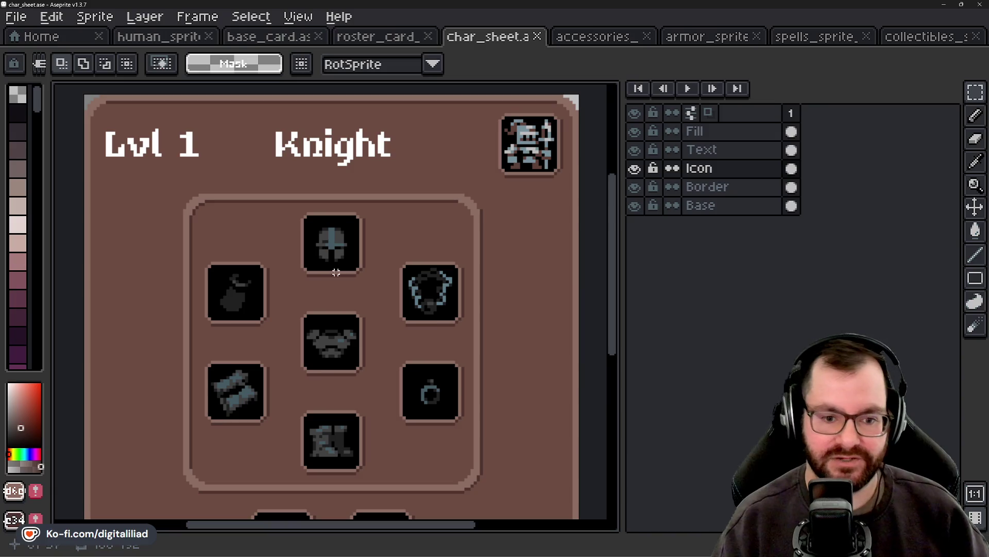
pyautogui.moveTo(362, 314); pyautogui.dragTo(367, 322)
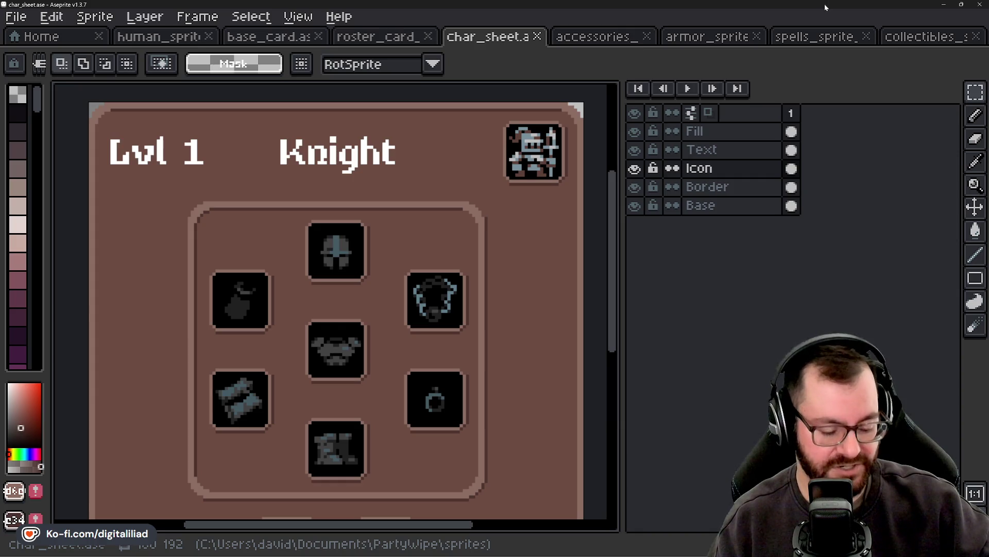
pyautogui.hotkey('alt', 'Tab')
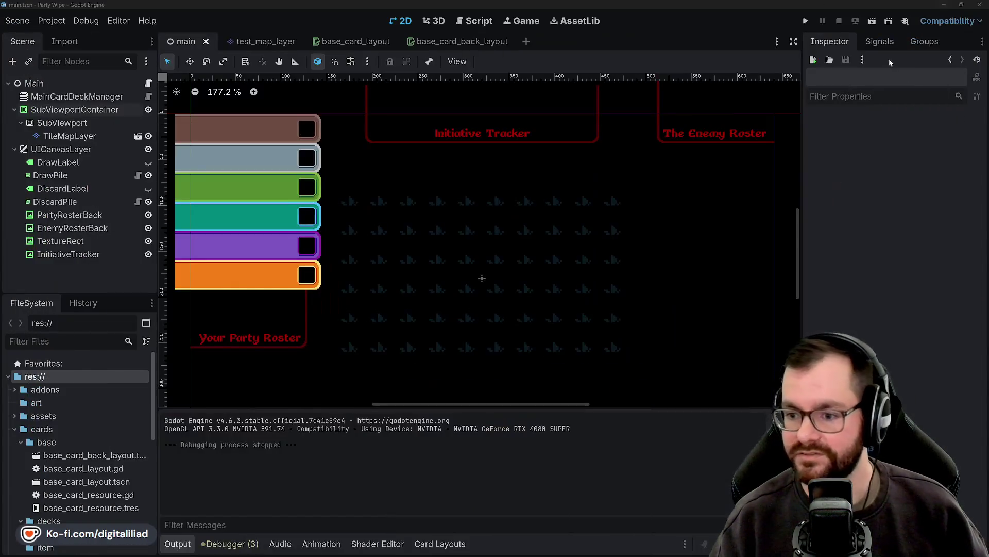
# Step: Minimize both Godot windows and then the Chrome window
pyautogui.click(944, 5)
pyautogui.click(944, 5)
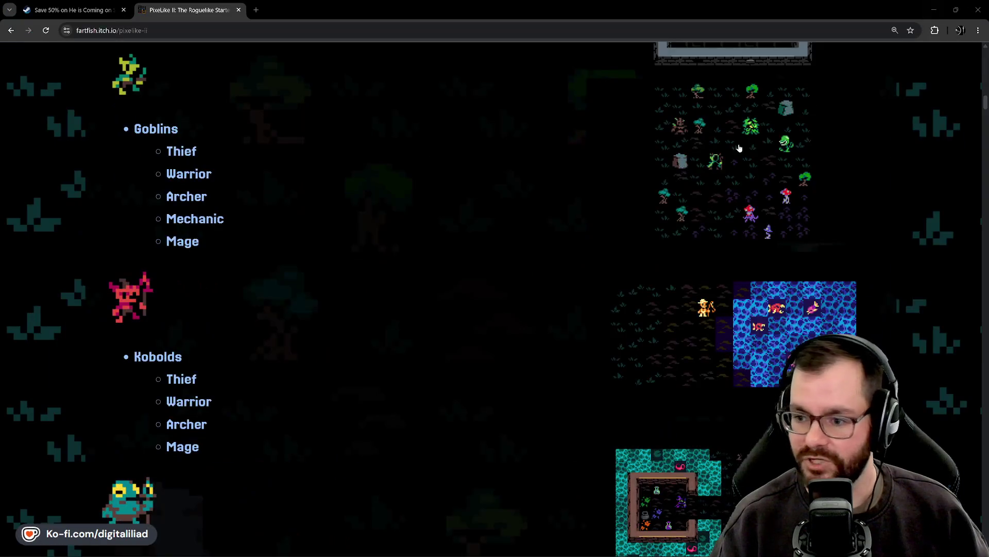
pyautogui.click(935, 10)
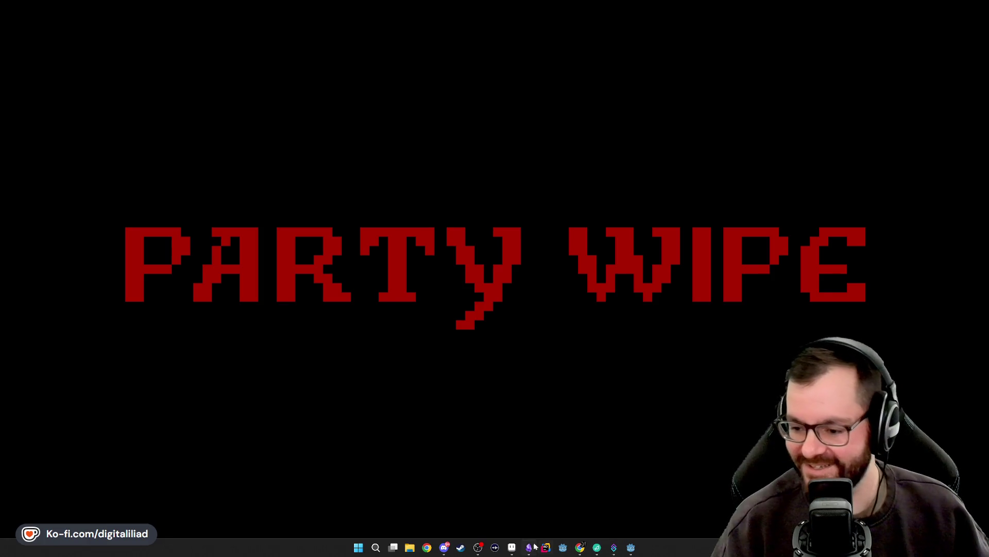
# Step: Briefly restore and minimize Aseprite, then bring back the PixelLike II itch.io page
pyautogui.click(512, 547)
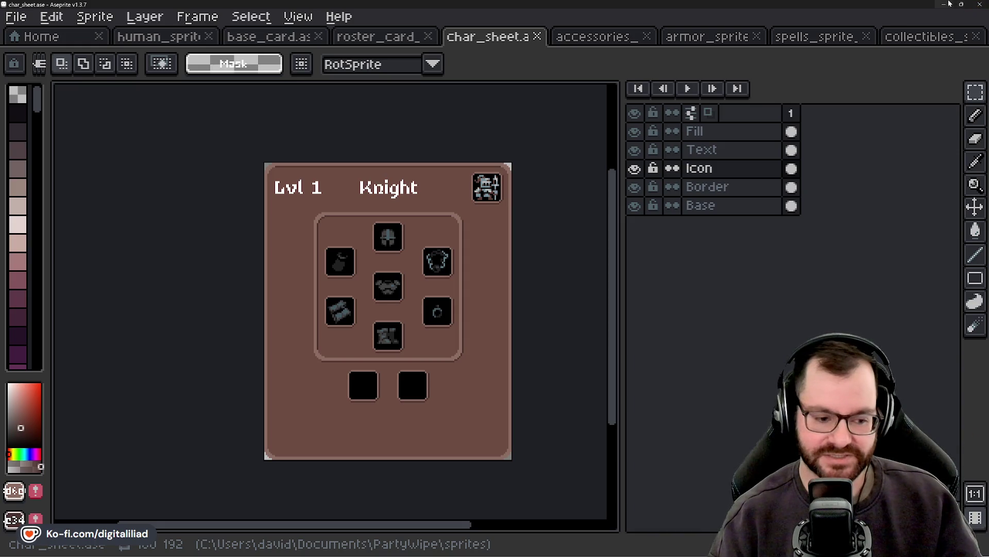
pyautogui.click(950, 3)
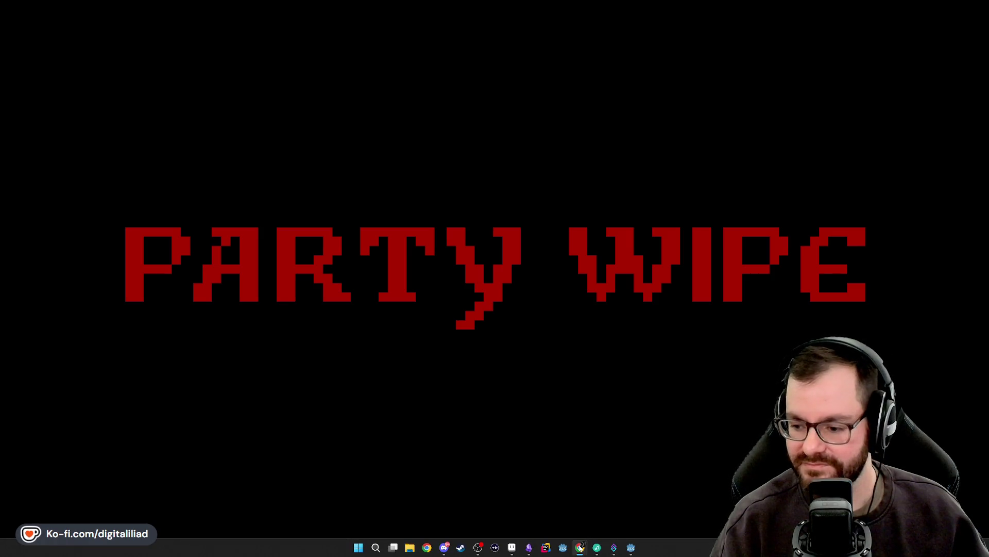
pyautogui.moveTo(426, 548)
pyautogui.click(599, 534)
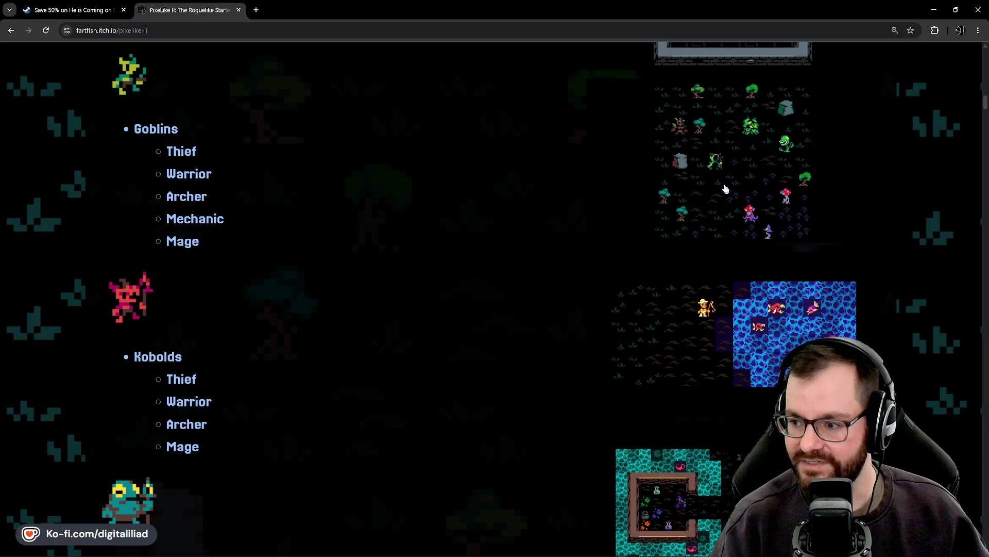
# Step: Enlarge the teal dungeon map screenshot, then switch to the Godot BalatroExample project
pyautogui.click(706, 471)
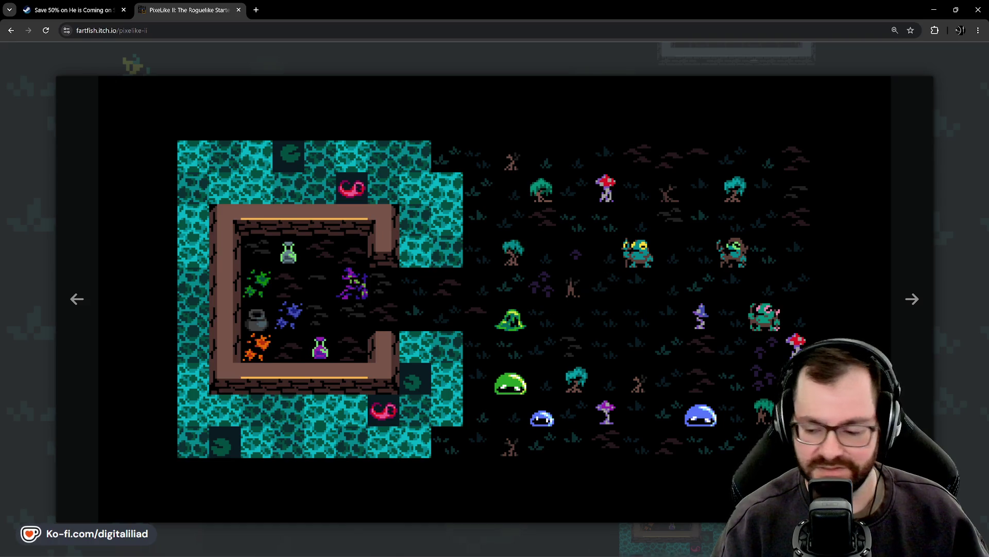
pyautogui.moveTo(631, 548)
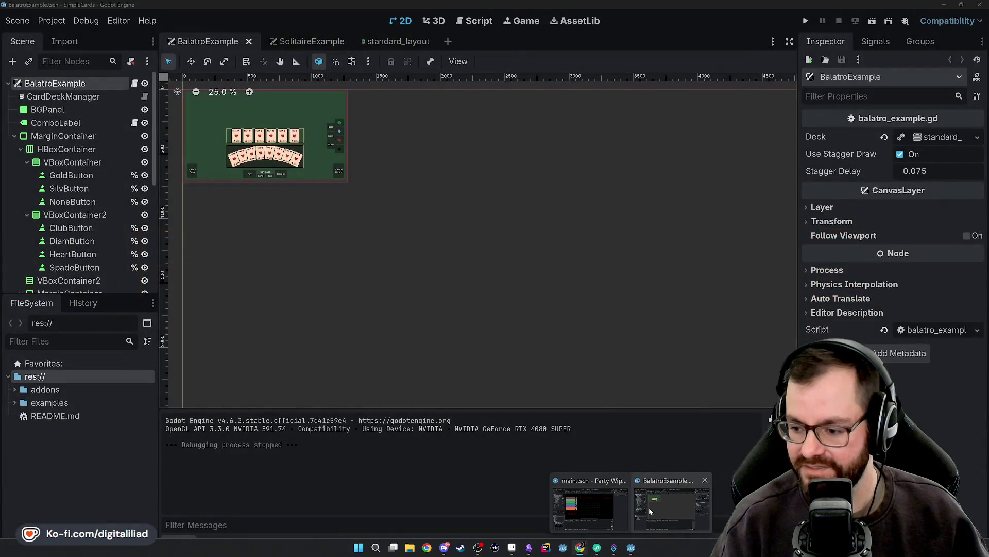
pyautogui.click(648, 506)
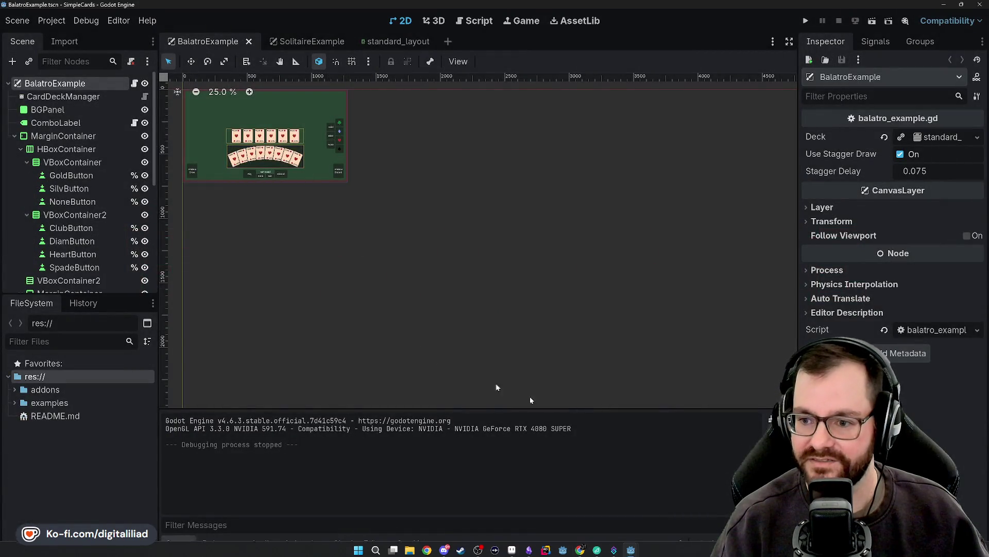
# Step: Run the Balatro example and try selecting 10♣, 9♣, 6♣ and 4♣, then clear them
pyautogui.click(805, 21)
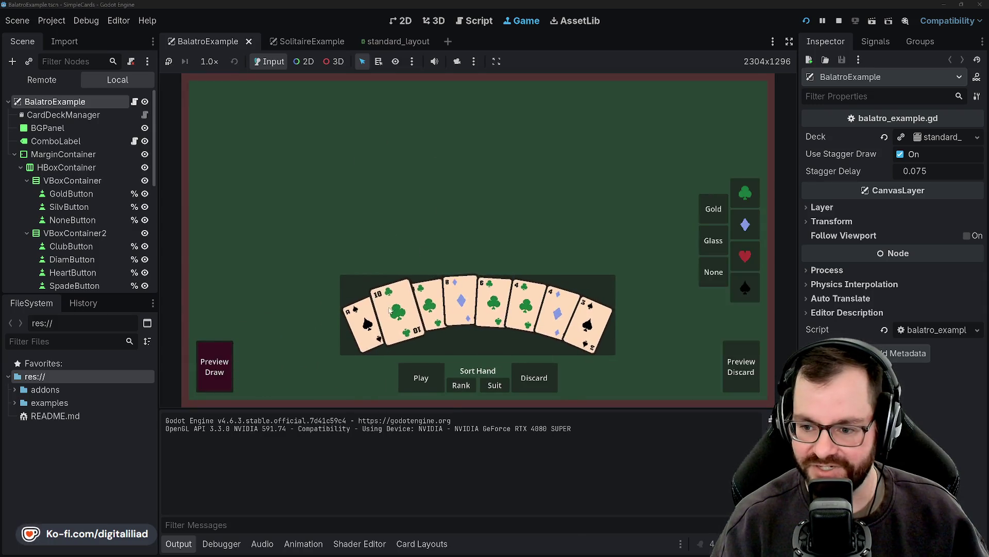
pyautogui.click(397, 306)
pyautogui.click(428, 304)
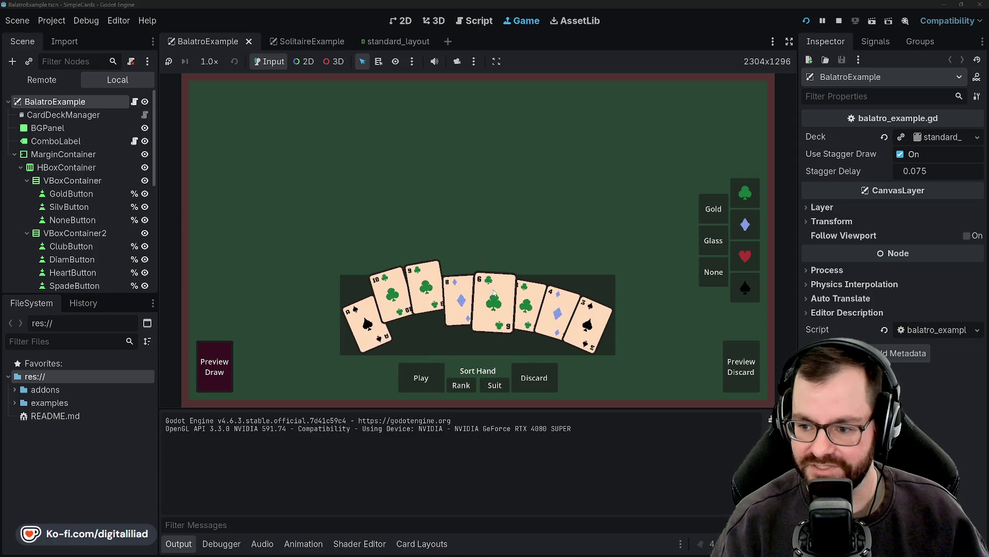
pyautogui.click(493, 302)
pyautogui.click(526, 305)
pyautogui.click(526, 301)
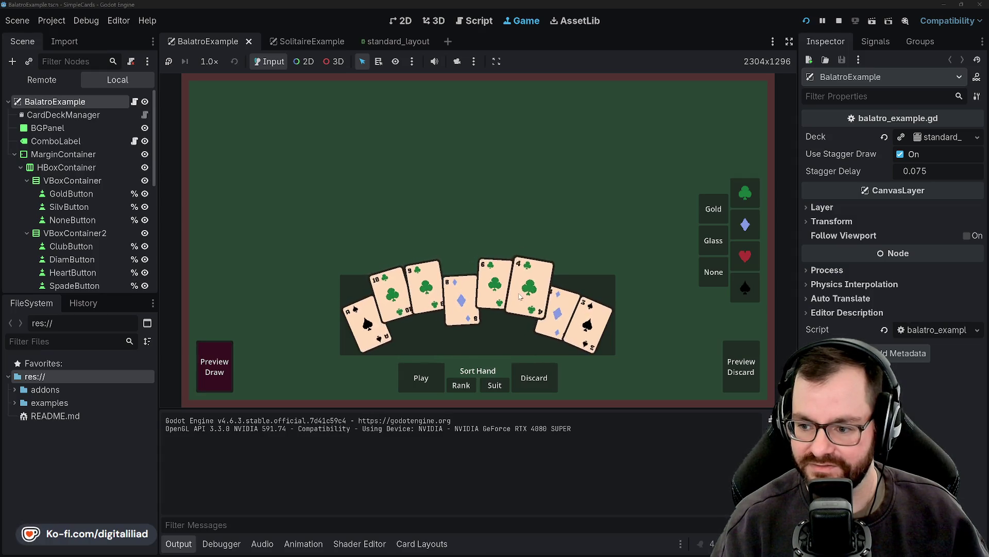
pyautogui.click(494, 299)
pyautogui.click(559, 306)
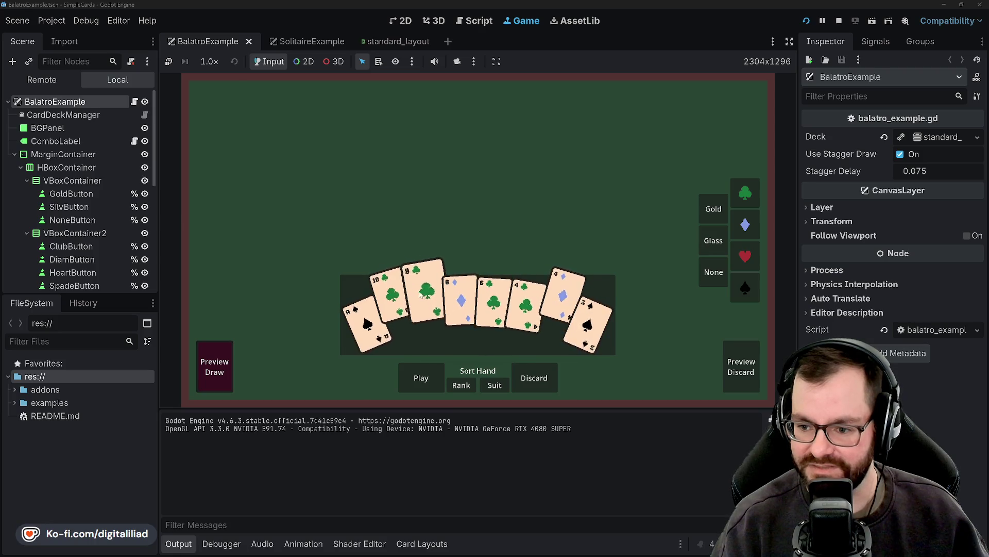
# Step: Select 4♦ and 4♣, play the pair of fours, and stop the game with F8
pyautogui.click(398, 306)
pyautogui.click(428, 305)
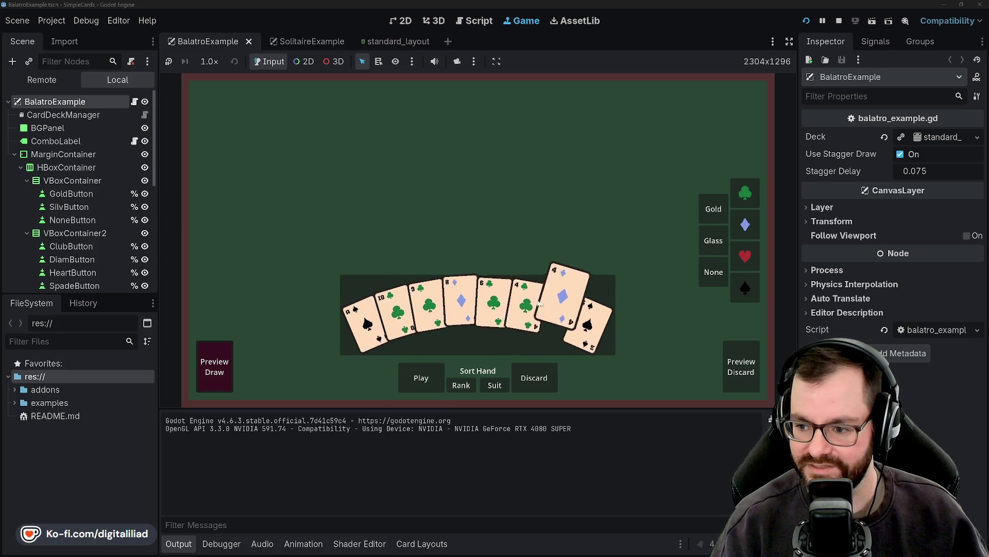
pyautogui.click(527, 302)
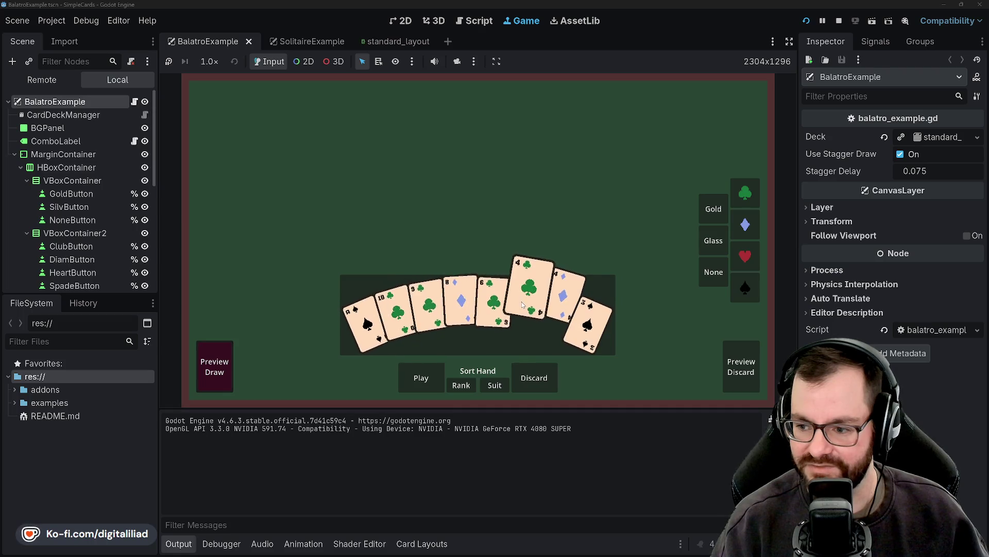
pyautogui.click(412, 383)
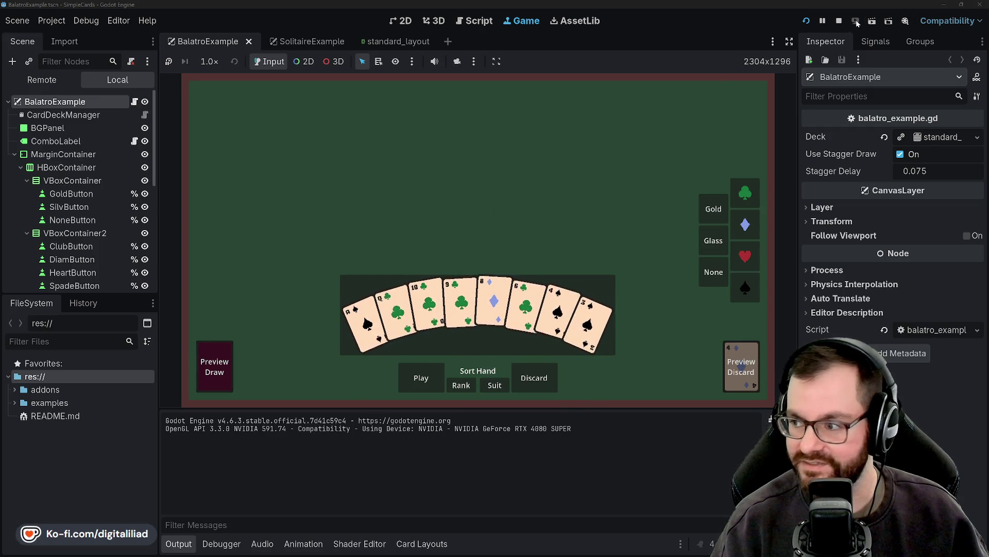
pyautogui.press('F8')
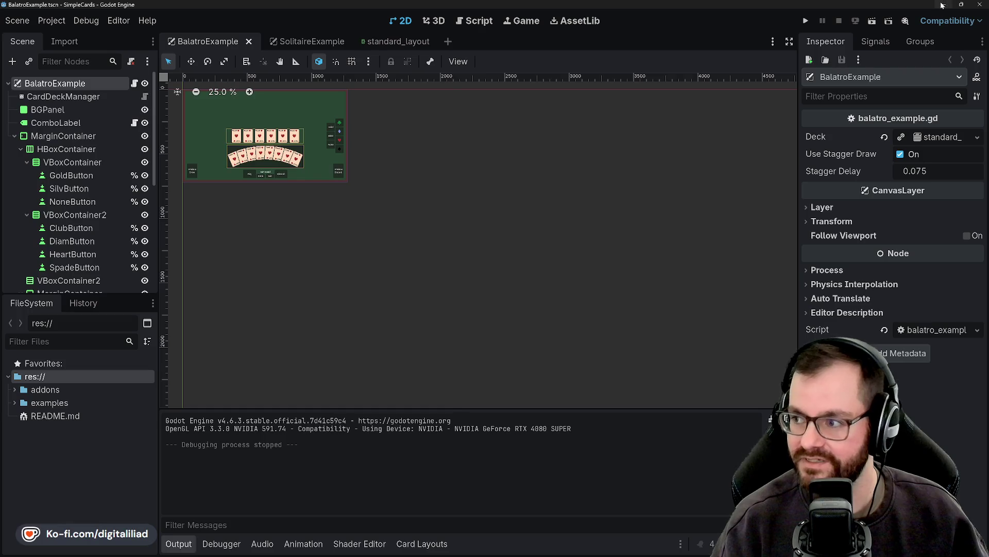
# Step: Return to the Party Wipe project and select the TextureRect node in the Scene dock
pyautogui.hotkey('alt', 'Tab')
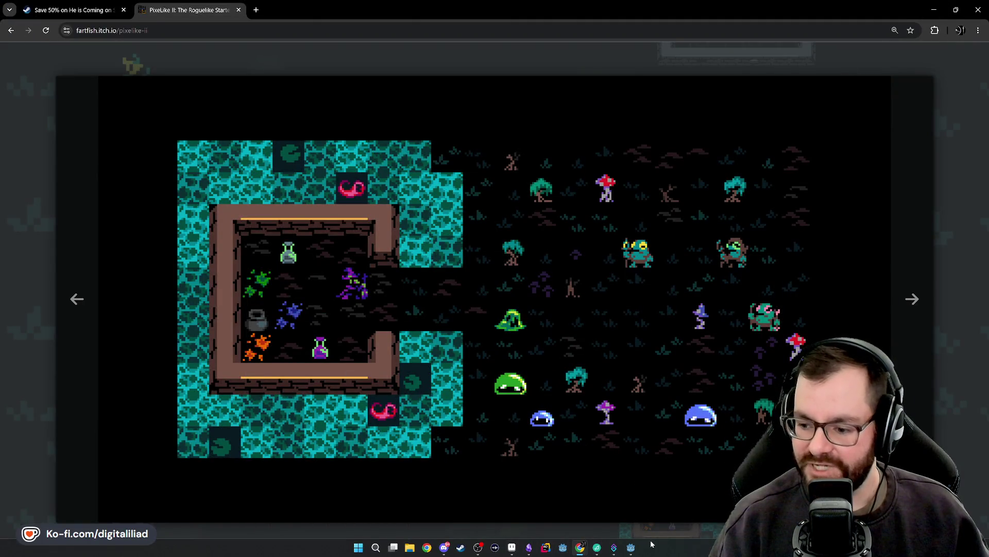
pyautogui.moveTo(632, 547)
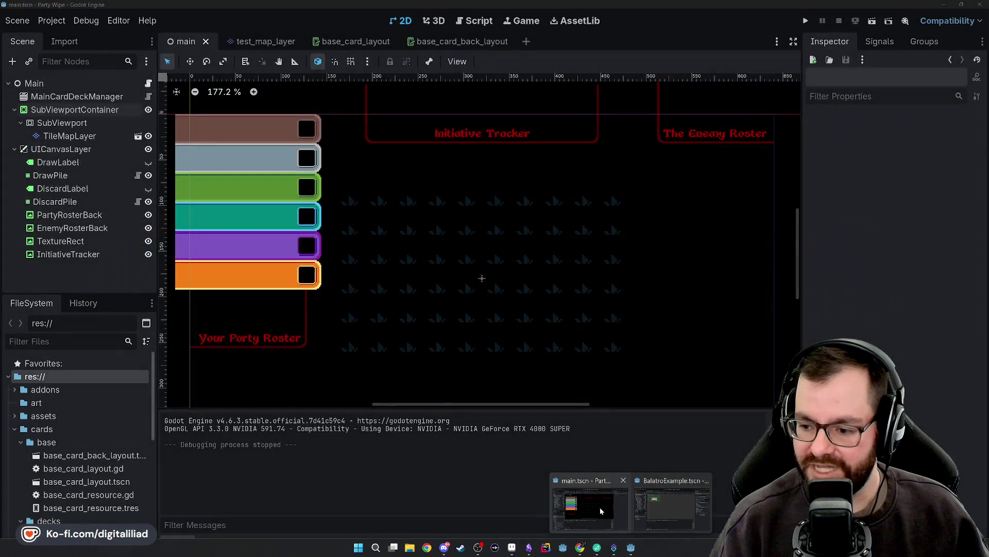
pyautogui.click(600, 507)
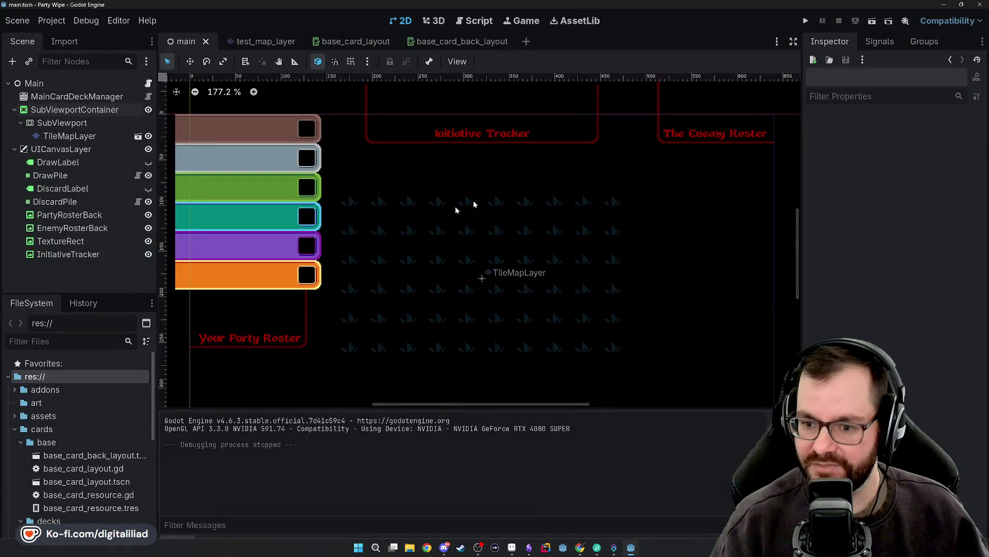
pyautogui.click(94, 244)
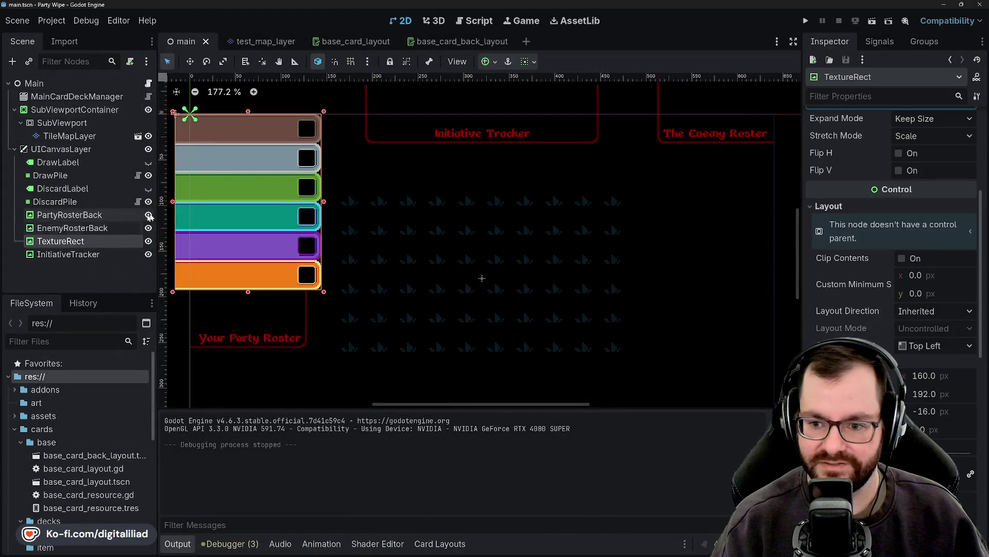
pyautogui.hscroll(-3, 311, 174)
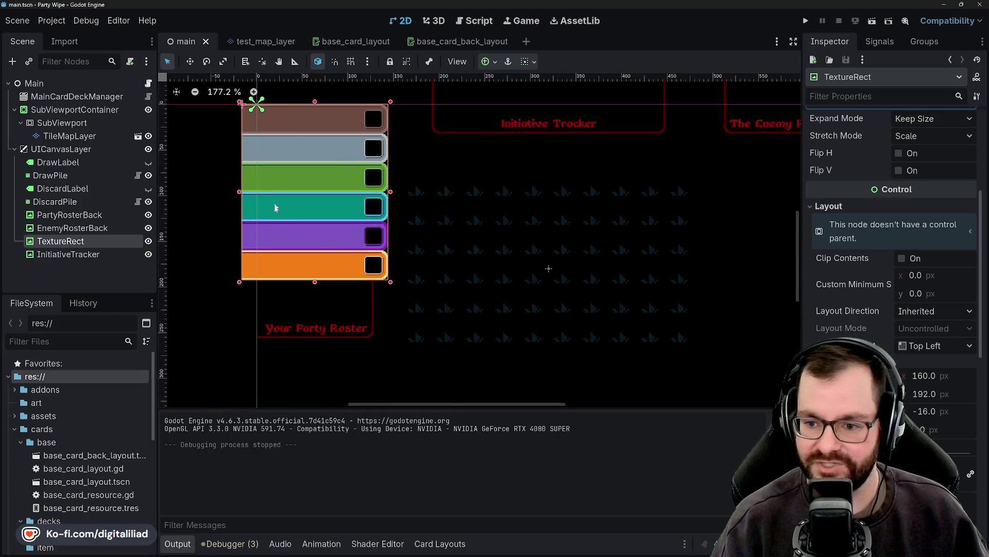
pyautogui.scroll(-2, 291, 295)
pyautogui.hscroll(3, 292, 294)
pyautogui.scroll(2, 291, 295)
pyautogui.hscroll(-3, 291, 295)
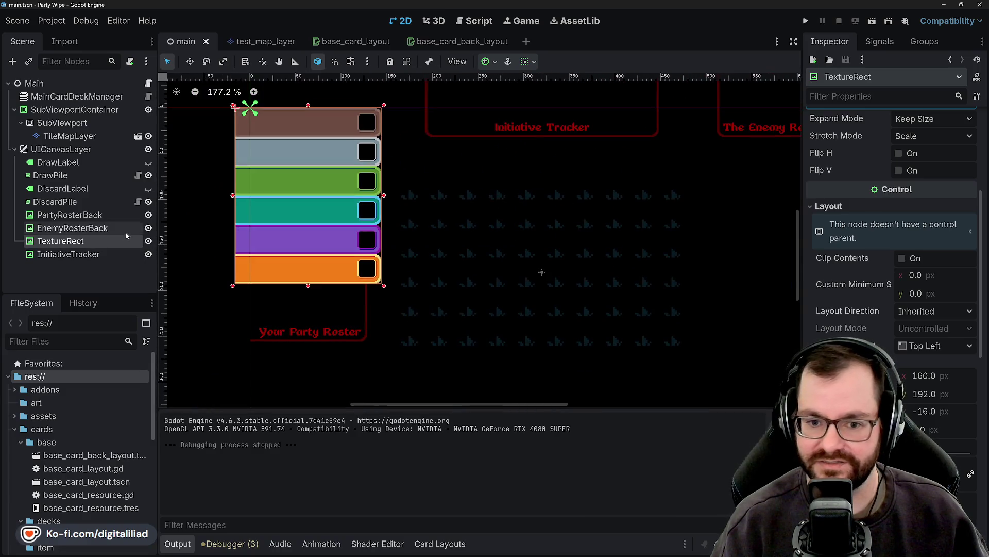
# Step: Run Party Wipe (F5), drag the Knight card to the centre and around the view, then stop it
pyautogui.press('F5')
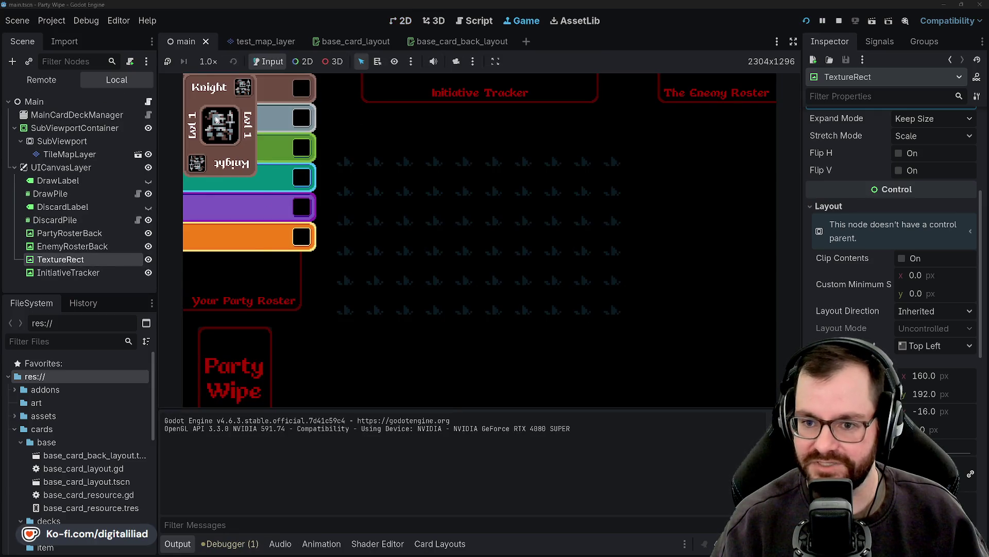
pyautogui.moveTo(216, 120); pyautogui.dragTo(448, 203)
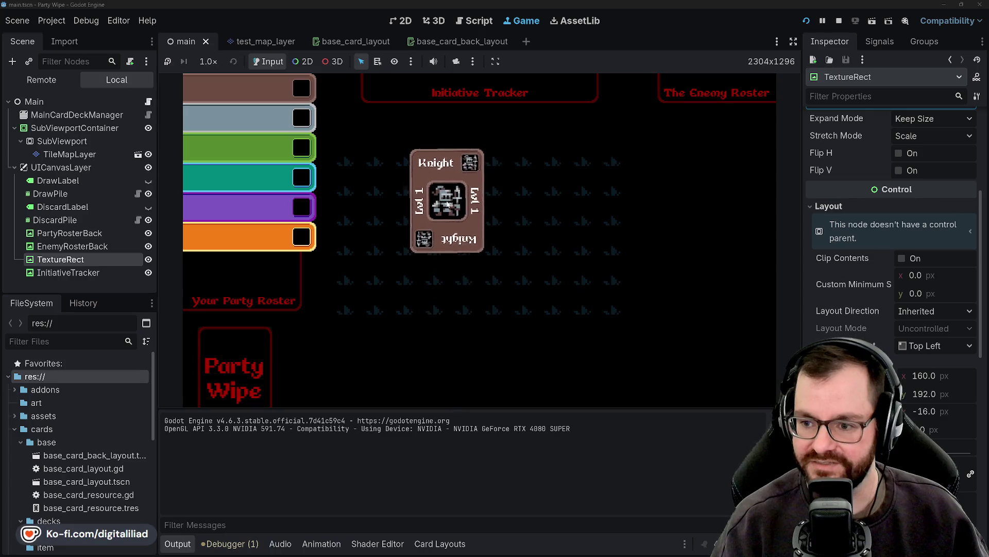
pyautogui.moveTo(451, 202); pyautogui.dragTo(444, 241)
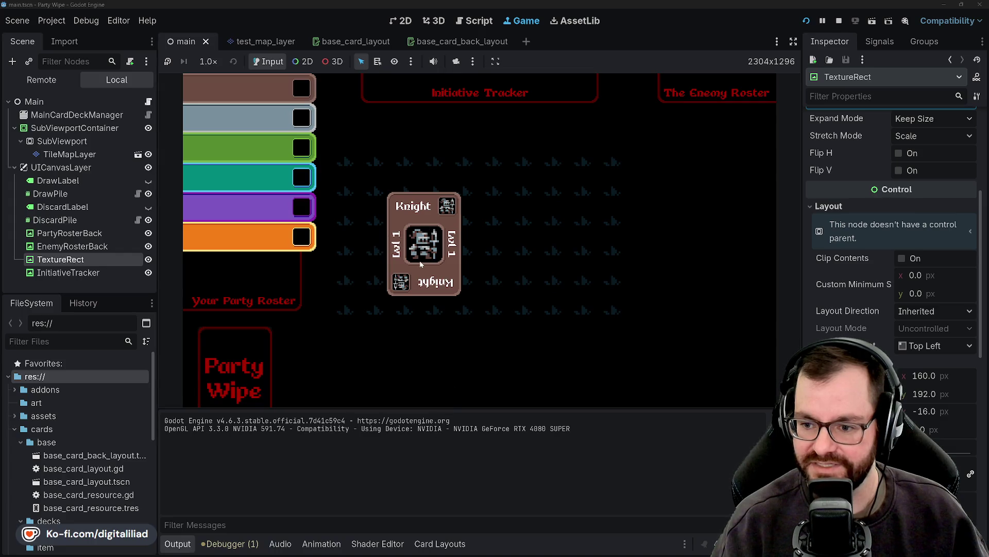
pyautogui.moveTo(404, 236); pyautogui.dragTo(451, 259)
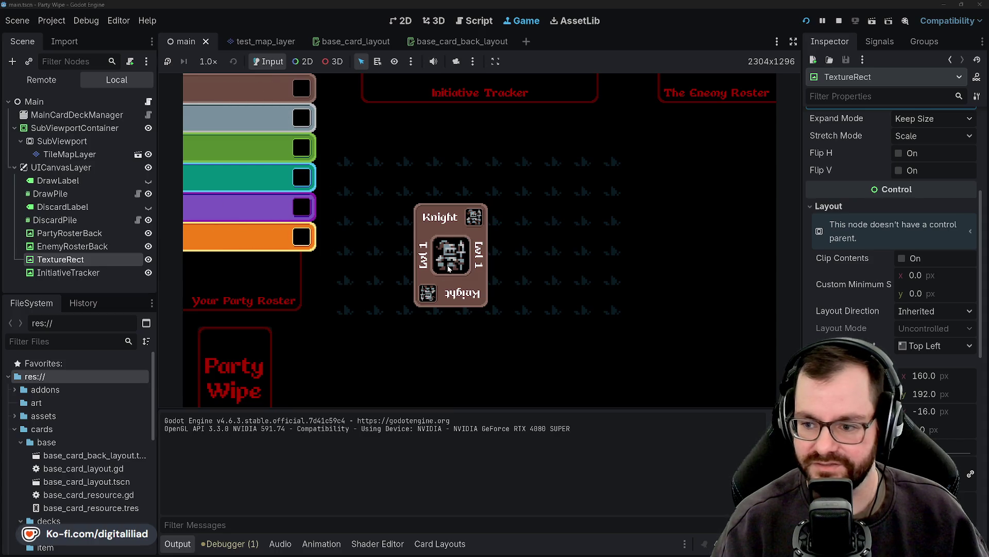
pyautogui.moveTo(462, 265); pyautogui.dragTo(410, 243)
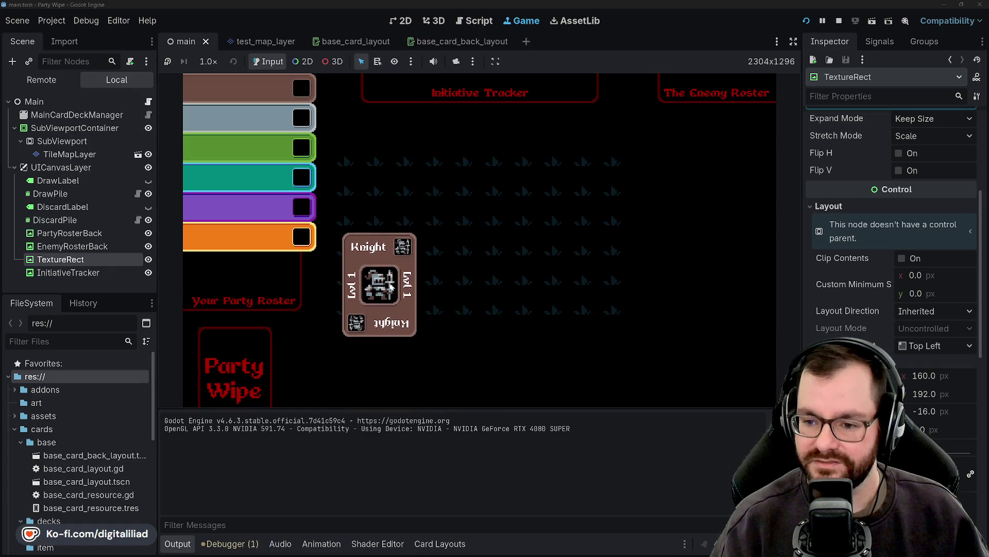
pyautogui.moveTo(380, 288); pyautogui.dragTo(420, 246)
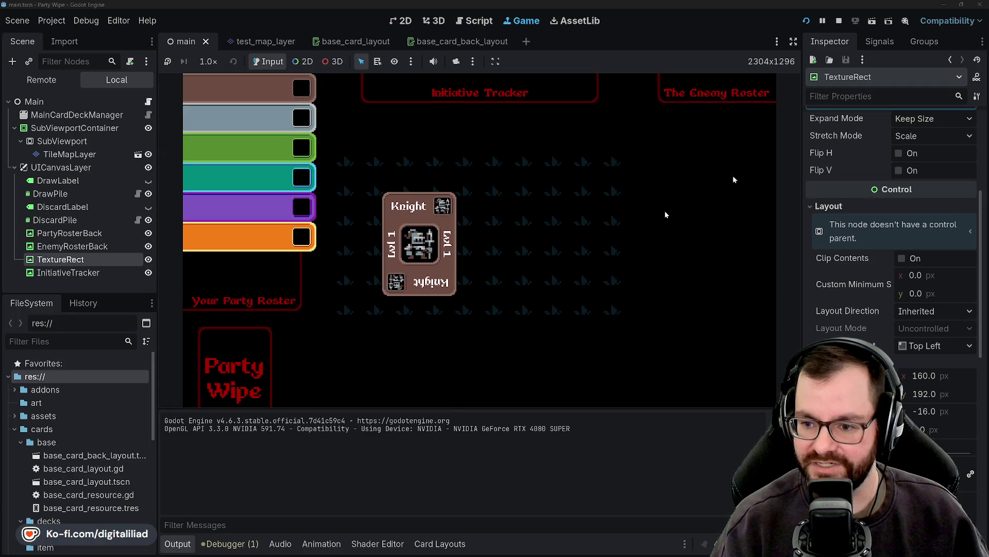
pyautogui.click(839, 21)
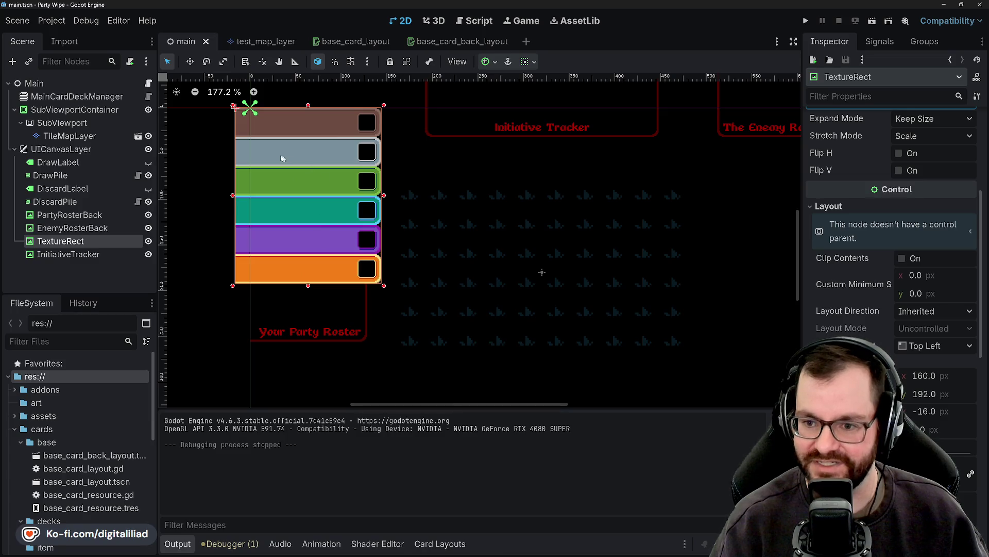
# Step: Glance at the Knight character sheet in Aseprite, then pan Godot's party roster canvas
pyautogui.click(511, 547)
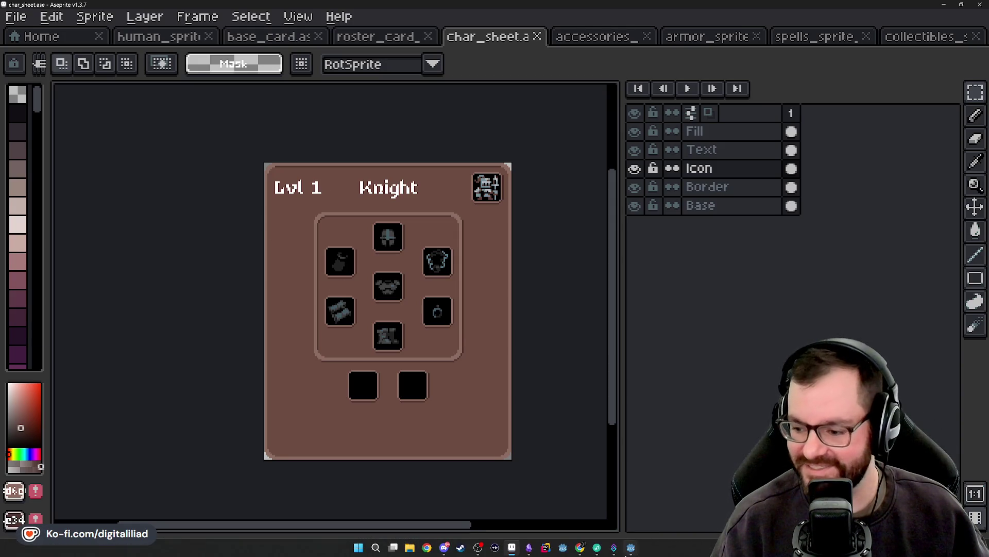
pyautogui.moveTo(630, 548)
pyautogui.click(626, 519)
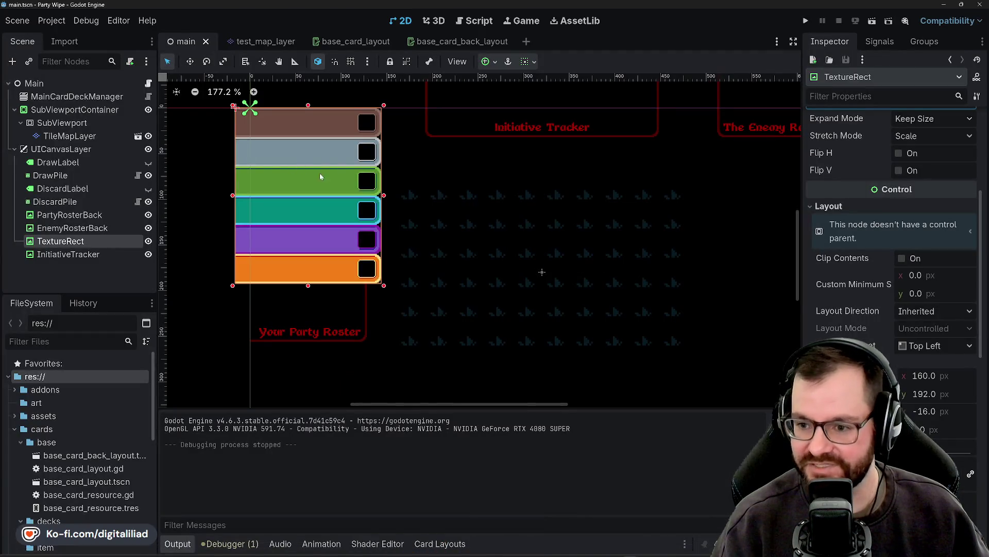
pyautogui.scroll(-3, 539, 155)
pyautogui.hscroll(-5, 475, 218)
pyautogui.scroll(-2, 305, 154)
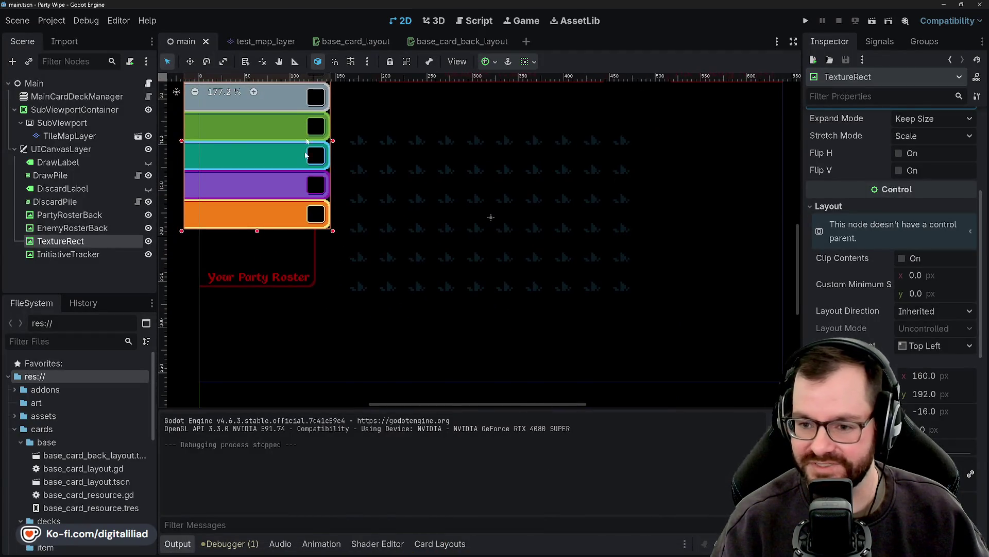
# Step: Keep panning the roster layout to compare it, then minimize the Godot editor
pyautogui.scroll(2, 320, 184)
pyautogui.hscroll(-1, 320, 185)
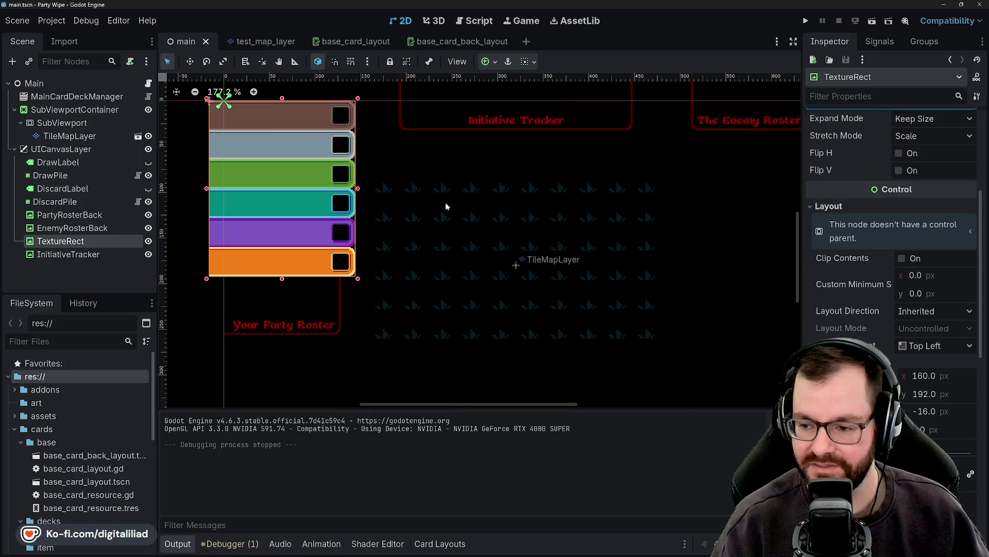
pyautogui.scroll(-1, 464, 258)
pyautogui.hscroll(2, 464, 257)
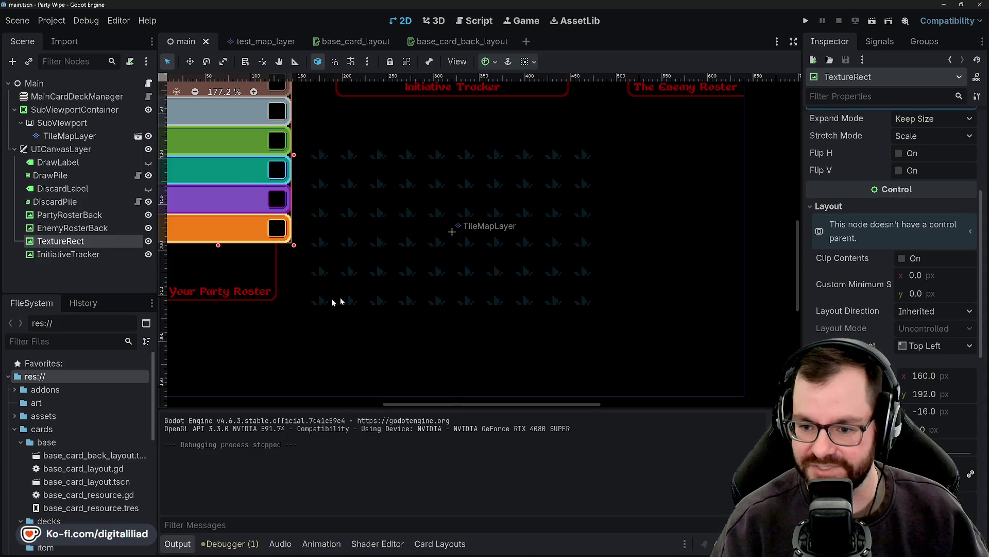
pyautogui.scroll(1, 567, 304)
pyautogui.hscroll(-2, 567, 304)
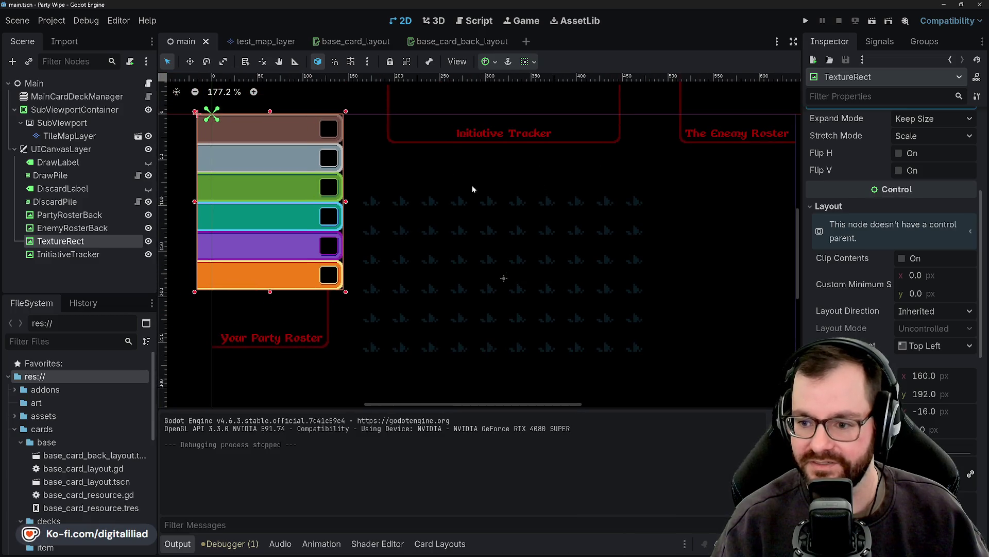
pyautogui.hscroll(1, 502, 340)
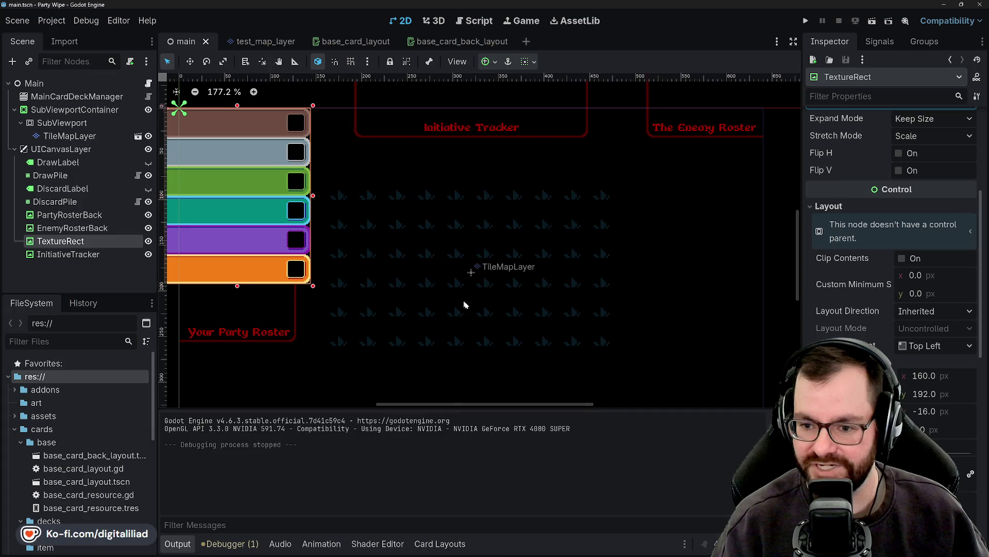
pyautogui.click(941, 4)
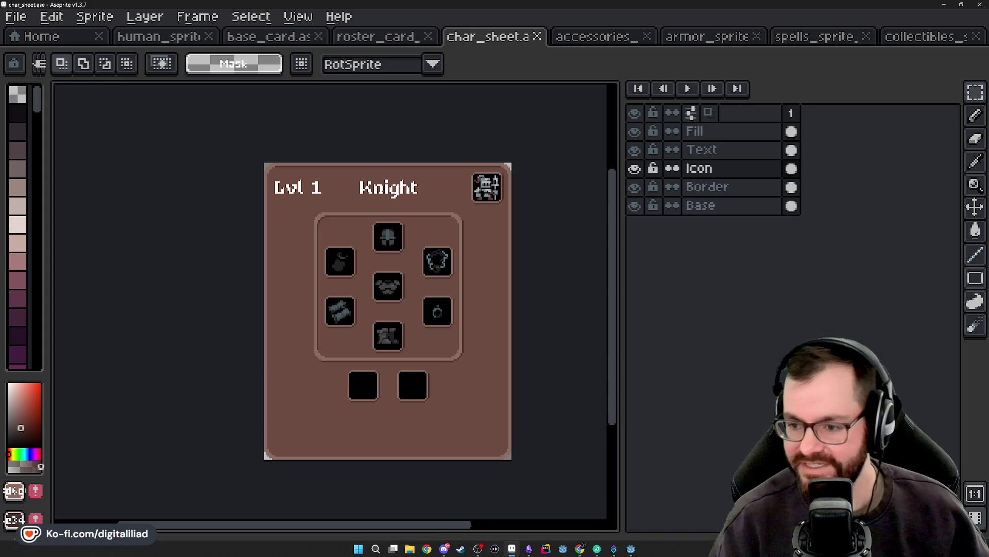
pyautogui.moveTo(427, 547)
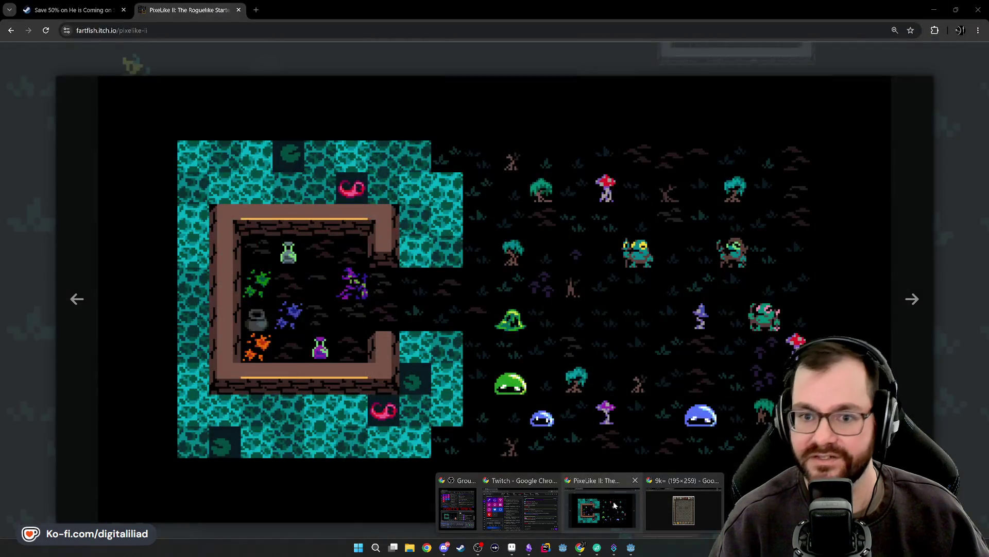
# Step: Bring up the He is Coming Steam store page in Chrome
pyautogui.click(602, 509)
pyautogui.click(72, 10)
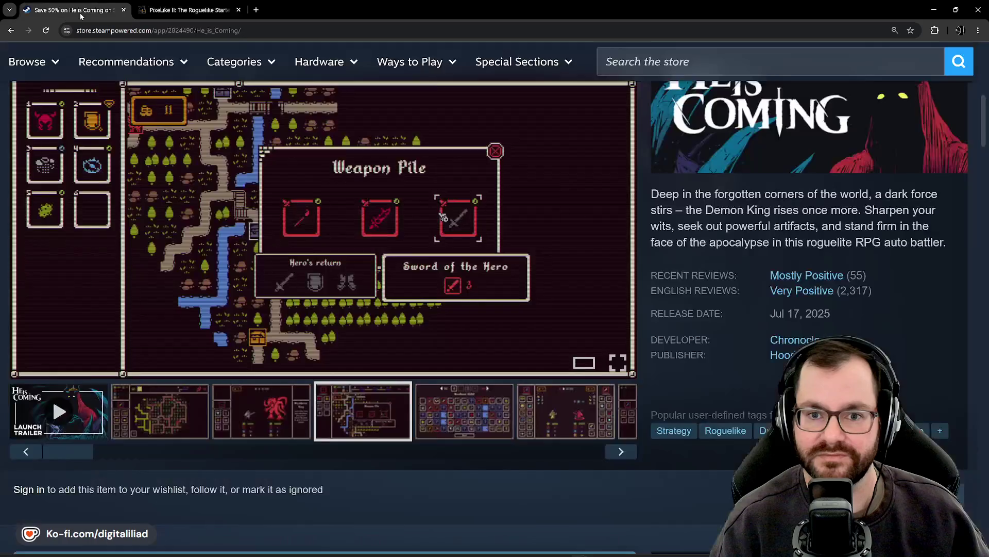
pyautogui.scroll(2, 292, 134)
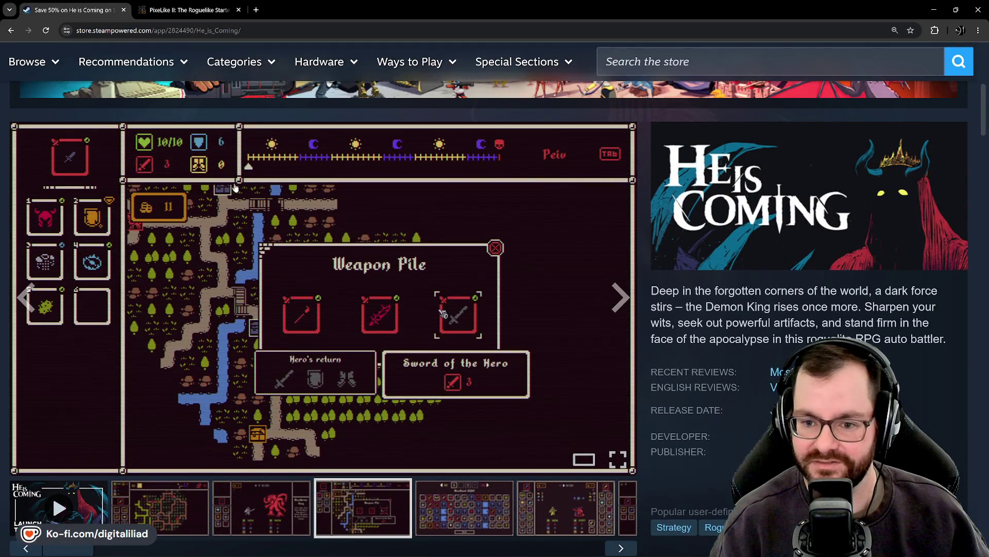
pyautogui.scroll(-1, 181, 438)
# Step: Browse the map, battle and other gameplay screenshots in the store page's carousel
pyautogui.click(181, 438)
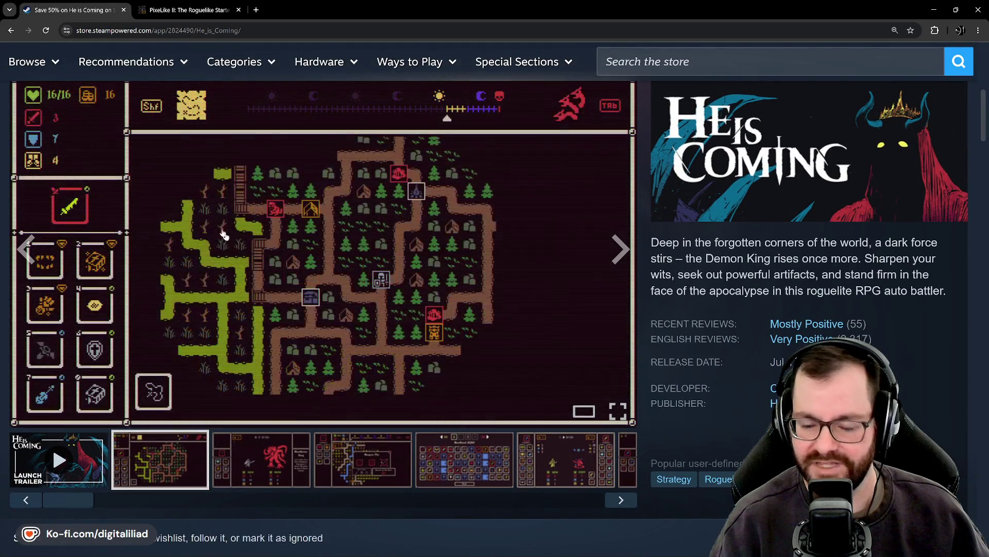
pyautogui.click(273, 454)
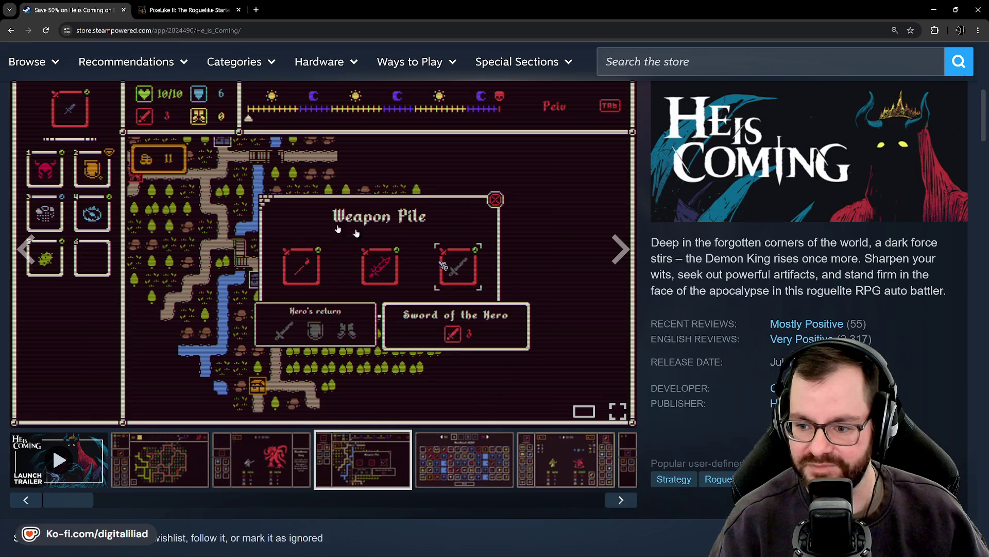
pyautogui.click(428, 470)
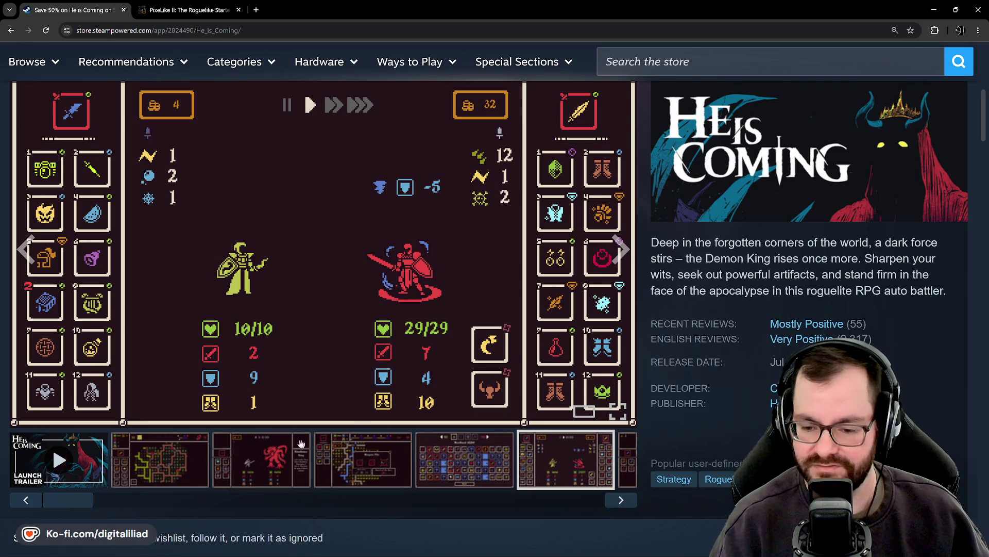
pyautogui.click(191, 460)
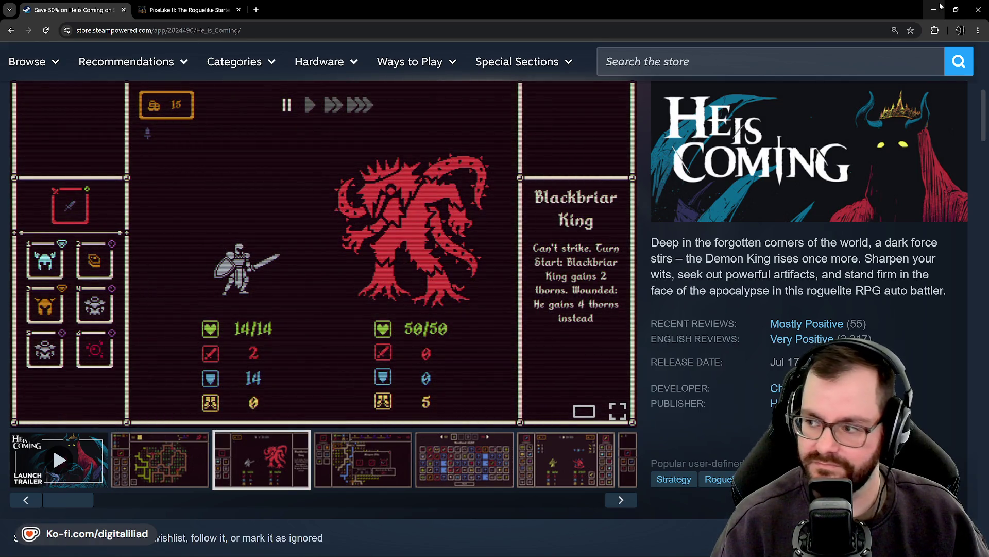
pyautogui.scroll(-4, 409, 349)
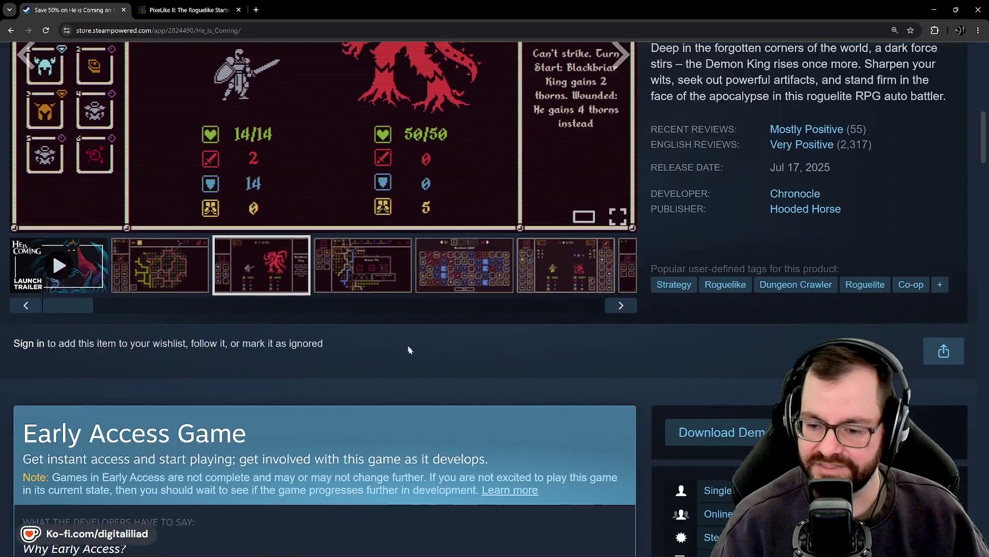
# Step: Scroll through more He is Coming screenshots, then minimize the browser to reveal Aseprite
pyautogui.scroll(-6, 454, 367)
pyautogui.scroll(-3, 454, 366)
pyautogui.scroll(5, 471, 350)
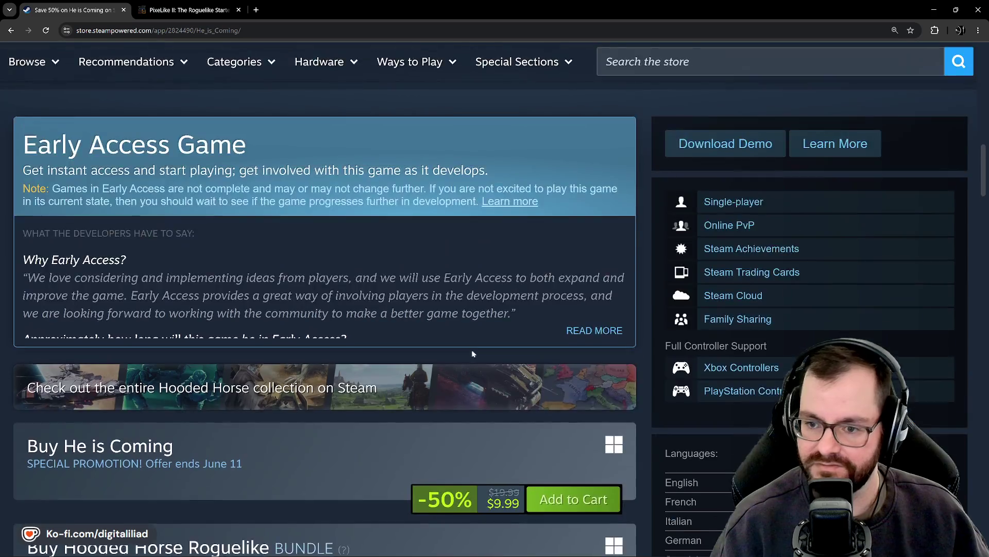
pyautogui.scroll(5, 468, 355)
pyautogui.scroll(2, 468, 356)
pyautogui.scroll(-1, 308, 294)
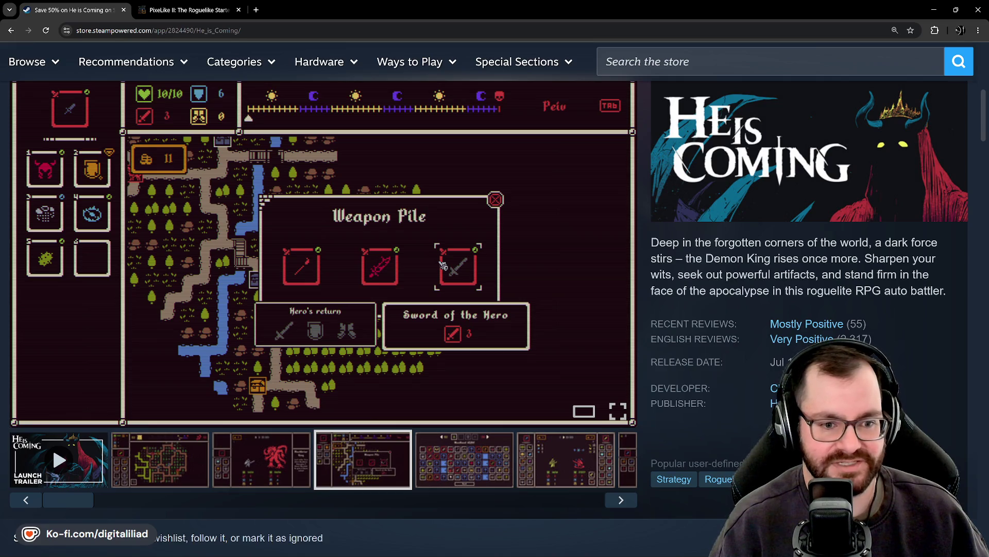
pyautogui.click(944, 8)
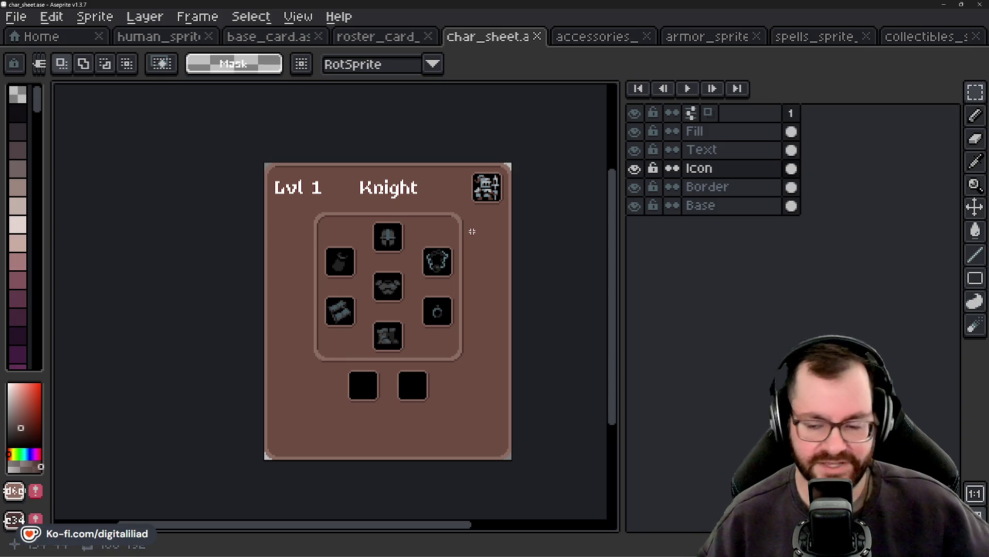
# Step: Pan and zoom the Aseprite view to frame the whole Knight card
pyautogui.scroll(1, 460, 362)
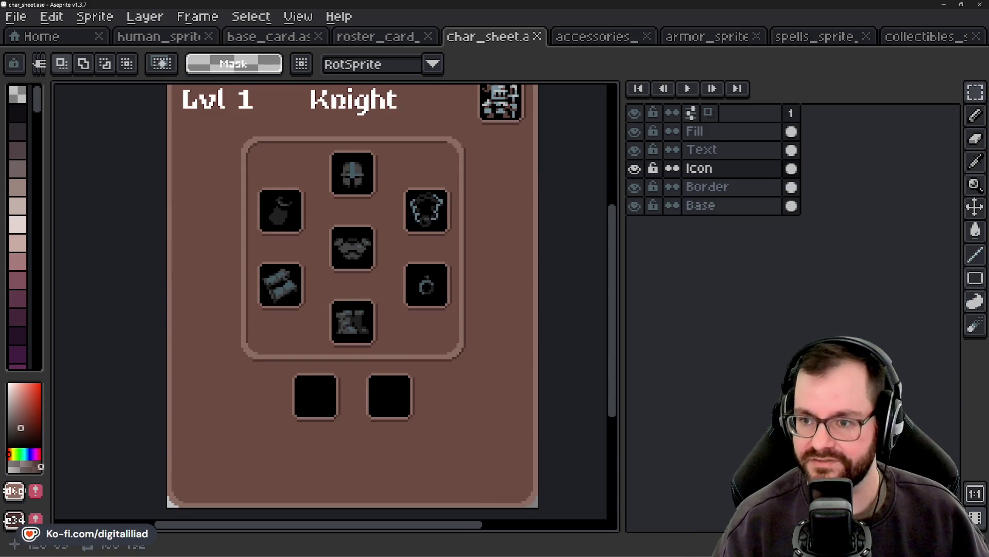
pyautogui.moveTo(411, 360); pyautogui.dragTo(426, 364)
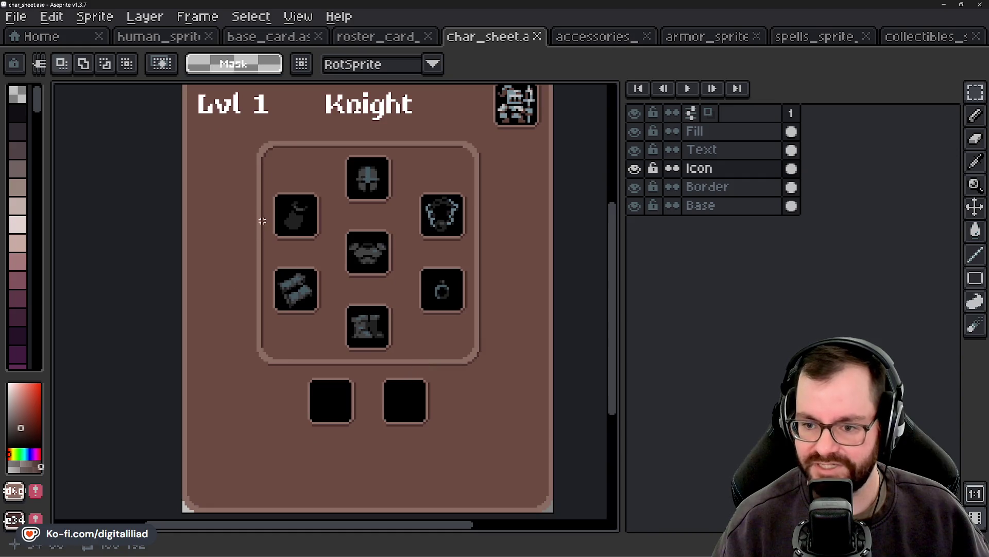
pyautogui.moveTo(262, 220); pyautogui.dragTo(256, 247)
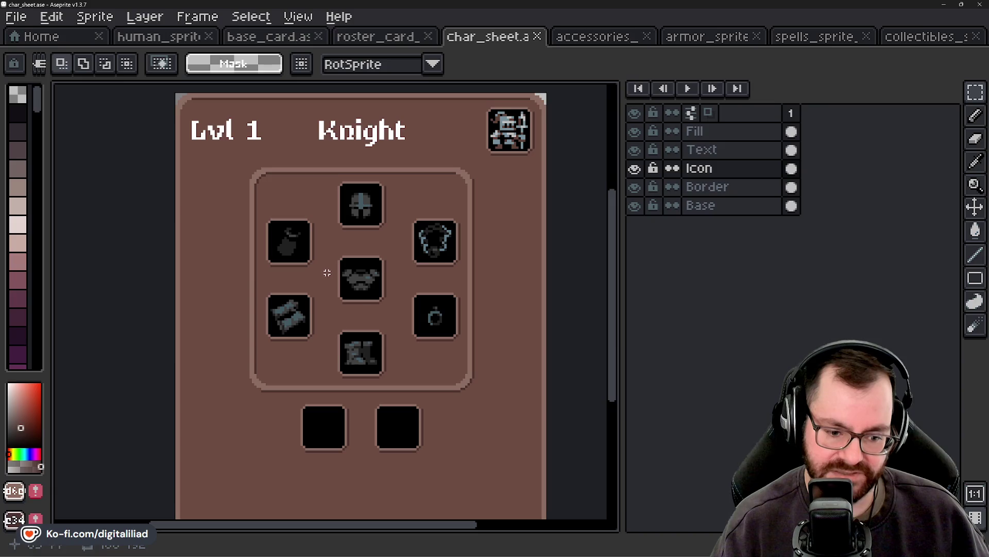
pyautogui.moveTo(329, 271); pyautogui.dragTo(384, 317)
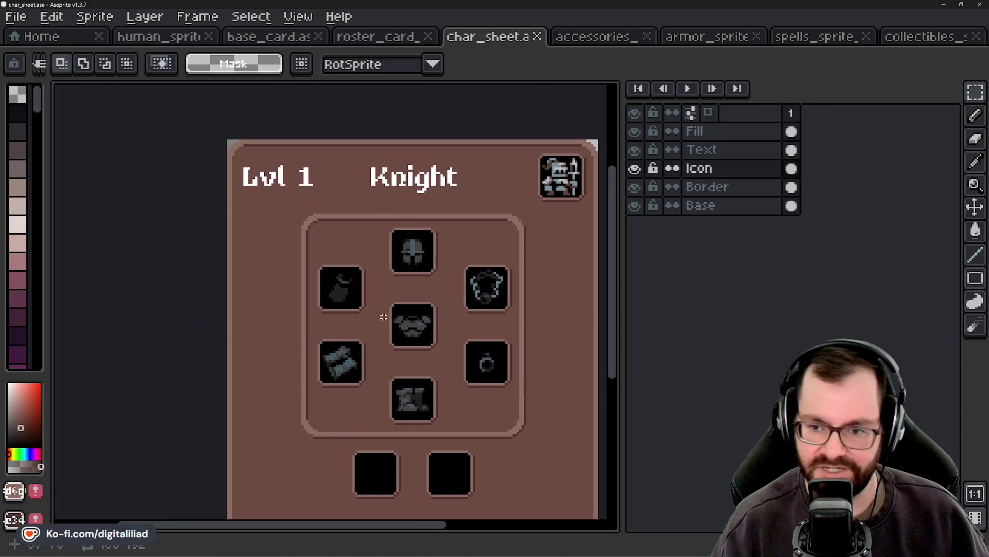
pyautogui.scroll(1, 265, 165)
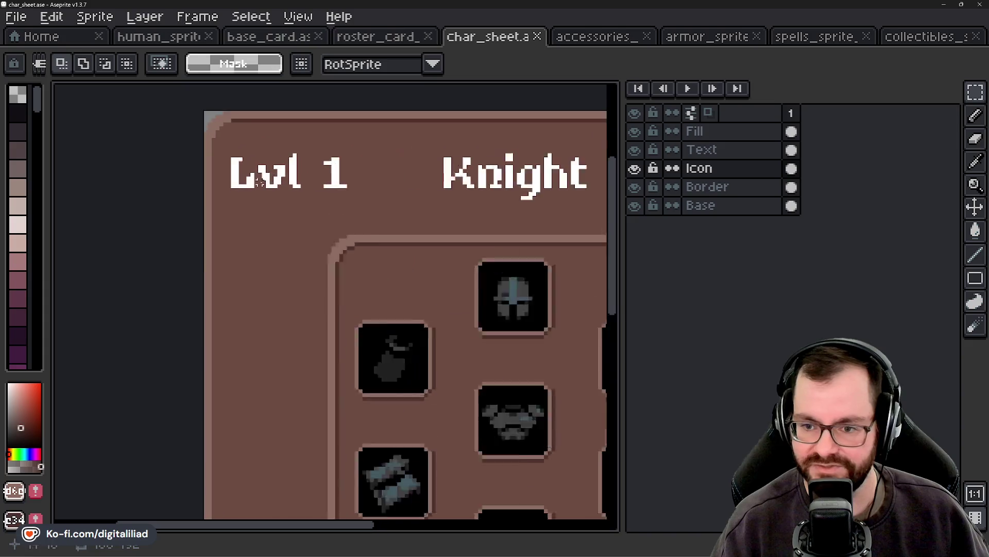
pyautogui.scroll(1, 268, 157)
pyautogui.scroll(-2, 319, 163)
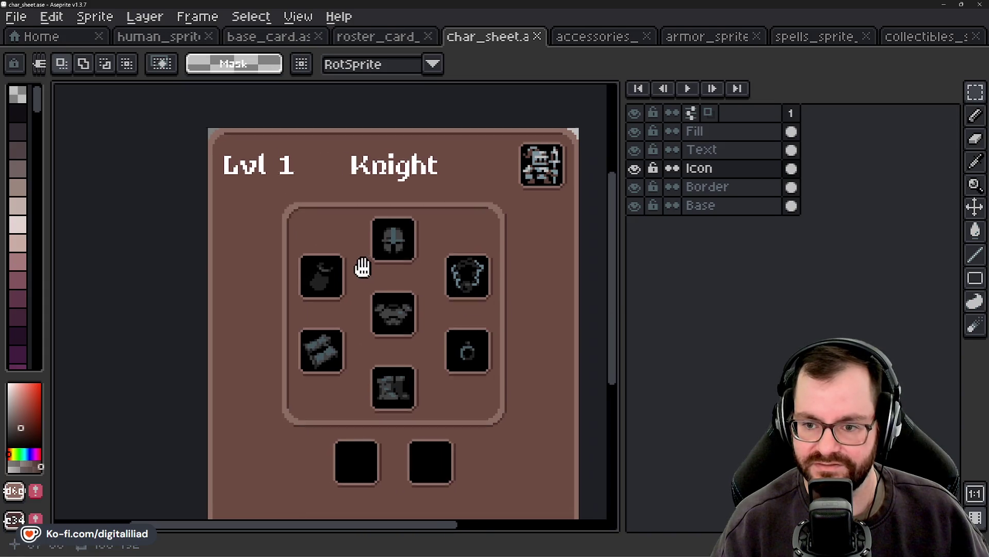
pyautogui.moveTo(382, 280); pyautogui.dragTo(338, 240)
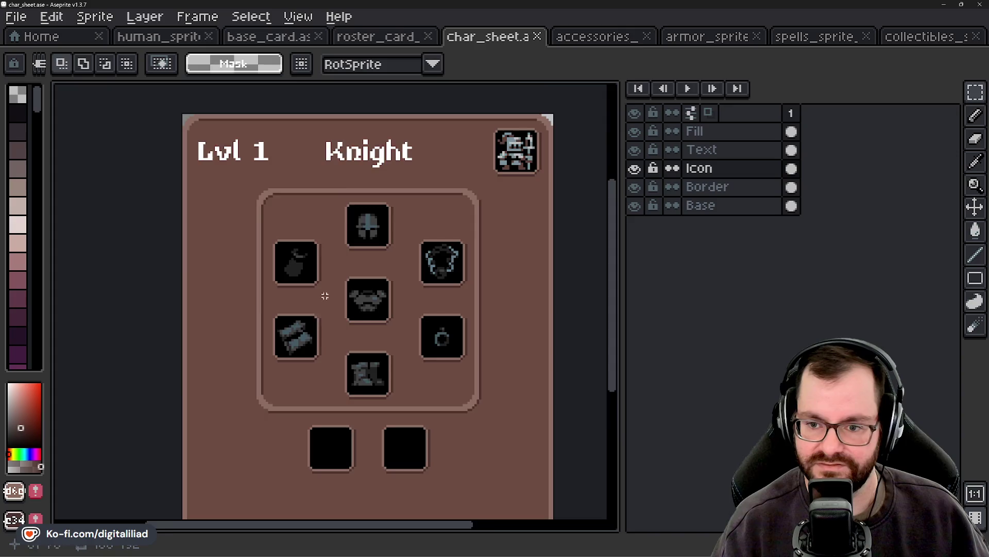
pyautogui.scroll(-3, 325, 360)
pyautogui.scroll(2, 351, 319)
pyautogui.moveTo(351, 319); pyautogui.dragTo(349, 315)
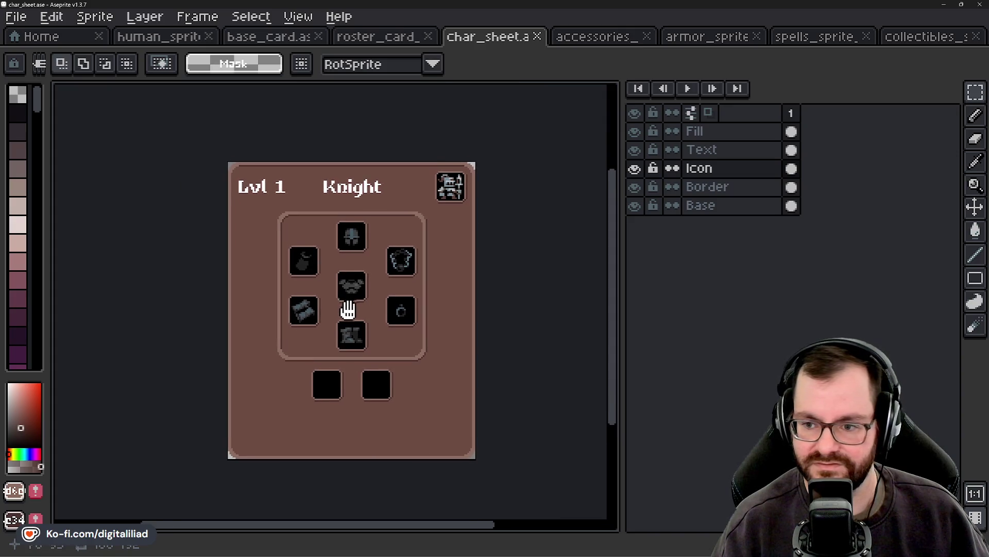
# Step: Select the Lvl 1 label, cut it, paste it back unchanged and save
pyautogui.moveTo(230, 170); pyautogui.dragTo(305, 214)
pyautogui.click(722, 150)
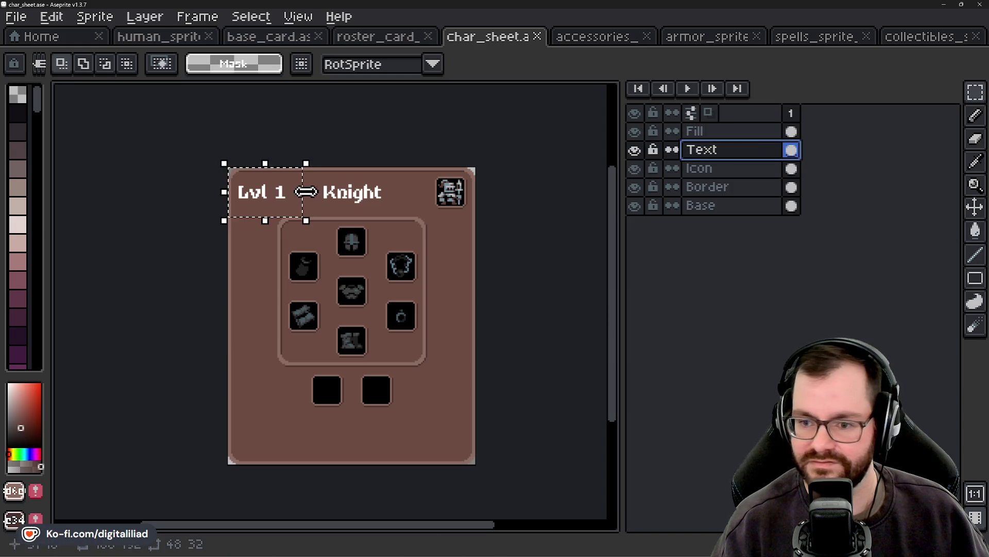
pyautogui.click(296, 206)
pyautogui.press('Delete')
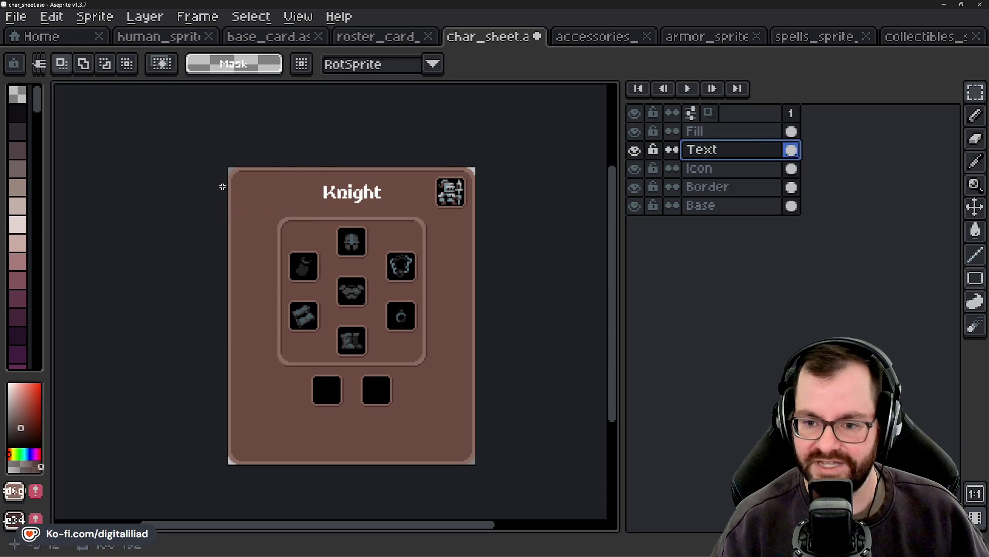
pyautogui.hotkey('ctrl', 'c')
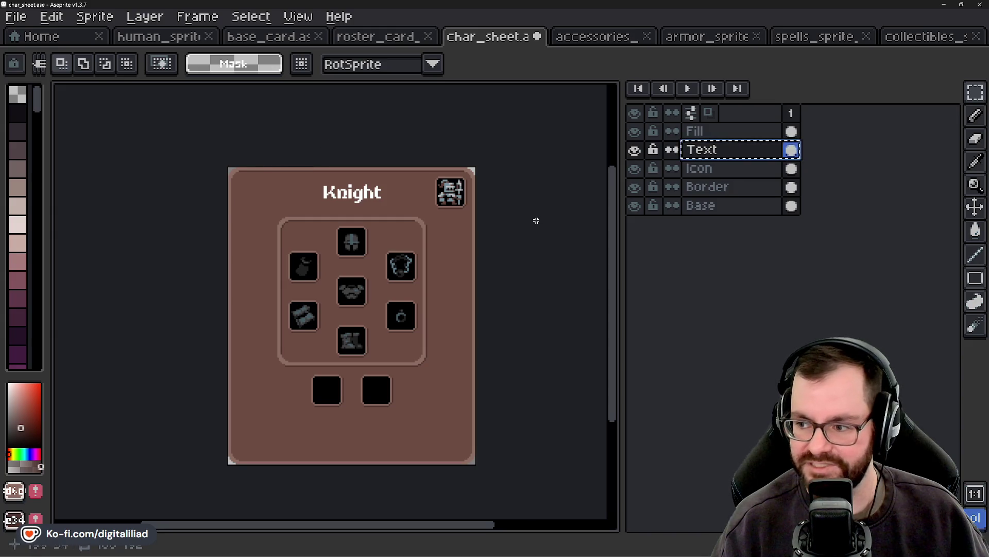
pyautogui.hotkey('ctrl', 'v')
pyautogui.press('Return')
pyautogui.hotkey('ctrl', 's')
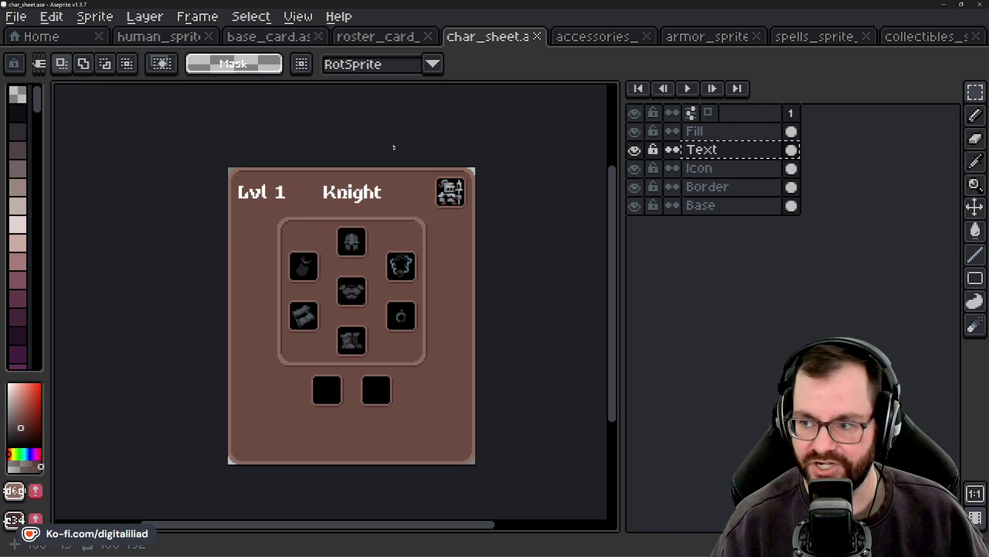
# Step: Switch to base_card and show the card back's Party Wipe text and border layers
pyautogui.click(282, 44)
pyautogui.moveTo(639, 168)
pyautogui.mouseDown()
pyautogui.moveTo(643, 151)
pyautogui.moveTo(641, 169)
pyautogui.mouseUp()
pyautogui.hotkey('ctrl', 'd')
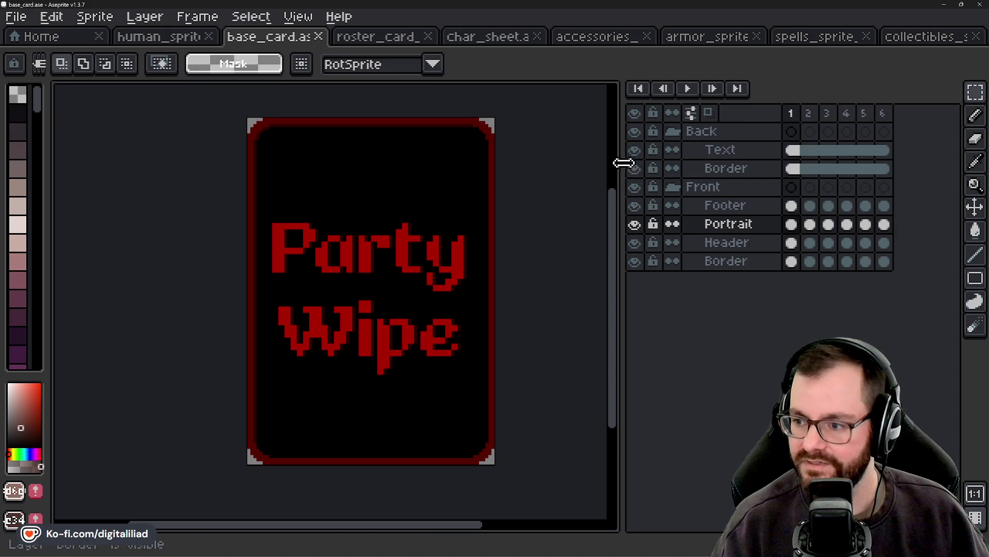
# Step: Hide the Party Wipe back layers and step through the blue-grey, green, teal, purple and orange variants
pyautogui.moveTo(634, 149); pyautogui.dragTo(635, 168)
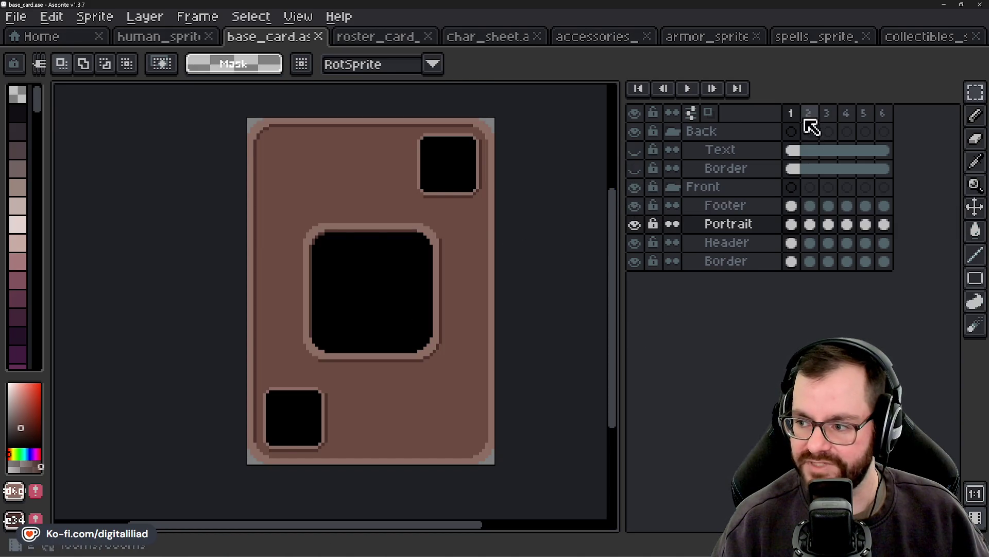
pyautogui.click(792, 113)
pyautogui.press('Right')
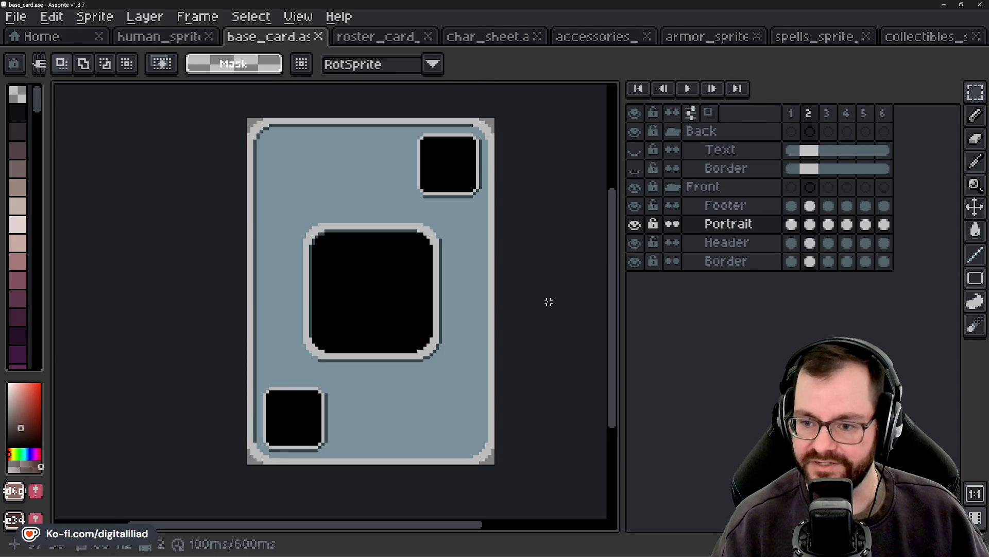
pyautogui.press('Right')
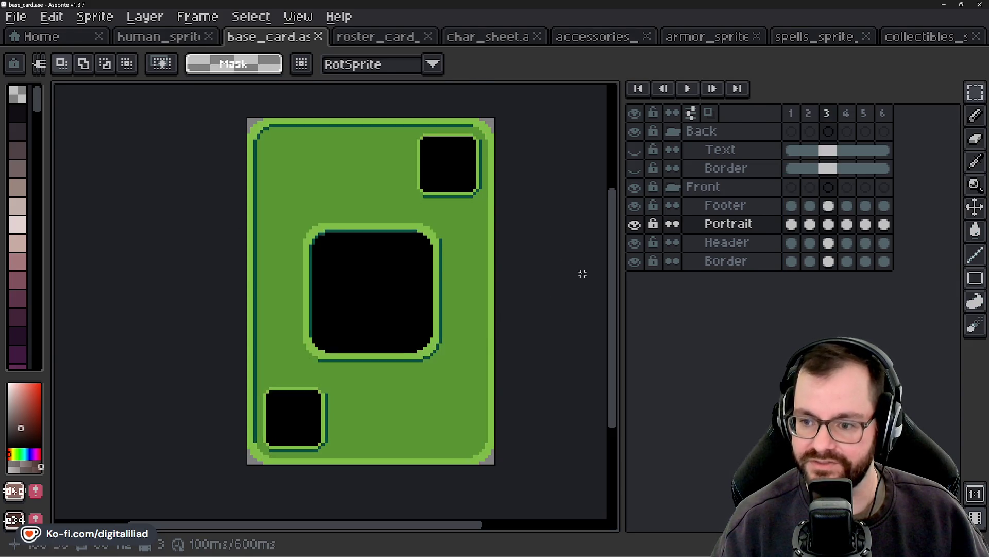
pyautogui.press('Right')
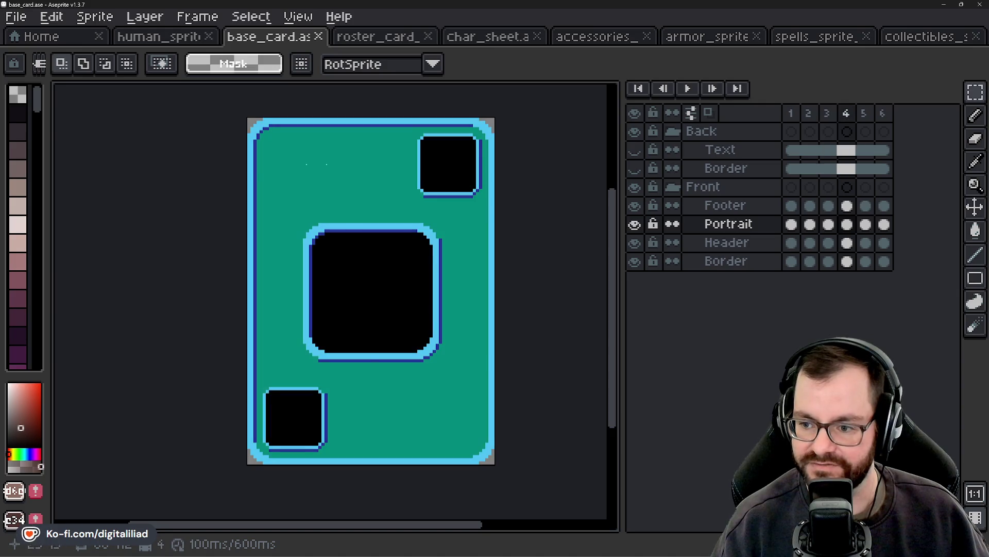
pyautogui.press('Right')
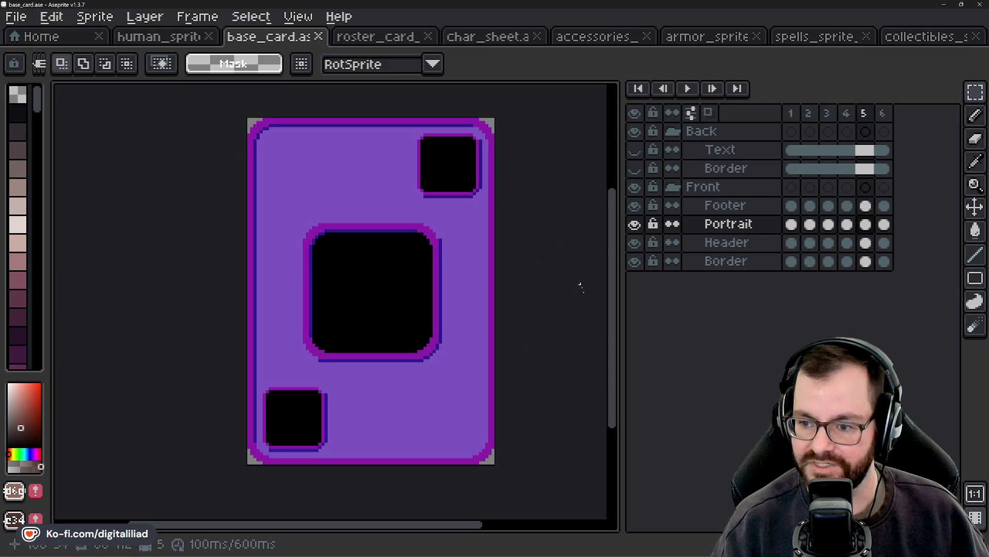
pyautogui.press('Right')
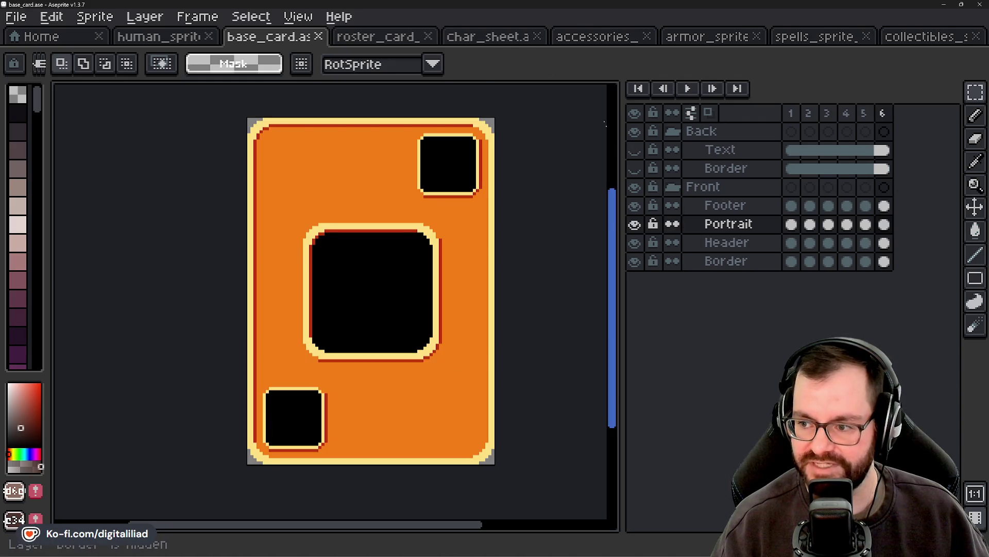
# Step: Step back toward the brown first variant, then run the project from Godot with F5
pyautogui.press('Left')
pyautogui.press('Left')
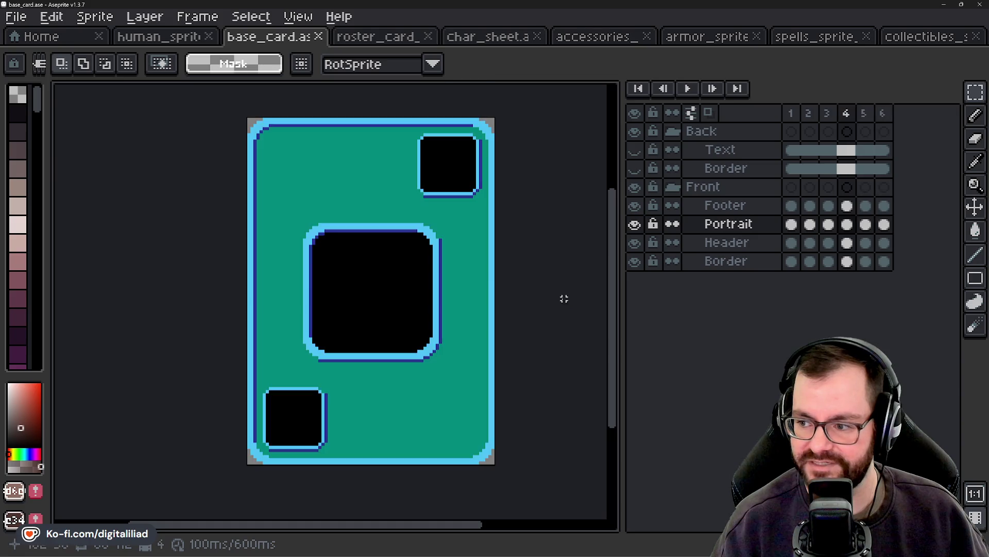
pyautogui.press('Left')
pyautogui.press('Left')
pyautogui.press('Left')
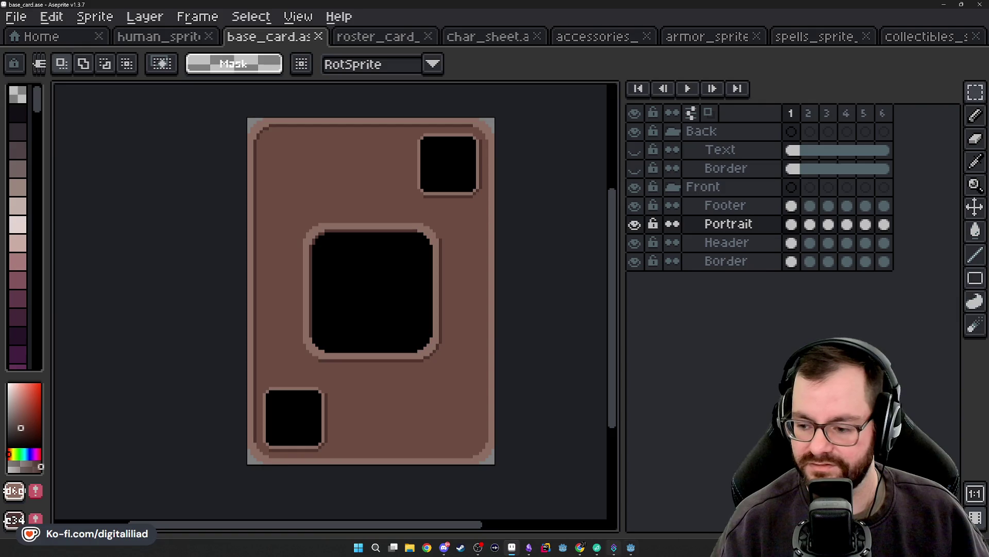
pyautogui.moveTo(597, 548)
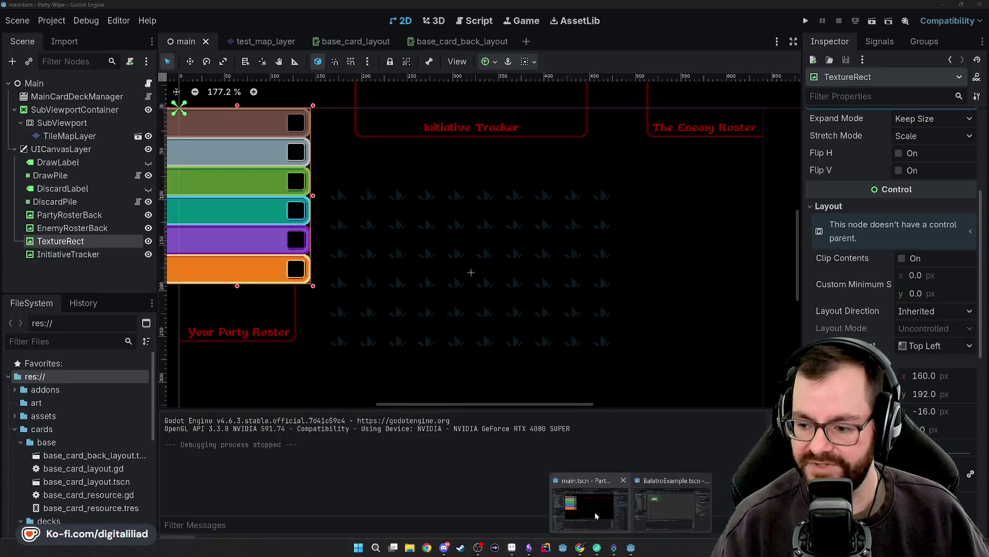
pyautogui.click(595, 515)
pyautogui.press('F5')
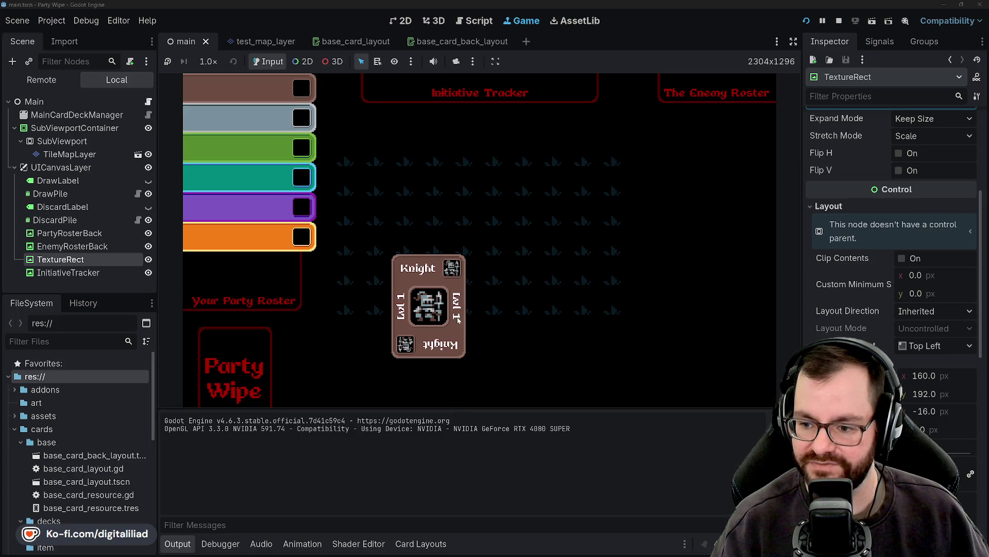
# Step: Drag the Knight card up-left across the running game, then stop it with F8
pyautogui.moveTo(405, 323)
pyautogui.mouseDown()
pyautogui.moveTo(376, 195)
pyautogui.moveTo(398, 312)
pyautogui.moveTo(536, 232)
pyautogui.moveTo(400, 248)
pyautogui.moveTo(366, 221)
pyautogui.moveTo(366, 202)
pyautogui.moveTo(504, 283)
pyautogui.moveTo(453, 338)
pyautogui.moveTo(380, 276)
pyautogui.moveTo(627, 275)
pyautogui.moveTo(481, 279)
pyautogui.moveTo(536, 165)
pyautogui.moveTo(670, 219)
pyautogui.moveTo(731, 229)
pyautogui.moveTo(392, 253)
pyautogui.moveTo(583, 242)
pyautogui.moveTo(423, 299)
pyautogui.moveTo(474, 232)
pyautogui.moveTo(471, 272)
pyautogui.mouseUp()
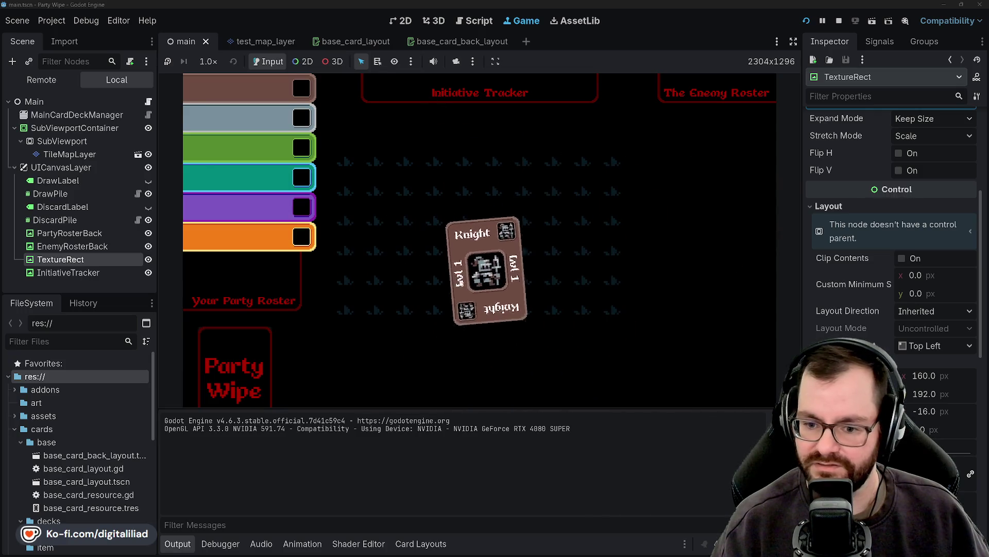
pyautogui.press('F8')
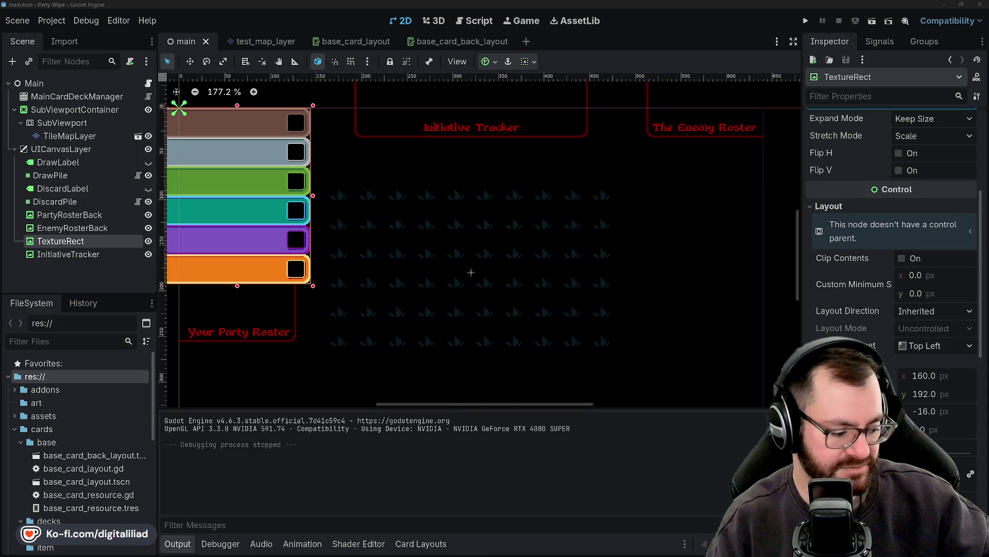
pyautogui.click(246, 180)
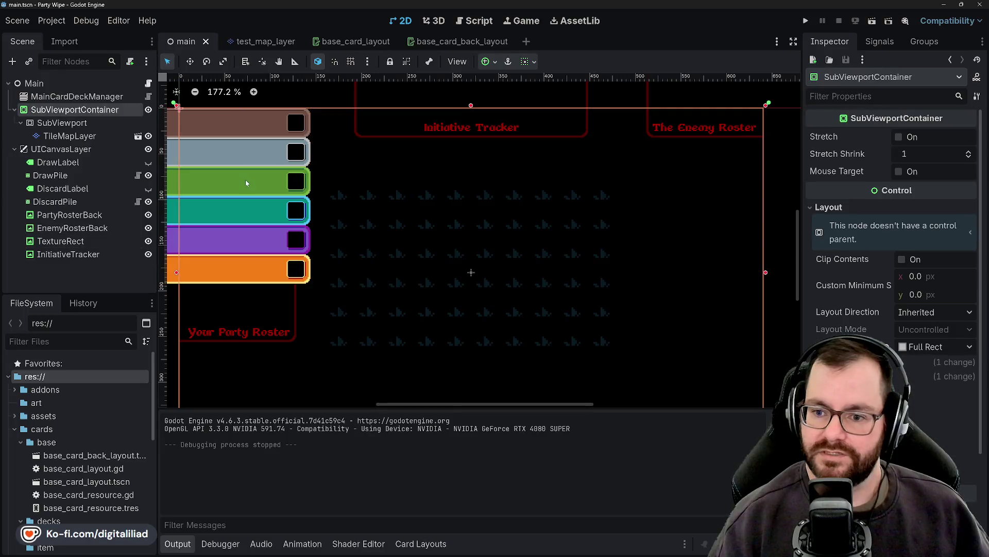
pyautogui.click(302, 96)
pyautogui.scroll(-2, 381, 208)
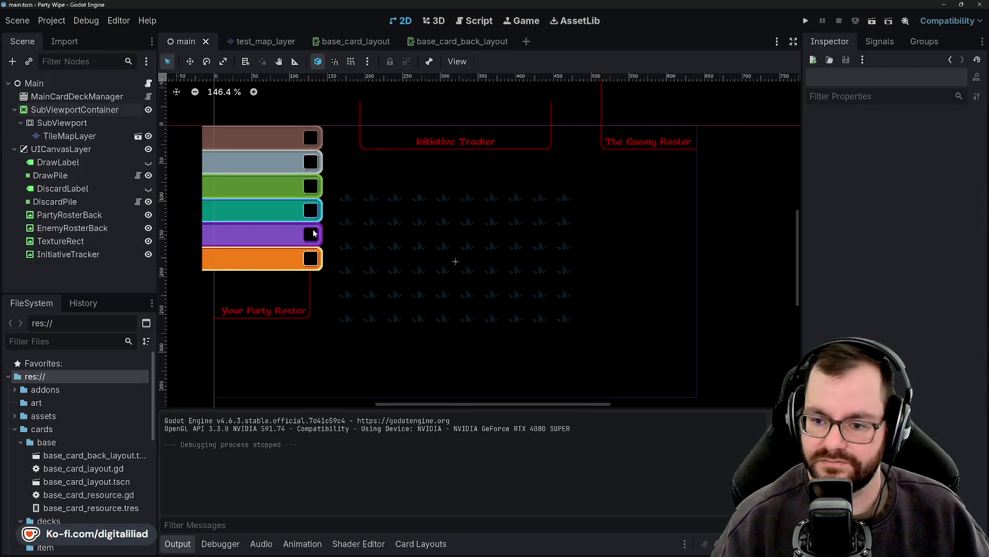
pyautogui.scroll(1, 386, 232)
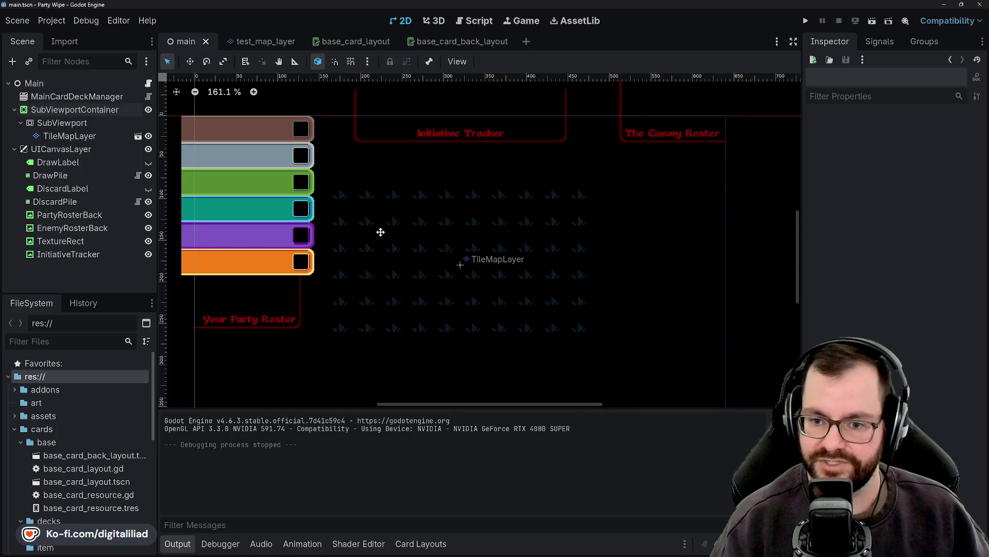
pyautogui.moveTo(387, 232); pyautogui.dragTo(367, 221)
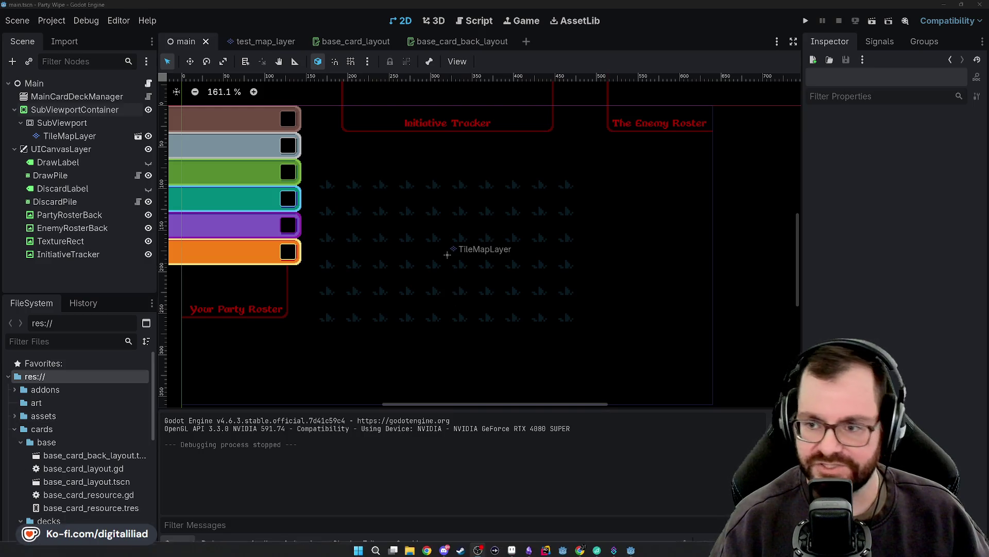
pyautogui.moveTo(512, 547)
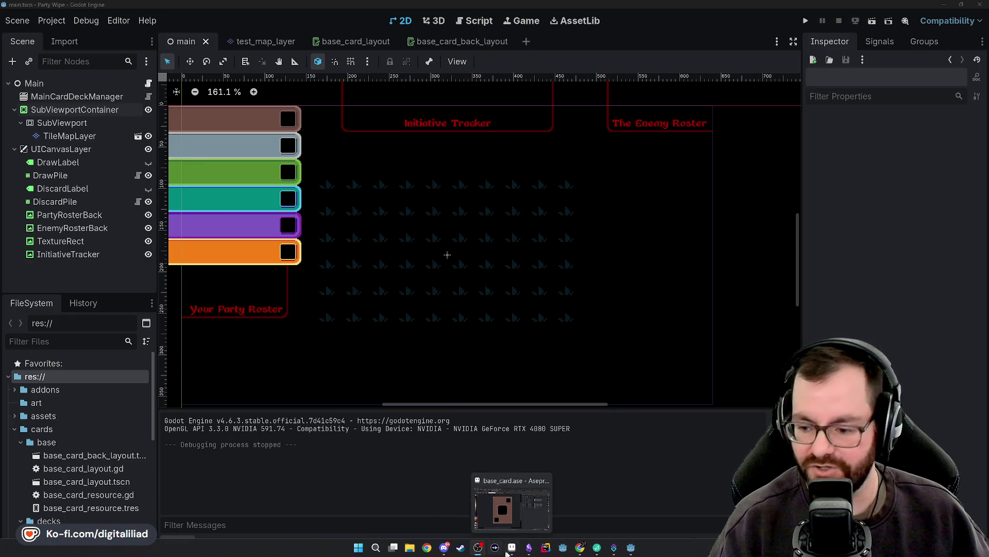
pyautogui.click(516, 553)
# Step: Play base_card's colour animation from frame 1, then switch to the human_sprite atlas
pyautogui.click(792, 115)
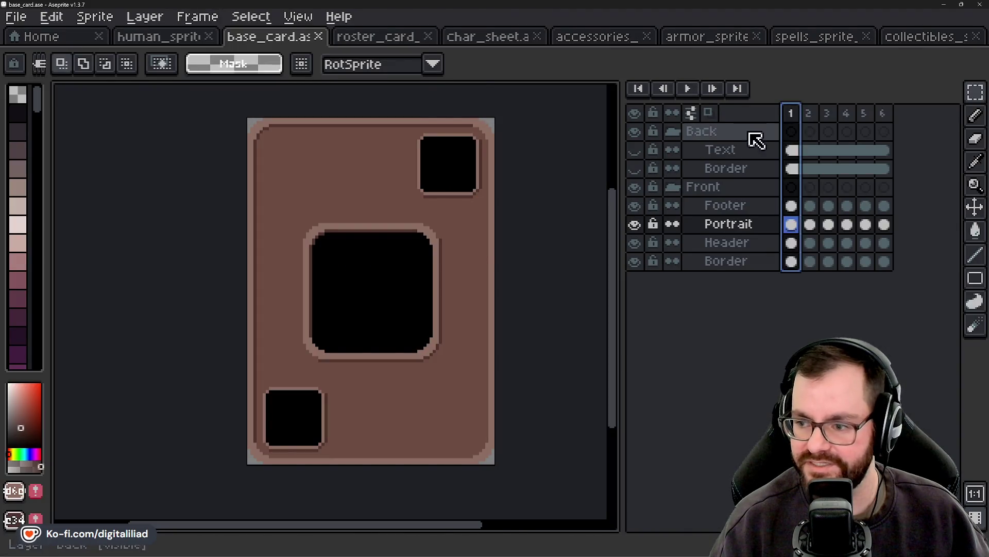
pyautogui.press('Right')
pyautogui.press('Right')
pyautogui.press('Return')
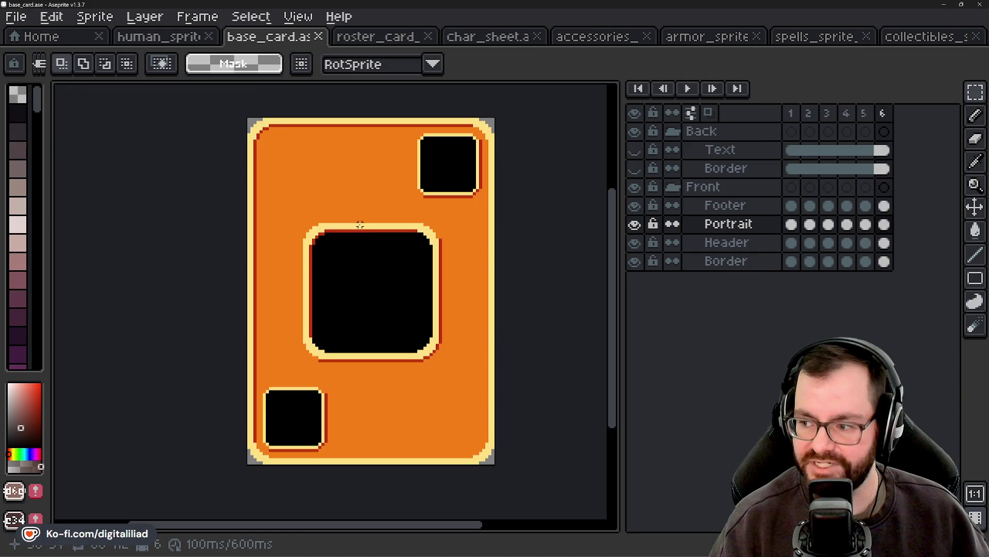
pyautogui.click(158, 40)
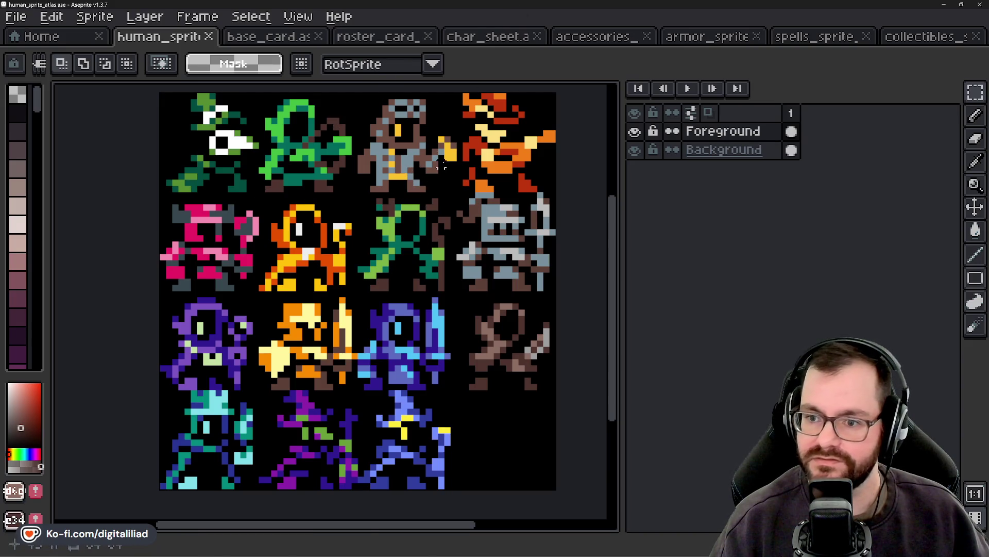
pyautogui.moveTo(613, 547)
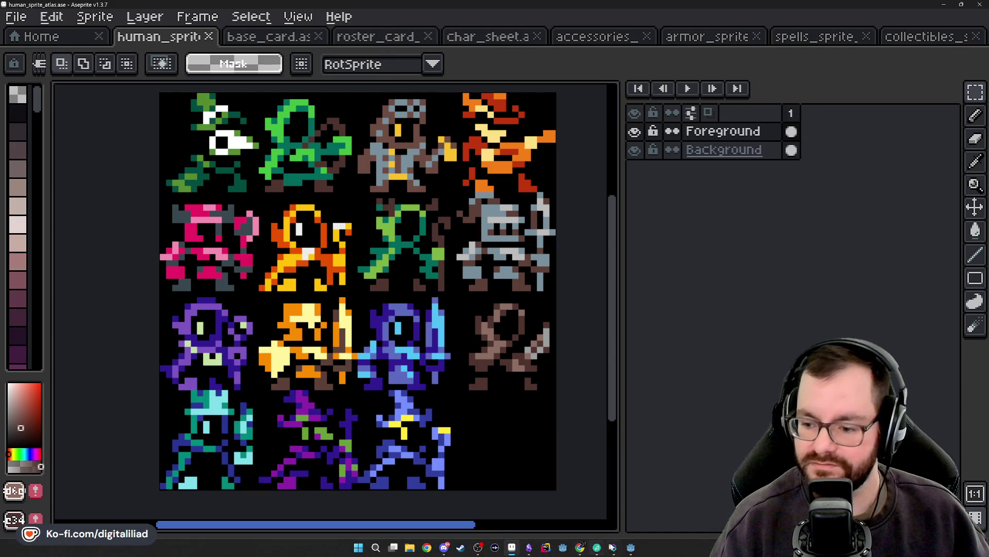
# Step: Open the char_sheet file and try a first selection around the Lvl 1 heading
pyautogui.click(515, 39)
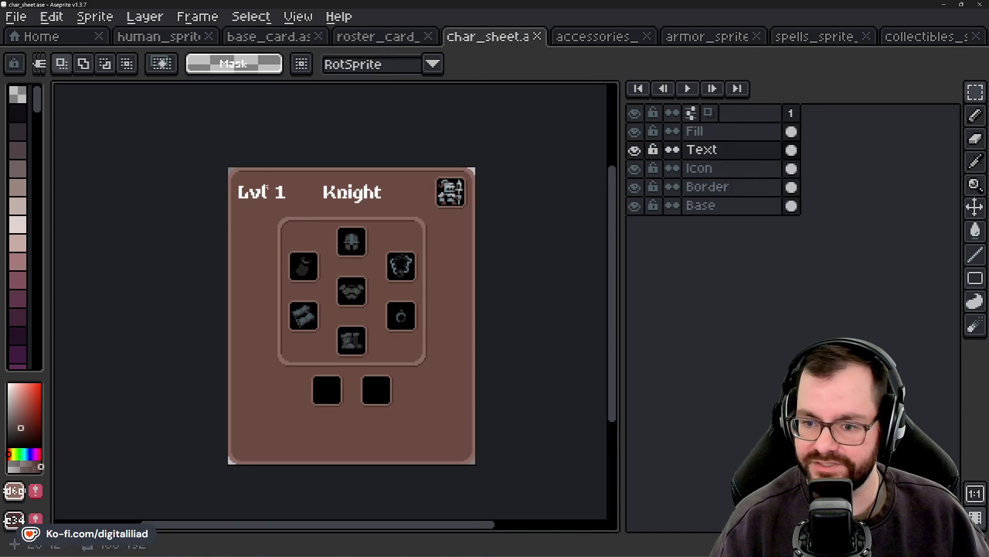
pyautogui.scroll(2, 267, 189)
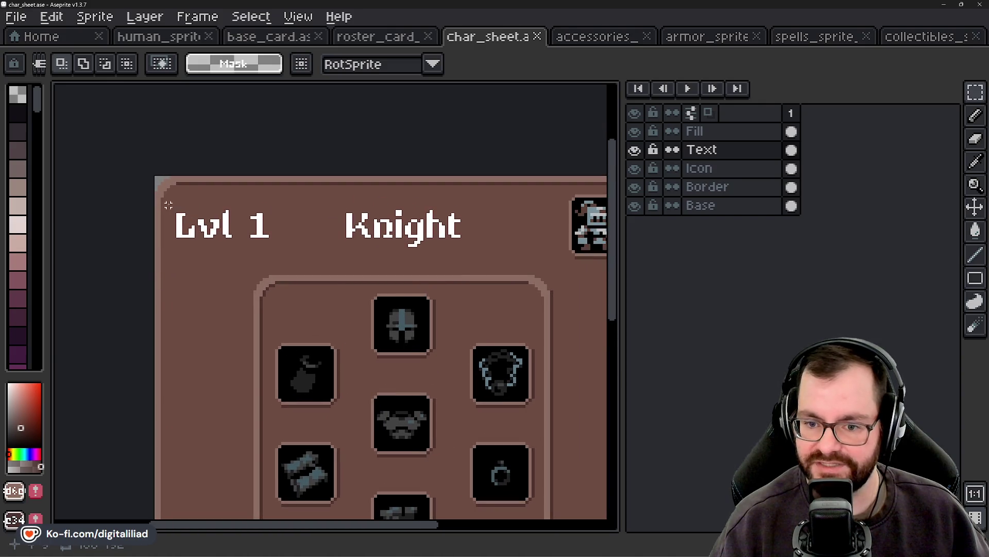
pyautogui.moveTo(156, 225); pyautogui.dragTo(303, 273)
pyautogui.hotkey('ctrl', 'd')
pyautogui.moveTo(458, 244)
pyautogui.mouseDown()
pyautogui.moveTo(271, 245)
pyautogui.moveTo(363, 244)
pyautogui.mouseUp()
pyautogui.scroll(-1, 271, 244)
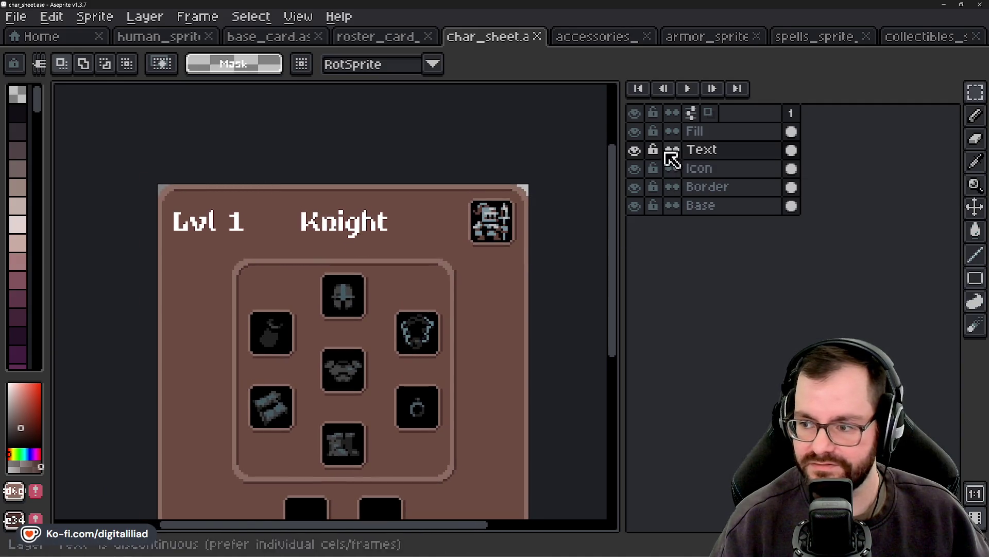
# Step: Cut the Lvl 1 heading out of the card, then put it back
pyautogui.moveTo(158, 185); pyautogui.dragTo(270, 255)
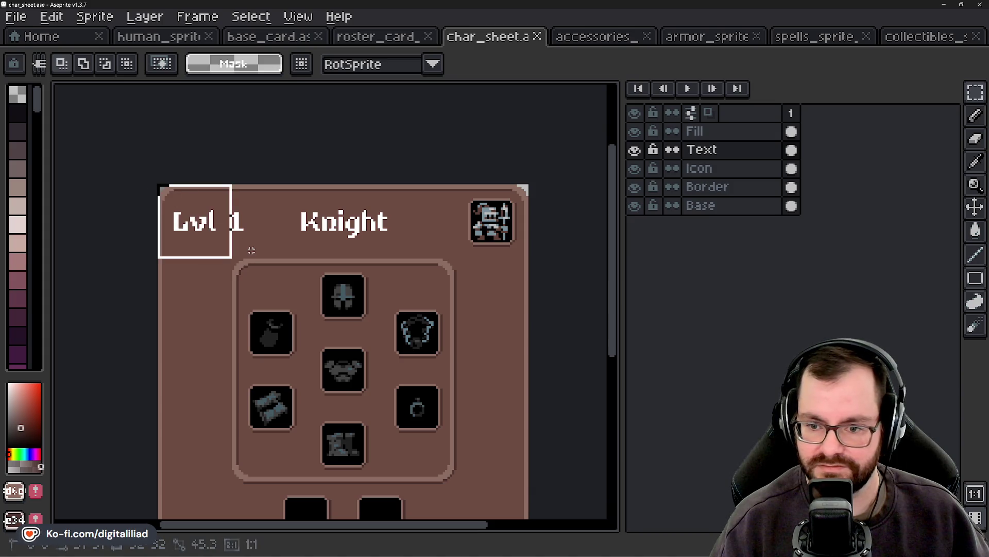
pyautogui.press('Delete')
pyautogui.scroll(-5, 246, 178)
pyautogui.scroll(1, 288, 242)
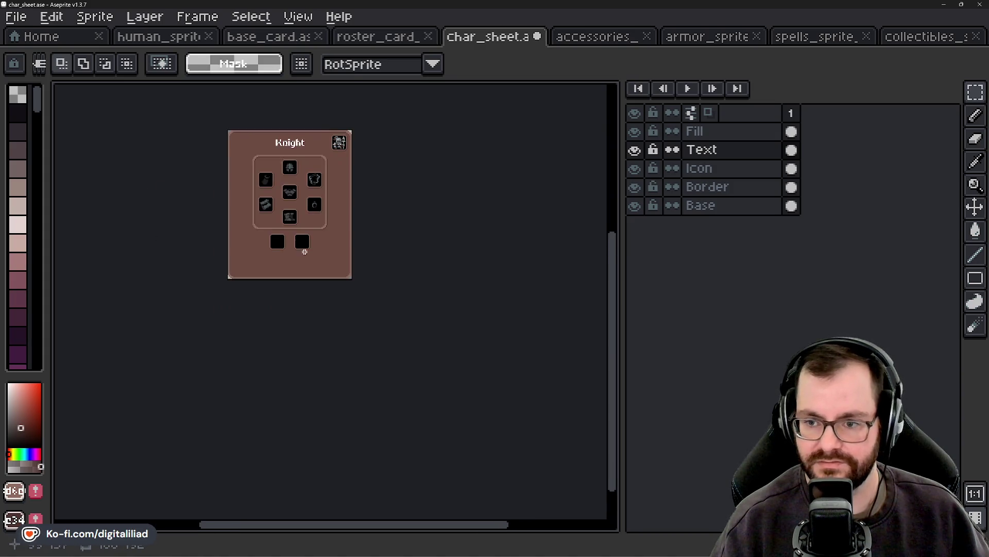
pyautogui.scroll(1, 288, 219)
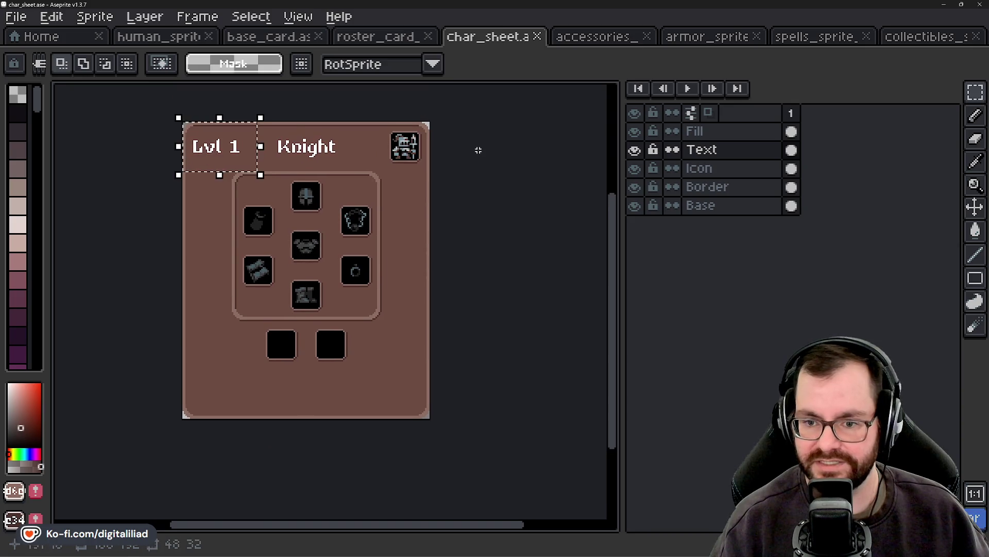
pyautogui.hotkey('ctrl', 'd')
pyautogui.scroll(3, 379, 151)
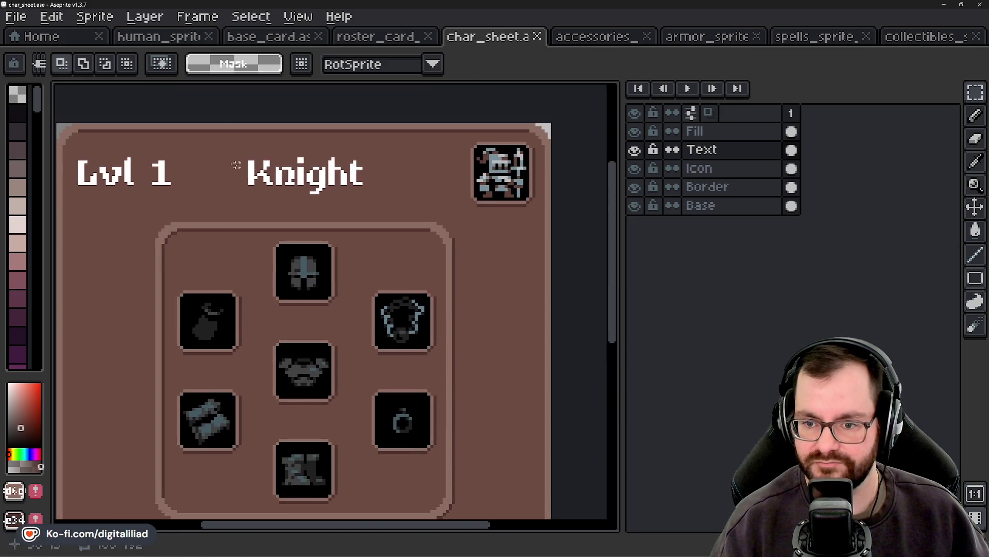
pyautogui.scroll(1, 365, 249)
# Step: Move Lvl 1 to the right of Knight and Knight to the card's left edge
pyautogui.moveTo(59, 153); pyautogui.dragTo(209, 254)
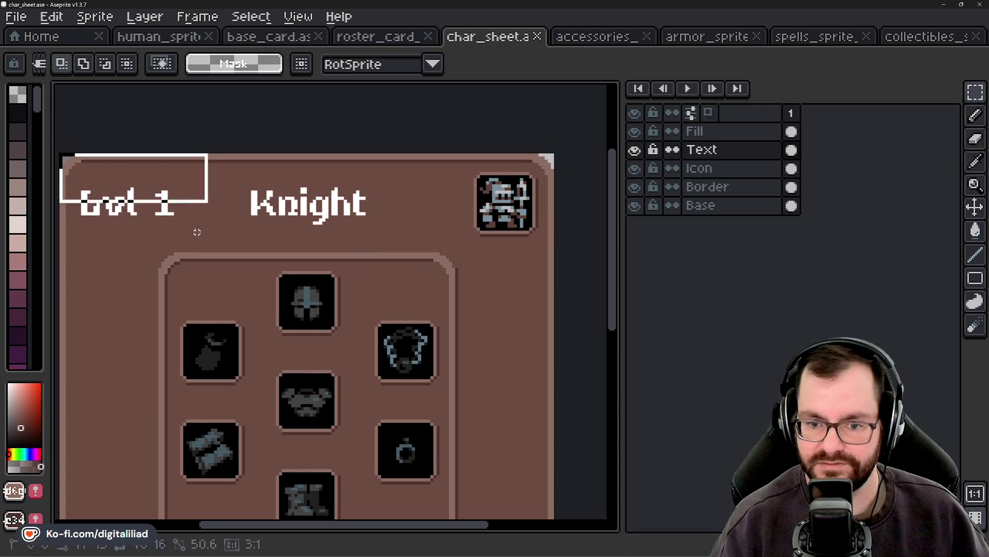
pyautogui.moveTo(156, 235); pyautogui.dragTo(433, 237)
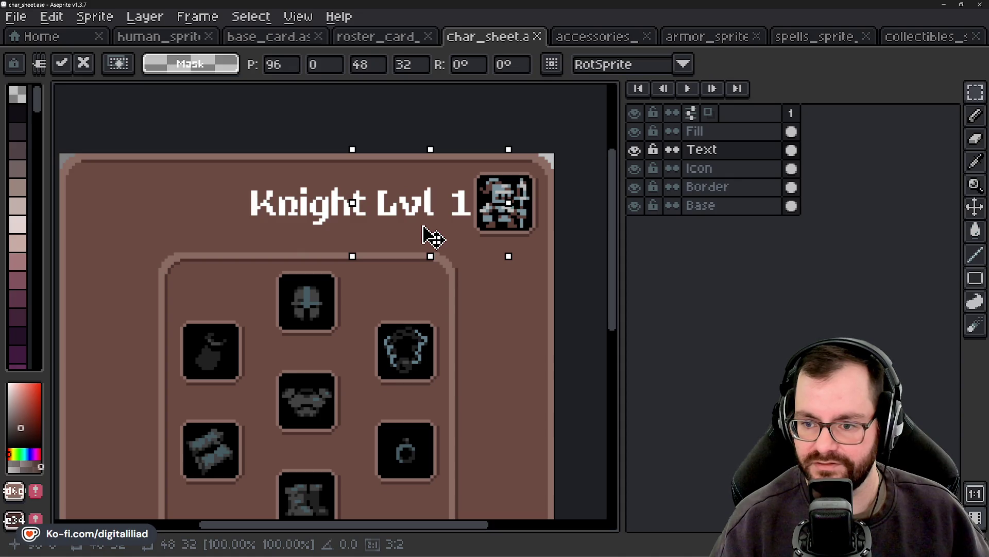
pyautogui.press('Return')
pyautogui.moveTo(209, 154); pyautogui.dragTo(353, 232)
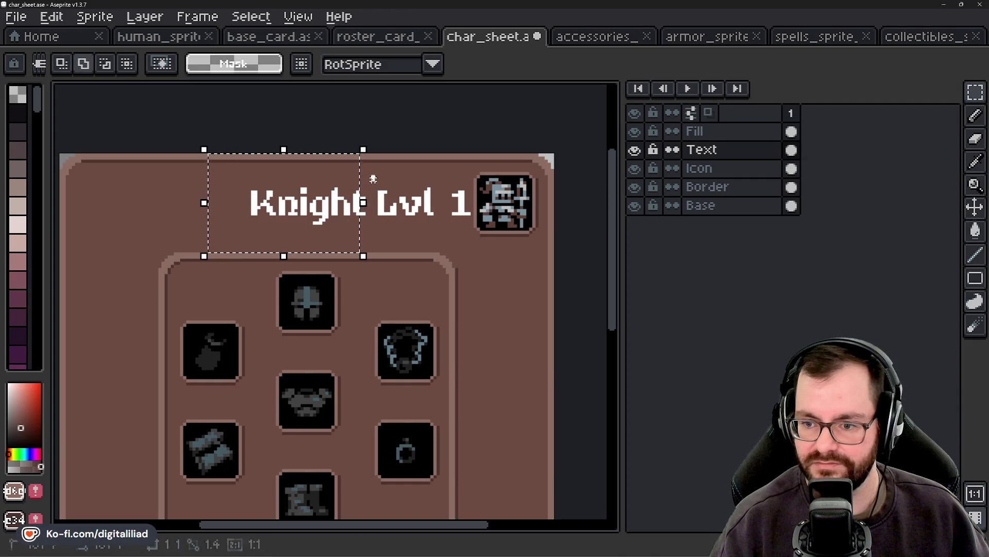
pyautogui.moveTo(310, 229); pyautogui.dragTo(152, 225)
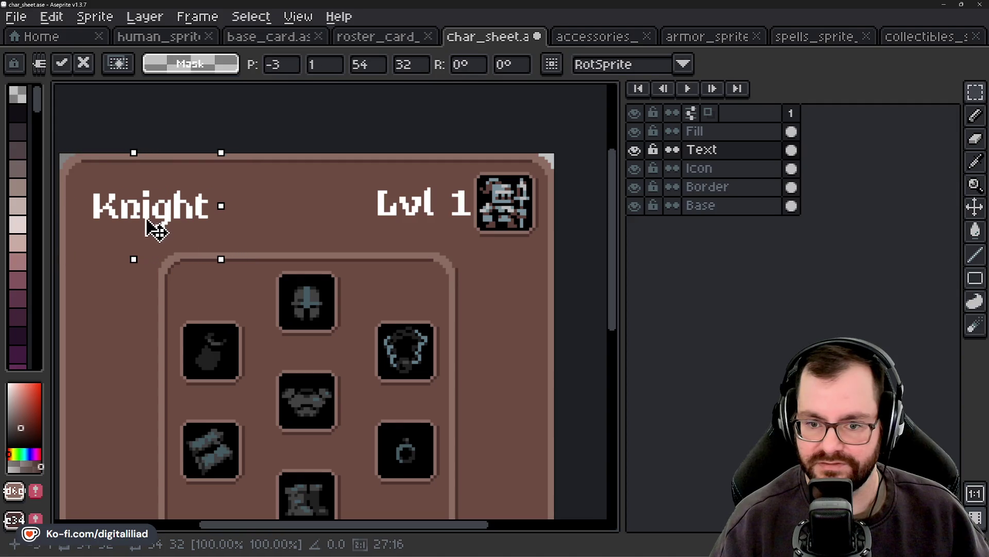
pyautogui.hotkey('ctrl', 'd')
pyautogui.scroll(-2, 335, 201)
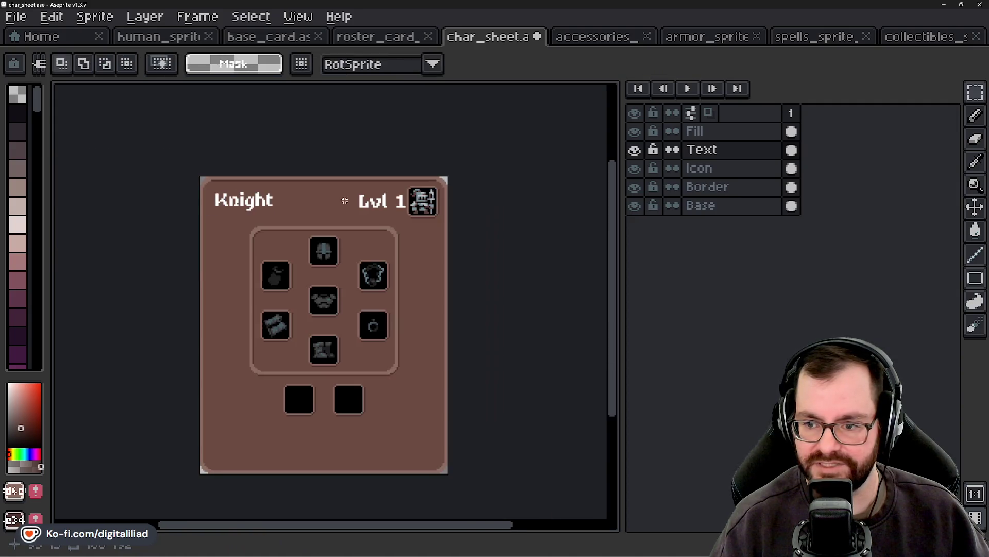
pyautogui.moveTo(342, 172)
pyautogui.mouseDown()
pyautogui.moveTo(415, 223)
pyautogui.moveTo(371, 208)
pyautogui.moveTo(380, 209)
pyautogui.mouseUp()
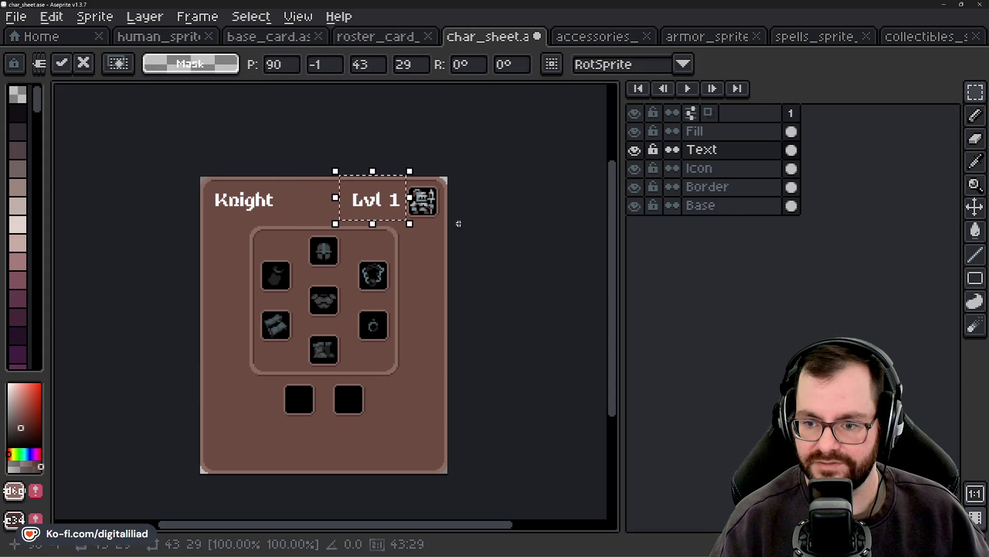
# Step: Undo the heading moves back to the original Lvl 1 Knight layout and review the card
pyautogui.hotkey('ctrl', 'z')
pyautogui.hotkey('ctrl', 'z')
pyautogui.hotkey('ctrl', 'z')
pyautogui.hotkey('ctrl', 'z')
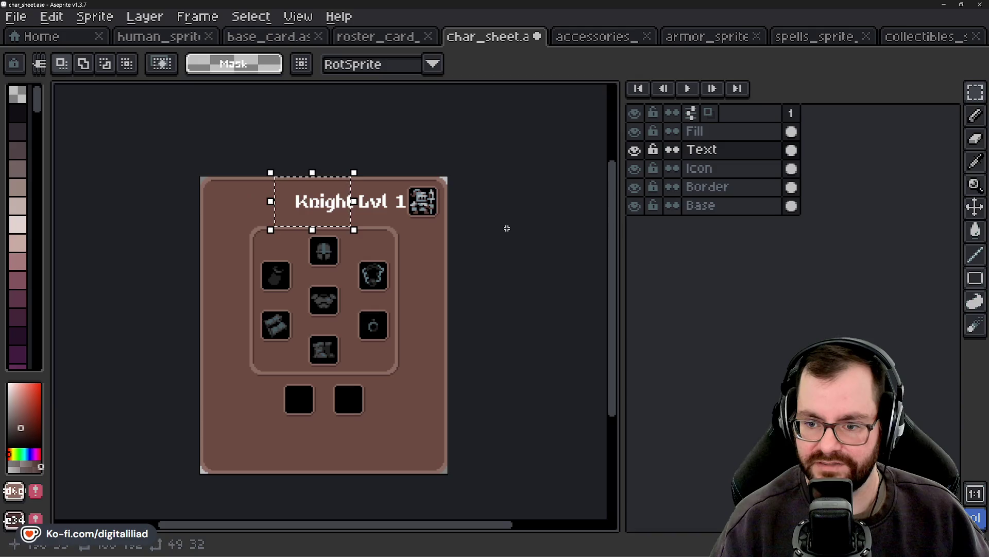
pyautogui.hotkey('ctrl', 'y')
pyautogui.hotkey('ctrl', 'y')
pyautogui.hotkey('ctrl', 'y')
pyautogui.hotkey('ctrl', 'y')
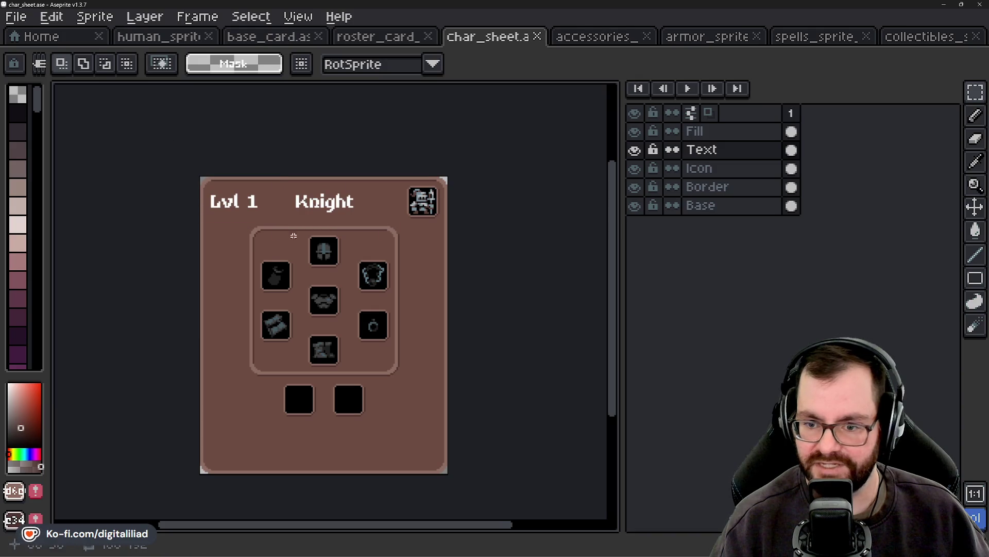
pyautogui.scroll(1, 241, 195)
pyautogui.scroll(1, 212, 200)
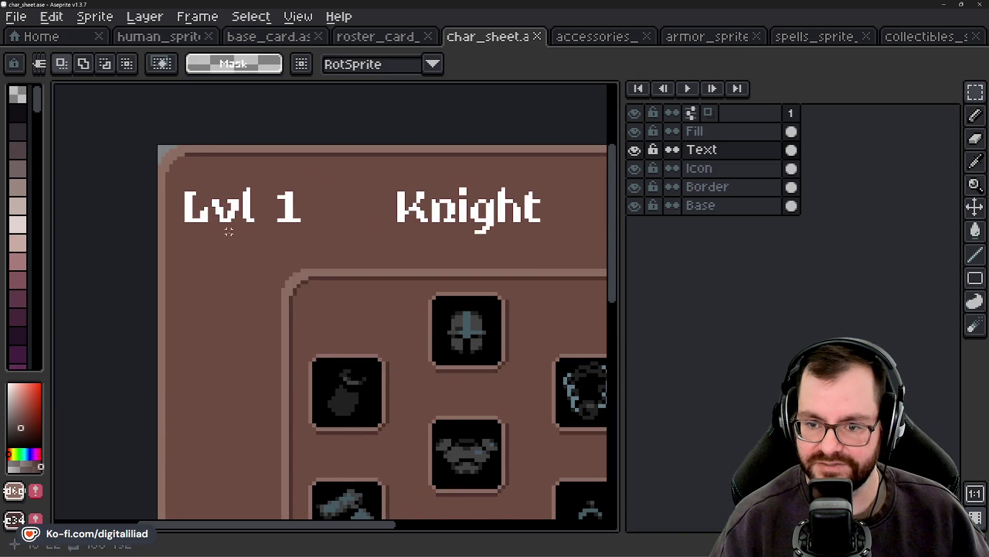
pyautogui.scroll(-1, 229, 232)
pyautogui.scroll(-1, 304, 239)
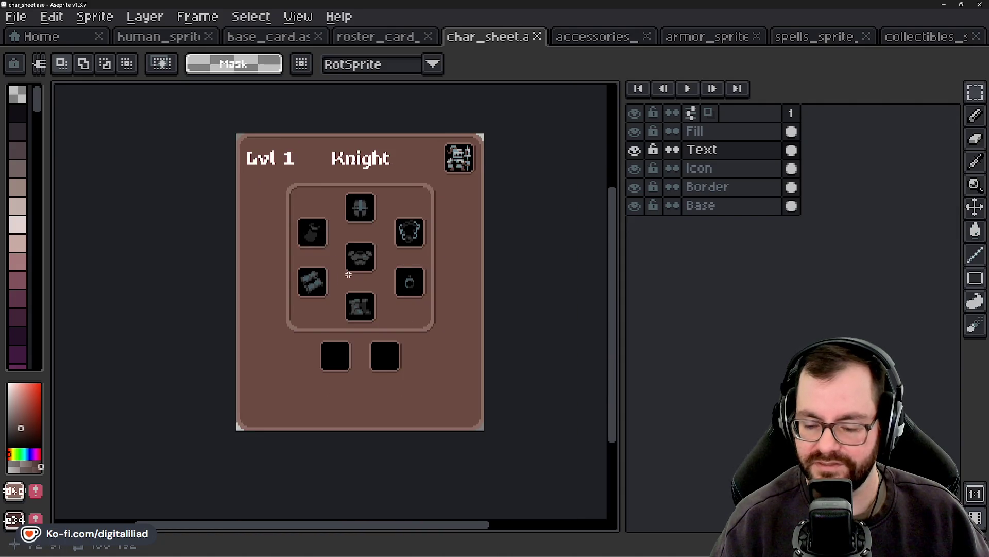
pyautogui.moveTo(349, 274)
pyautogui.mouseDown()
pyautogui.moveTo(341, 288)
pyautogui.moveTo(317, 275)
pyautogui.mouseUp()
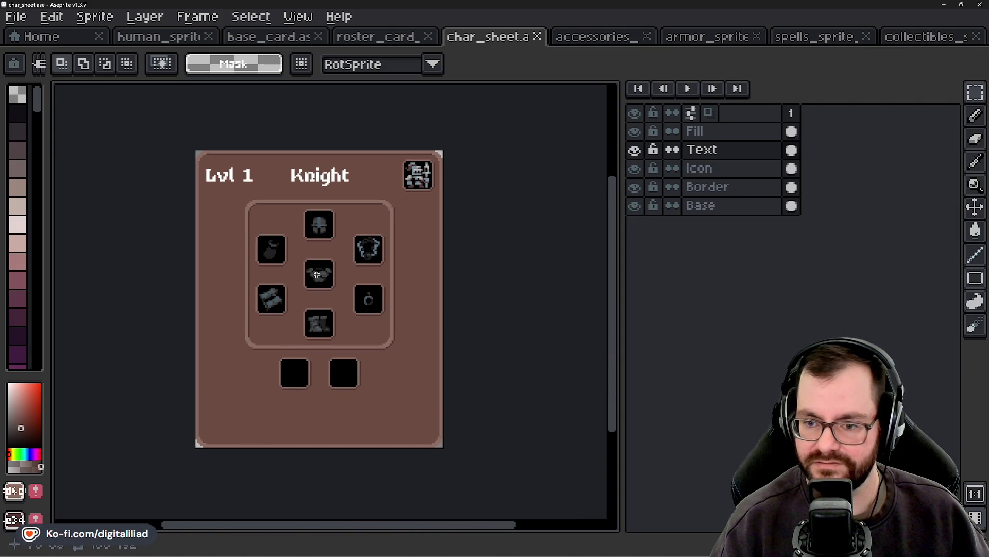
pyautogui.scroll(1, 310, 248)
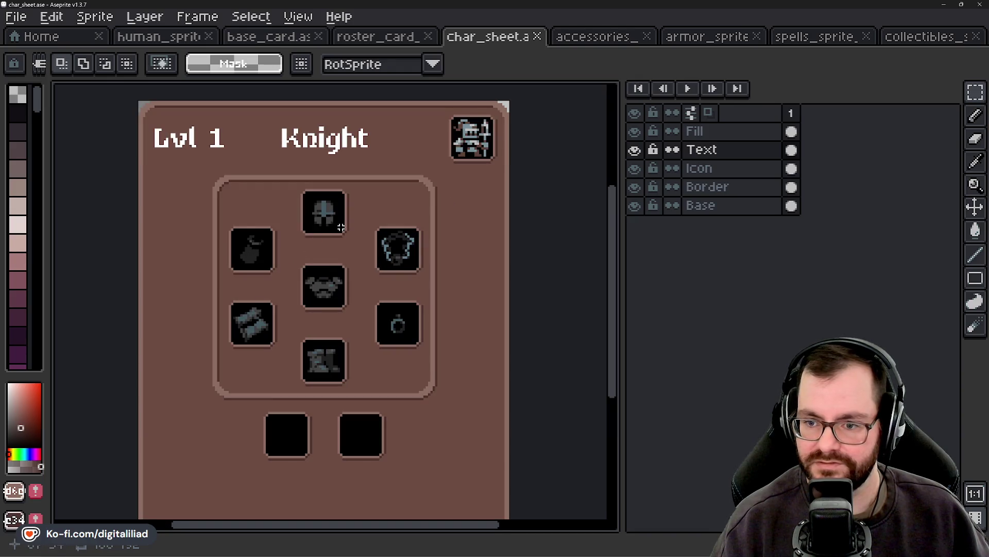
pyautogui.moveTo(341, 228)
pyautogui.mouseDown()
pyautogui.moveTo(346, 313)
pyautogui.moveTo(347, 259)
pyautogui.mouseUp()
pyautogui.scroll(1, 313, 356)
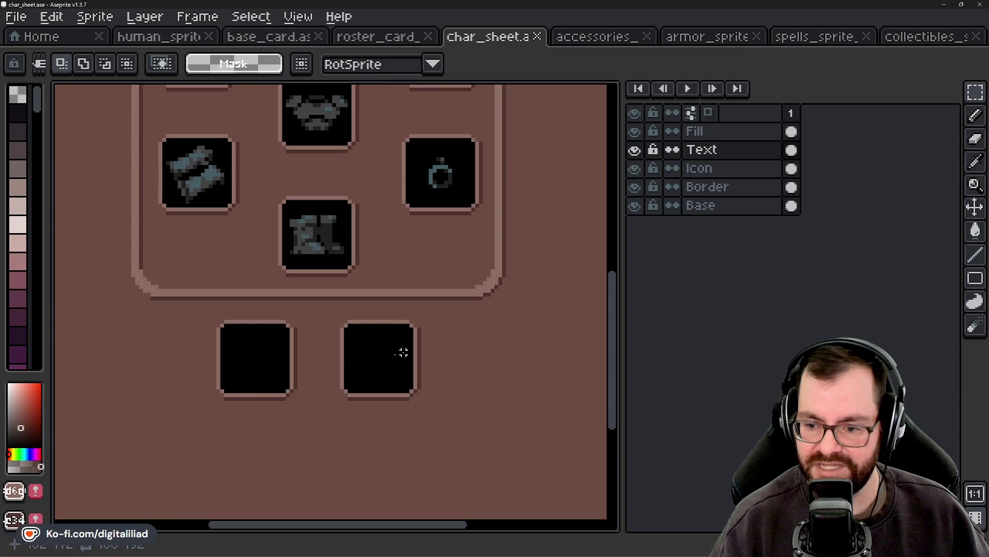
pyautogui.scroll(-1, 404, 353)
pyautogui.scroll(-1, 367, 353)
pyautogui.moveTo(504, 311); pyautogui.dragTo(506, 368)
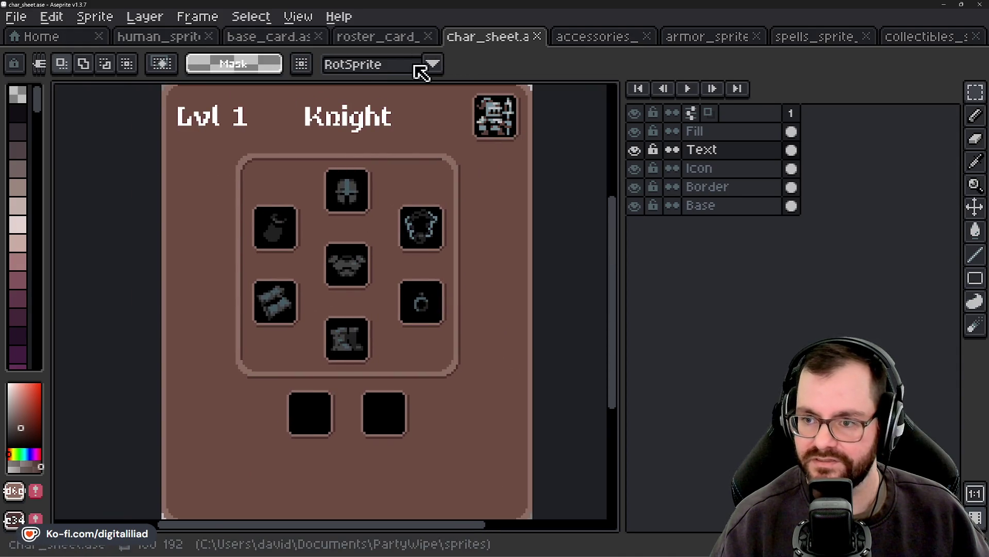
# Step: Flip through the base card, roster card, char_sheet, accessories and armor atlas tabs
pyautogui.click(285, 36)
pyautogui.click(381, 37)
pyautogui.click(484, 40)
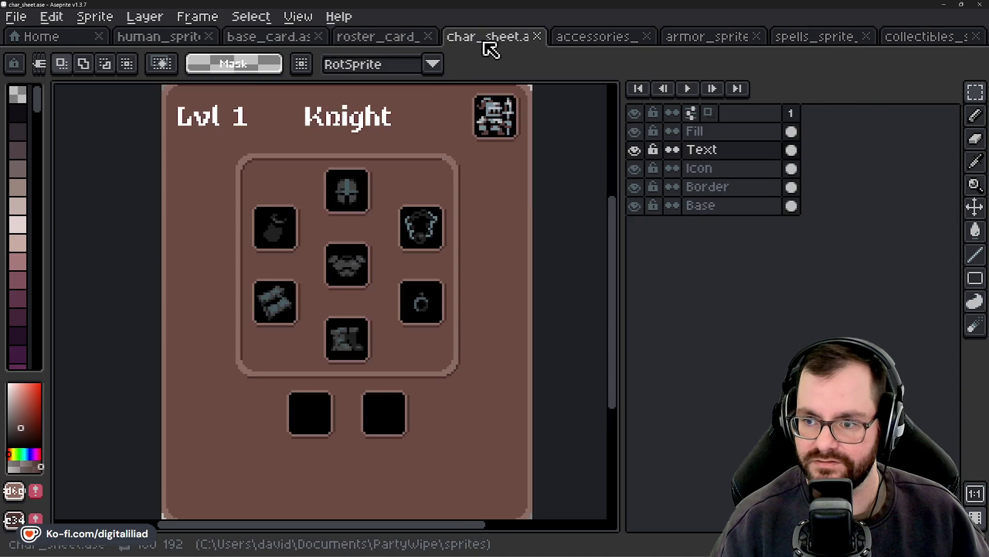
pyautogui.click(596, 36)
pyautogui.click(700, 37)
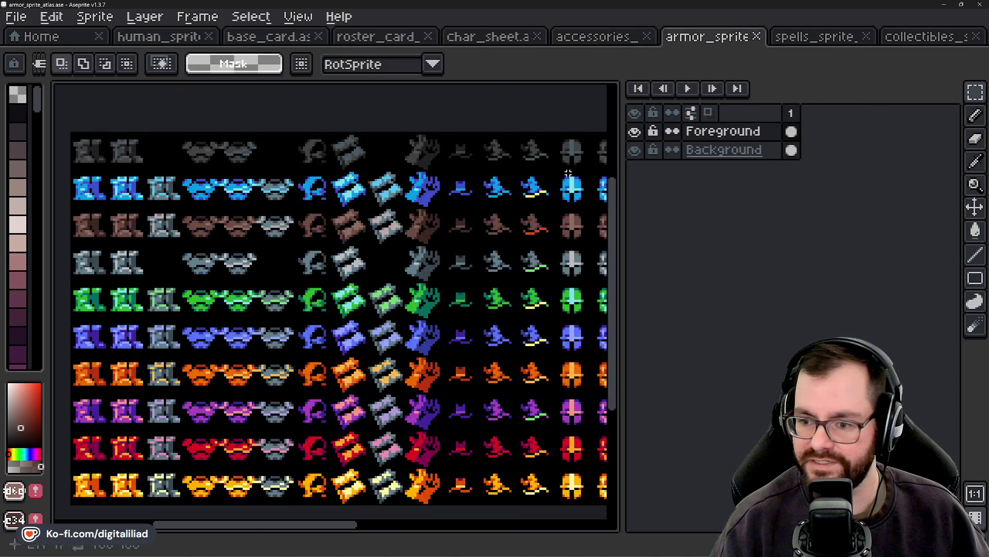
pyautogui.click(617, 37)
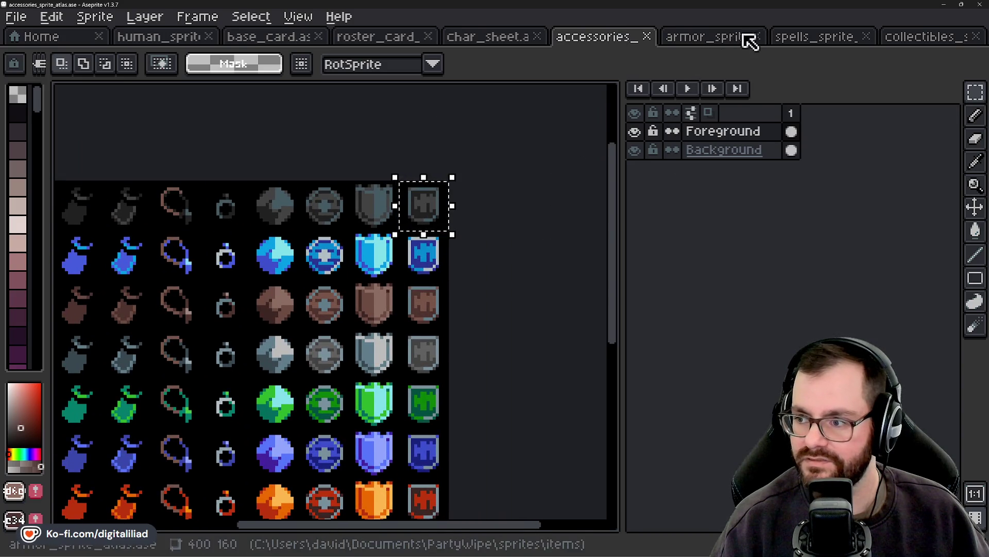
# Step: Toggle the Text, Icon and Fill layers' visibility and make Fill the active layer
pyautogui.click(536, 41)
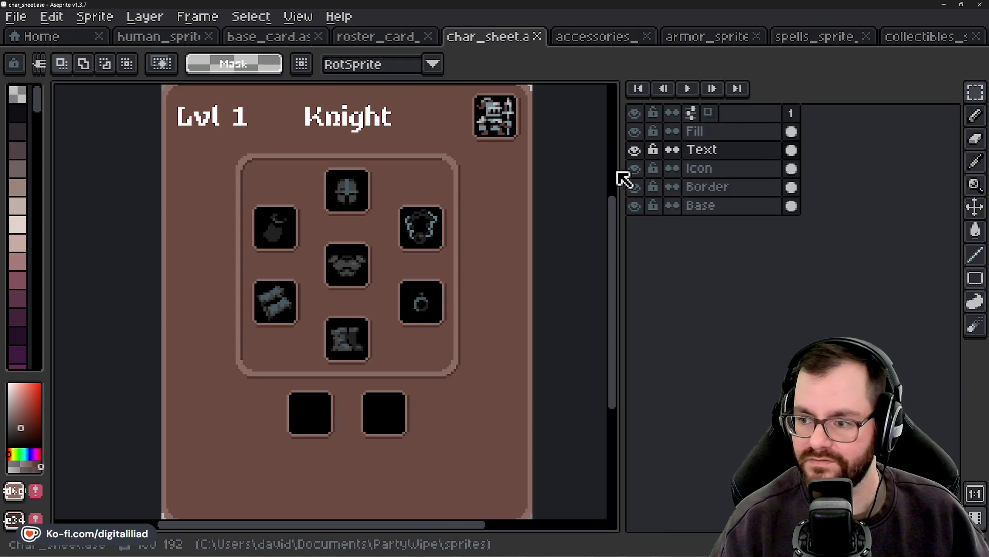
pyautogui.click(726, 168)
pyautogui.click(634, 149)
pyautogui.click(634, 150)
pyautogui.click(635, 168)
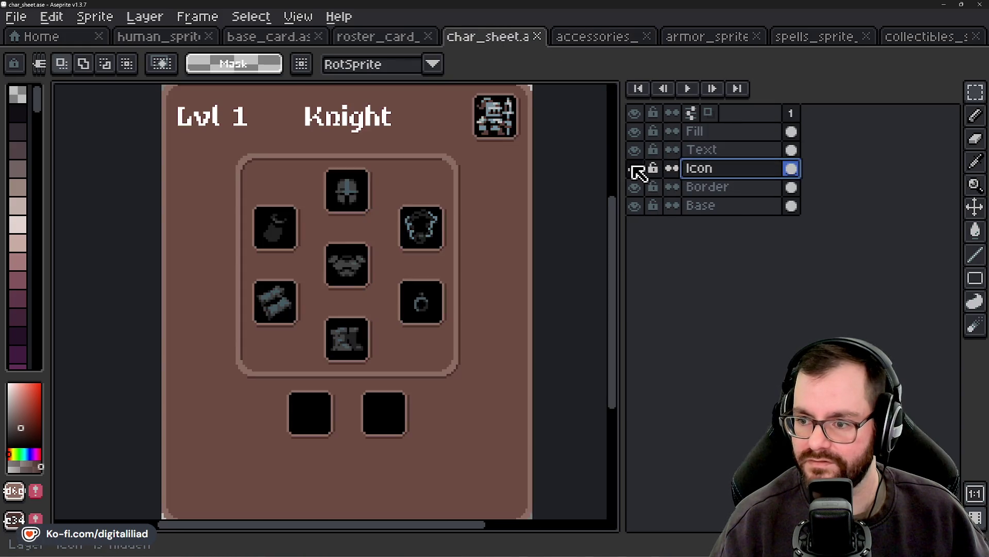
pyautogui.click(635, 133)
pyautogui.click(722, 133)
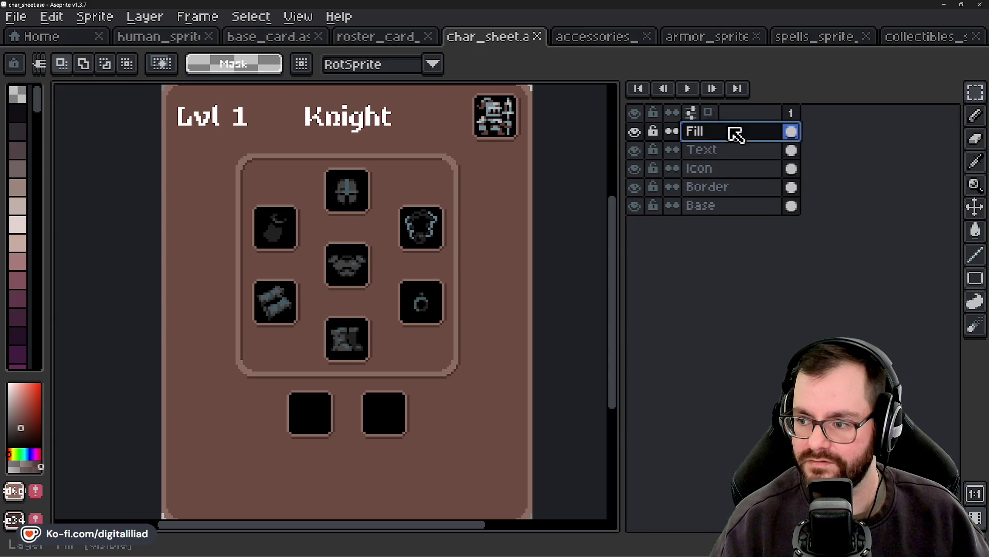
pyautogui.scroll(-2, 434, 289)
pyautogui.scroll(2, 385, 332)
# Step: Paste the 16x16 icon and place it in the right-hand empty slot
pyautogui.hotkey('ctrl', 'v')
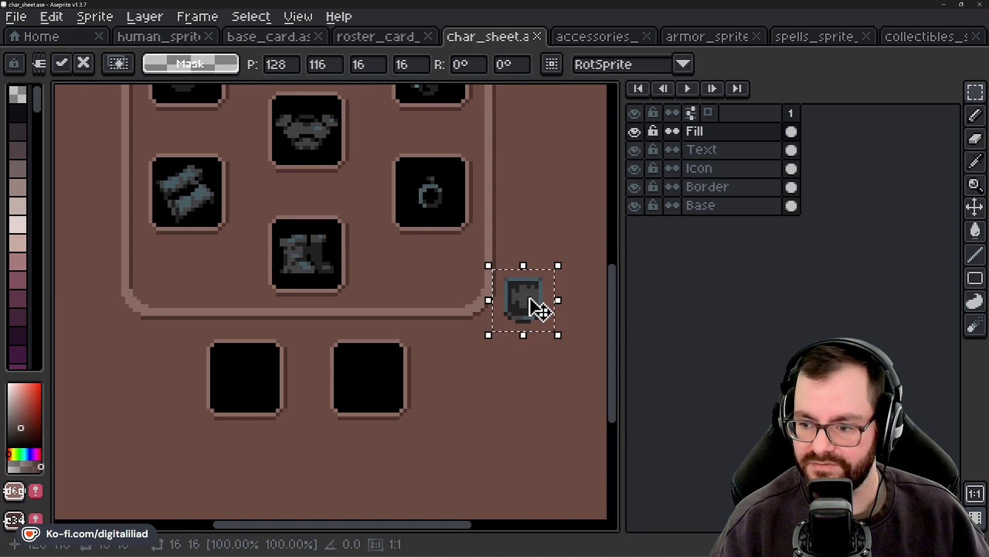
pyautogui.moveTo(536, 308); pyautogui.dragTo(381, 387)
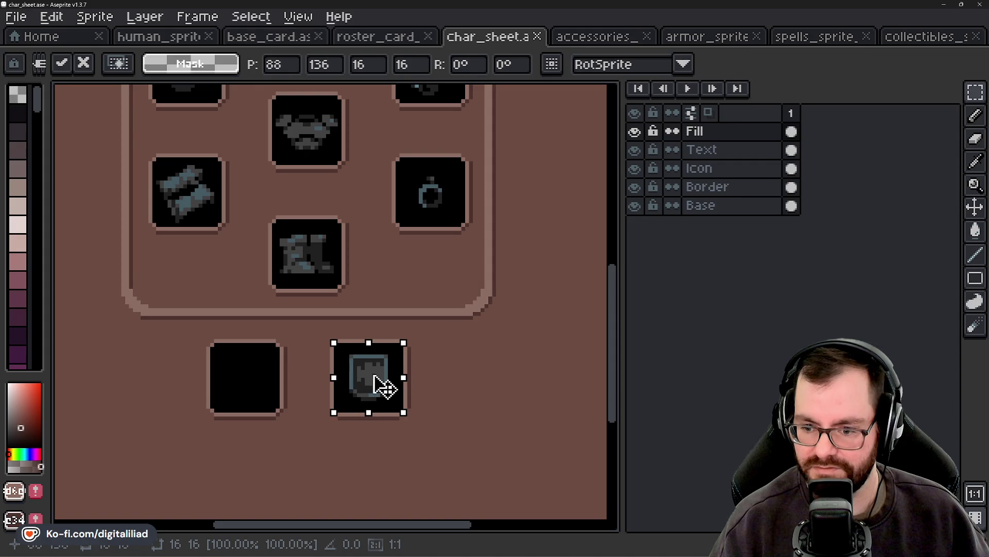
pyautogui.press('Return')
pyautogui.scroll(-1, 506, 358)
pyautogui.scroll(-2, 495, 336)
pyautogui.scroll(1, 469, 393)
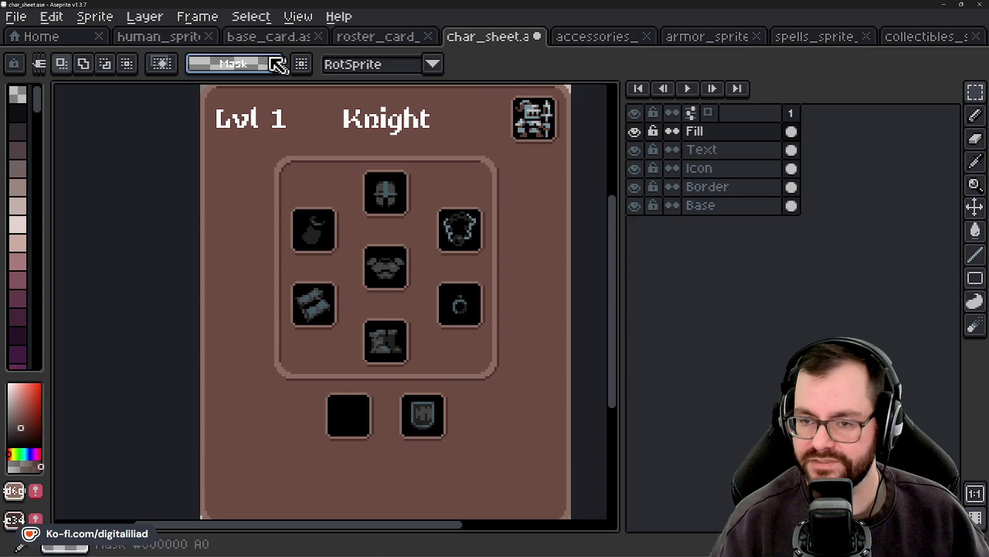
# Step: Cycle back and forth through the open file tabs toward the Home page
pyautogui.click(195, 44)
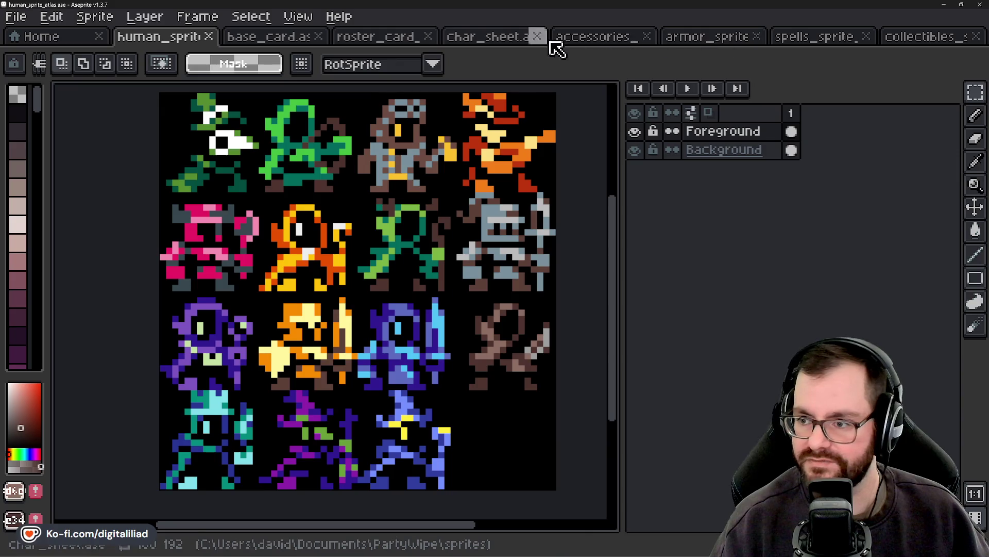
pyautogui.click(510, 43)
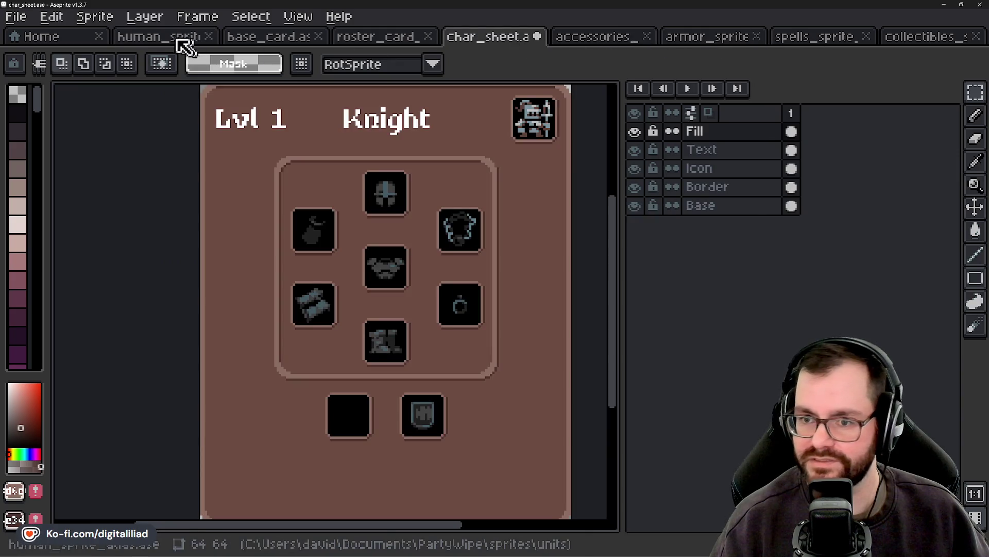
pyautogui.click(828, 45)
pyautogui.hotkey('ctrl', 'Tab')
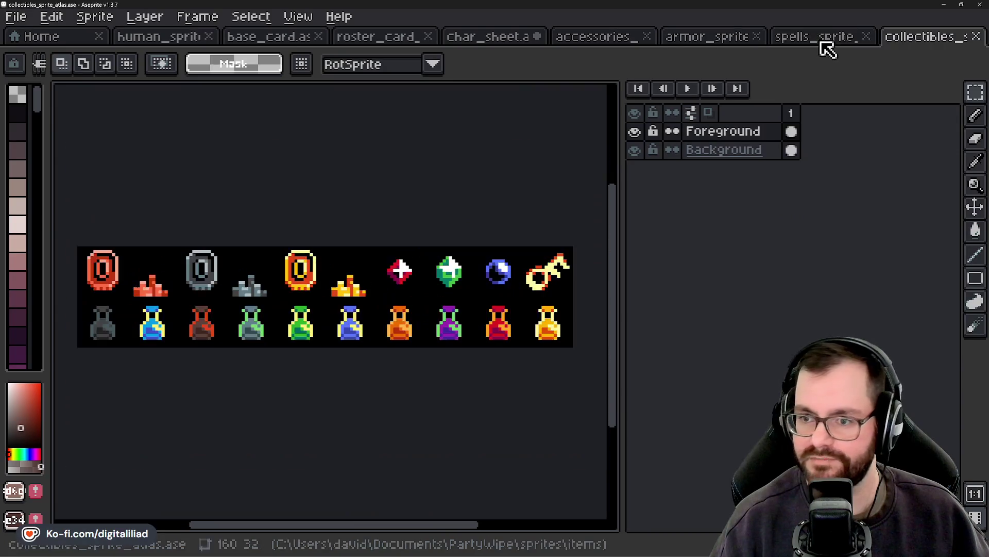
pyautogui.hotkey('ctrl', 'shift', 'Tab')
pyautogui.hotkey('ctrl', 'shift', 'Tab')
pyautogui.hotkey('ctrl', 'shift', 'Tab')
pyautogui.hotkey('ctrl', 'shift', 'Tab')
pyautogui.hotkey('ctrl', 'shift', 'Tab')
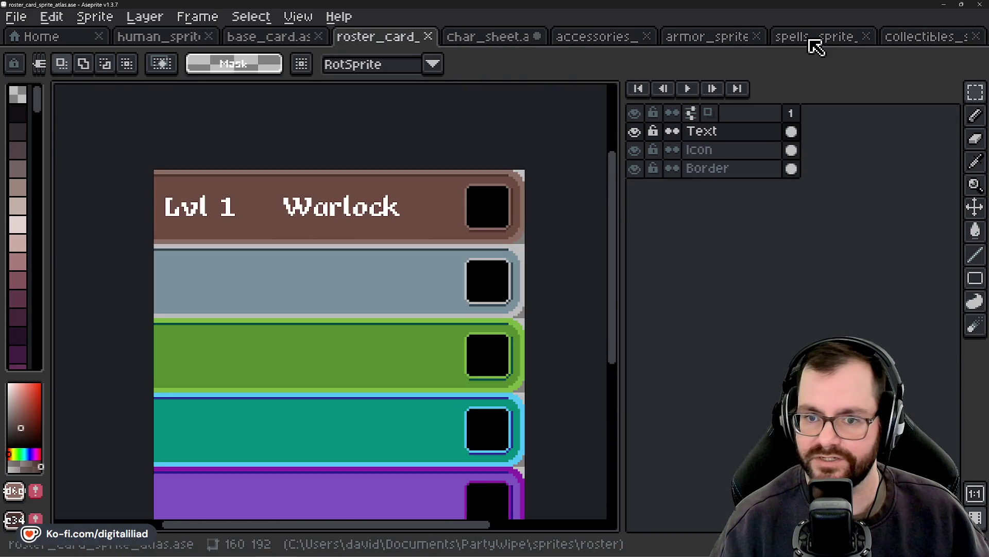
pyautogui.hotkey('ctrl', 'shift', 'Tab')
pyautogui.hotkey('ctrl', 'shift', 'Tab')
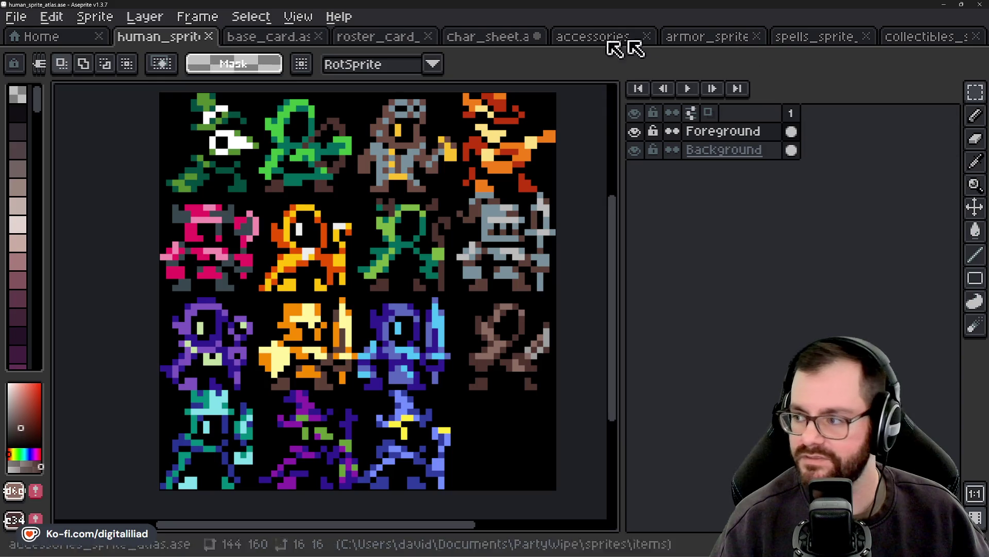
pyautogui.hotkey('ctrl', 'shift', 'Tab')
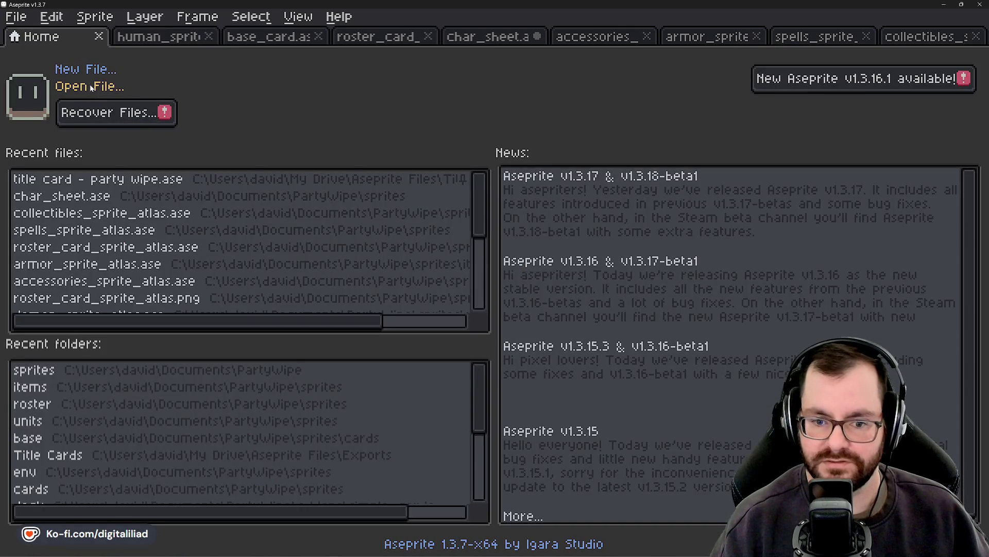
# Step: Open weapons_sprite_atlas from the Home page and pan over its weapon sprites
pyautogui.click(91, 89)
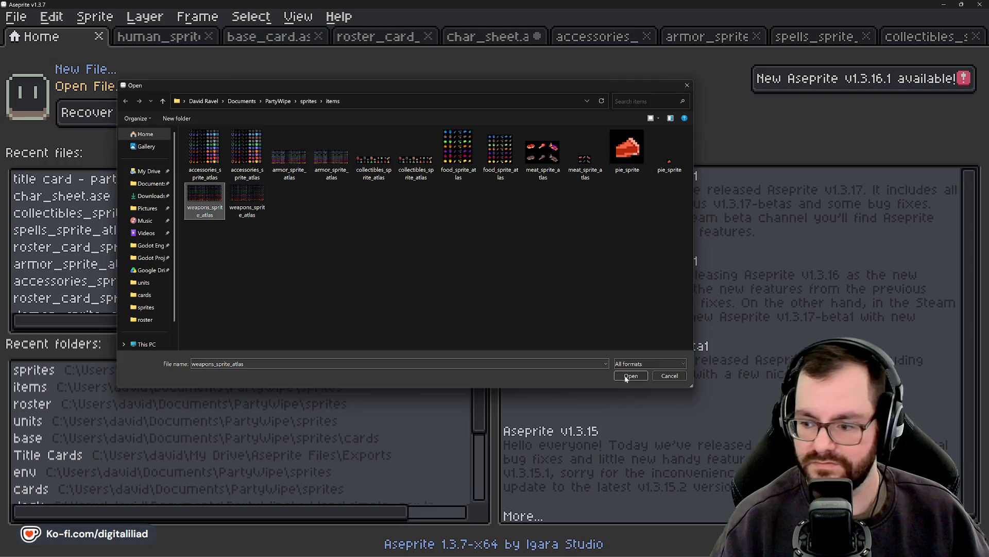
pyautogui.click(626, 376)
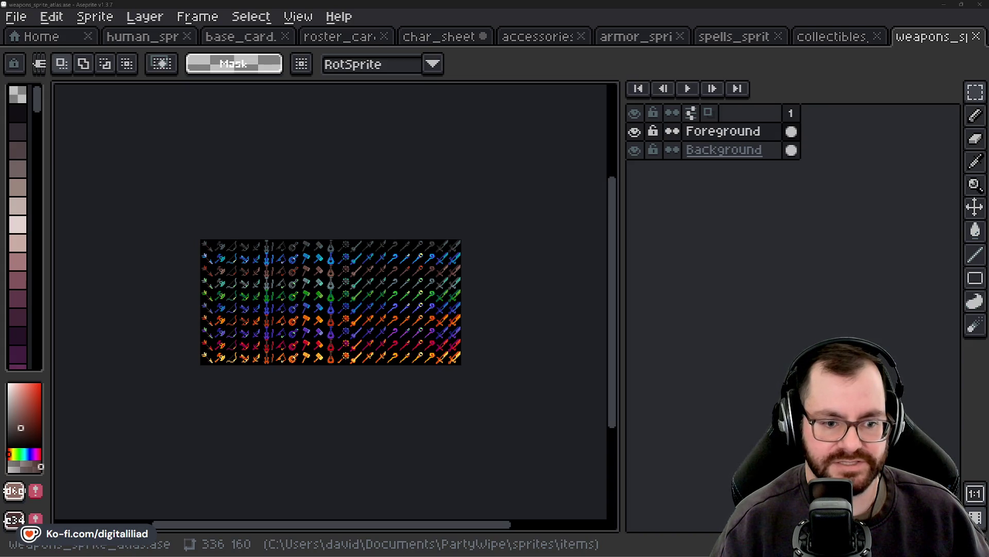
pyautogui.scroll(2, 335, 318)
pyautogui.moveTo(335, 318)
pyautogui.mouseDown()
pyautogui.moveTo(410, 313)
pyautogui.moveTo(364, 318)
pyautogui.moveTo(328, 303)
pyautogui.mouseUp()
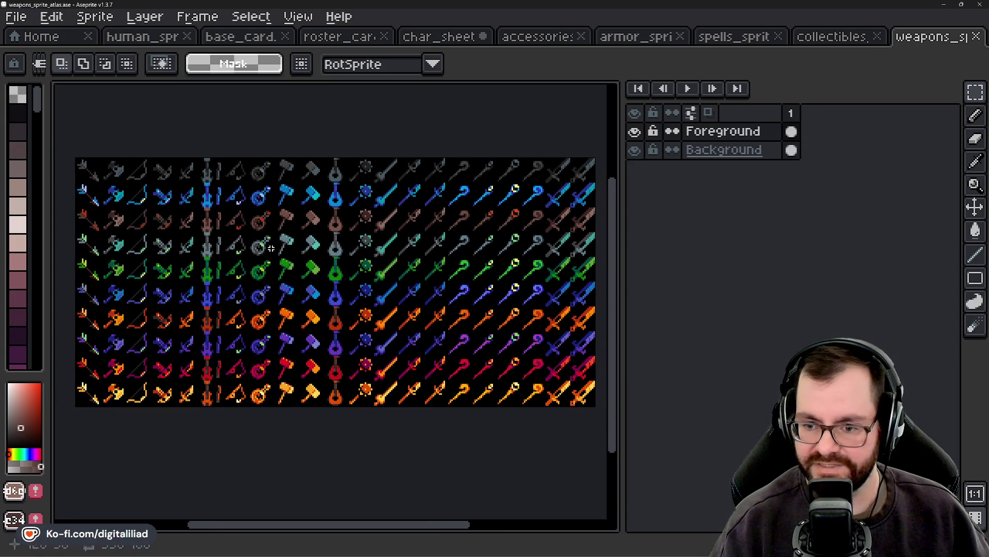
pyautogui.moveTo(416, 250); pyautogui.dragTo(343, 276)
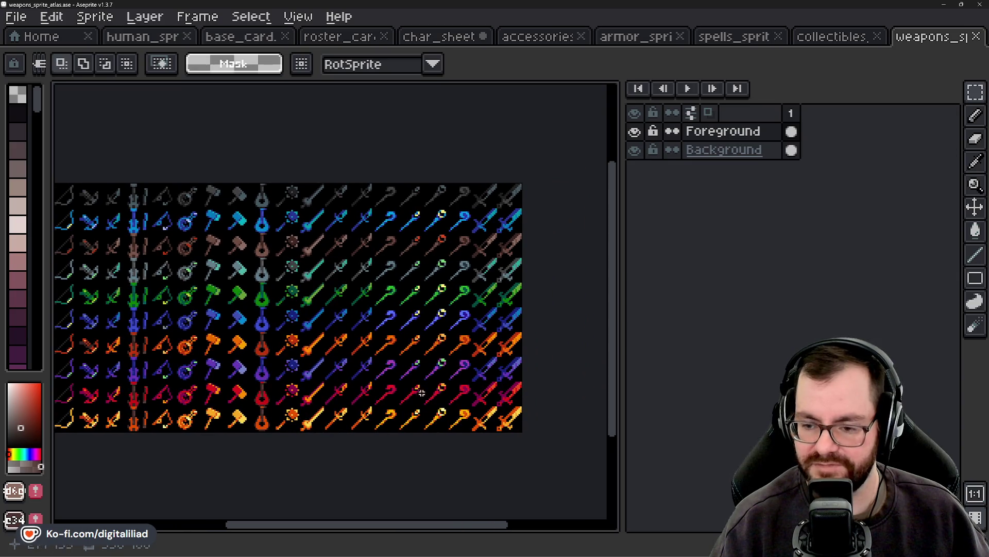
pyautogui.moveTo(580, 547)
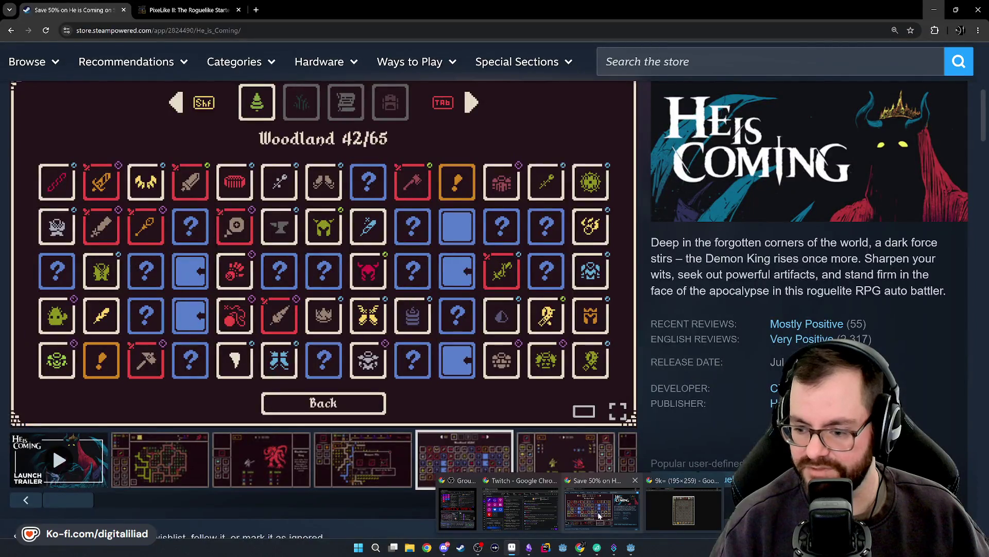
# Step: Bring up the PixeLike II itch.io page in Chrome and close its enlarged screenshot
pyautogui.click(598, 512)
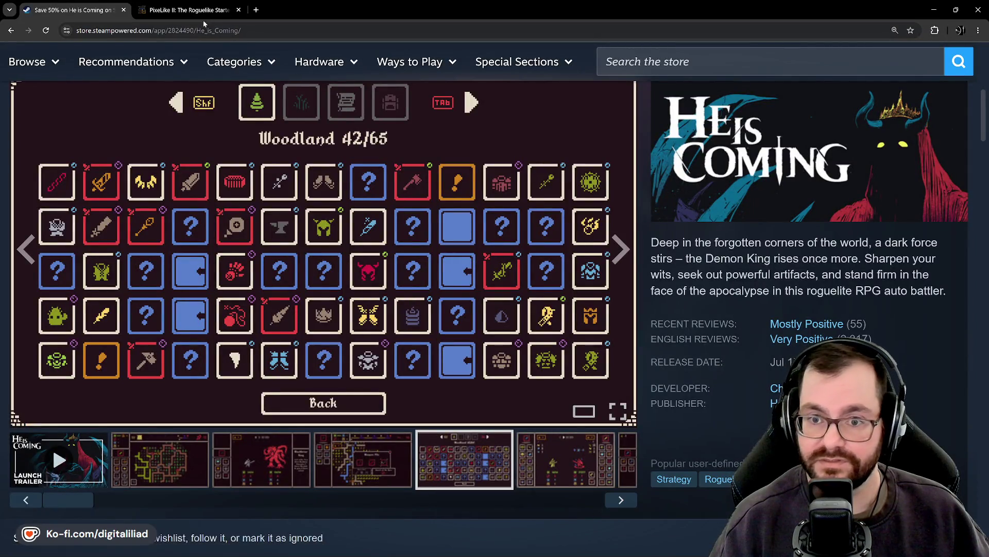
pyautogui.click(203, 19)
pyautogui.click(922, 173)
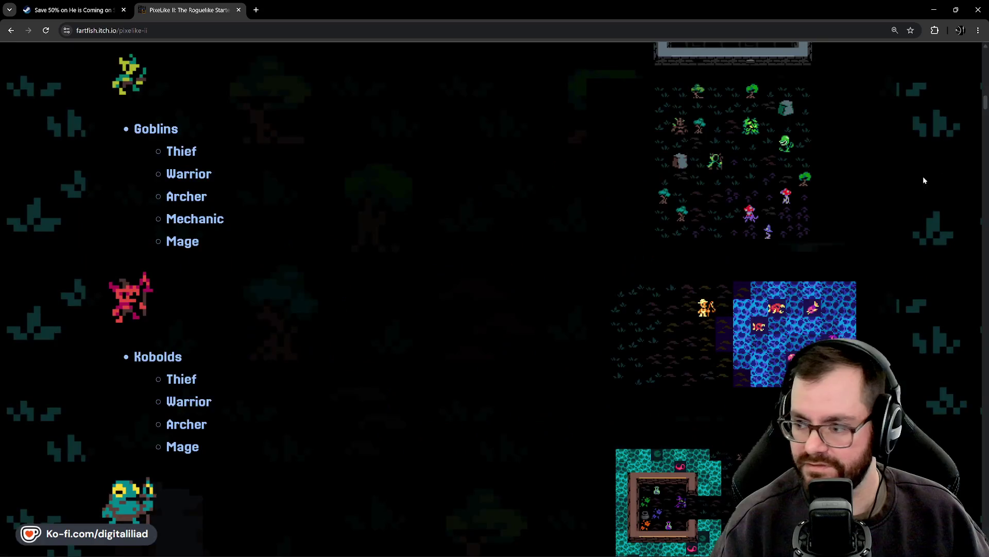
# Step: Browse the PixeLike II: The Roguelike Starter Pack page, then return to the Godot project Party Wipe
pyautogui.scroll(3, 371, 307)
pyautogui.scroll(10, 376, 325)
pyautogui.scroll(10, 376, 330)
pyautogui.scroll(-3, 373, 327)
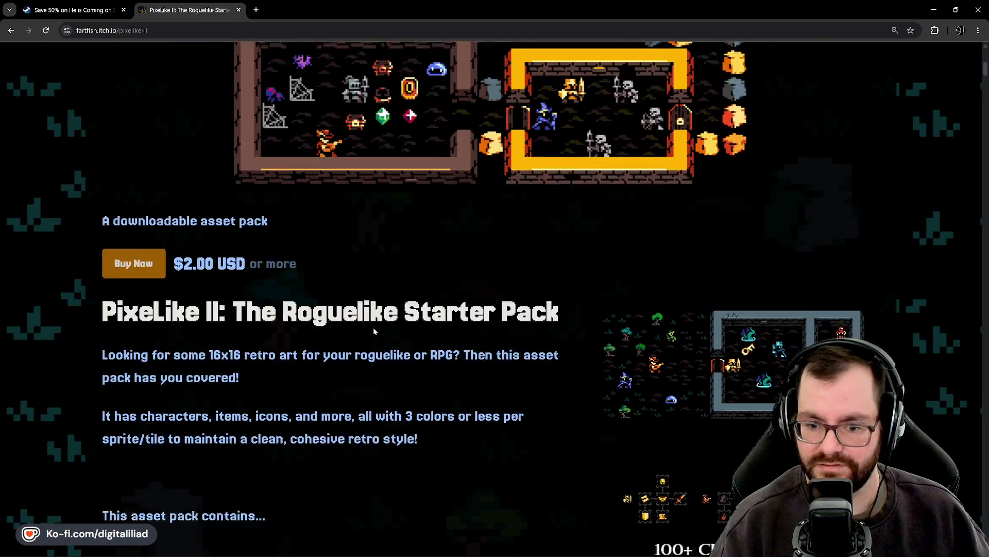
pyautogui.scroll(-5, 215, 332)
pyautogui.scroll(6, 360, 348)
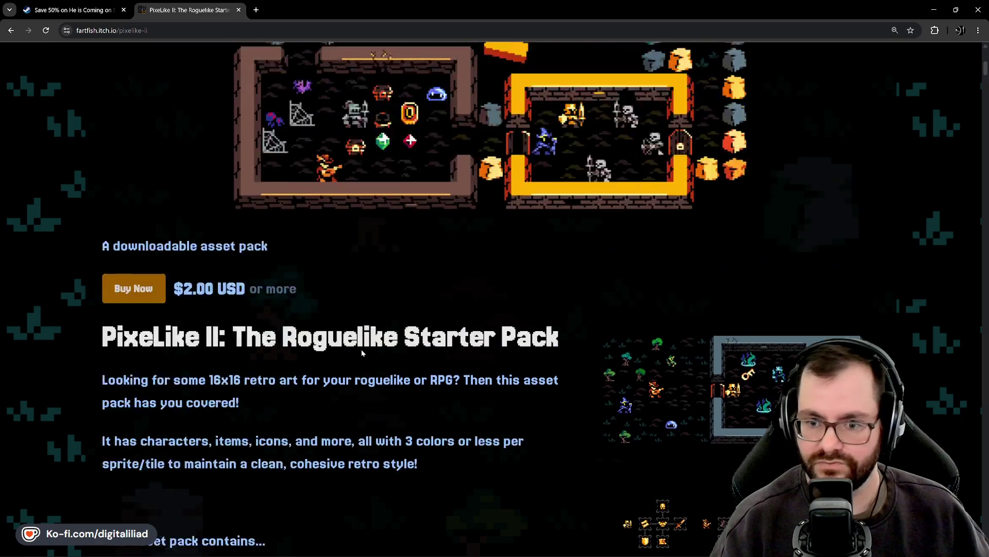
pyautogui.scroll(5, 320, 353)
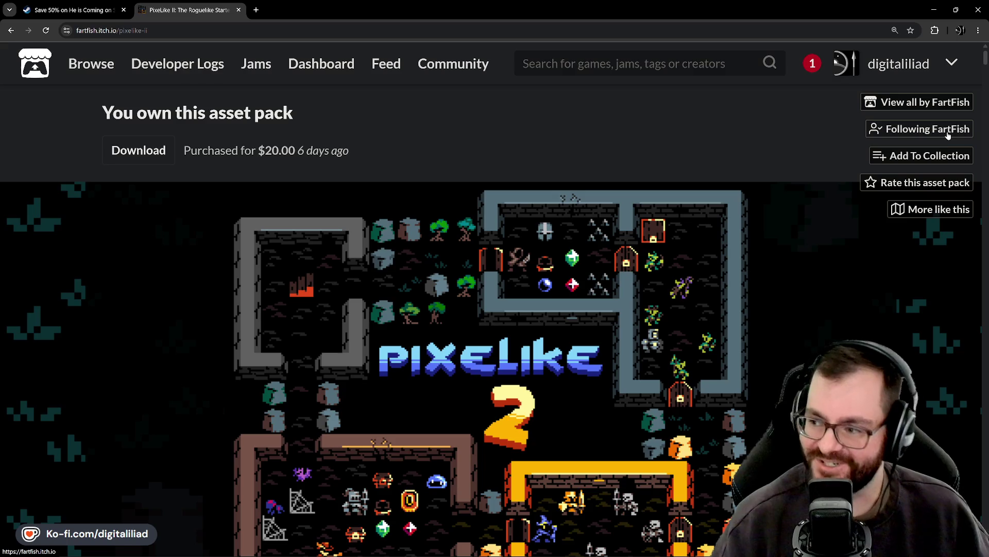
pyautogui.scroll(-3, 624, 283)
pyautogui.scroll(-3, 605, 284)
pyautogui.scroll(-5, 434, 232)
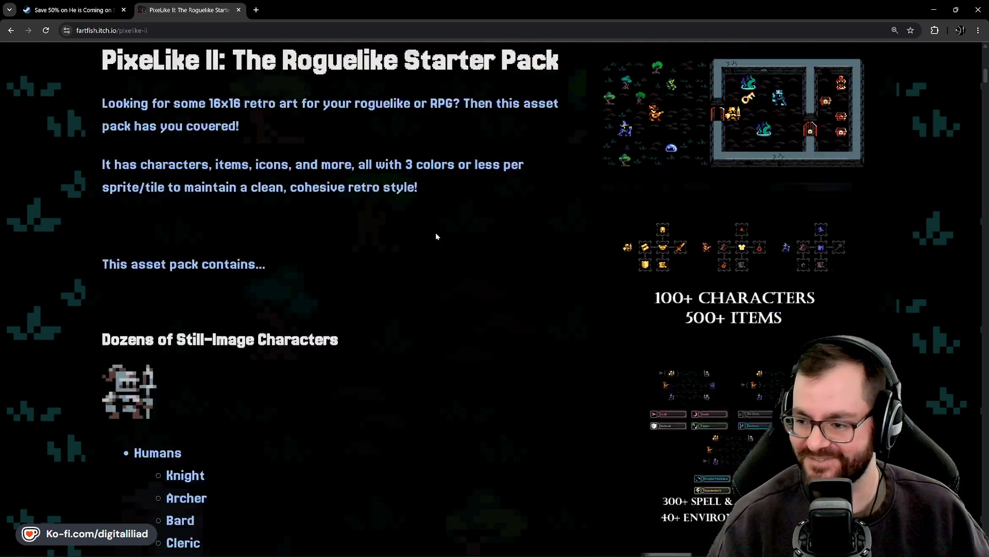
pyautogui.scroll(-2, 417, 298)
pyautogui.scroll(8, 443, 397)
pyautogui.scroll(4, 443, 396)
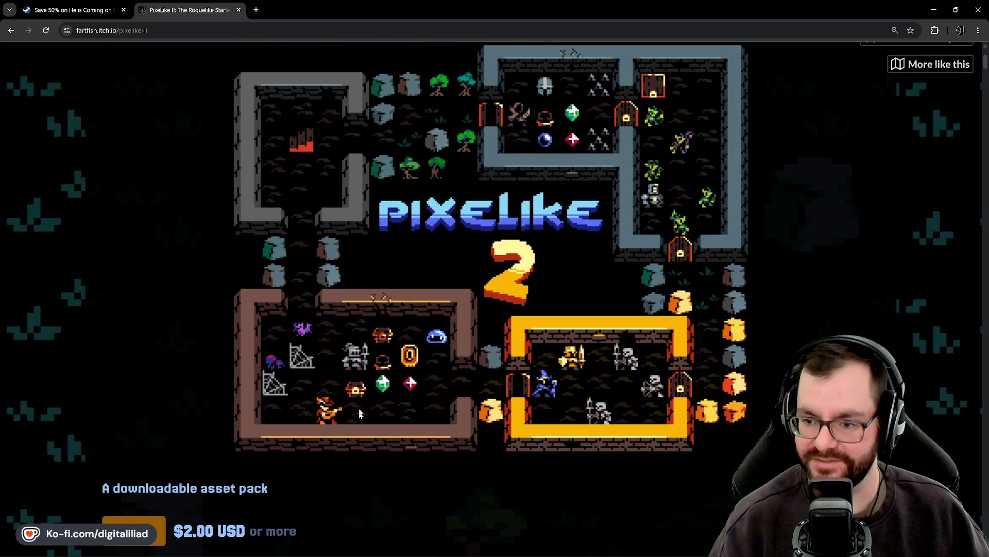
pyautogui.scroll(1, 465, 384)
pyautogui.scroll(1, 465, 384)
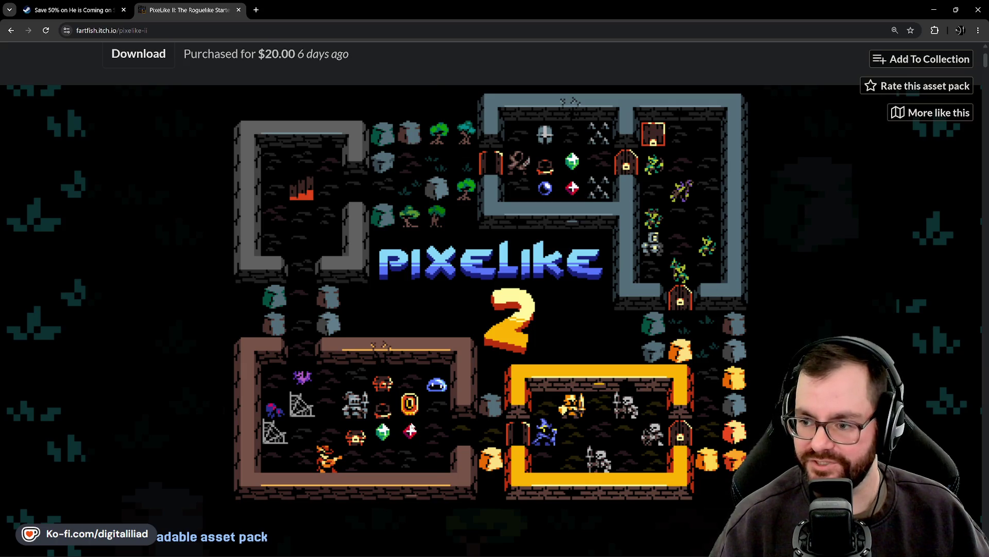
pyautogui.moveTo(632, 551)
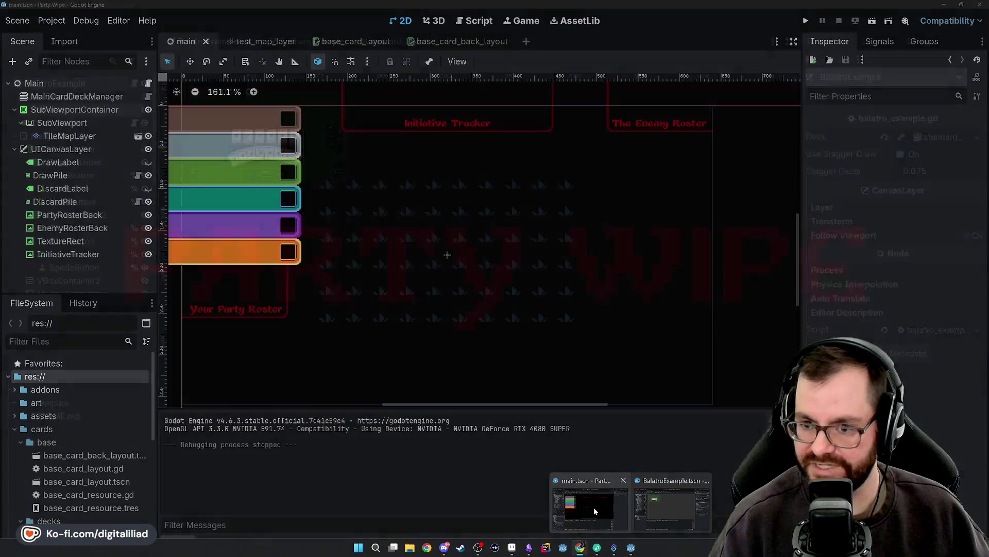
pyautogui.click(593, 507)
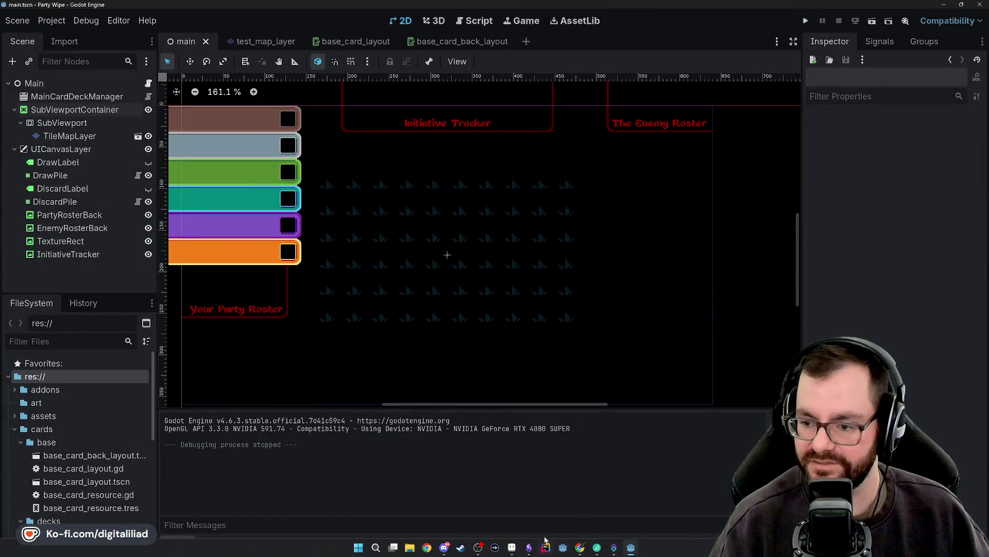
# Step: Back in Aseprite, pan the weapons_sprite_atlas over to the dark grey sword columns
pyautogui.click(513, 547)
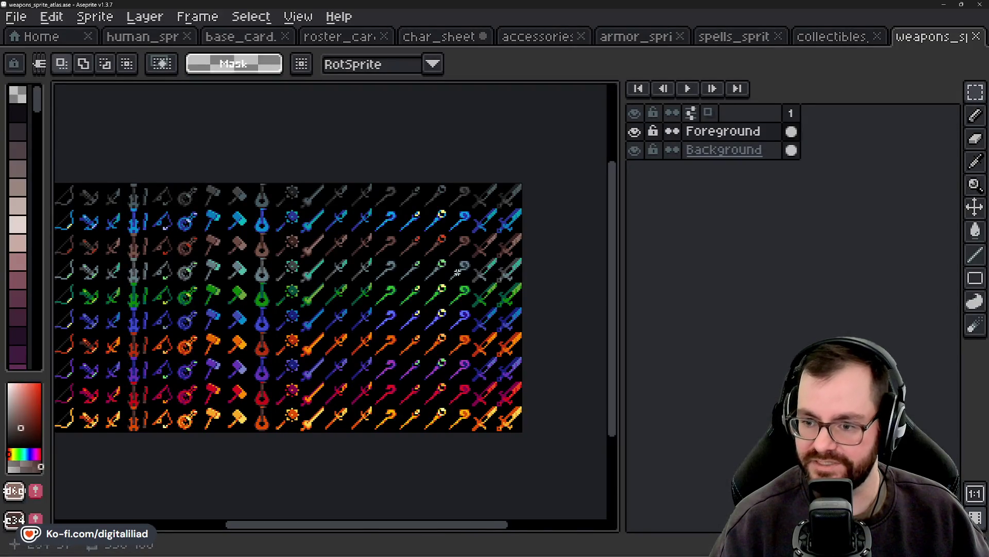
pyautogui.moveTo(291, 256)
pyautogui.mouseDown()
pyautogui.moveTo(351, 249)
pyautogui.moveTo(246, 261)
pyautogui.moveTo(359, 247)
pyautogui.moveTo(263, 259)
pyautogui.mouseUp()
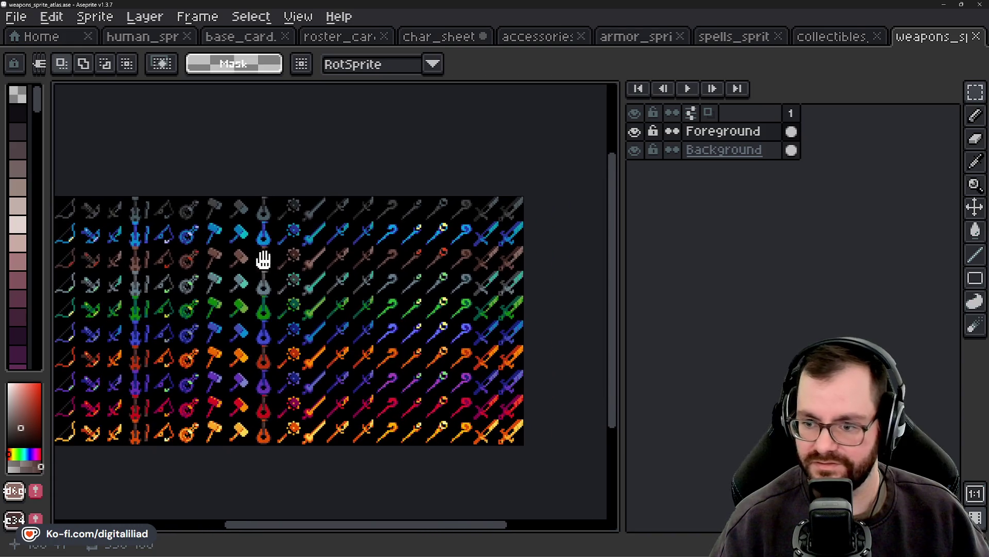
pyautogui.scroll(2, 340, 207)
pyautogui.scroll(2, 340, 210)
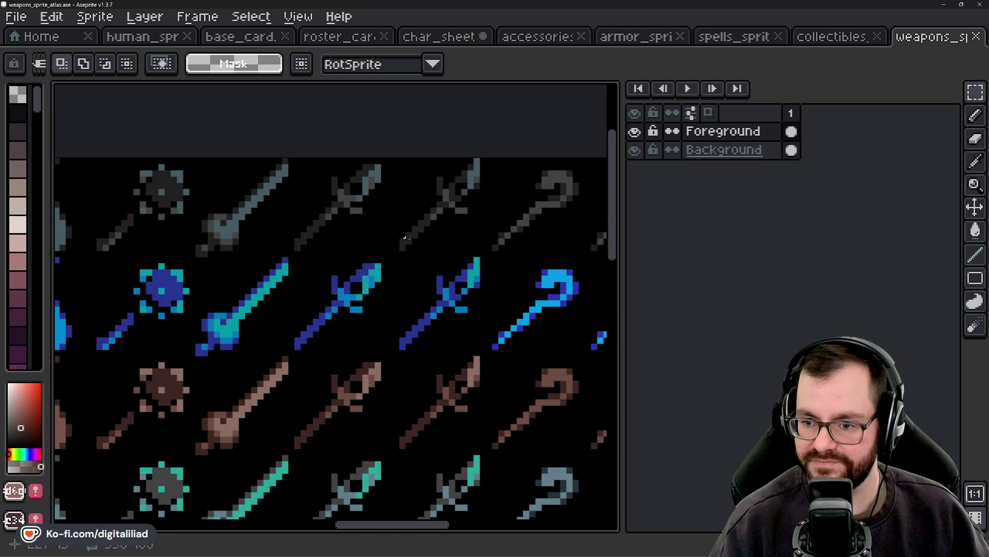
pyautogui.scroll(-2, 229, 242)
pyautogui.scroll(1, 181, 258)
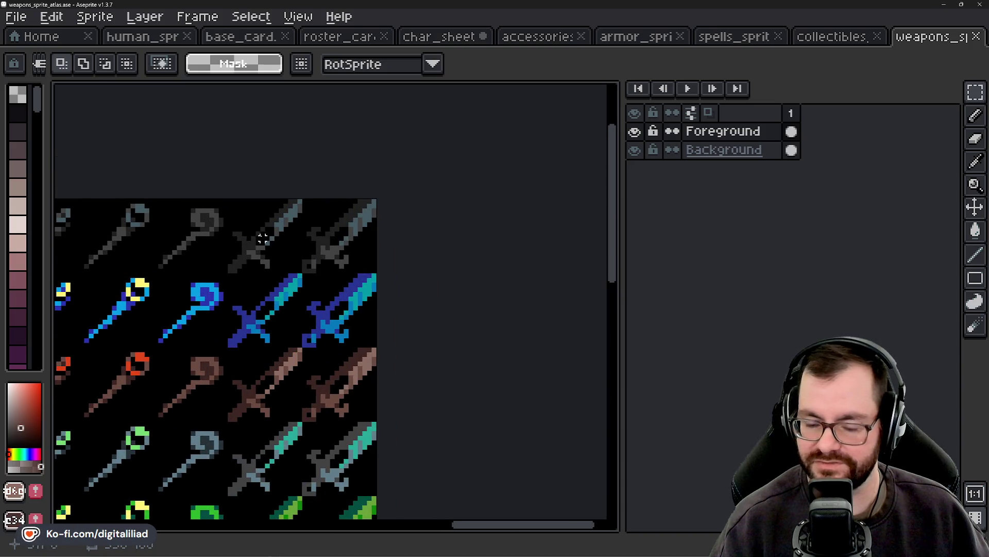
pyautogui.scroll(-1, 426, 258)
pyautogui.scroll(-1, 426, 258)
pyautogui.scroll(1, 412, 263)
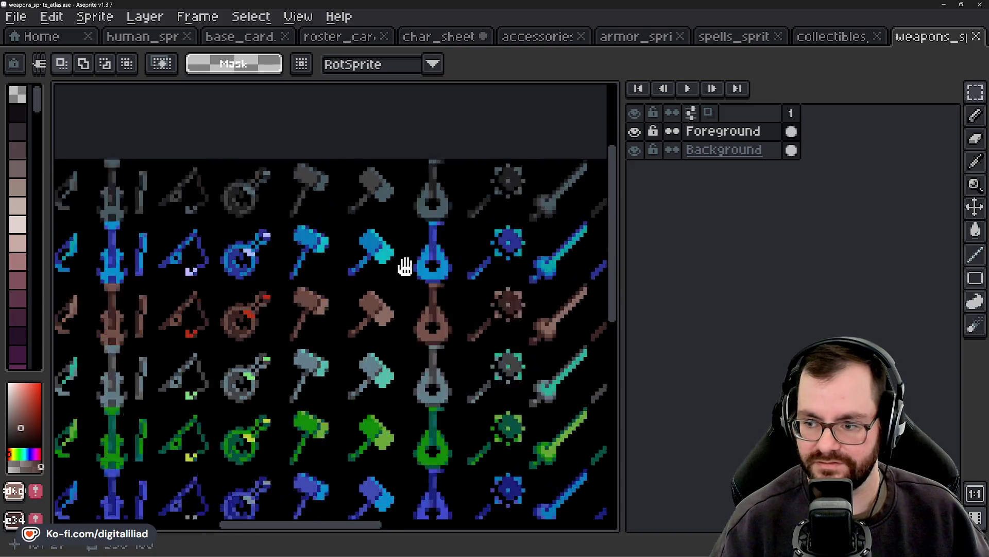
pyautogui.scroll(-1, 513, 261)
pyautogui.moveTo(512, 261)
pyautogui.mouseDown()
pyautogui.moveTo(539, 283)
pyautogui.moveTo(298, 262)
pyautogui.mouseUp()
pyautogui.scroll(1, 566, 282)
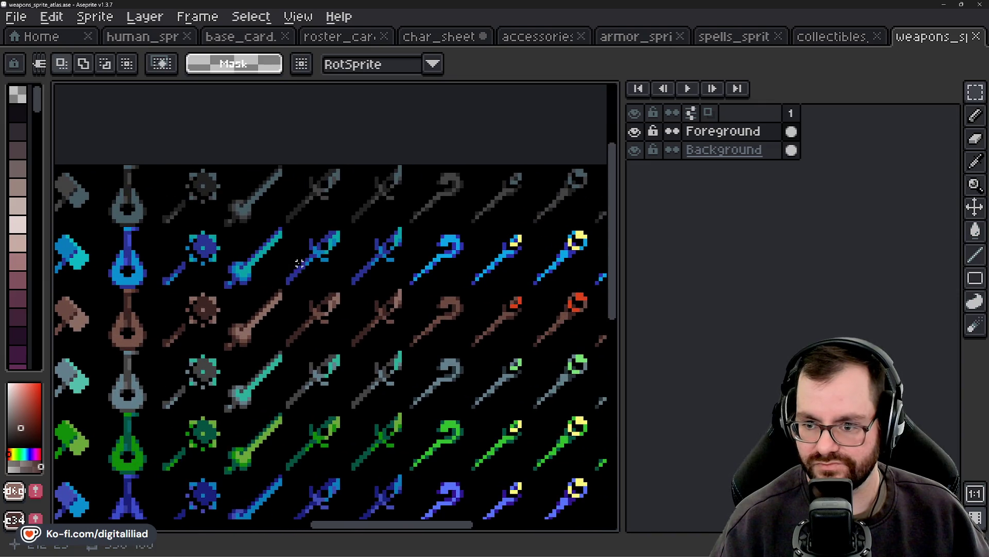
pyautogui.moveTo(488, 259)
pyautogui.mouseDown()
pyautogui.moveTo(183, 283)
pyautogui.moveTo(455, 308)
pyautogui.moveTo(224, 315)
pyautogui.mouseUp()
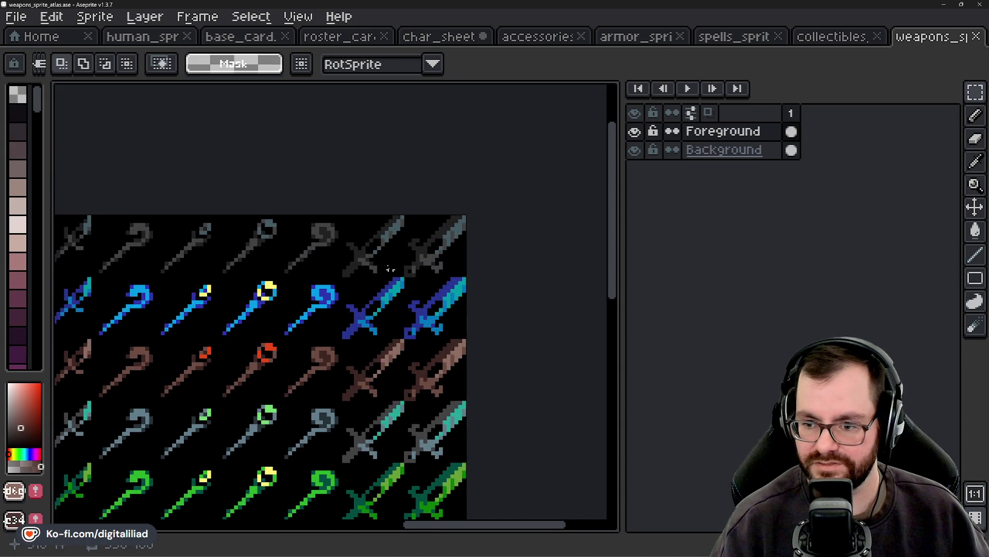
pyautogui.moveTo(404, 277); pyautogui.dragTo(342, 215)
pyautogui.moveTo(259, 334); pyautogui.dragTo(425, 314)
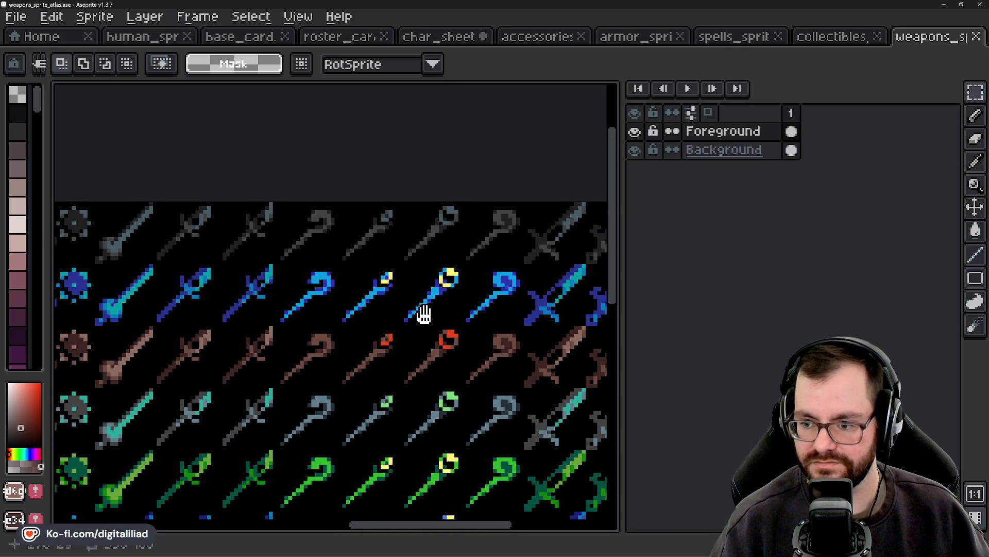
# Step: Marquee a 16x16 dark sword cell and return to the char_sheet Knight card
pyautogui.moveTo(442, 309); pyautogui.dragTo(523, 306)
pyautogui.moveTo(241, 202); pyautogui.dragTo(296, 258)
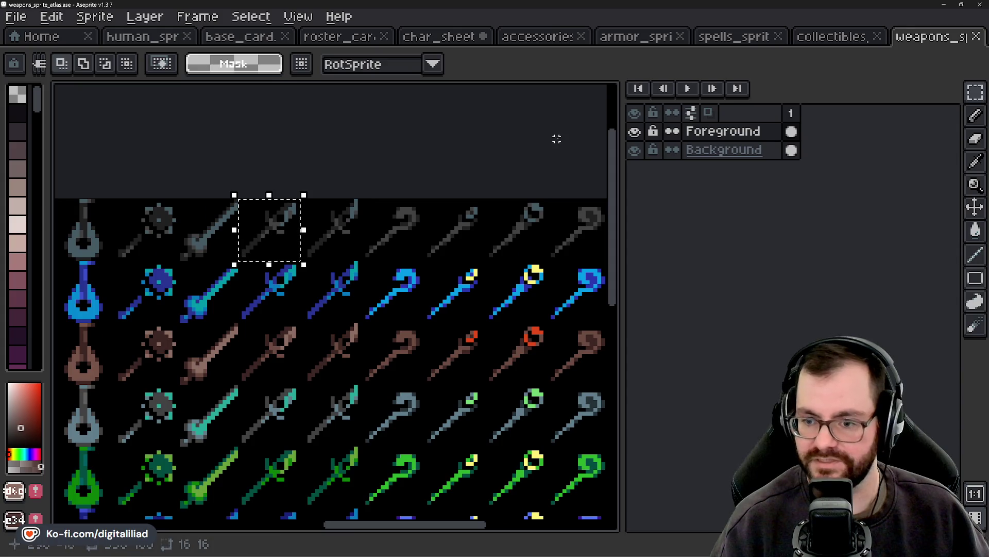
pyautogui.click(438, 37)
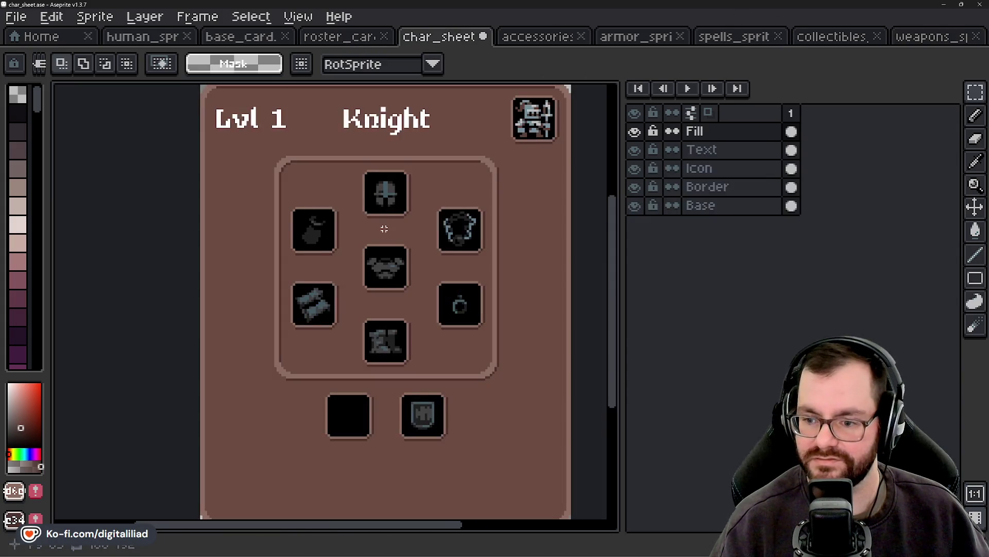
# Step: Paste the copied weapon into the empty slot, commit it, then delete it as the wrong one
pyautogui.scroll(2, 390, 320)
pyautogui.hotkey('ctrl', 'v')
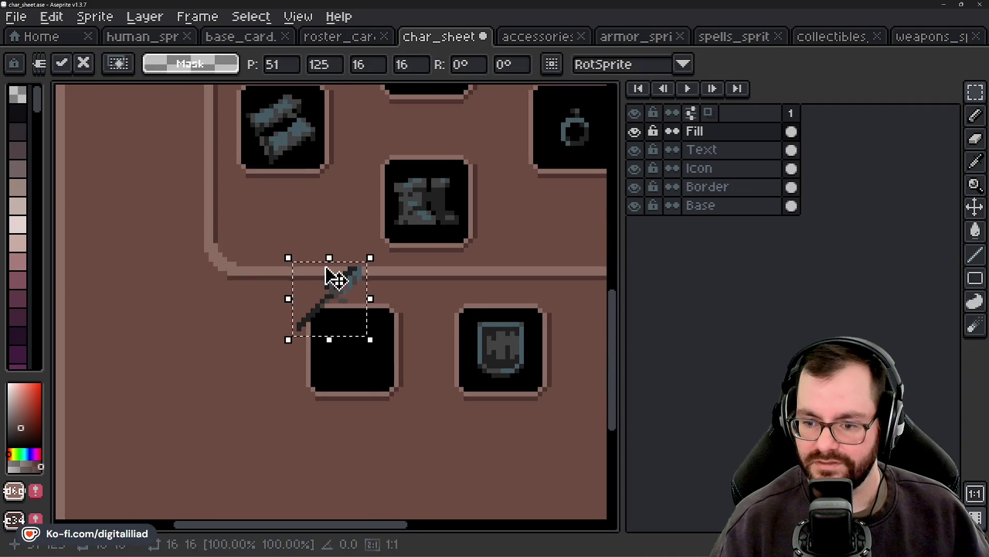
pyautogui.moveTo(327, 276); pyautogui.dragTo(371, 351)
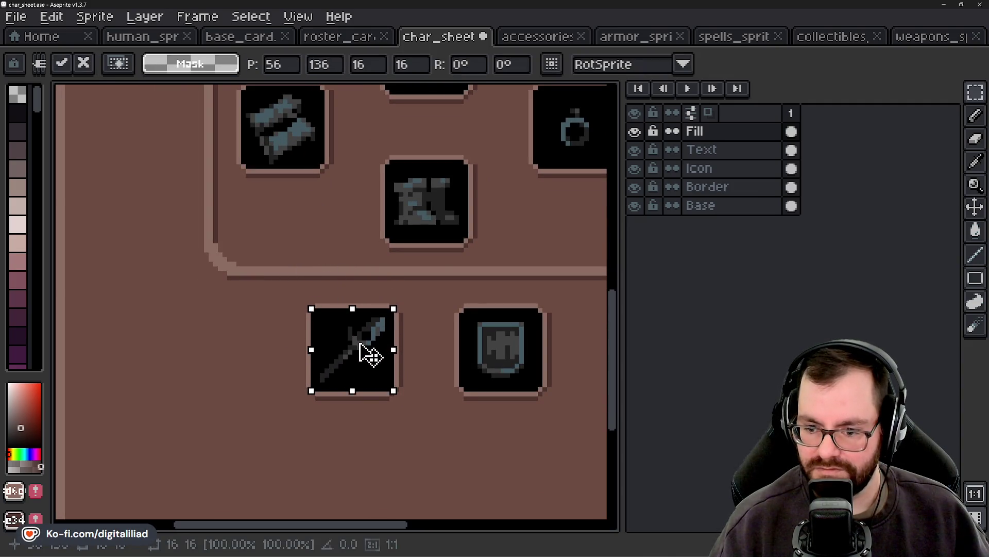
pyautogui.press('Return')
pyautogui.scroll(-1, 402, 281)
pyautogui.scroll(-1, 412, 314)
pyautogui.scroll(-1, 412, 314)
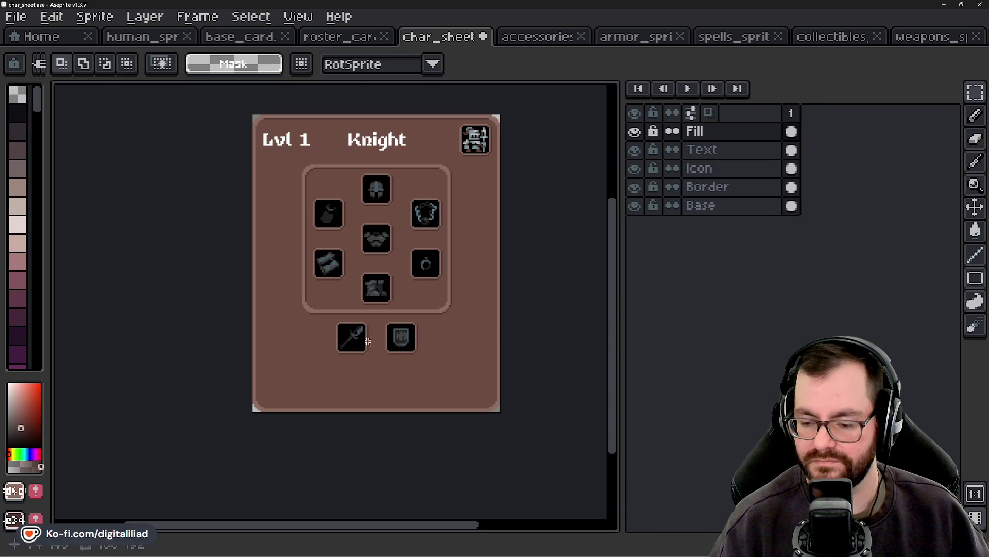
pyautogui.scroll(1, 368, 342)
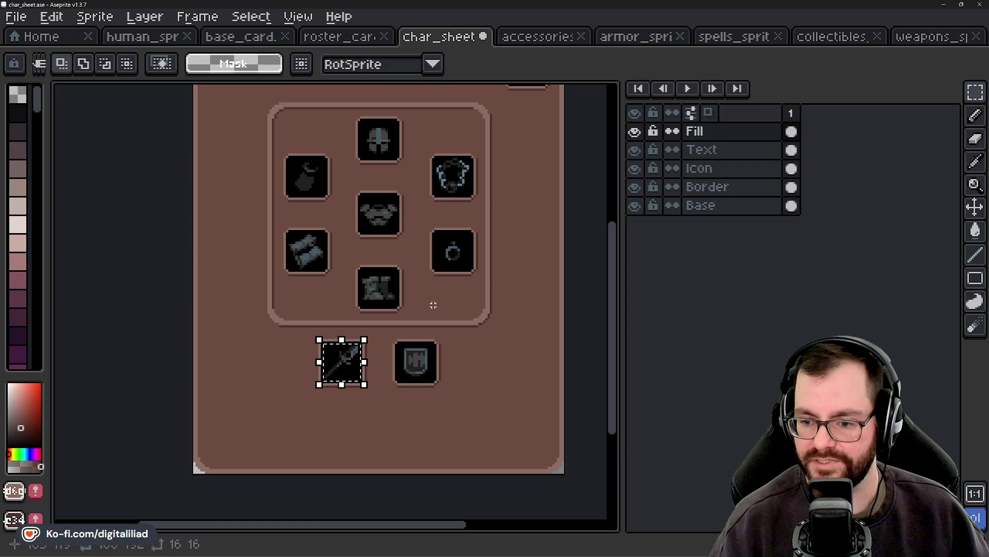
pyautogui.press('Delete')
# Step: Take a dark sword from the weapons atlas and paste it into the slot beside the shield
pyautogui.click(913, 36)
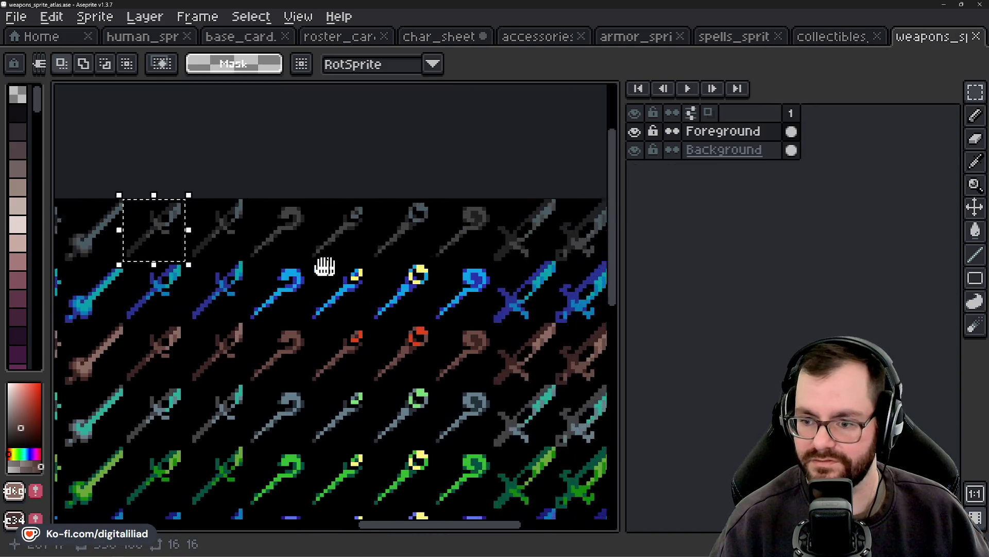
pyautogui.moveTo(324, 267); pyautogui.dragTo(232, 260)
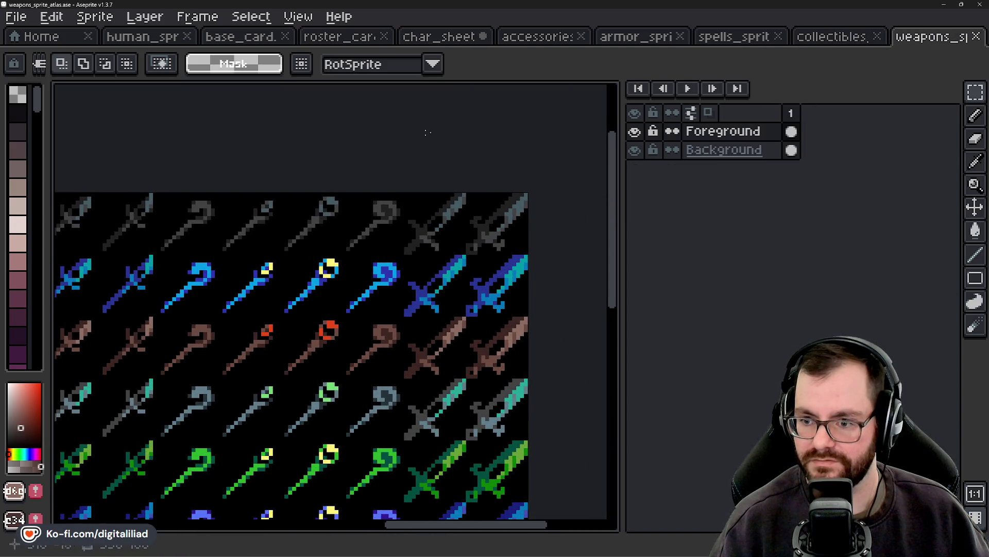
pyautogui.click(477, 38)
pyautogui.scroll(2, 345, 361)
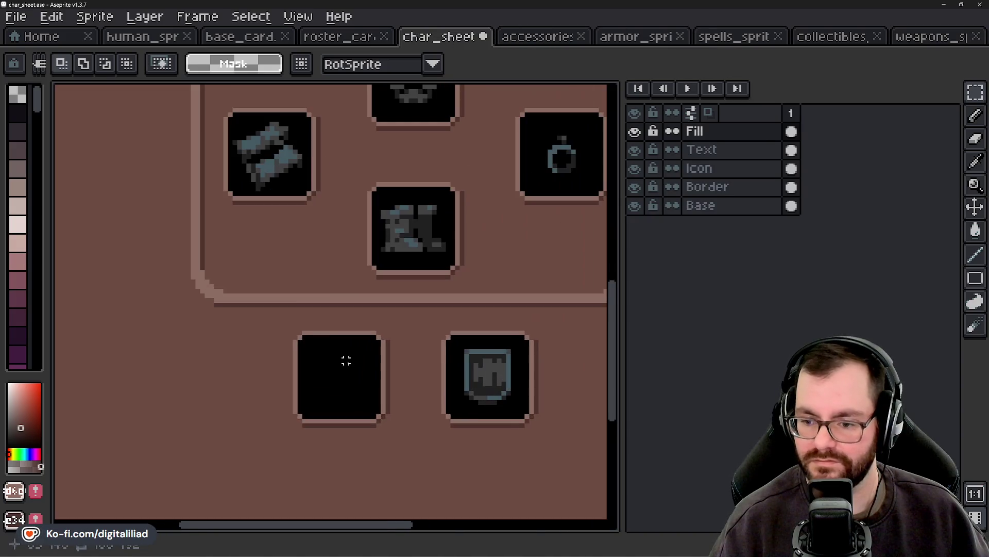
pyautogui.hotkey('ctrl', 'v')
pyautogui.moveTo(342, 327); pyautogui.dragTo(353, 395)
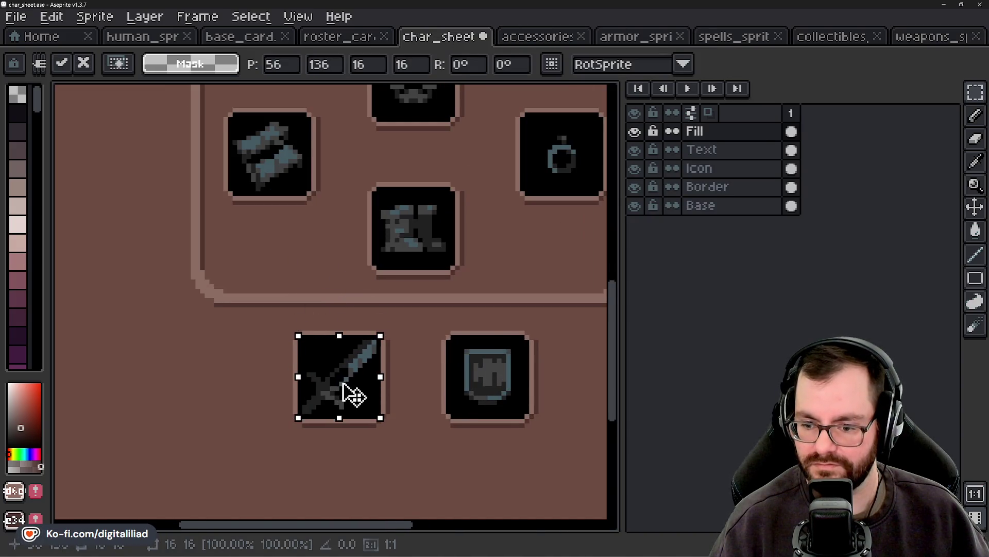
pyautogui.press('Return')
pyautogui.scroll(-2, 434, 341)
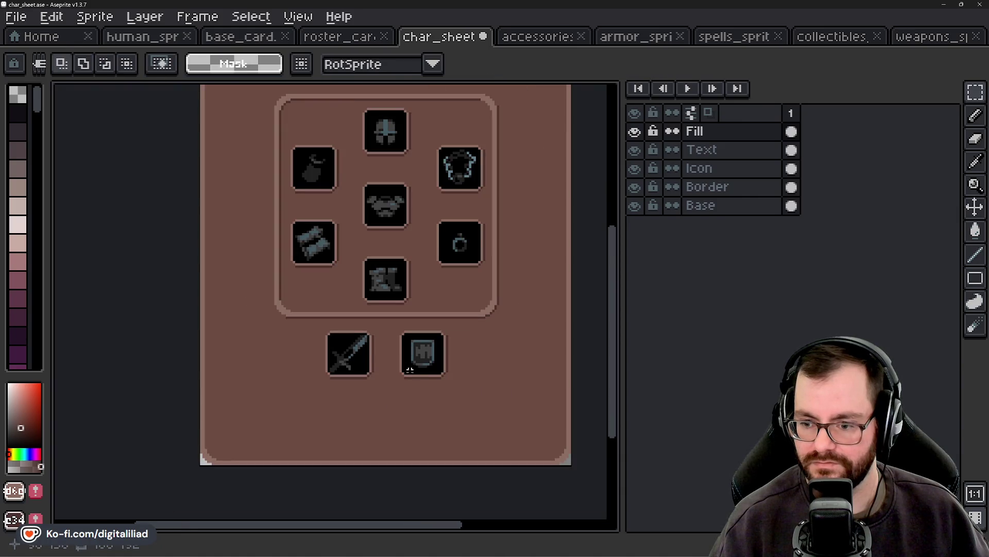
pyautogui.scroll(-1, 412, 396)
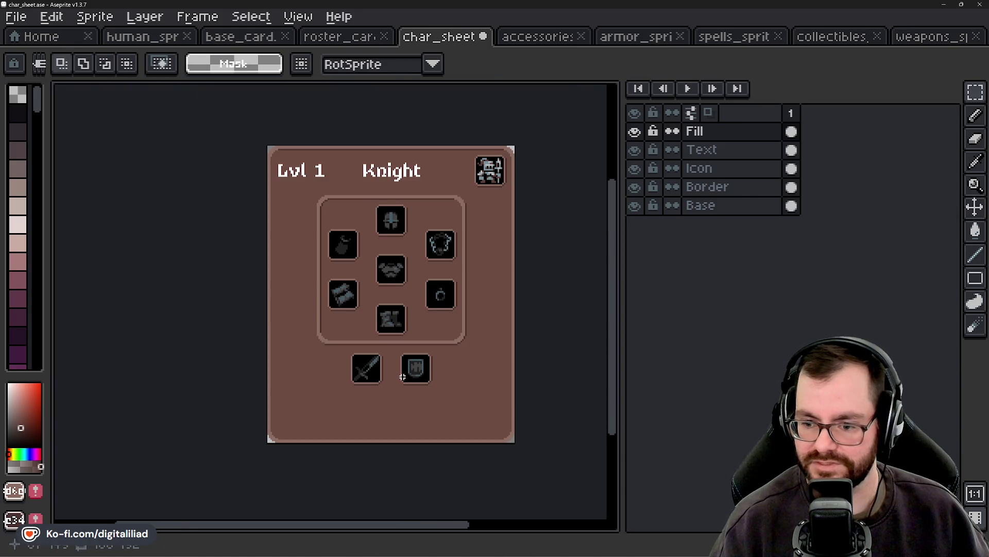
# Step: Zoom and pan around the Knight card to view its Lvl 1 Knight header
pyautogui.scroll(1, 402, 377)
pyautogui.moveTo(382, 325)
pyautogui.mouseDown()
pyautogui.moveTo(373, 347)
pyautogui.moveTo(391, 381)
pyautogui.moveTo(378, 383)
pyautogui.mouseUp()
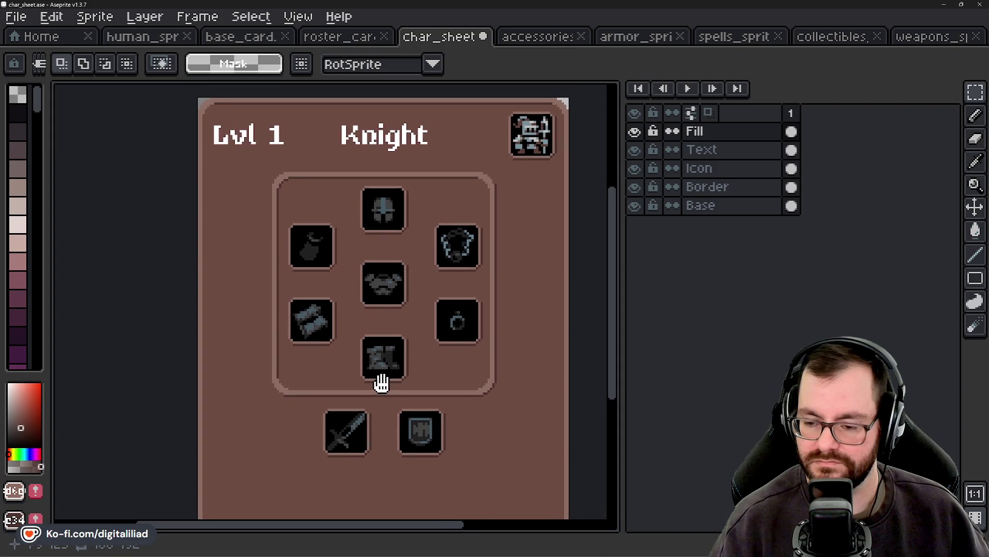
pyautogui.scroll(-2, 443, 355)
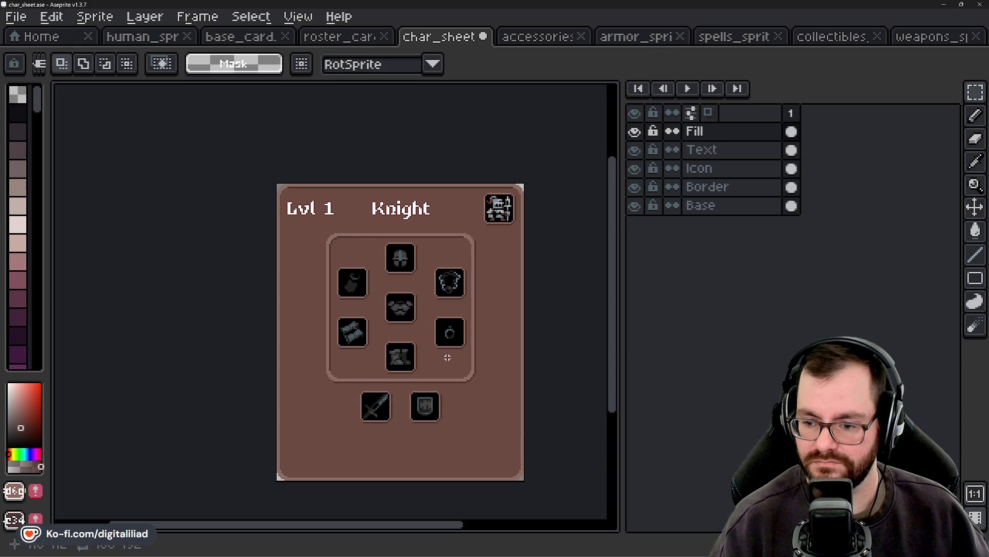
pyautogui.scroll(1, 417, 438)
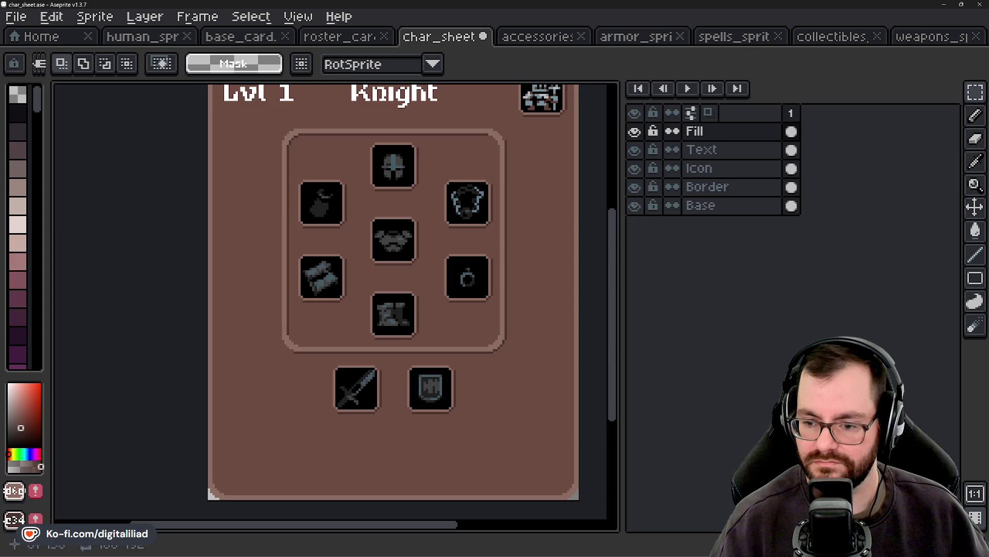
pyautogui.moveTo(392, 377); pyautogui.dragTo(391, 389)
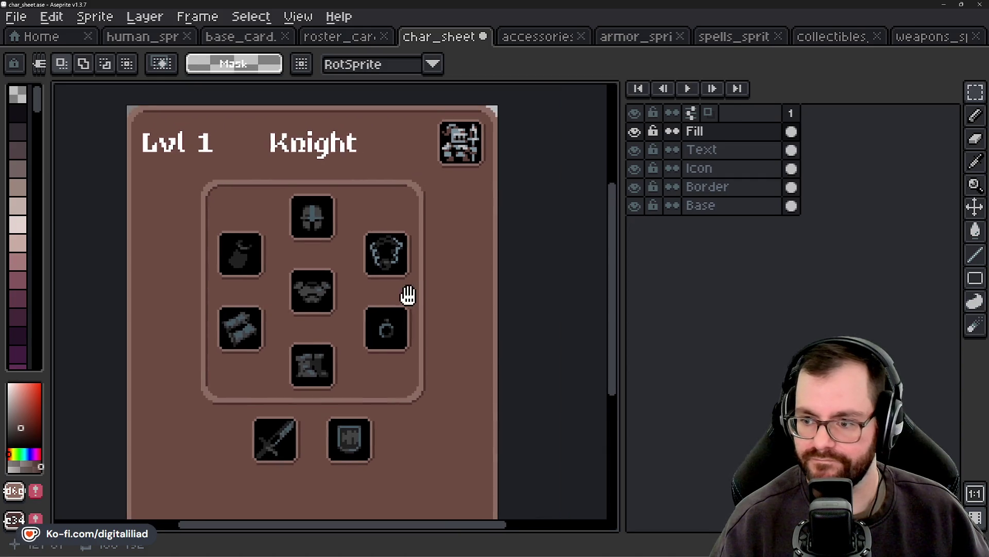
pyautogui.moveTo(397, 297); pyautogui.dragTo(459, 237)
# Step: Activate the Icon layer in the Layers panel and marquee the shield slot
pyautogui.click(737, 150)
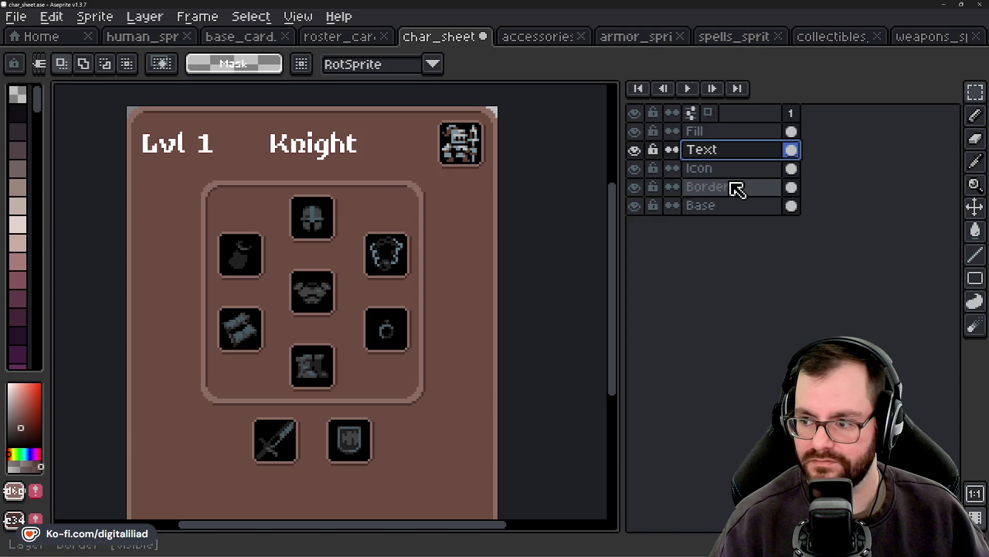
pyautogui.click(722, 206)
pyautogui.moveTo(502, 276); pyautogui.dragTo(546, 244)
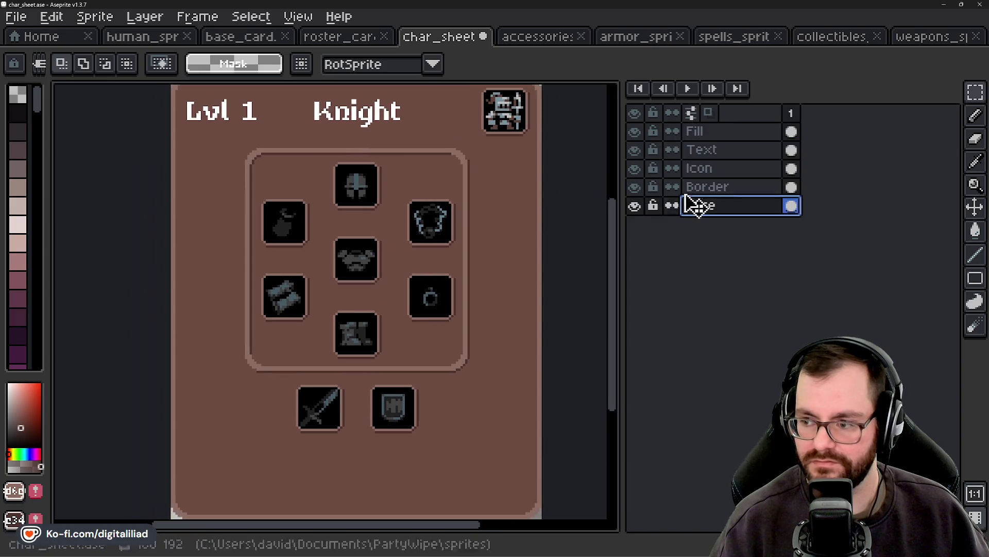
pyautogui.click(703, 174)
pyautogui.moveTo(442, 412); pyautogui.dragTo(446, 391)
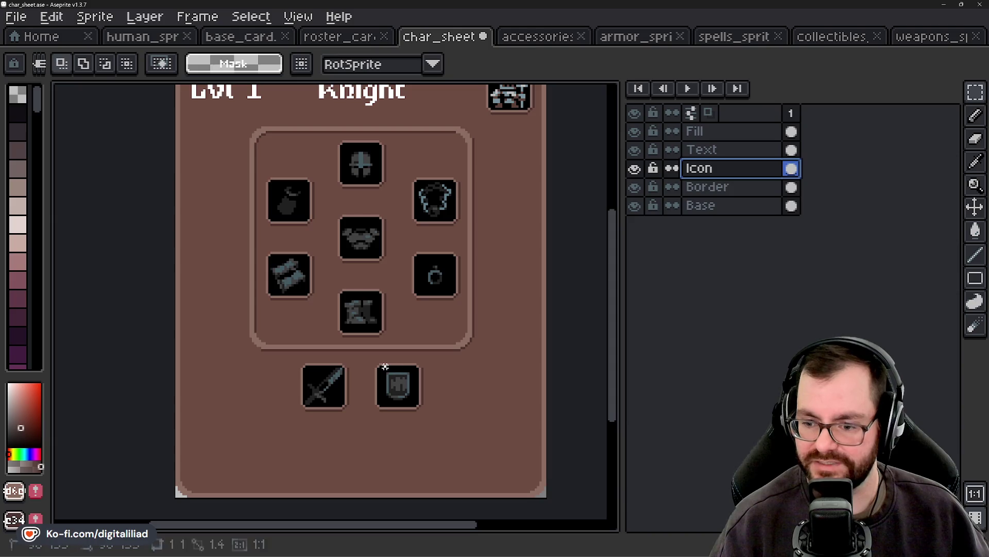
pyautogui.moveTo(384, 371)
pyautogui.mouseDown()
pyautogui.moveTo(408, 405)
pyautogui.moveTo(412, 482)
pyautogui.mouseUp()
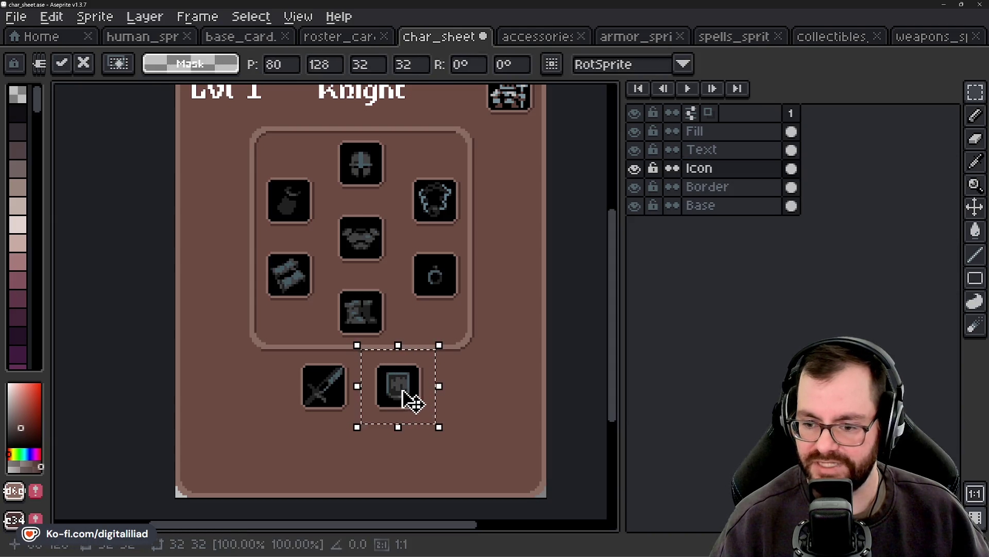
# Step: Copy the empty slot box into extra positions along the card's bottom row, then deselect
pyautogui.press('Escape')
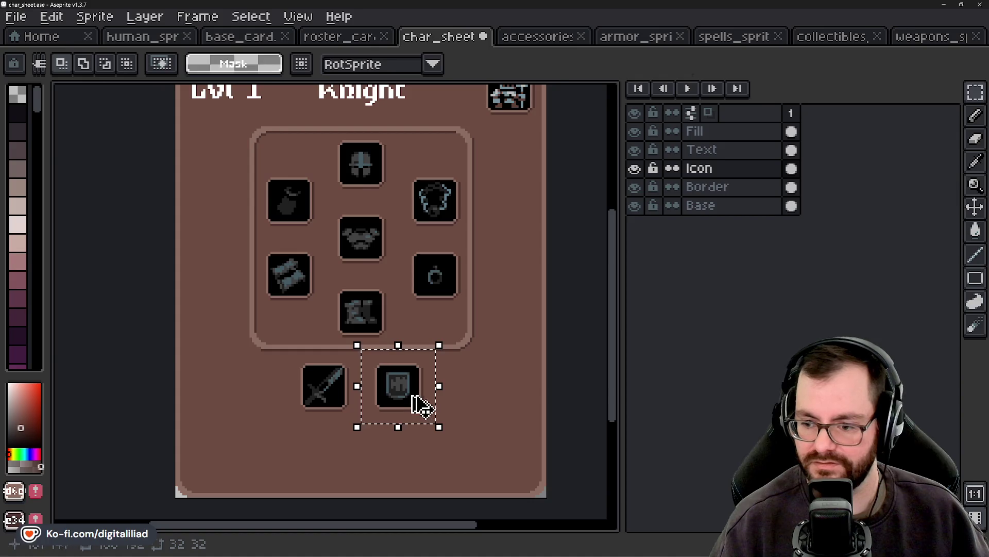
pyautogui.click(411, 415)
pyautogui.moveTo(411, 415)
pyautogui.mouseDown()
pyautogui.moveTo(402, 458)
pyautogui.moveTo(379, 467)
pyautogui.moveTo(417, 443)
pyautogui.moveTo(434, 470)
pyautogui.moveTo(427, 408)
pyautogui.moveTo(521, 472)
pyautogui.mouseUp()
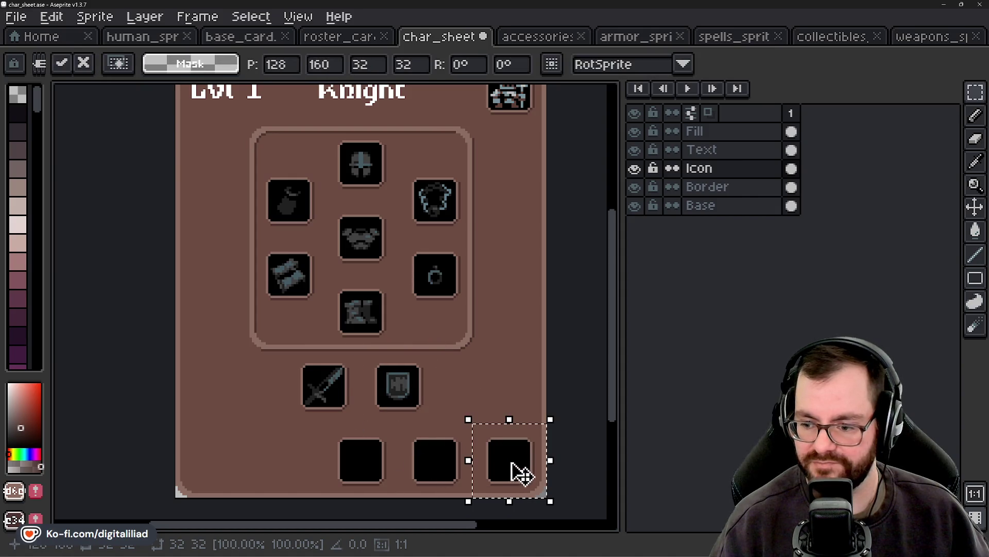
pyautogui.moveTo(390, 394)
pyautogui.mouseDown()
pyautogui.moveTo(349, 435)
pyautogui.moveTo(294, 463)
pyautogui.mouseUp()
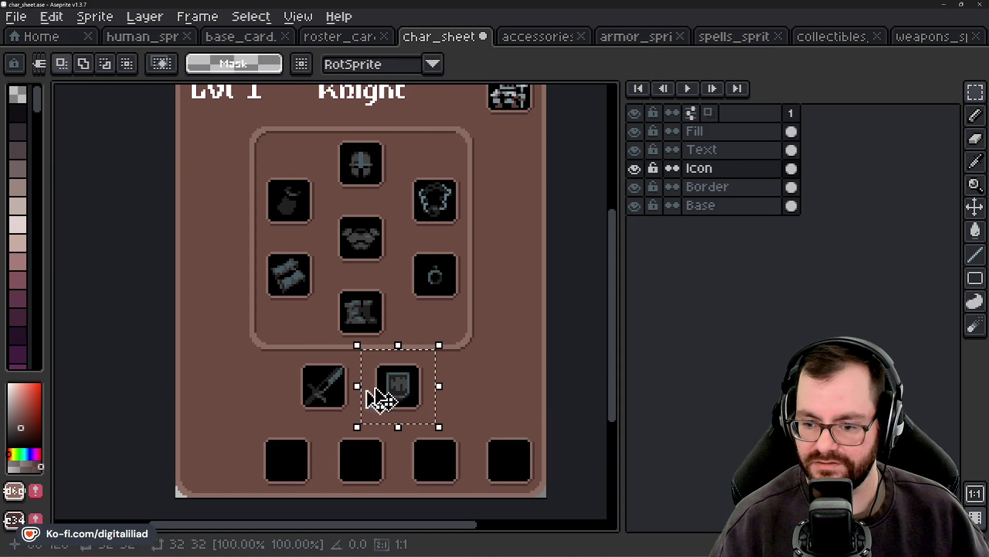
pyautogui.moveTo(376, 400); pyautogui.dragTo(256, 455)
pyautogui.hotkey('ctrl', 'd')
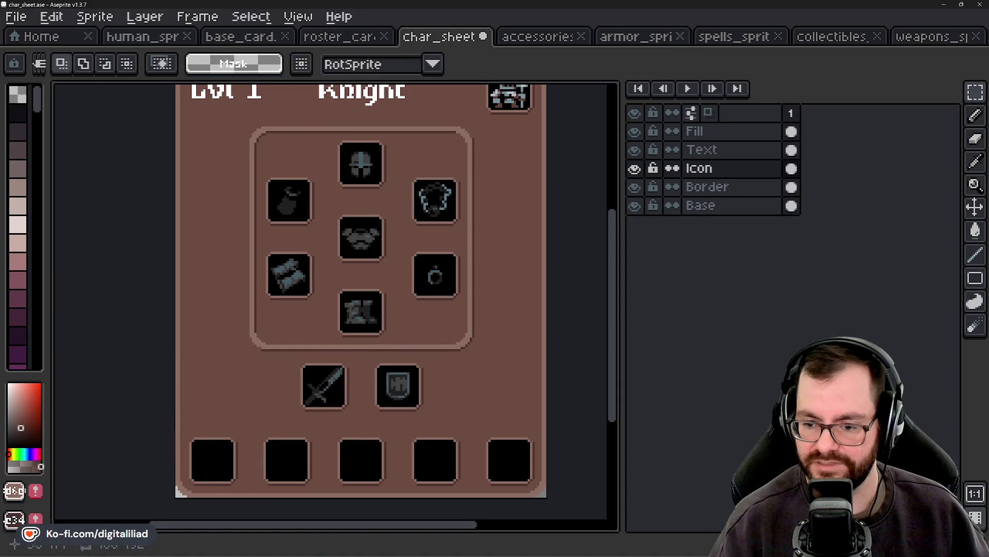
# Step: Stack four empty slot copies down the card's right edge beside the equipment panel
pyautogui.scroll(-3, 484, 401)
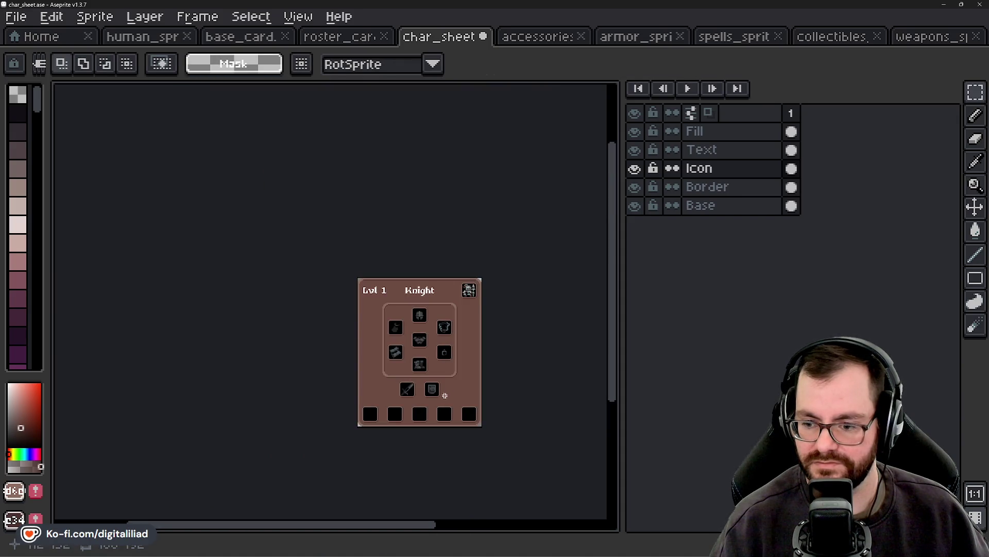
pyautogui.scroll(2, 440, 389)
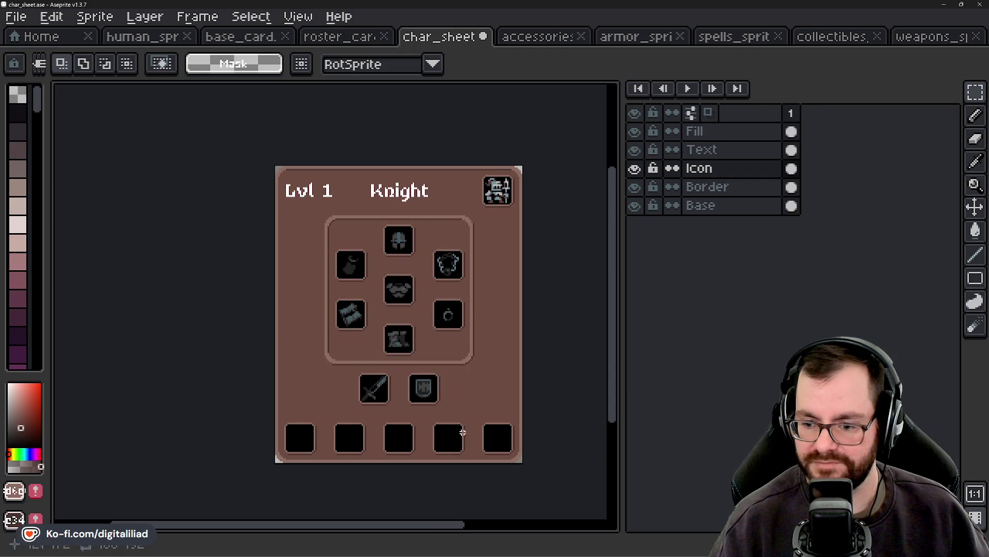
pyautogui.moveTo(444, 423); pyautogui.dragTo(383, 355)
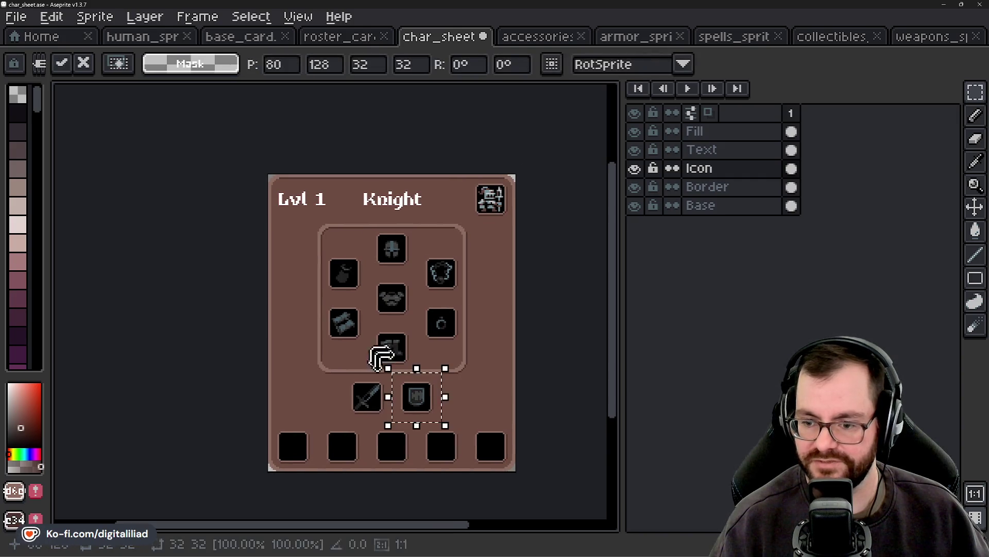
pyautogui.moveTo(423, 394)
pyautogui.mouseDown()
pyautogui.moveTo(497, 270)
pyautogui.moveTo(491, 248)
pyautogui.mouseUp()
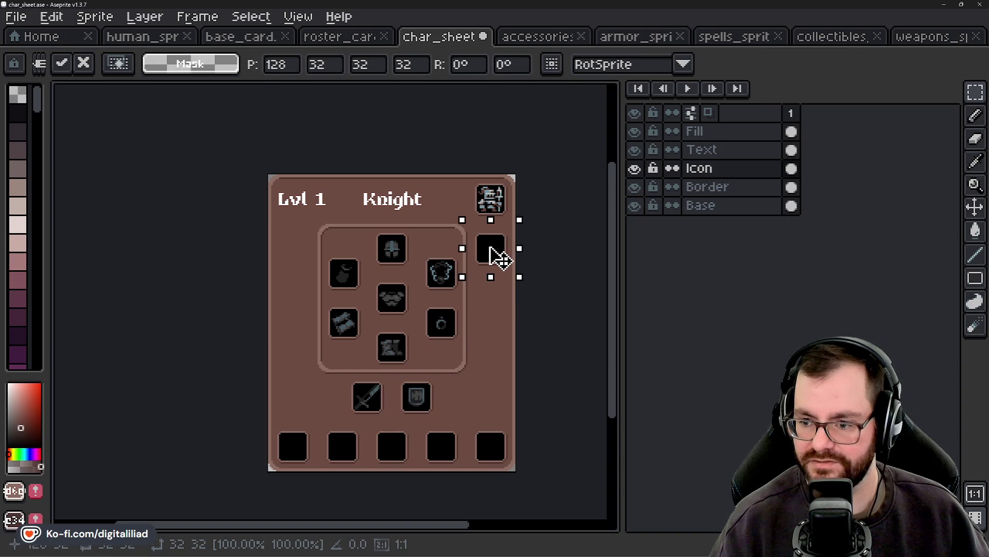
pyautogui.moveTo(444, 423); pyautogui.dragTo(388, 367)
pyautogui.moveTo(426, 404); pyautogui.dragTo(506, 302)
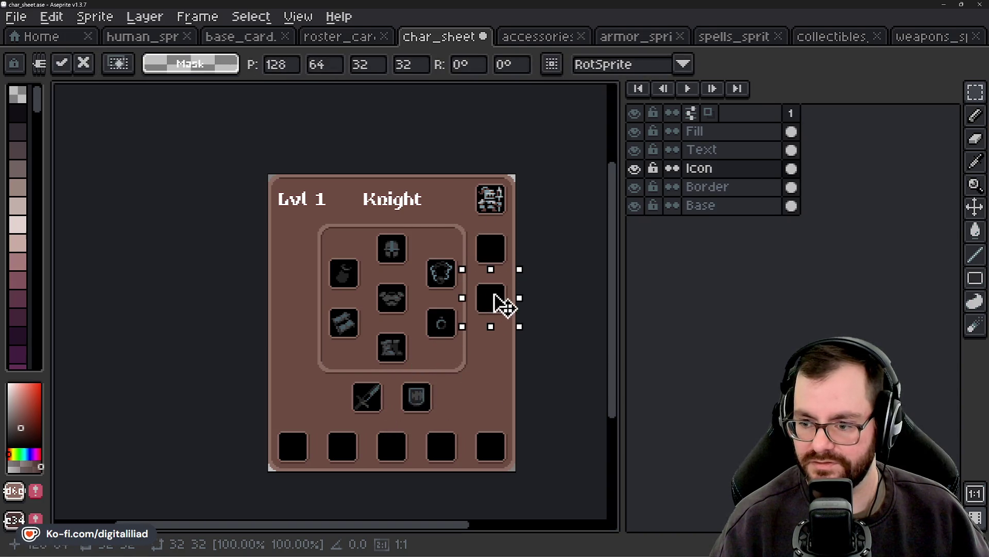
pyautogui.moveTo(444, 424); pyautogui.dragTo(388, 367)
pyautogui.moveTo(436, 398); pyautogui.dragTo(508, 360)
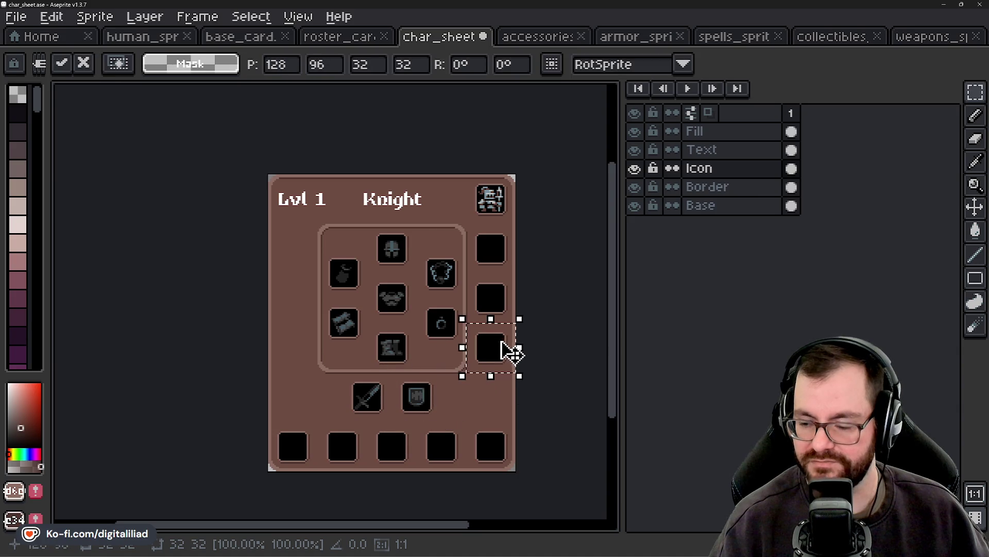
pyautogui.moveTo(445, 425)
pyautogui.mouseDown()
pyautogui.moveTo(387, 368)
pyautogui.moveTo(490, 397)
pyautogui.mouseUp()
pyautogui.click(336, 374)
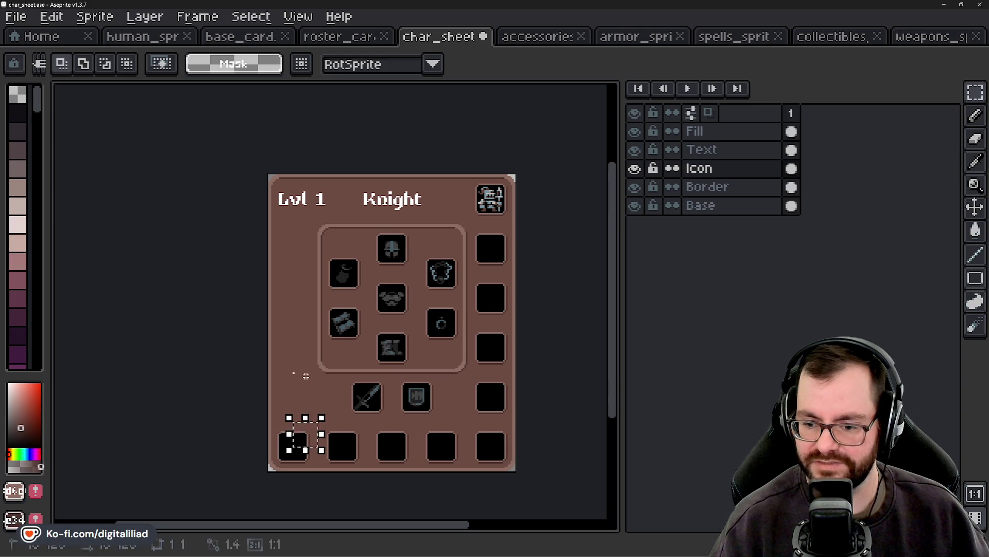
# Step: Delete the outer bottom empty slot and duplicate slots into a column on the card's left side
pyautogui.moveTo(296, 443)
pyautogui.mouseDown()
pyautogui.moveTo(301, 453)
pyautogui.moveTo(499, 456)
pyautogui.mouseUp()
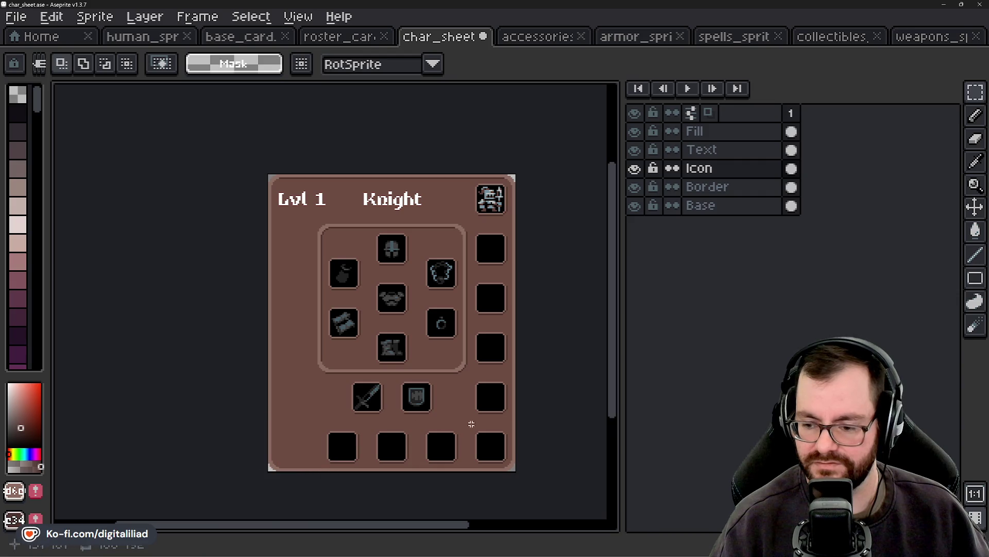
pyautogui.press('Delete')
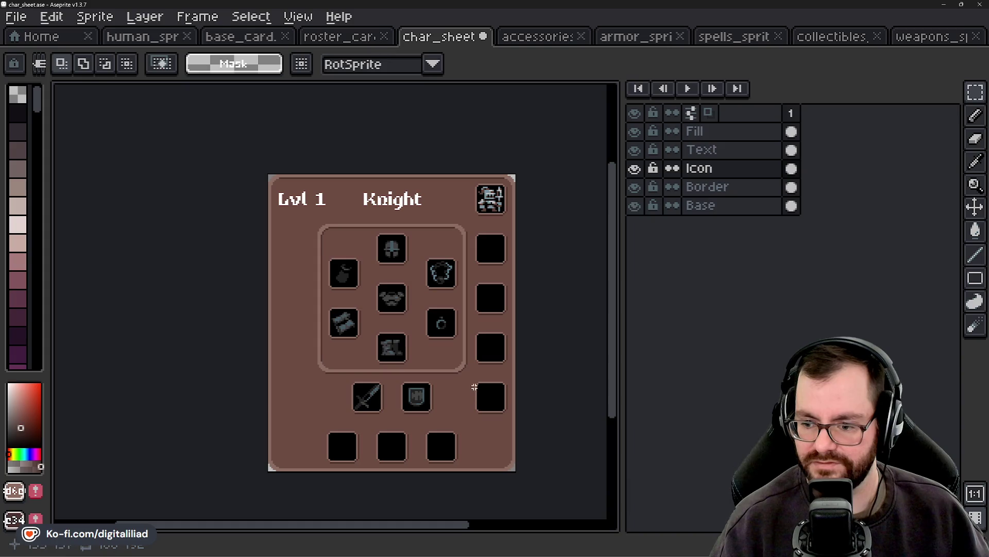
pyautogui.moveTo(465, 371)
pyautogui.mouseDown()
pyautogui.moveTo(516, 422)
pyautogui.moveTo(310, 264)
pyautogui.moveTo(302, 308)
pyautogui.mouseUp()
pyautogui.click(326, 278)
pyautogui.press('Return')
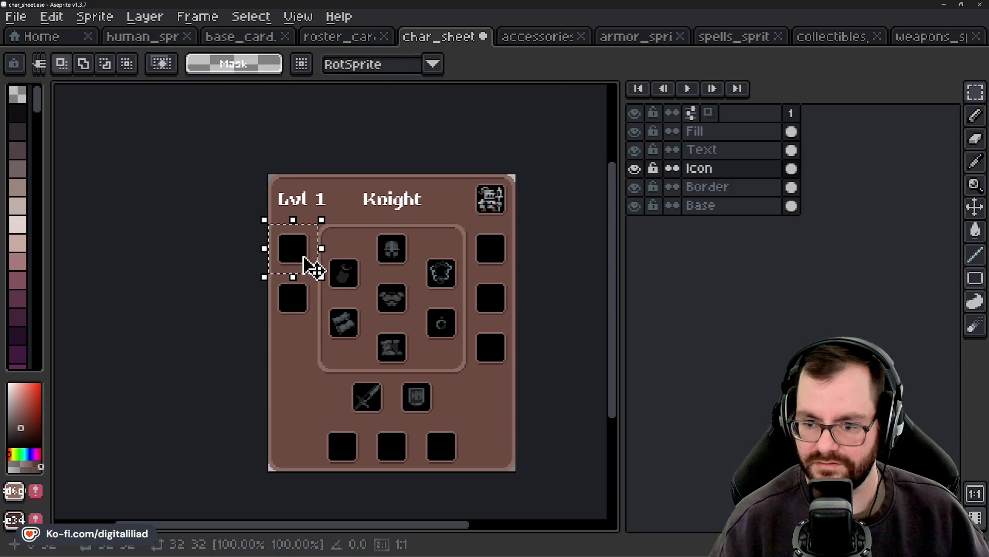
pyautogui.moveTo(310, 265); pyautogui.dragTo(309, 355)
pyautogui.click(452, 392)
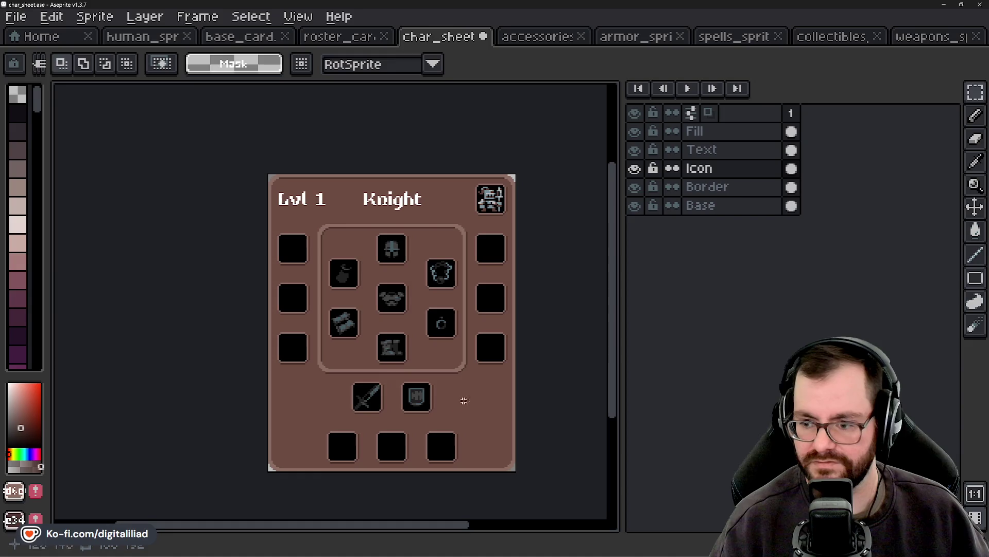
# Step: Move one empty slot down beside the shield and another beside the sword
pyautogui.scroll(2, 450, 395)
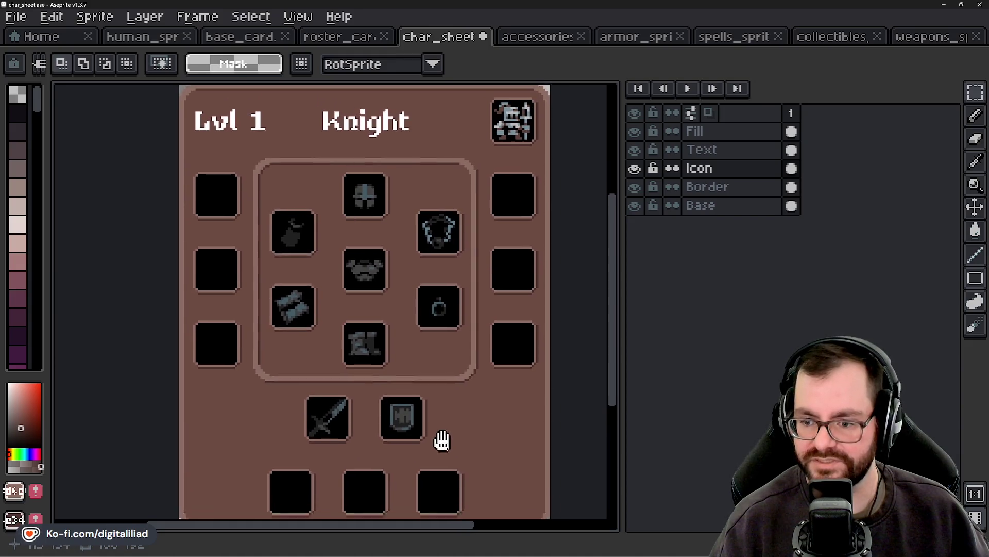
pyautogui.scroll(-2, 351, 271)
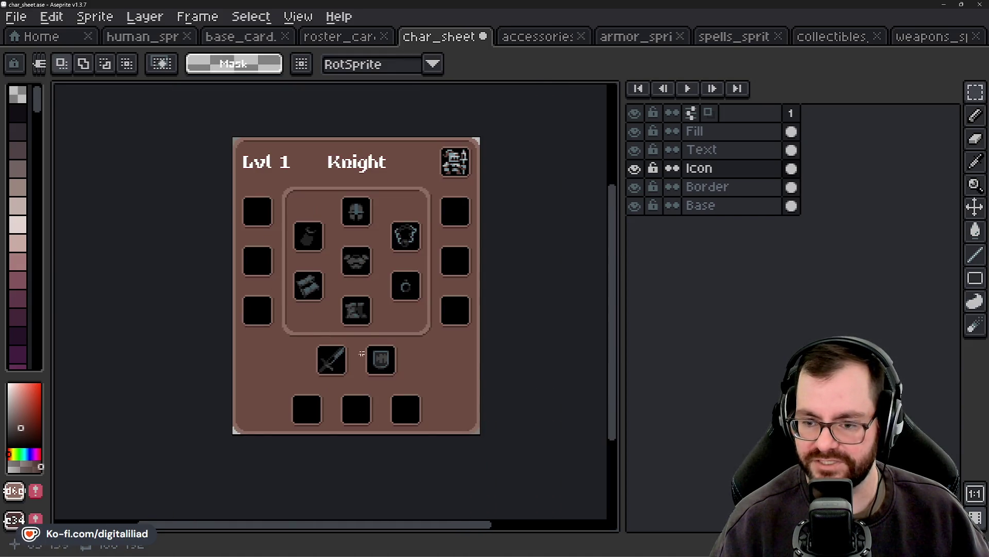
pyautogui.moveTo(370, 278); pyautogui.dragTo(375, 291)
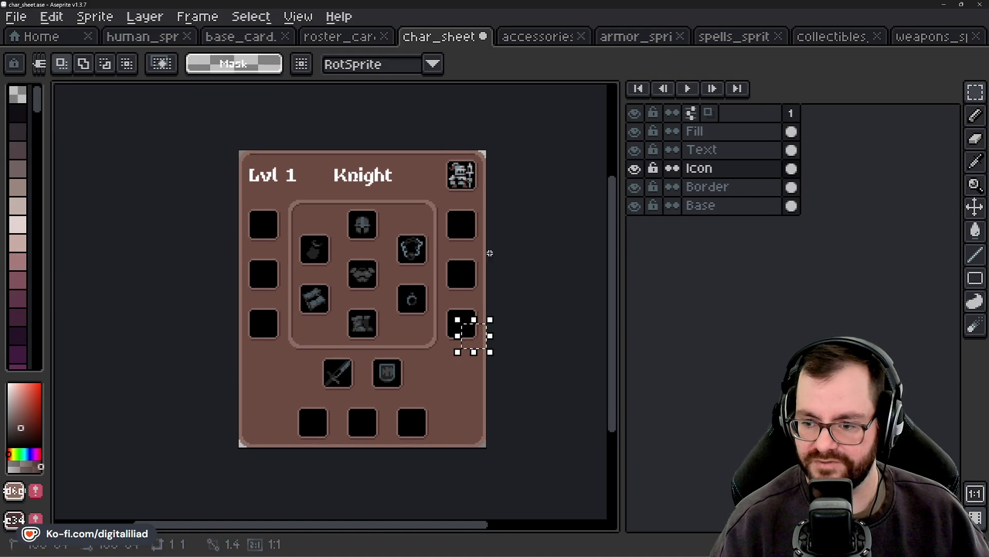
pyautogui.moveTo(453, 317)
pyautogui.mouseDown()
pyautogui.moveTo(471, 354)
pyautogui.moveTo(468, 390)
pyautogui.mouseUp()
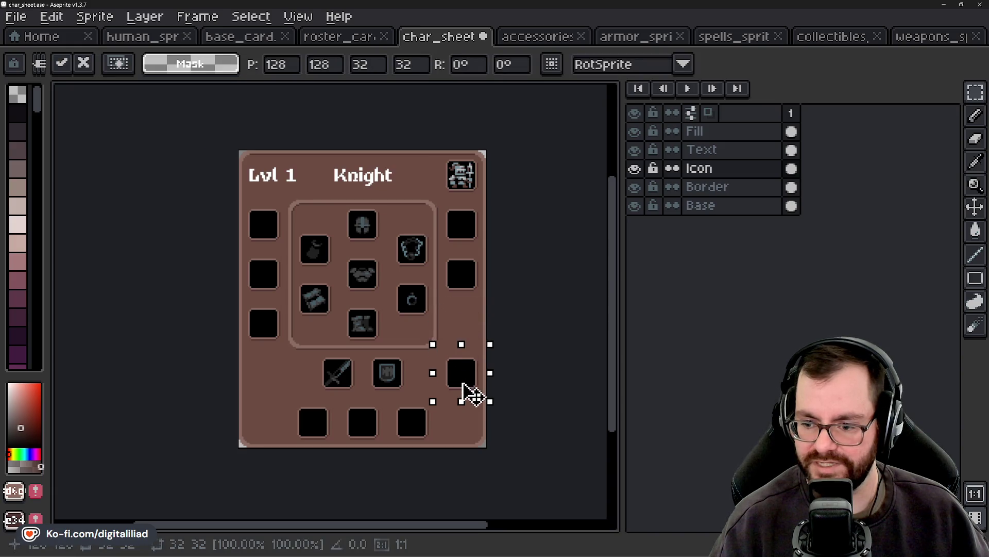
pyautogui.hotkey('ctrl', 'd')
pyautogui.moveTo(253, 316)
pyautogui.mouseDown()
pyautogui.moveTo(281, 341)
pyautogui.moveTo(270, 380)
pyautogui.mouseUp()
pyautogui.hotkey('ctrl', 'd')
# Step: Cut the two upper left-side and two upper right-side slots, leaving the whole card in view
pyautogui.moveTo(247, 198); pyautogui.dragTo(287, 304)
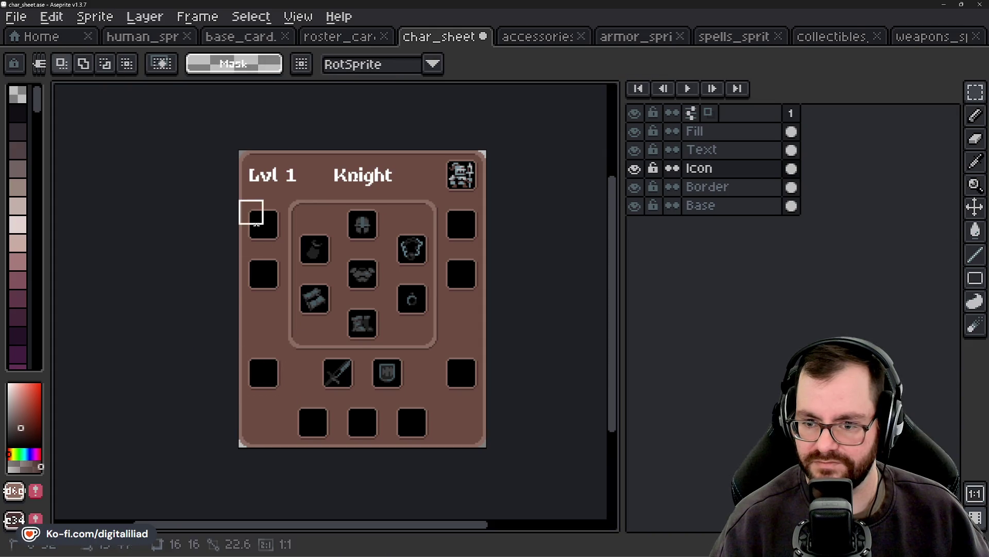
pyautogui.hotkey('ctrl', 'x')
pyautogui.moveTo(450, 213); pyautogui.dragTo(488, 299)
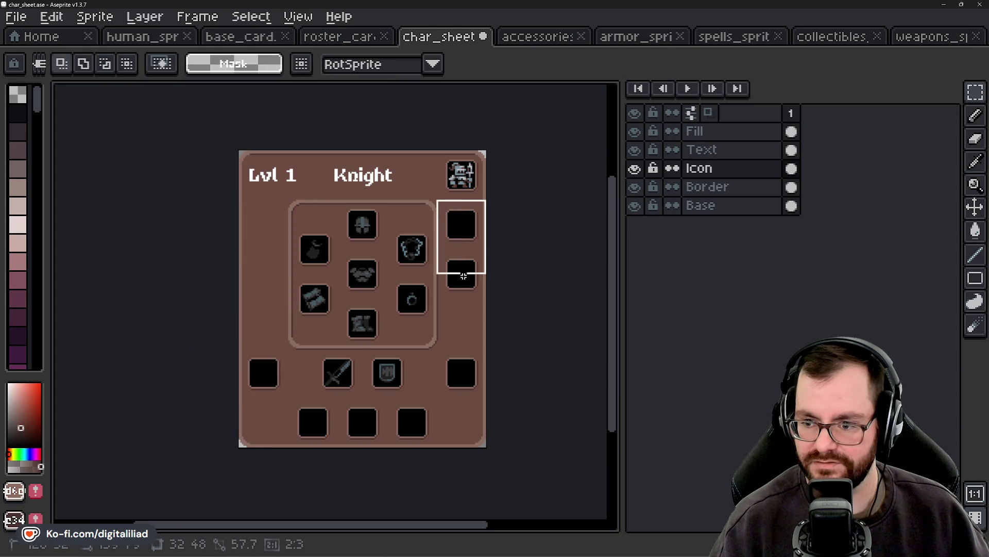
pyautogui.hotkey('ctrl', 'x')
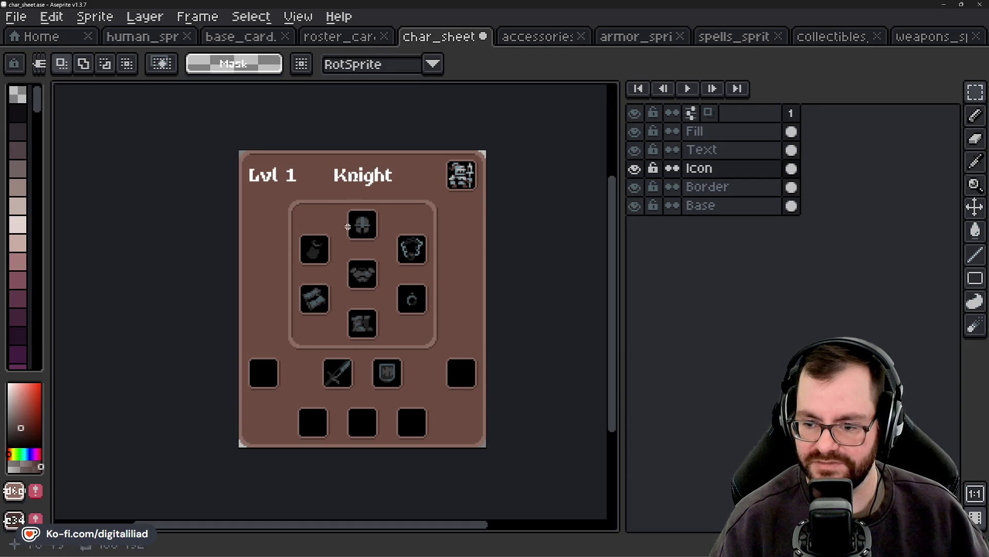
pyautogui.scroll(1, 402, 330)
pyautogui.scroll(1, 402, 330)
pyautogui.scroll(-1, 407, 351)
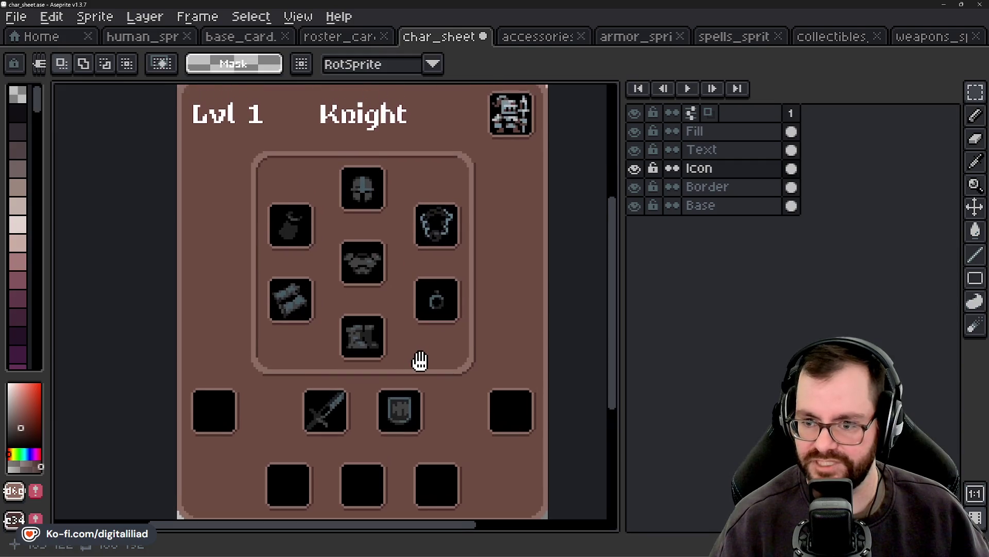
pyautogui.scroll(-1, 406, 364)
pyautogui.moveTo(406, 363); pyautogui.dragTo(409, 312)
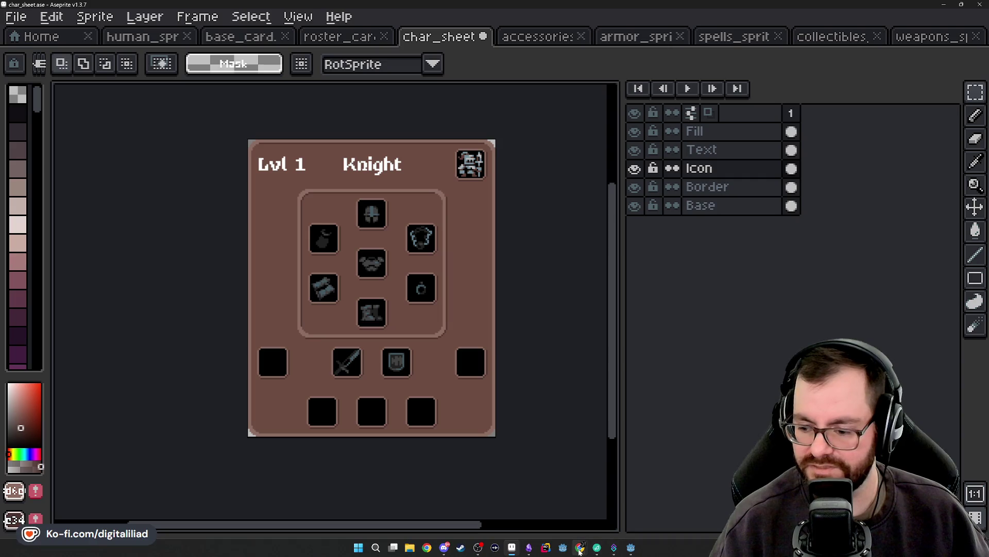
# Step: Switch to the He is Coming Steam tab and show the Blackbriar King battle screenshot
pyautogui.moveTo(427, 548)
pyautogui.click(602, 510)
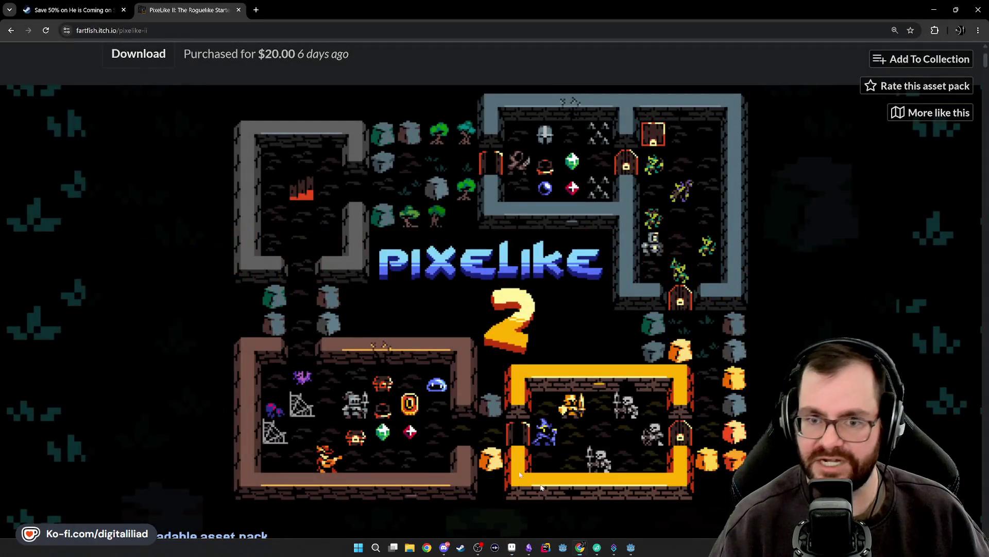
pyautogui.click(82, 11)
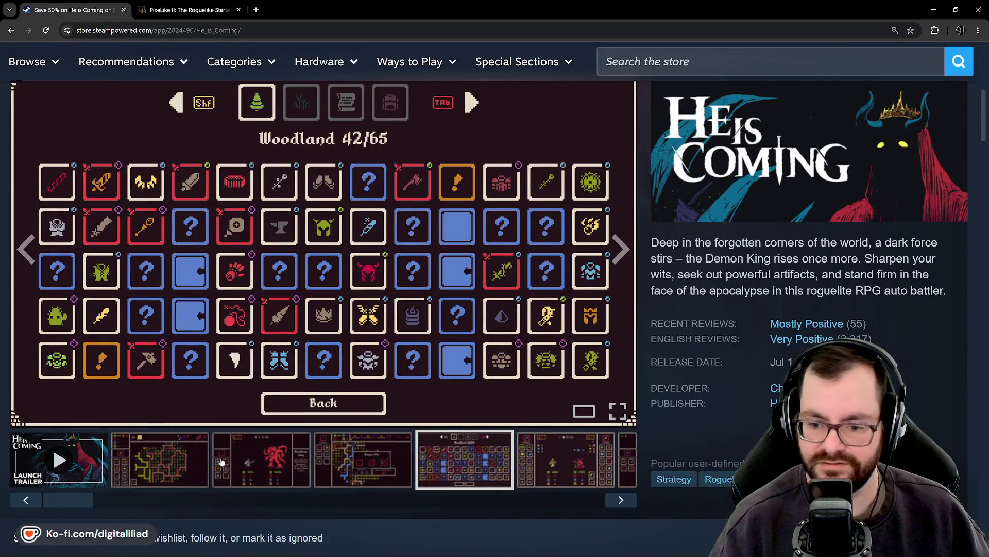
pyautogui.click(221, 461)
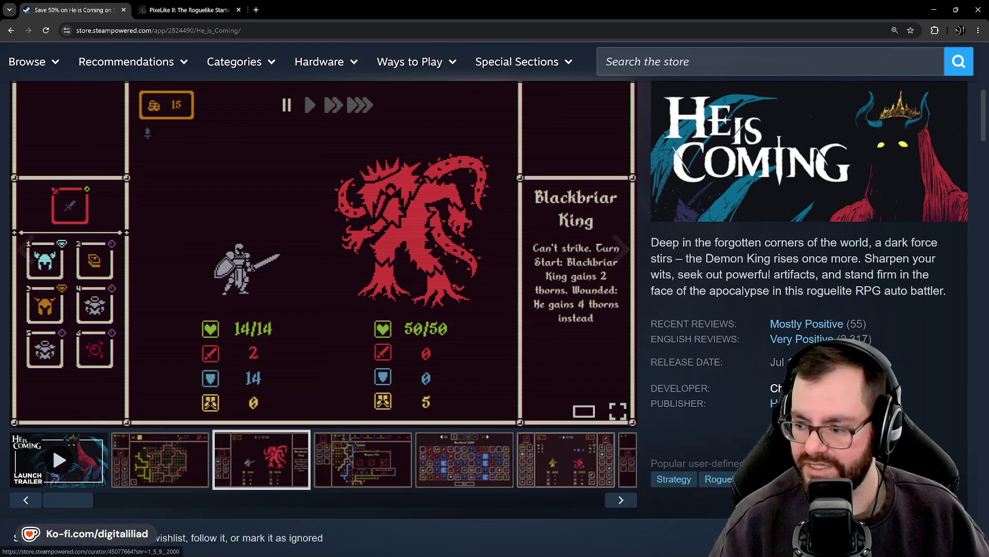
# Step: Visit the Chronocle curator page and scroll through its list
pyautogui.click(77, 538)
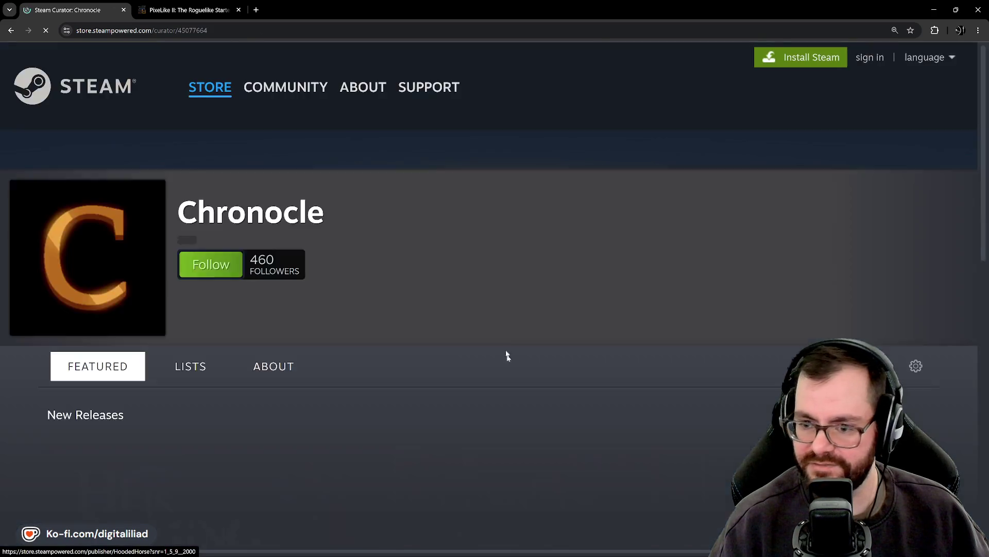
pyautogui.scroll(-3, 390, 318)
pyautogui.scroll(-6, 407, 223)
pyautogui.scroll(-4, 400, 269)
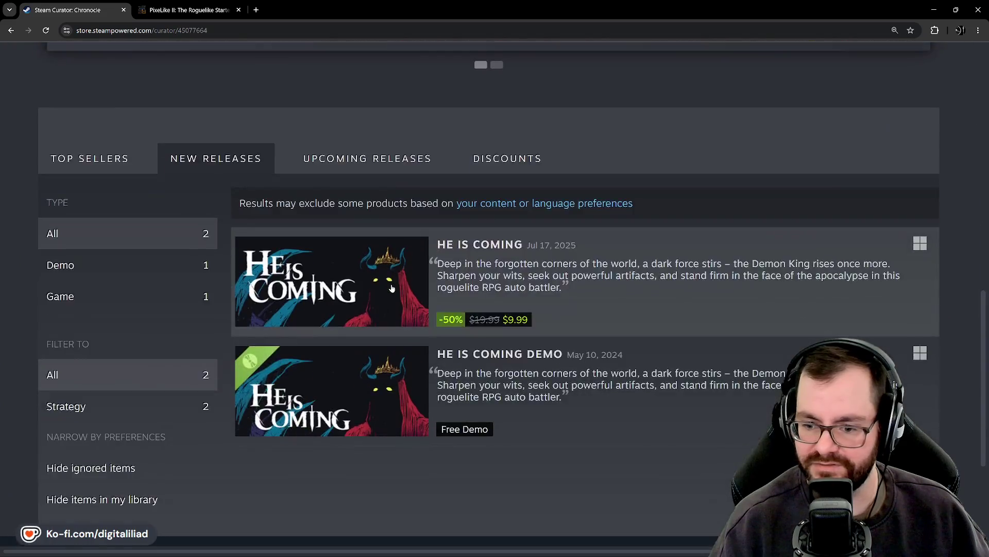
pyautogui.scroll(-4, 360, 335)
pyautogui.scroll(4, 356, 371)
pyautogui.scroll(8, 309, 257)
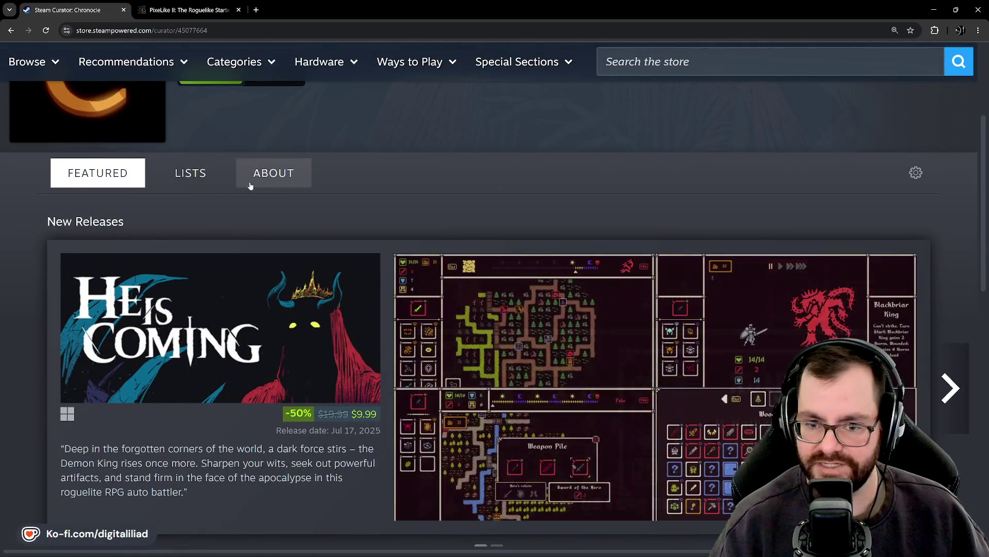
pyautogui.scroll(2, 378, 232)
pyautogui.scroll(-4, 325, 287)
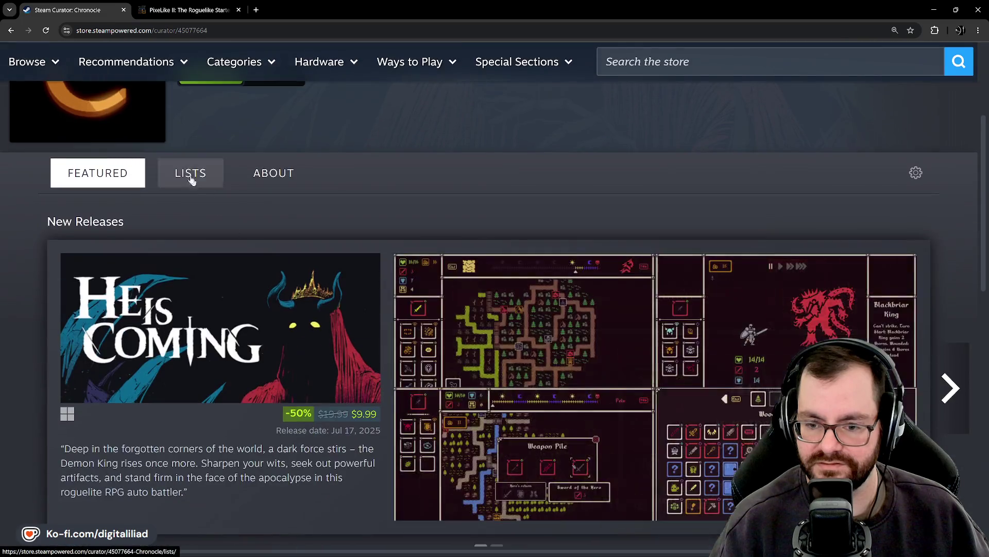
pyautogui.scroll(-3, 374, 353)
pyautogui.scroll(-5, 392, 330)
pyautogui.scroll(-4, 423, 299)
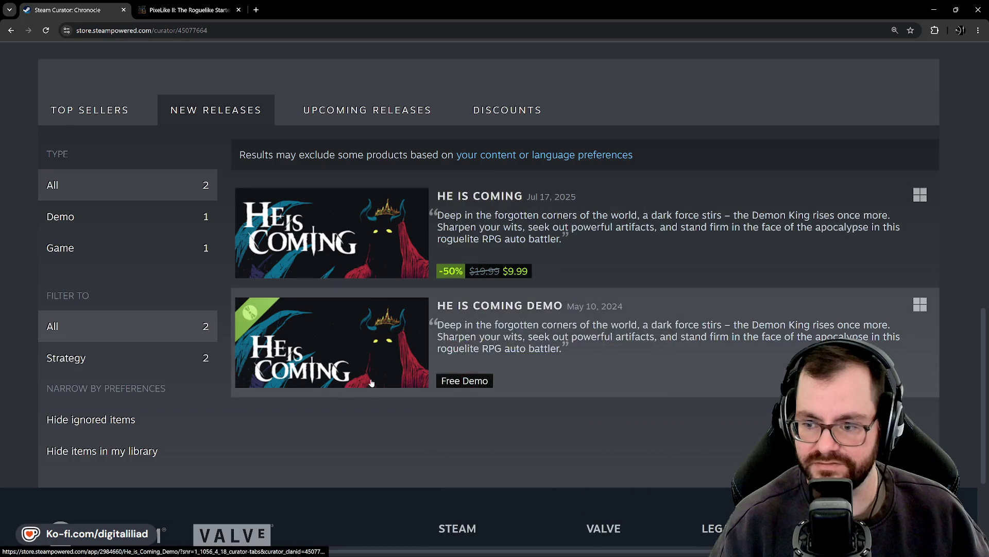
pyautogui.scroll(2, 302, 227)
pyautogui.scroll(1, 303, 227)
pyautogui.scroll(3, 401, 309)
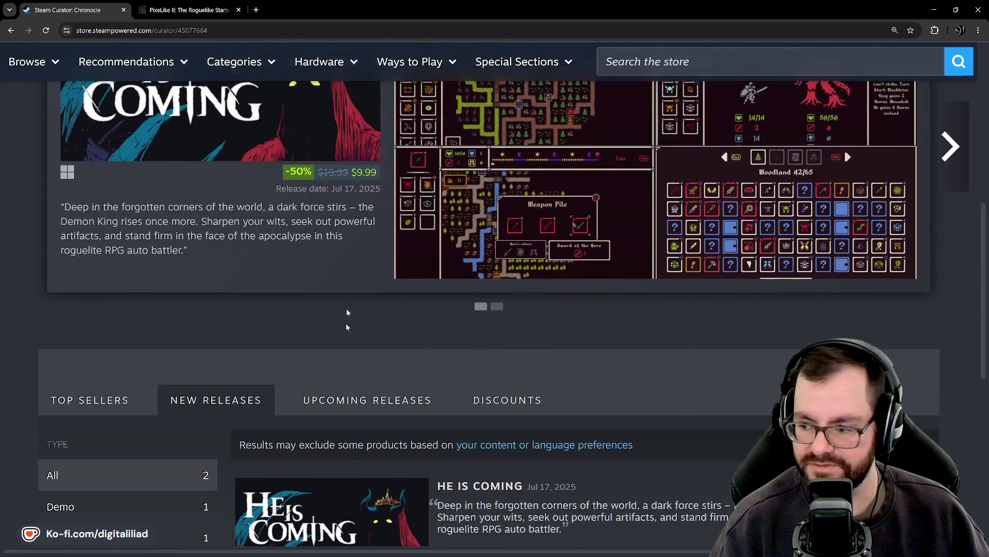
pyautogui.scroll(5, 345, 320)
# Step: Go back to the He is Coming page and enlarge the forest map screenshot
pyautogui.click(10, 30)
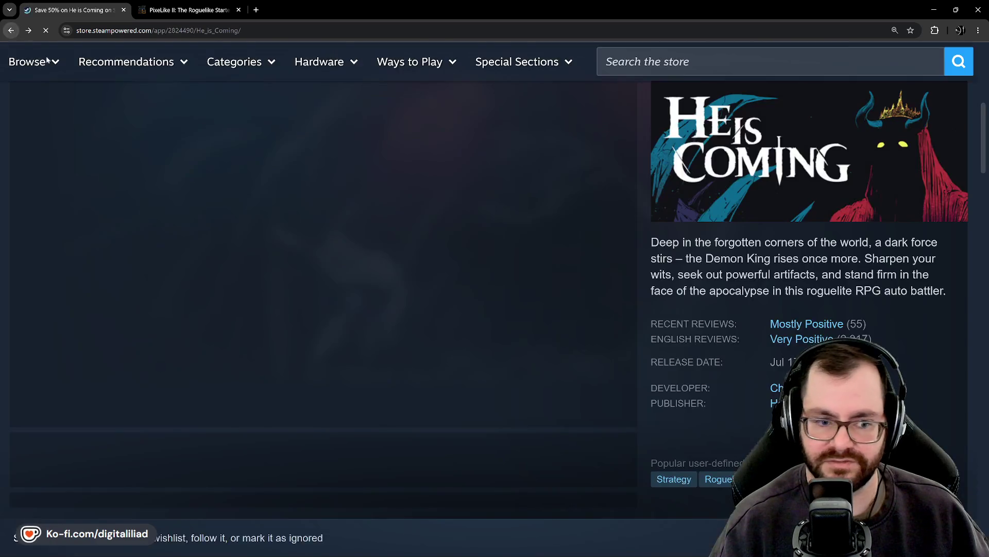
pyautogui.click(158, 459)
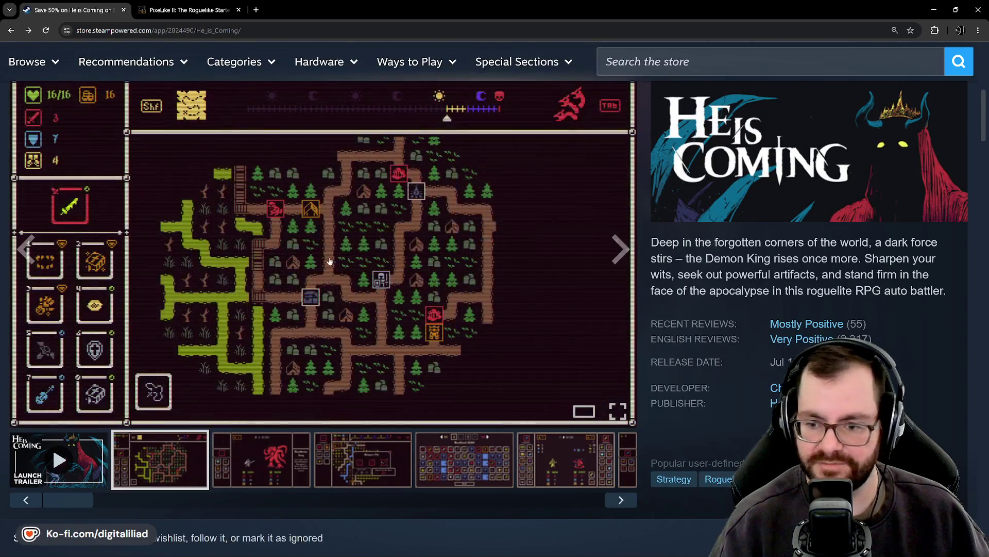
pyautogui.click(329, 256)
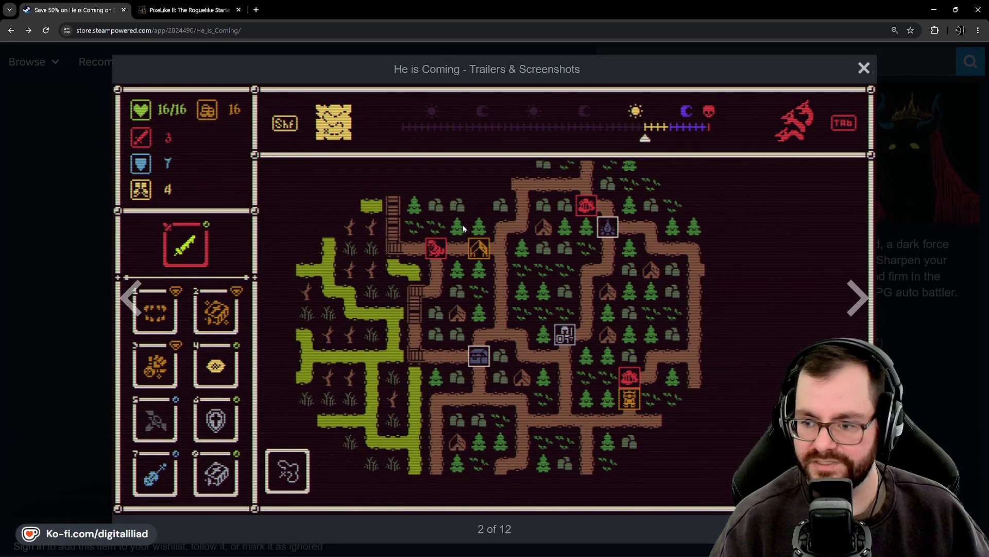
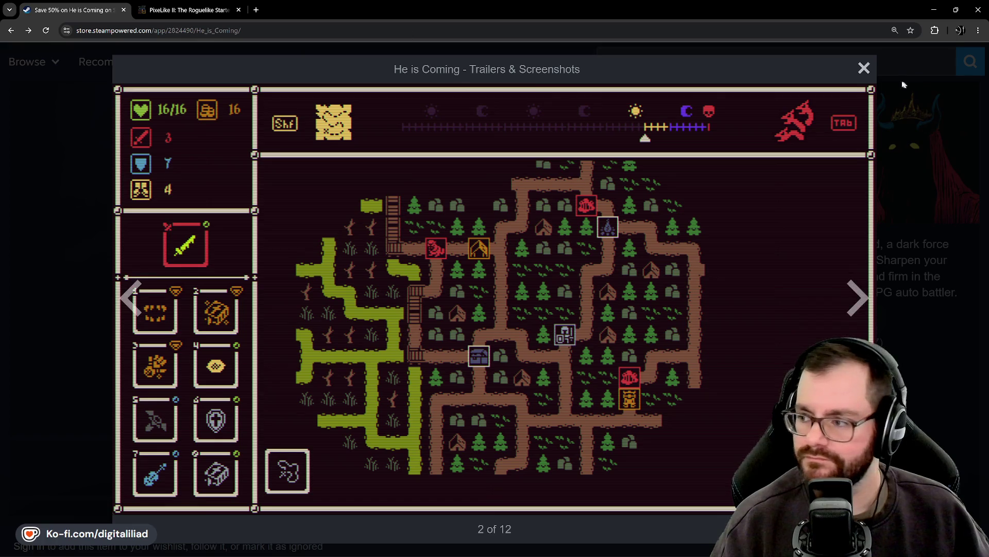
# Step: Close the He is Coming screenshot viewer and search the store for 'loop hero'
pyautogui.click(863, 69)
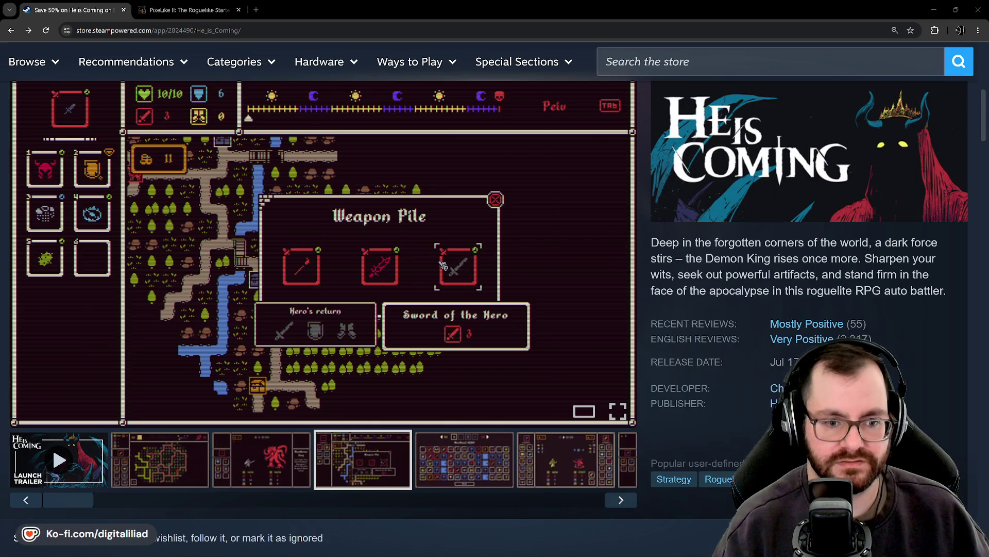
pyautogui.moveTo(350, 286)
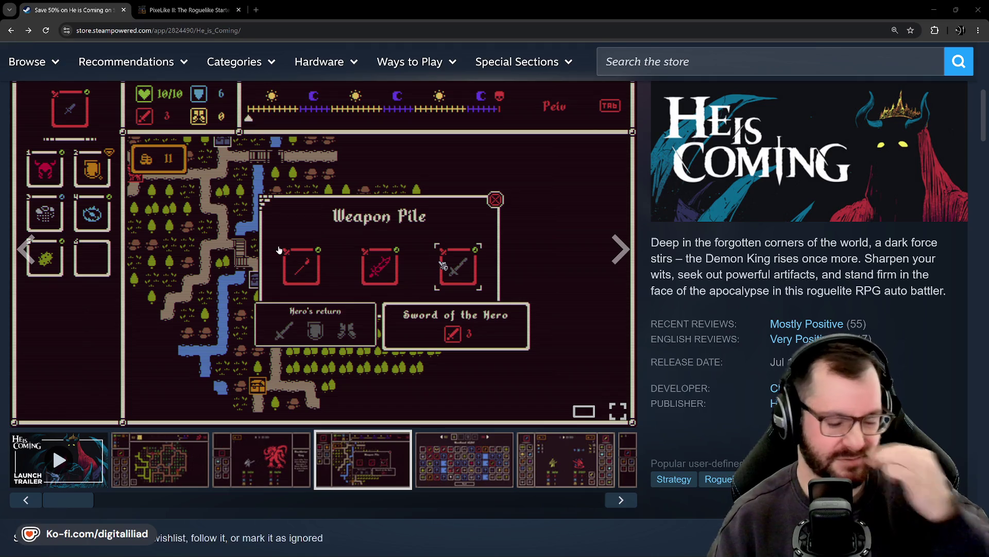
pyautogui.scroll(5, 382, 260)
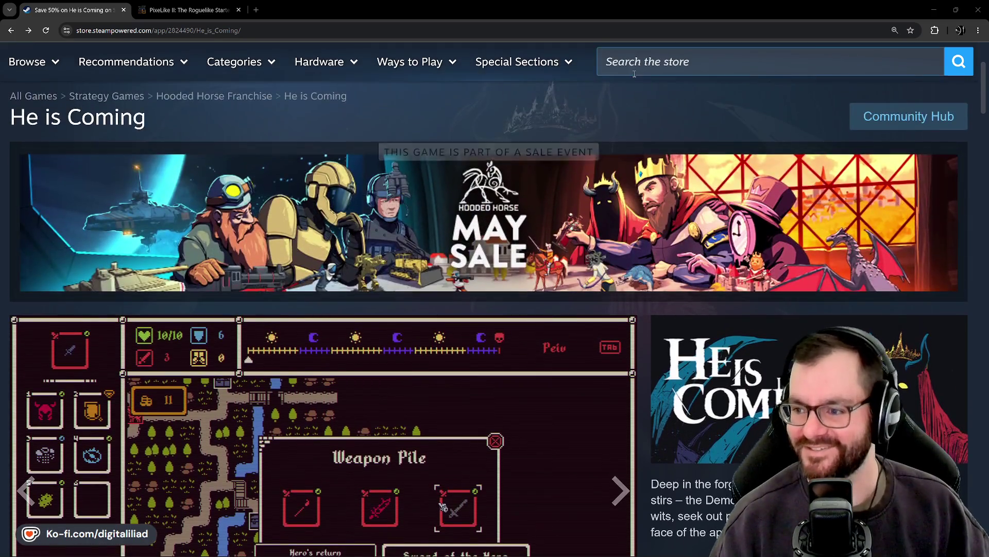
pyautogui.click(634, 73)
pyautogui.write('l')
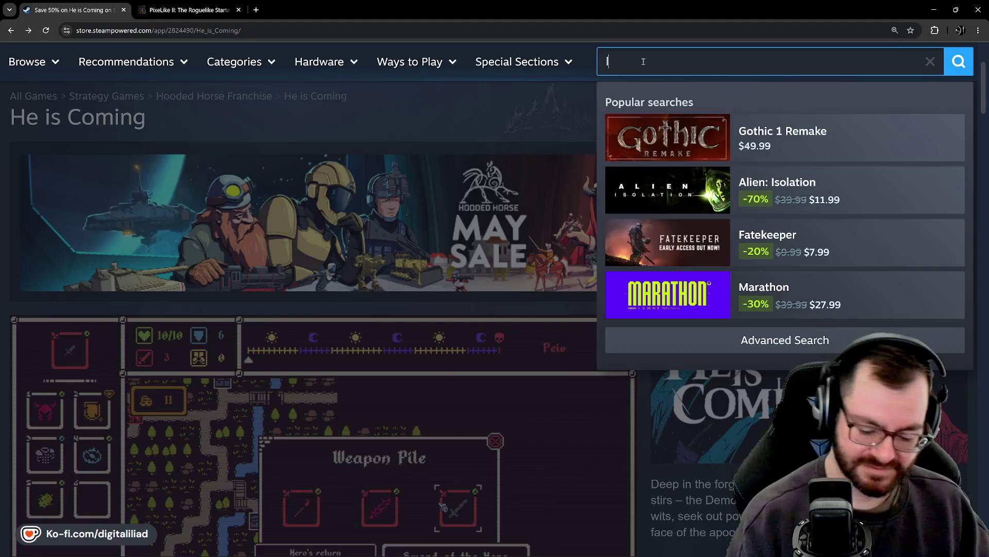
pyautogui.write('oop hero')
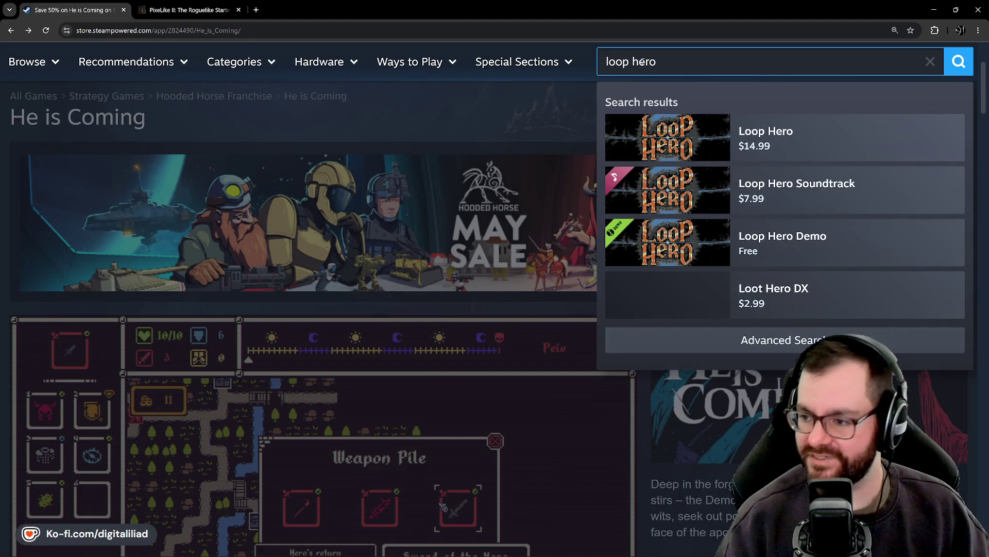
pyautogui.click(773, 135)
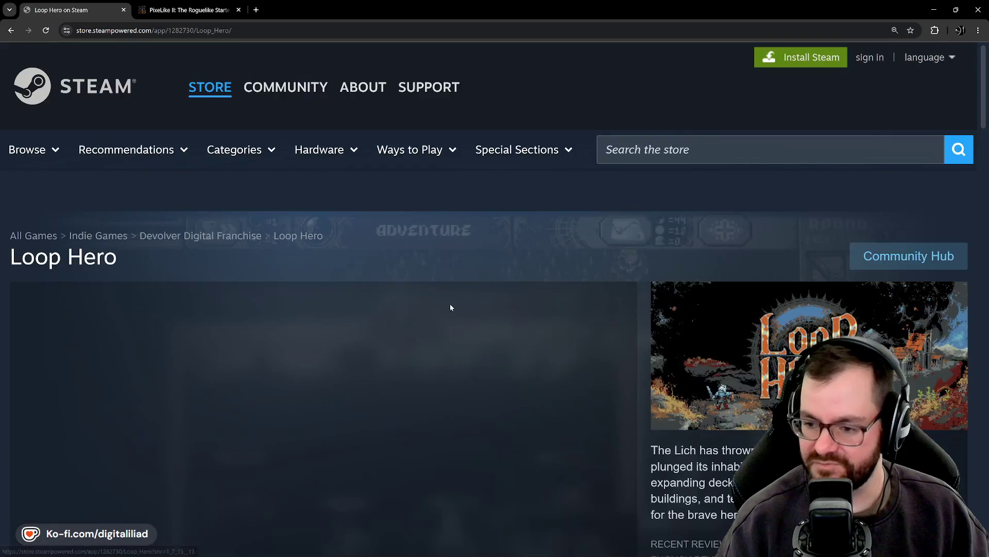
pyautogui.scroll(-4, 450, 304)
pyautogui.scroll(-1, 444, 246)
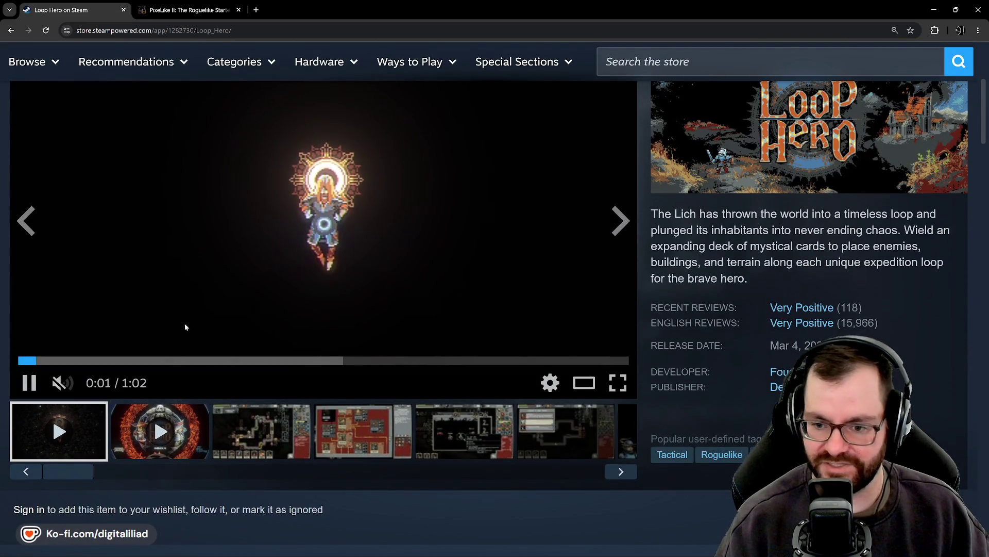
pyautogui.click(166, 360)
pyautogui.click(215, 360)
pyautogui.click(294, 362)
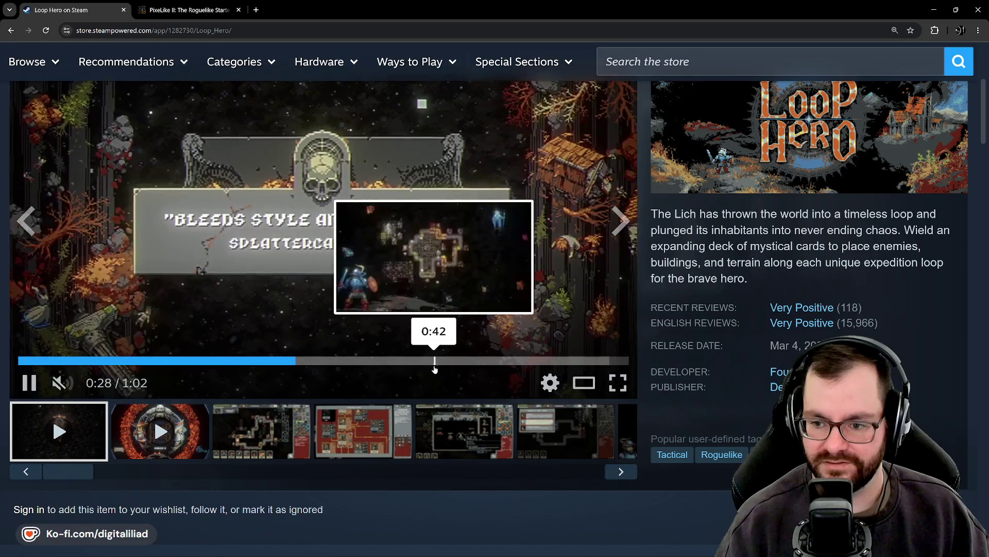
pyautogui.click(435, 361)
pyautogui.click(523, 360)
pyautogui.click(597, 360)
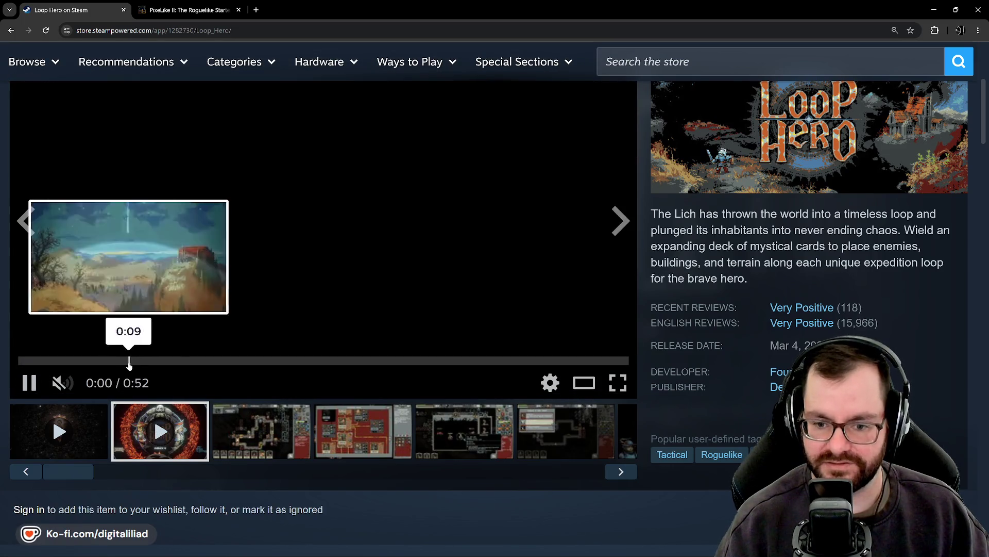
pyautogui.click(128, 360)
pyautogui.click(209, 361)
pyautogui.click(384, 355)
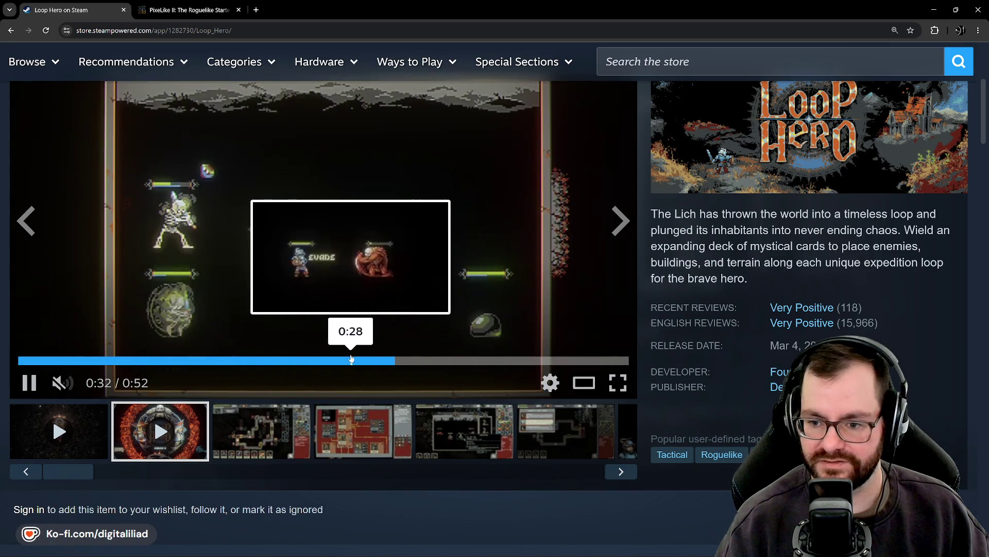
pyautogui.click(281, 360)
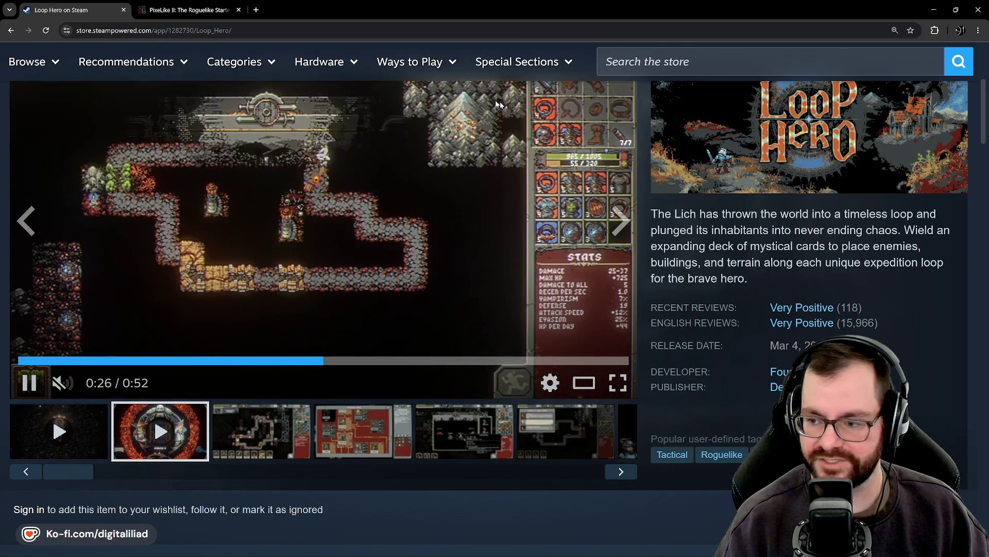
pyautogui.click(494, 436)
pyautogui.click(591, 437)
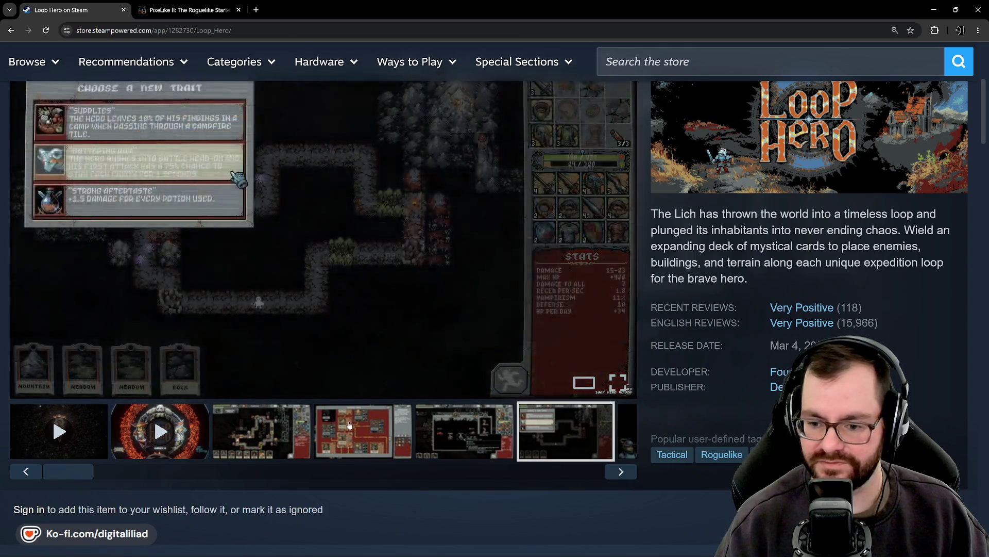
pyautogui.click(364, 432)
pyautogui.scroll(-2, 385, 403)
pyautogui.scroll(3, 641, 432)
pyautogui.scroll(-1, 546, 482)
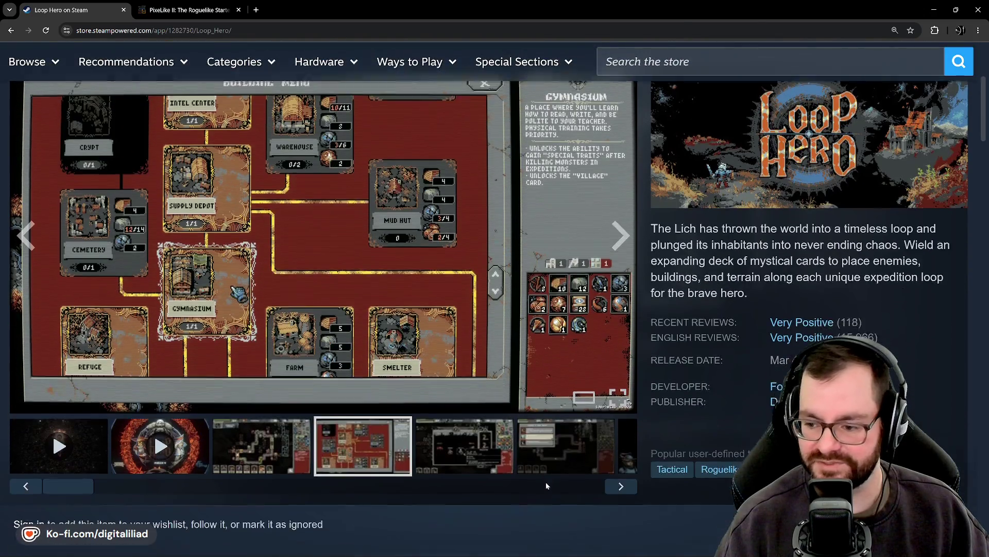
pyautogui.click(480, 472)
pyautogui.click(516, 431)
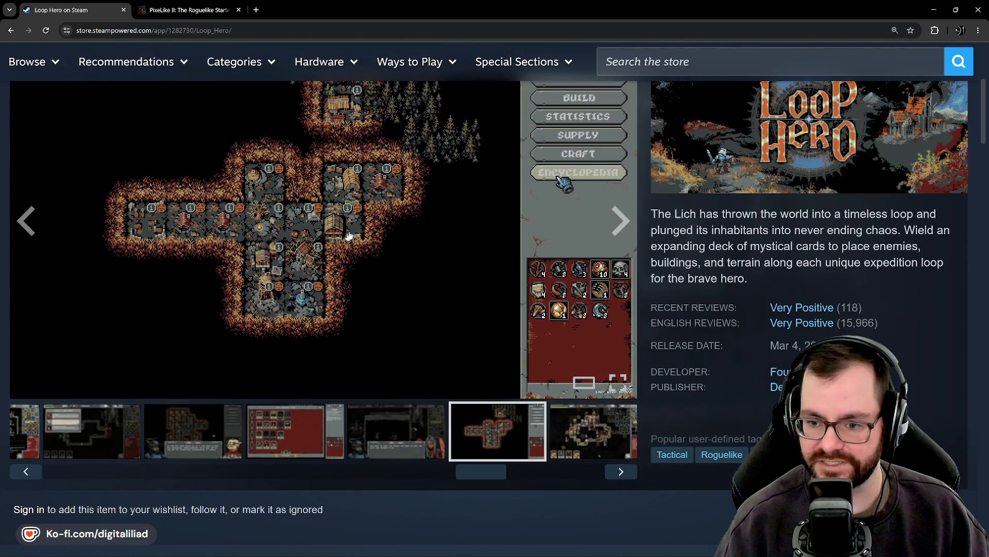
pyautogui.click(282, 212)
pyautogui.click(896, 237)
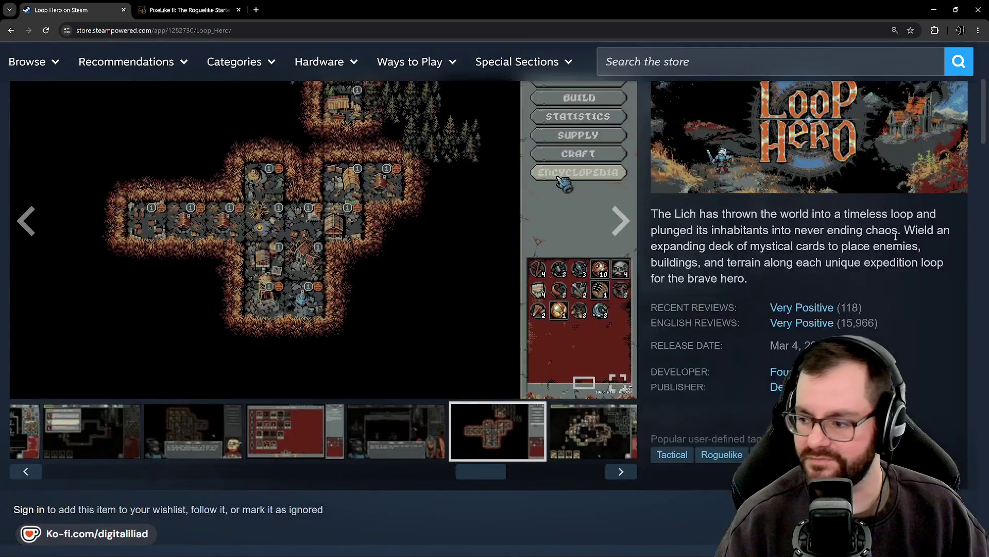
pyautogui.click(783, 372)
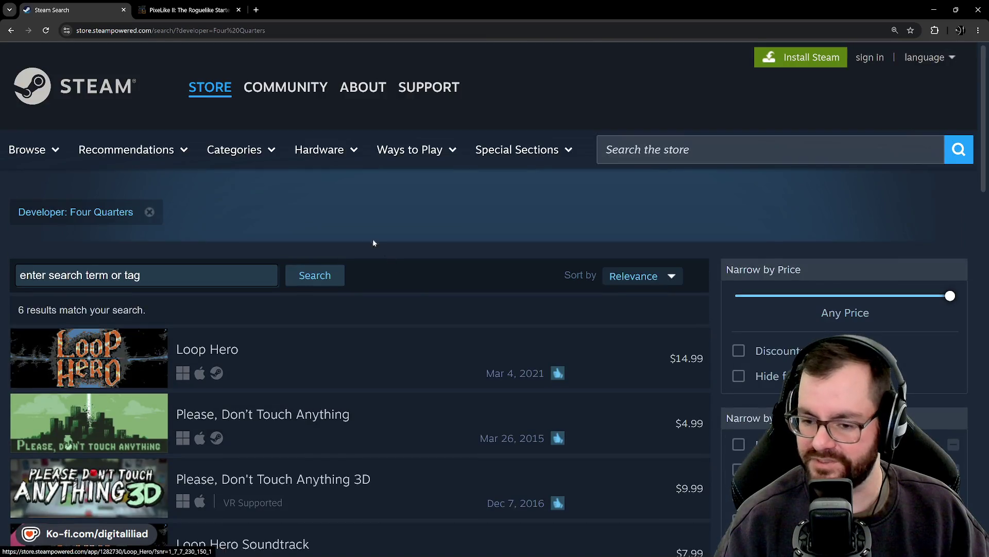
pyautogui.scroll(-1, 260, 266)
pyautogui.scroll(-2, 322, 302)
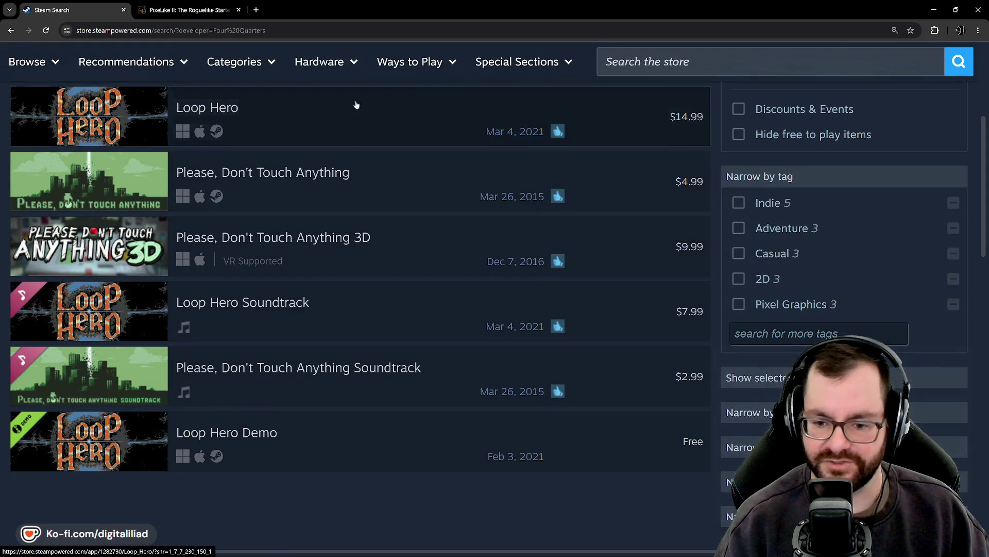
pyautogui.scroll(4, 231, 250)
pyautogui.scroll(1, 398, 388)
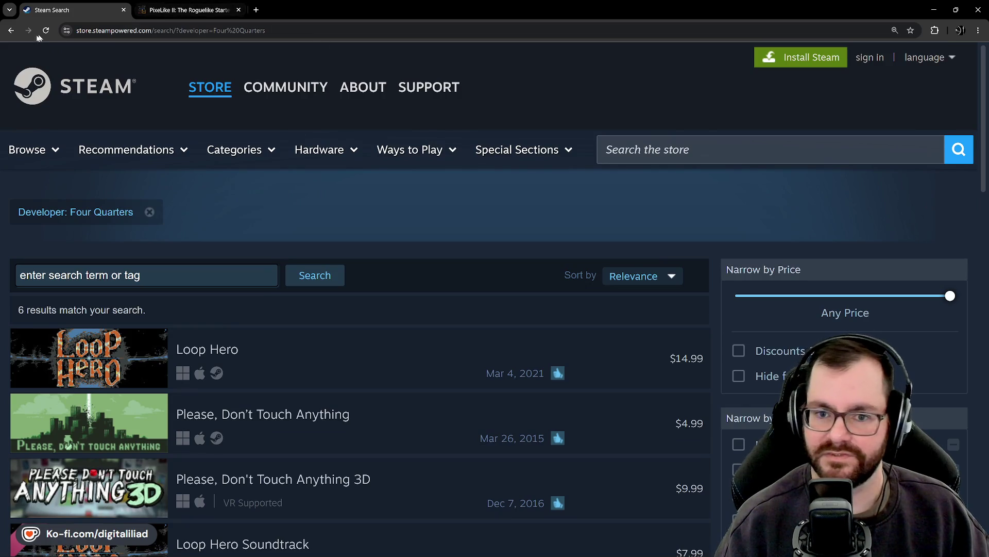
pyautogui.click(10, 30)
pyautogui.click(10, 30)
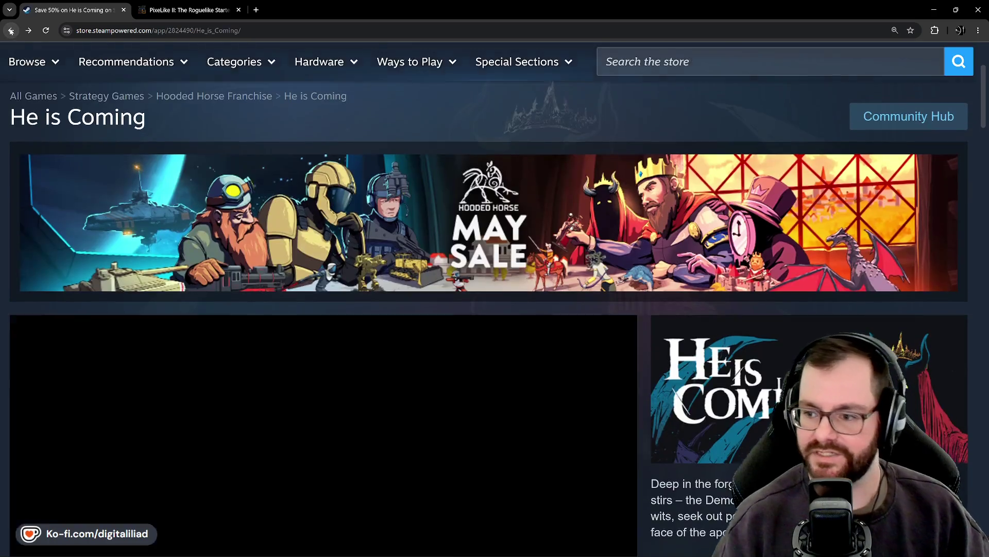
pyautogui.click(10, 30)
pyautogui.click(29, 31)
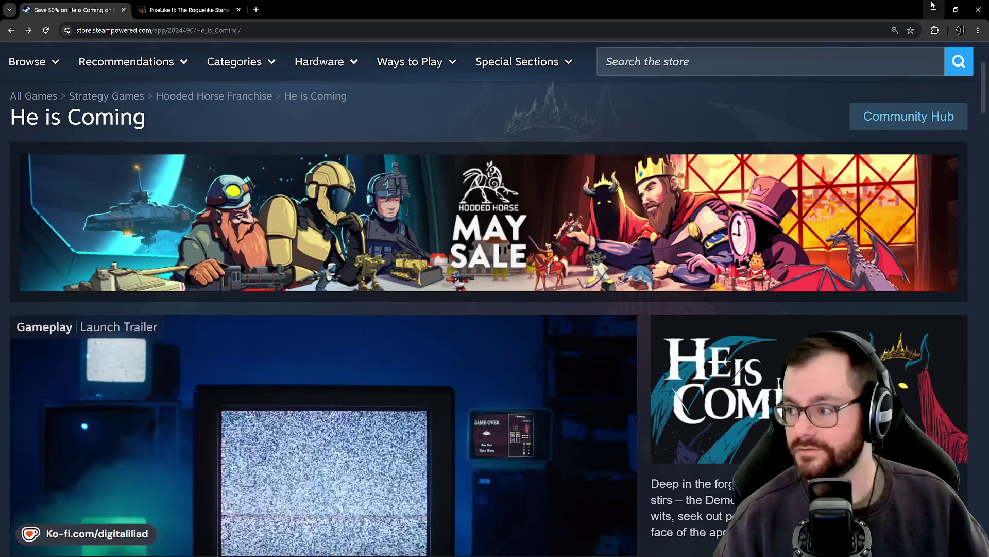
pyautogui.click(934, 5)
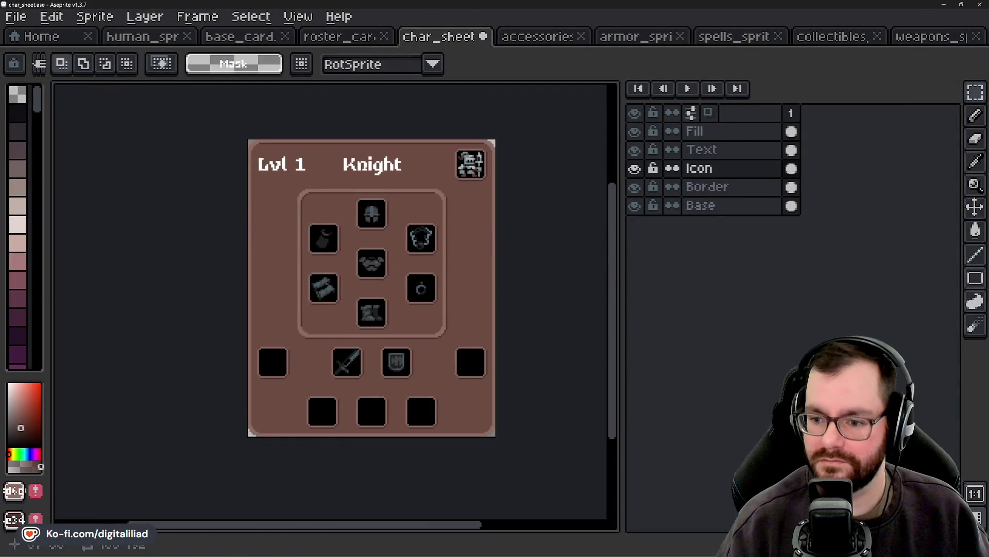
# Step: Select the bottom row of three empty slots, then clear that selection
pyautogui.scroll(1, 371, 397)
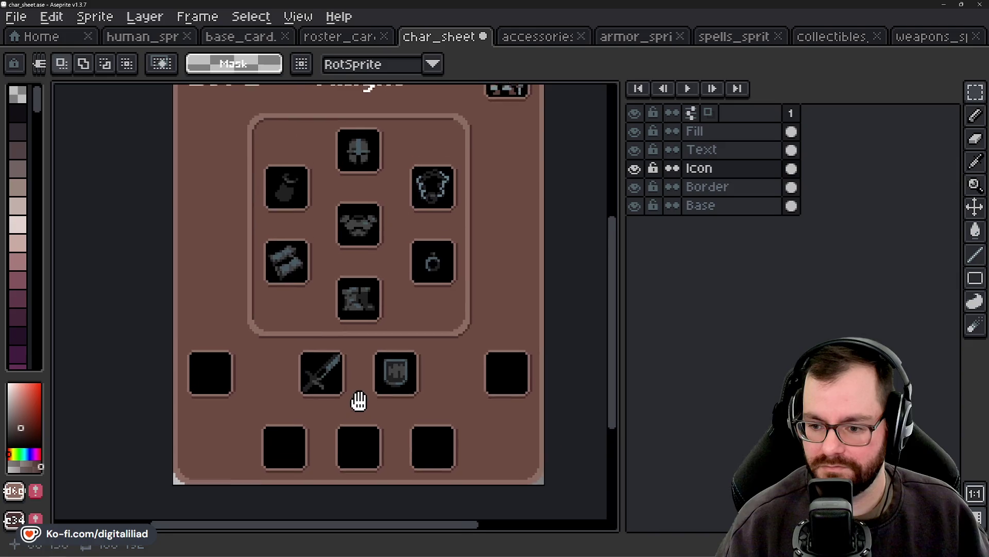
pyautogui.moveTo(353, 359)
pyautogui.mouseDown()
pyautogui.moveTo(345, 370)
pyautogui.moveTo(345, 359)
pyautogui.moveTo(404, 364)
pyautogui.moveTo(402, 397)
pyautogui.moveTo(392, 271)
pyautogui.mouseUp()
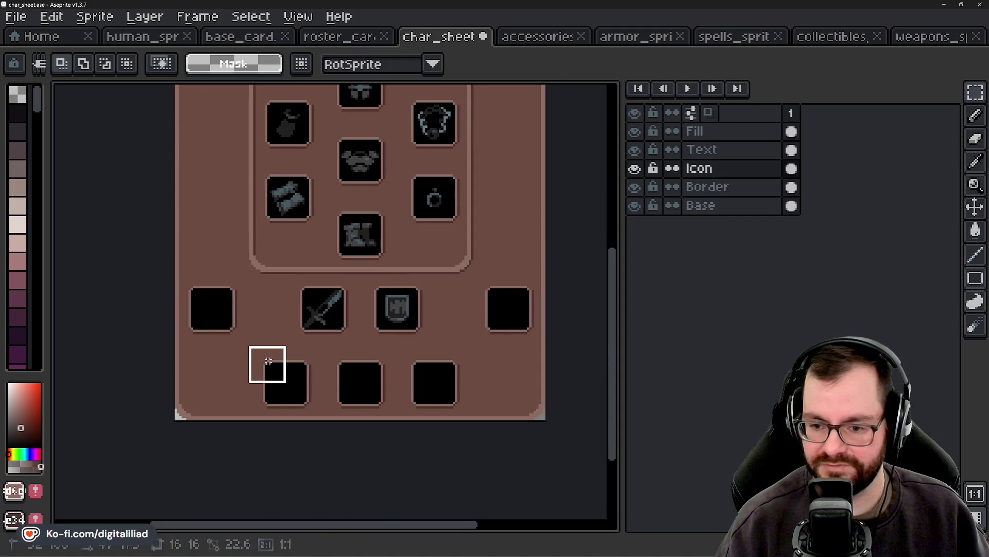
pyautogui.moveTo(268, 361); pyautogui.dragTo(542, 412)
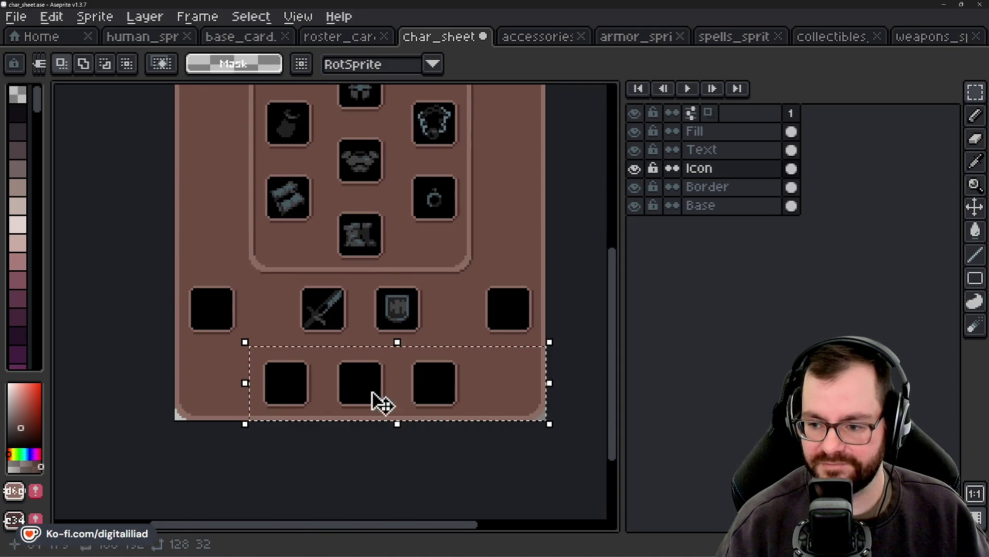
pyautogui.click(209, 368)
pyautogui.moveTo(452, 317); pyautogui.dragTo(419, 391)
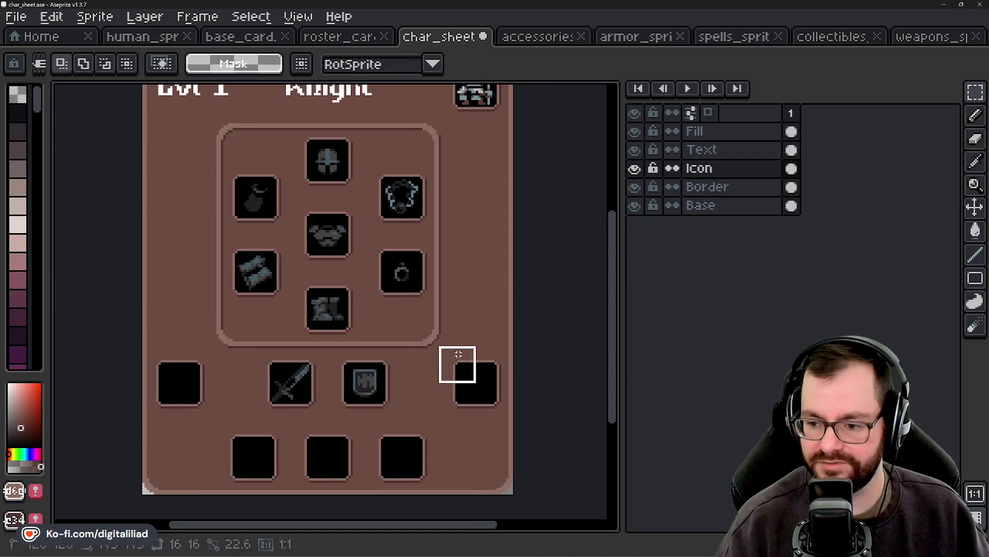
# Step: Reposition the black right-edge slot lower down, deleting the extra copy at the top
pyautogui.moveTo(458, 354); pyautogui.dragTo(470, 375)
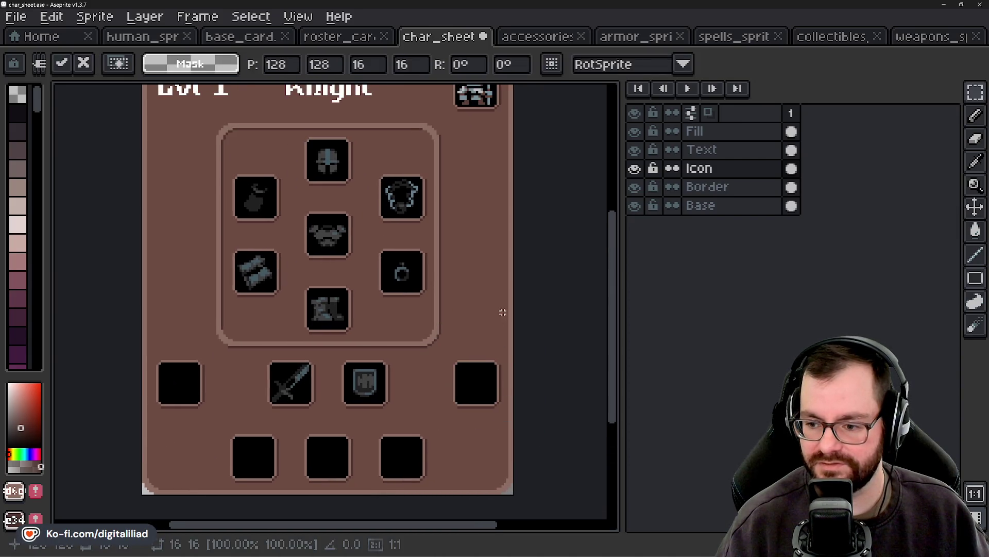
pyautogui.moveTo(449, 369)
pyautogui.mouseDown()
pyautogui.moveTo(490, 402)
pyautogui.moveTo(474, 284)
pyautogui.moveTo(486, 352)
pyautogui.mouseUp()
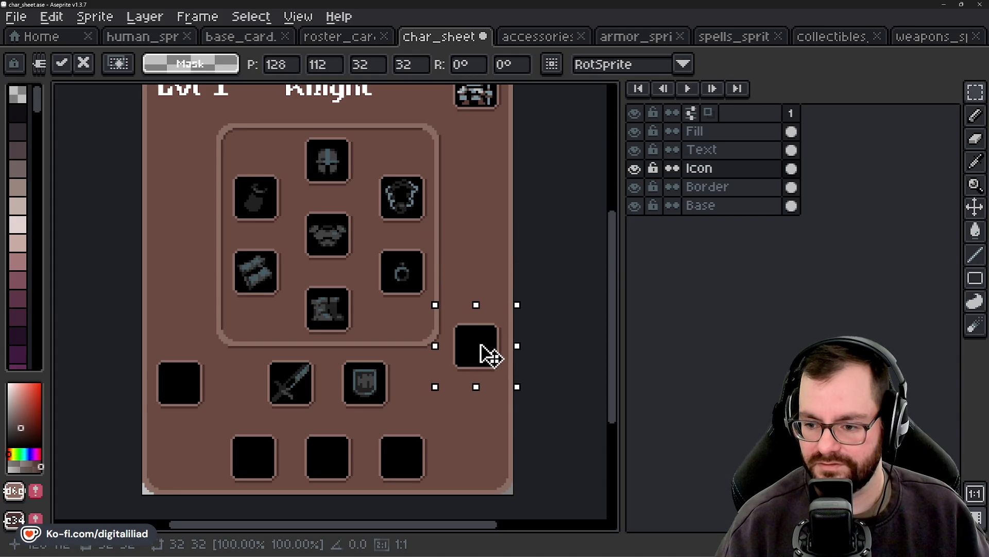
pyautogui.moveTo(486, 354); pyautogui.dragTo(485, 175)
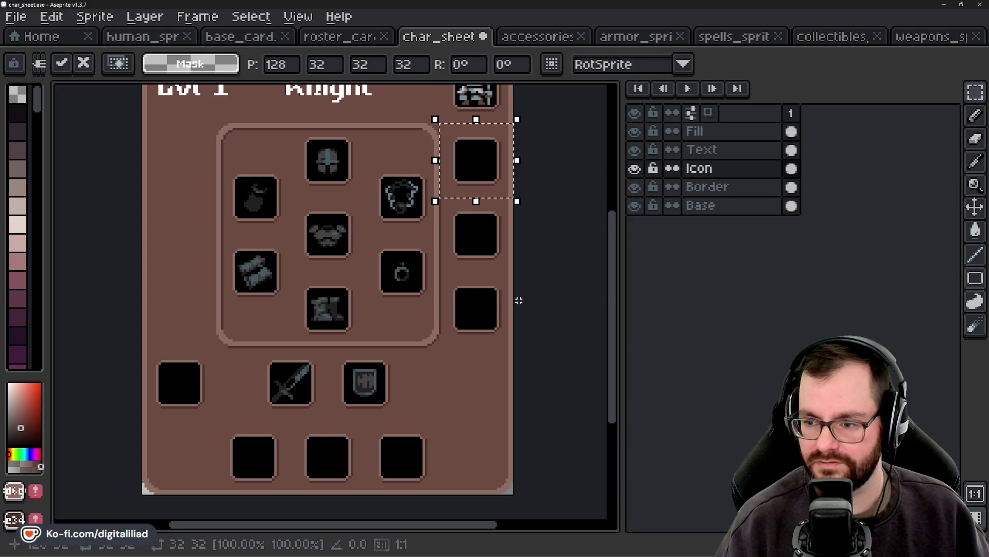
pyautogui.press('Delete')
pyautogui.moveTo(472, 304); pyautogui.dragTo(518, 350)
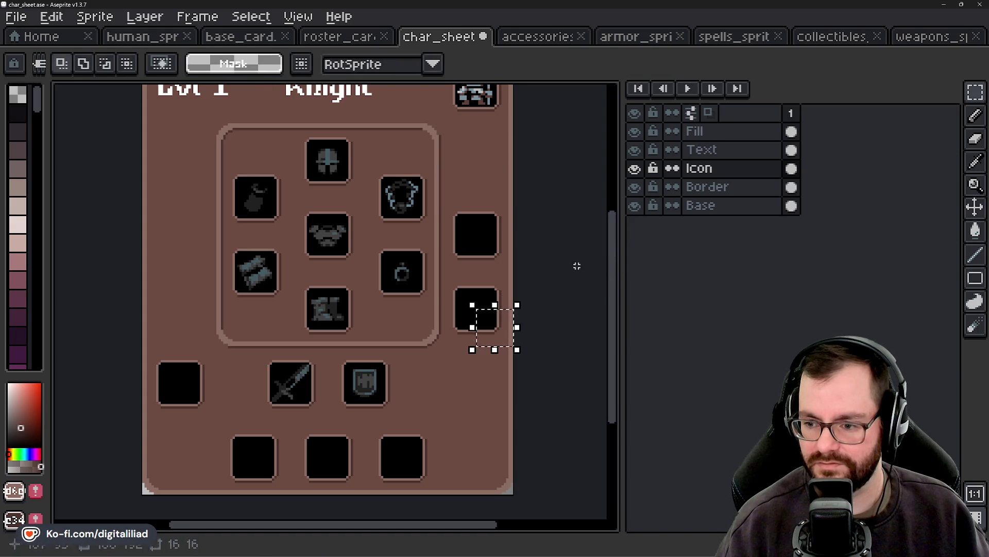
pyautogui.moveTo(438, 268)
pyautogui.mouseDown()
pyautogui.moveTo(514, 342)
pyautogui.moveTo(499, 400)
pyautogui.mouseUp()
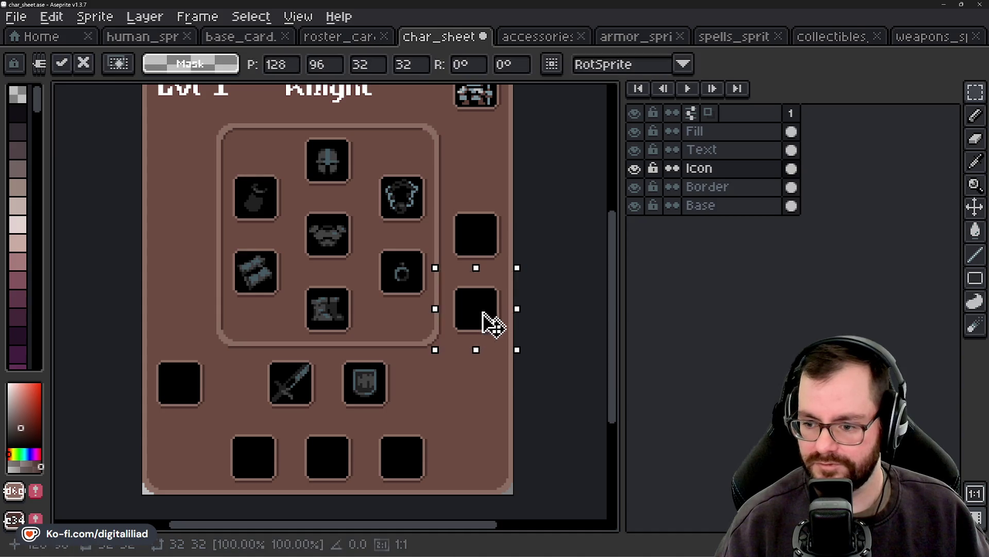
pyautogui.press('Return')
# Step: Select and then deselect the left and right slots of the lower row
pyautogui.hscroll(-3, 419, 397)
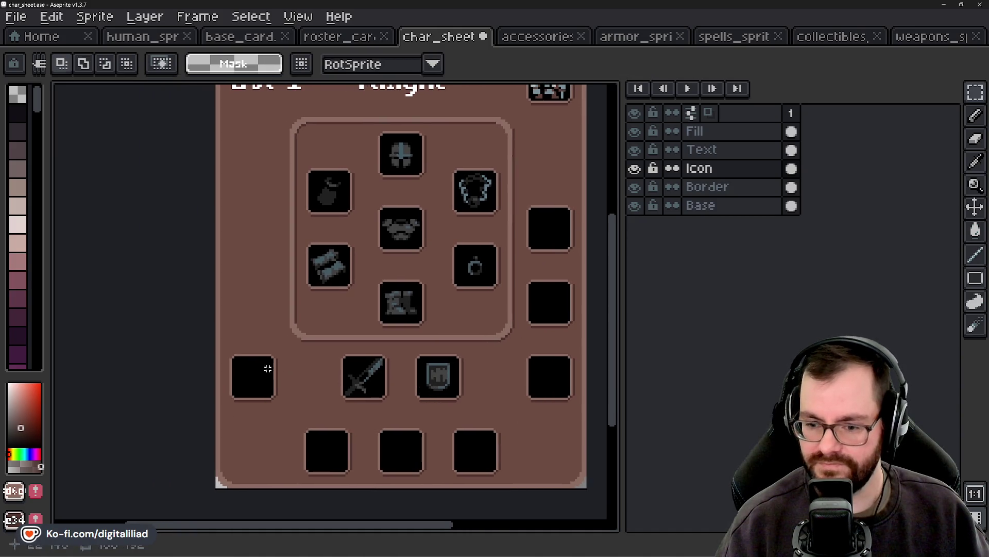
pyautogui.moveTo(249, 335); pyautogui.dragTo(294, 380)
pyautogui.moveTo(226, 342); pyautogui.dragTo(301, 410)
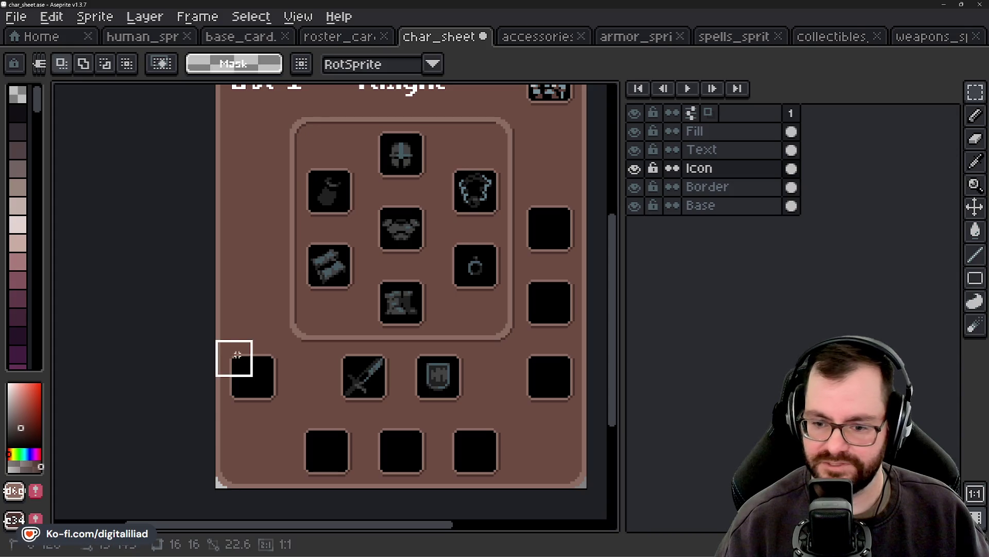
pyautogui.click(423, 387)
pyautogui.moveTo(513, 340); pyautogui.dragTo(588, 412)
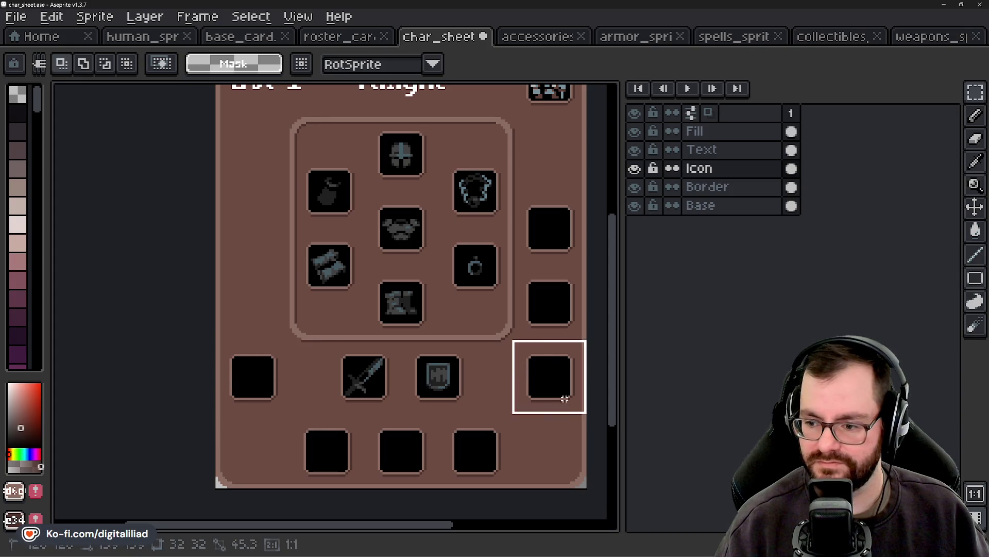
pyautogui.click(551, 397)
pyautogui.scroll(-3, 439, 371)
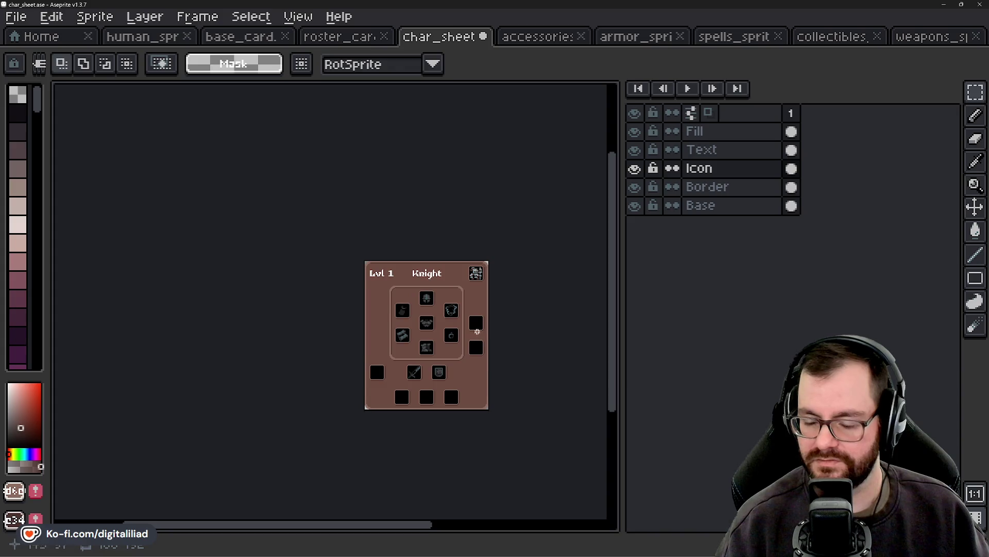
# Step: Move the right-hand empty slots up into place and deselect them
pyautogui.scroll(2, 477, 331)
pyautogui.moveTo(458, 412); pyautogui.dragTo(458, 414)
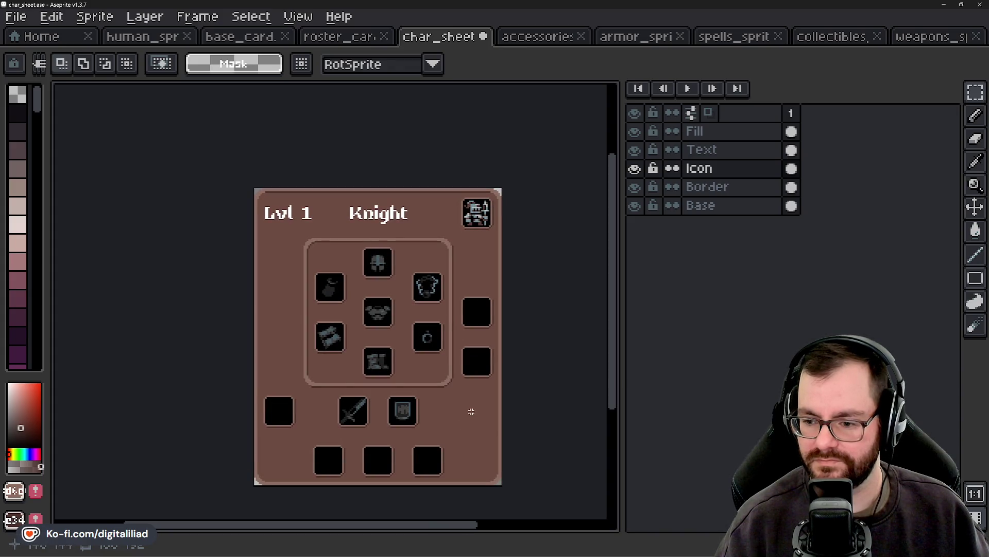
pyautogui.moveTo(473, 283)
pyautogui.mouseDown()
pyautogui.moveTo(505, 315)
pyautogui.moveTo(499, 335)
pyautogui.moveTo(481, 289)
pyautogui.mouseUp()
pyautogui.press('Return')
pyautogui.moveTo(451, 335)
pyautogui.mouseDown()
pyautogui.moveTo(503, 386)
pyautogui.moveTo(487, 352)
pyautogui.mouseUp()
pyautogui.click(534, 343)
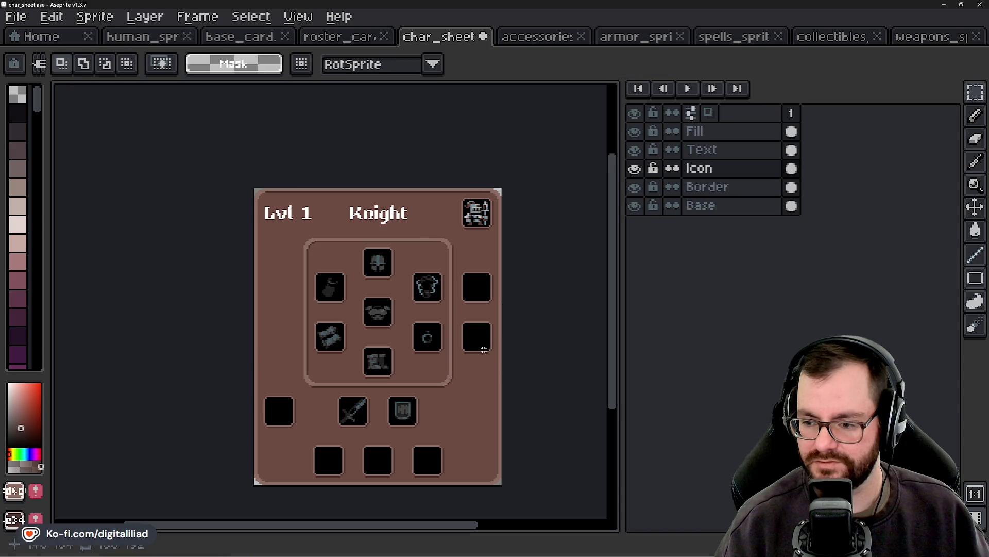
# Step: Undo the last five slot edits with Ctrl+Z, then switch to the accessories atlas
pyautogui.scroll(3, 484, 283)
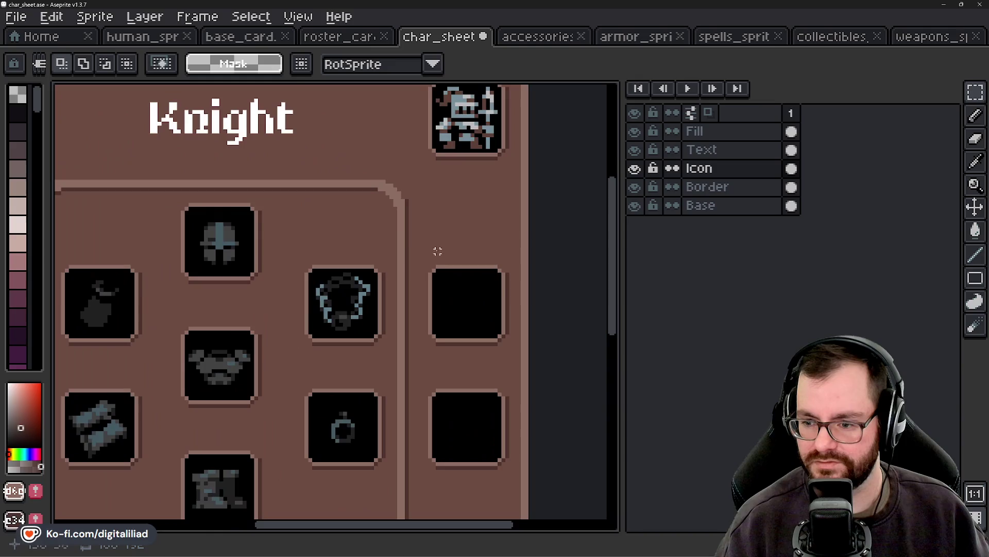
pyautogui.scroll(-5, 434, 239)
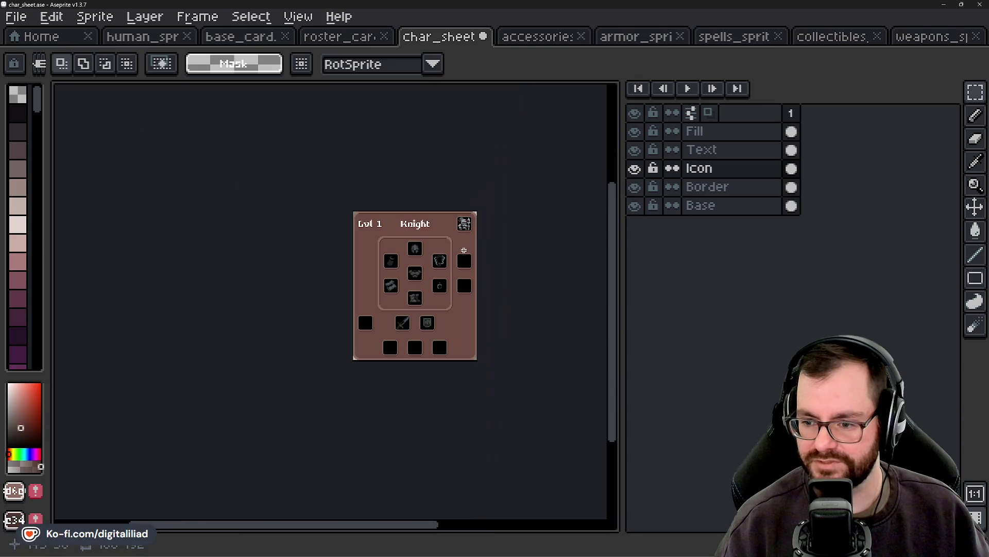
pyautogui.scroll(2, 464, 274)
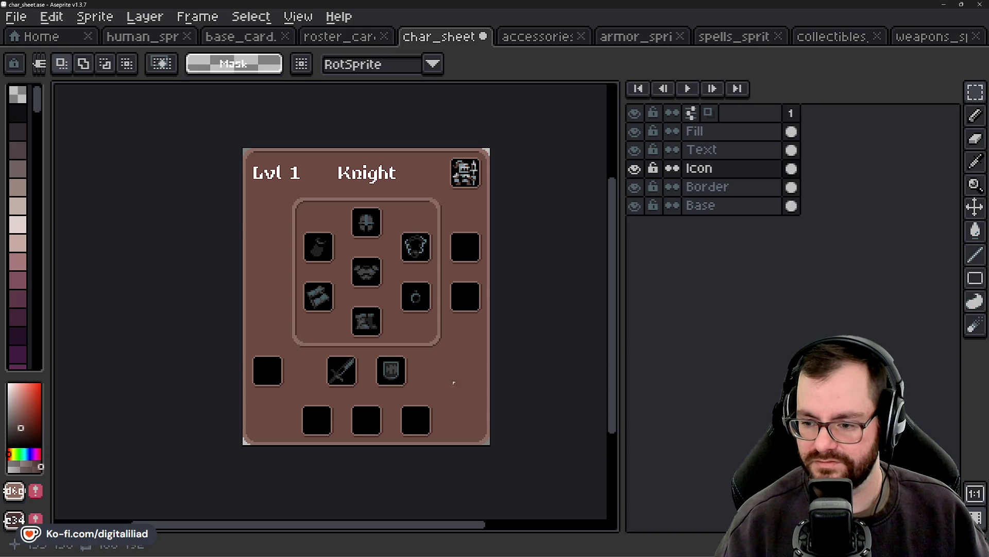
pyautogui.hotkey('ctrl', 'z')
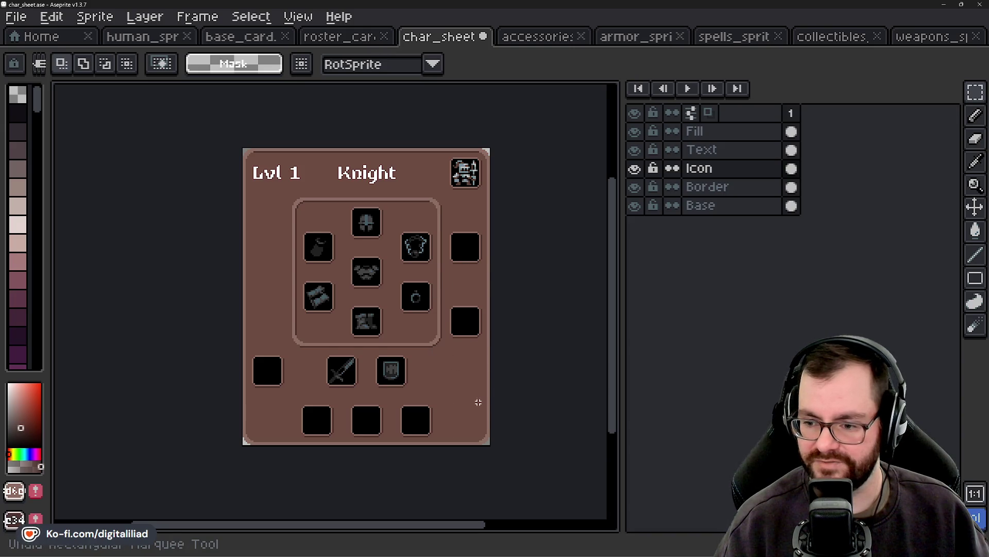
pyautogui.hotkey('ctrl', 'z')
pyautogui.hotkey('ctrl', 'z')
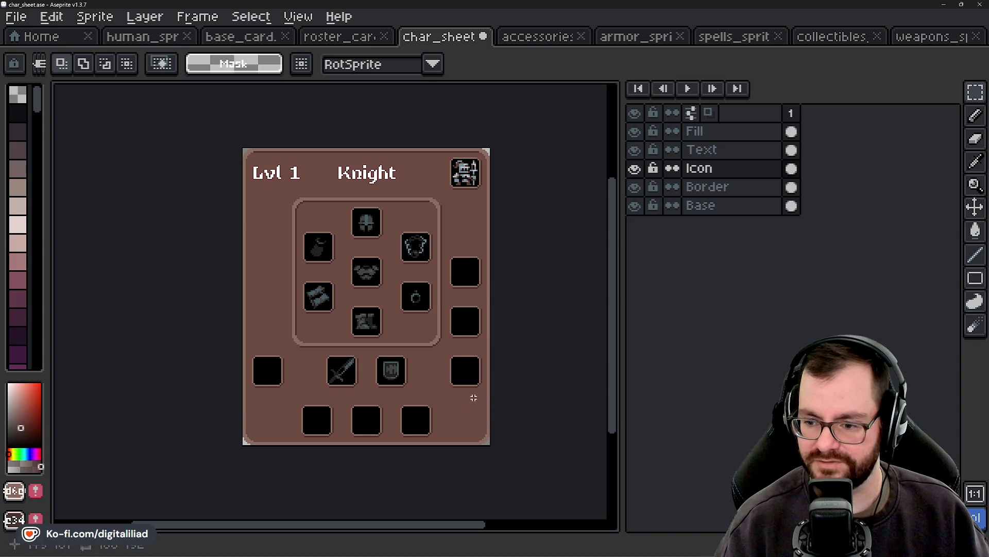
pyautogui.hotkey('ctrl', 'z')
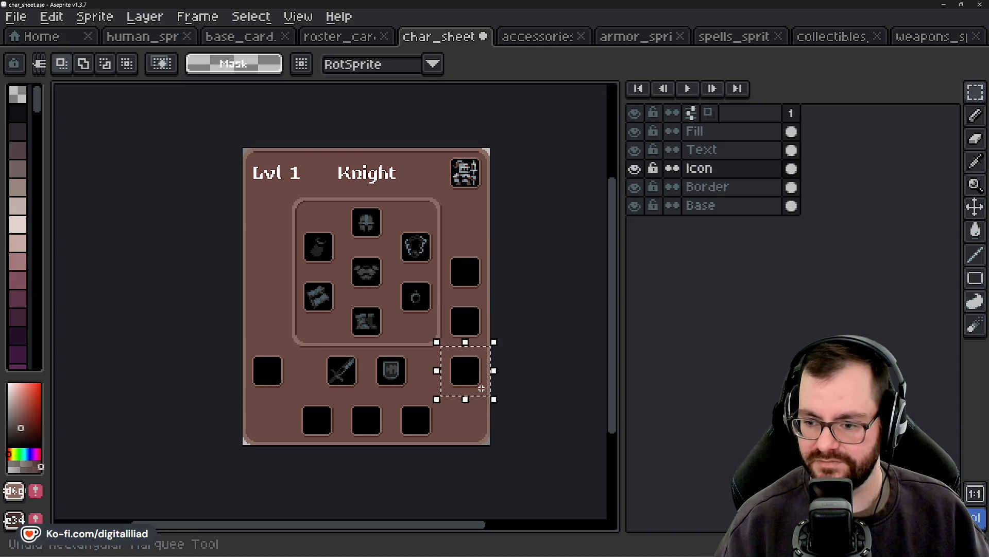
pyautogui.hotkey('ctrl', 'z')
pyautogui.hotkey('ctrl', 'z')
pyautogui.hotkey('ctrl', 'z')
pyautogui.hotkey('ctrl', 'z')
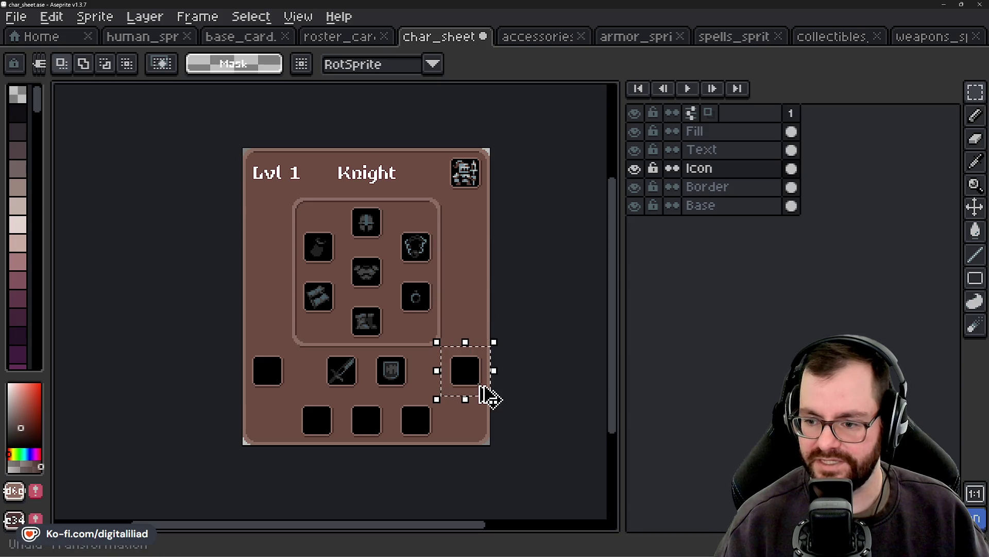
pyautogui.hotkey('ctrl', 'z')
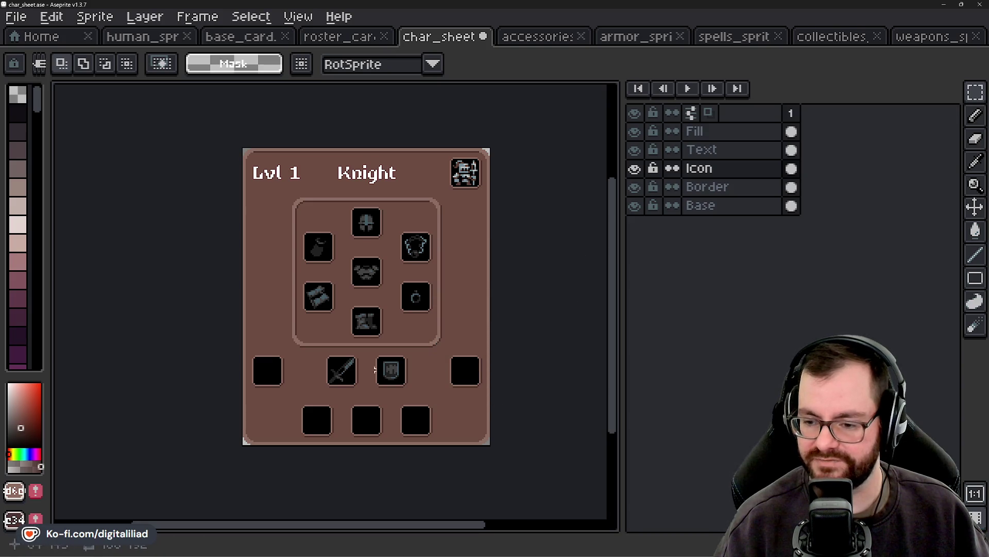
pyautogui.click(545, 37)
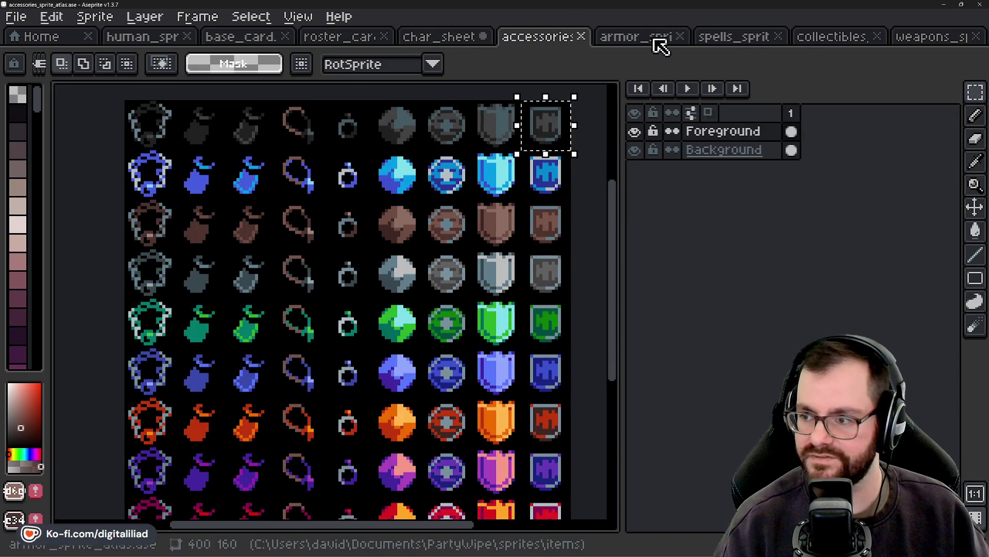
# Step: Check the armor and collectibles atlases, selecting the dark grey potion bottle, then go Home
pyautogui.click(654, 41)
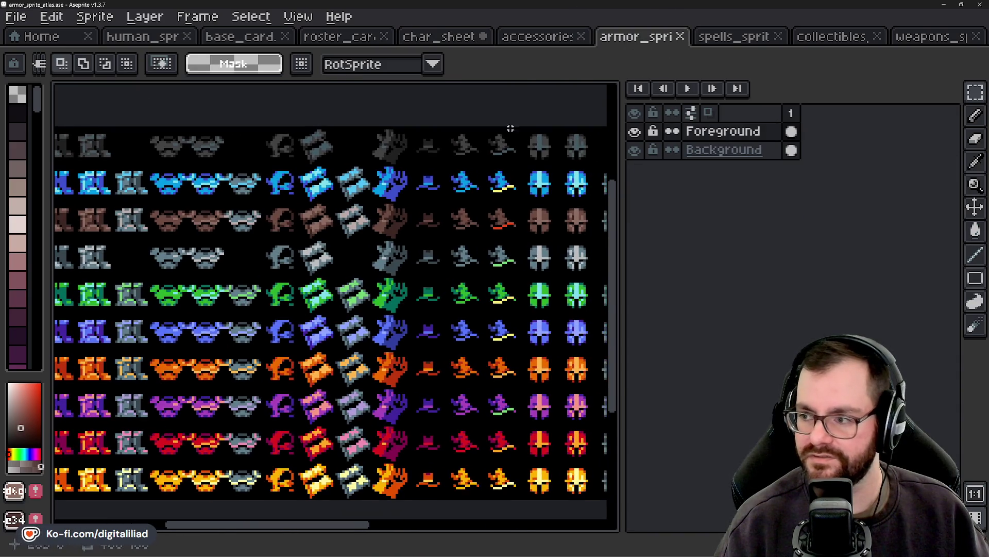
pyautogui.click(811, 41)
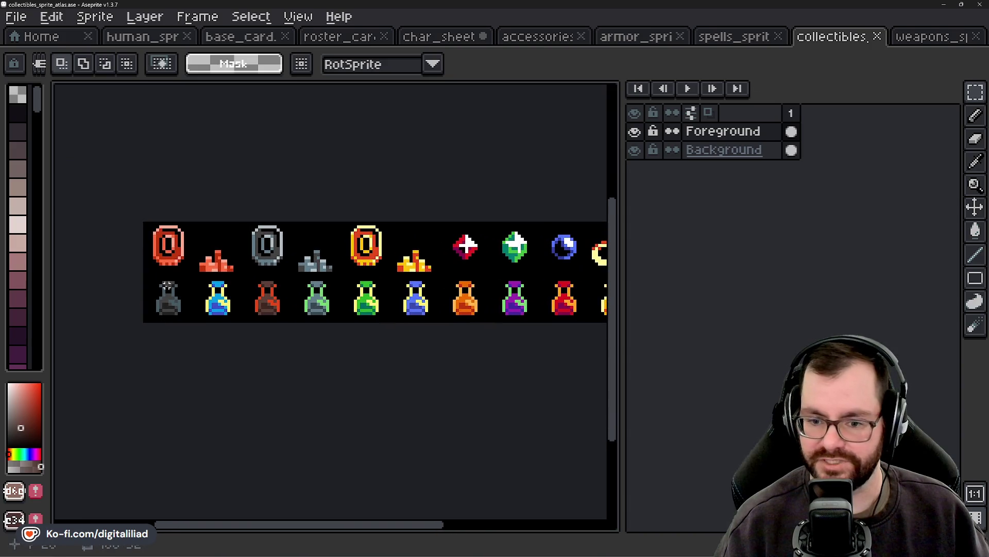
pyautogui.click(168, 285)
pyautogui.moveTo(343, 375); pyautogui.dragTo(272, 384)
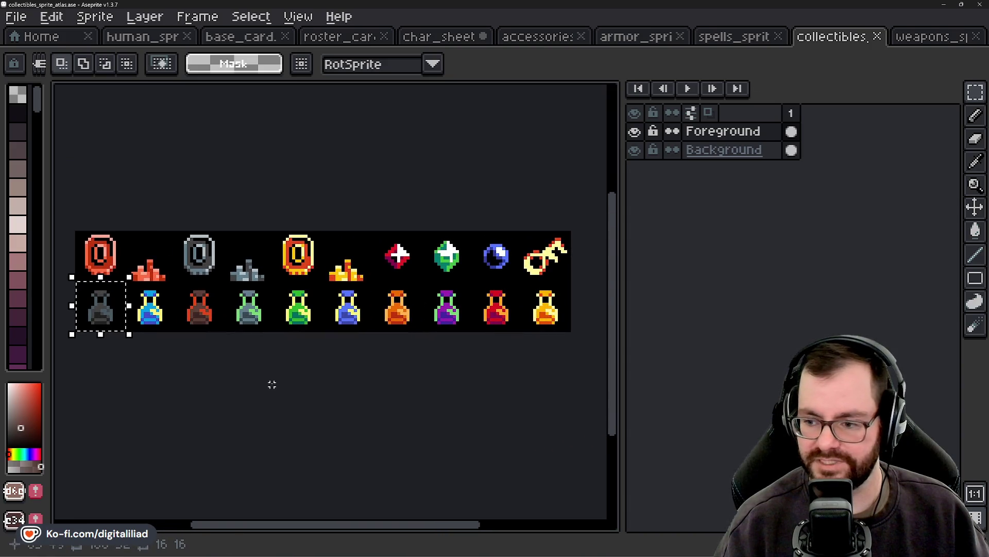
pyautogui.click(52, 37)
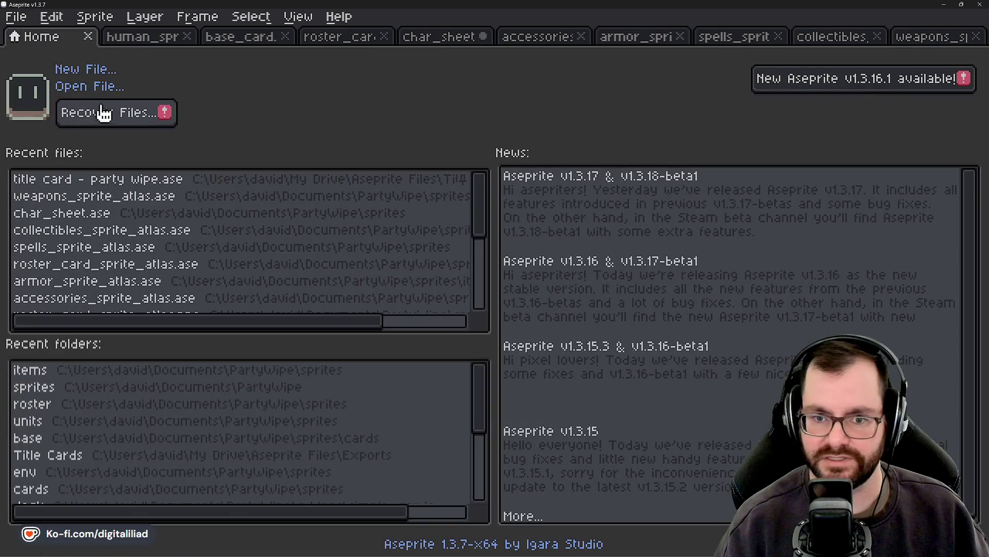
# Step: Open food_sprite_atlas from the items folder, then reopen the Open dialog from Home
pyautogui.click(98, 88)
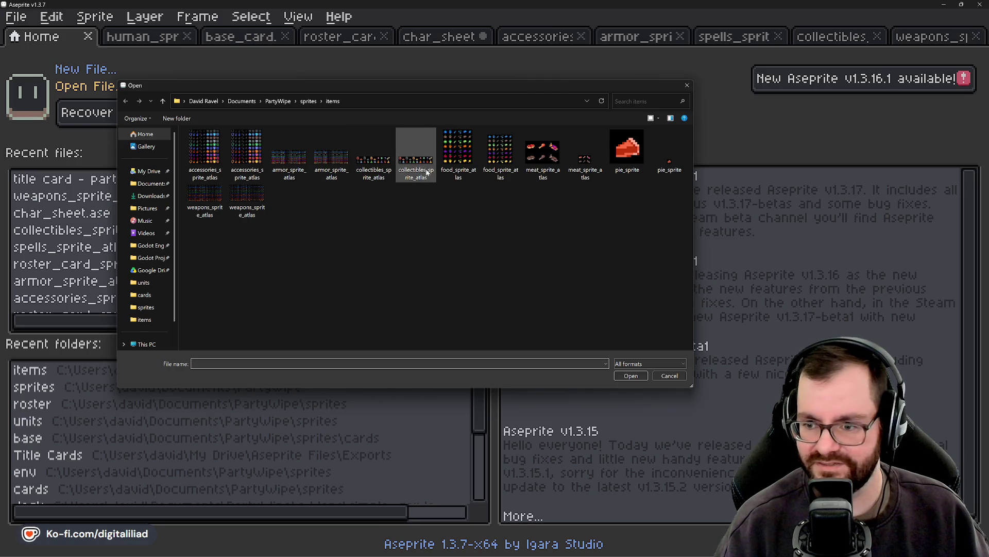
pyautogui.click(535, 160)
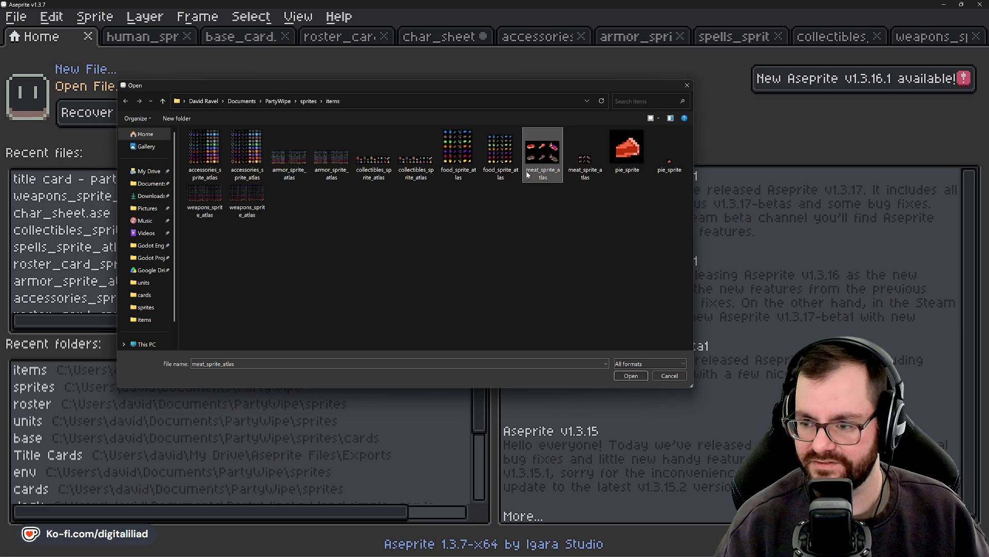
pyautogui.click(628, 164)
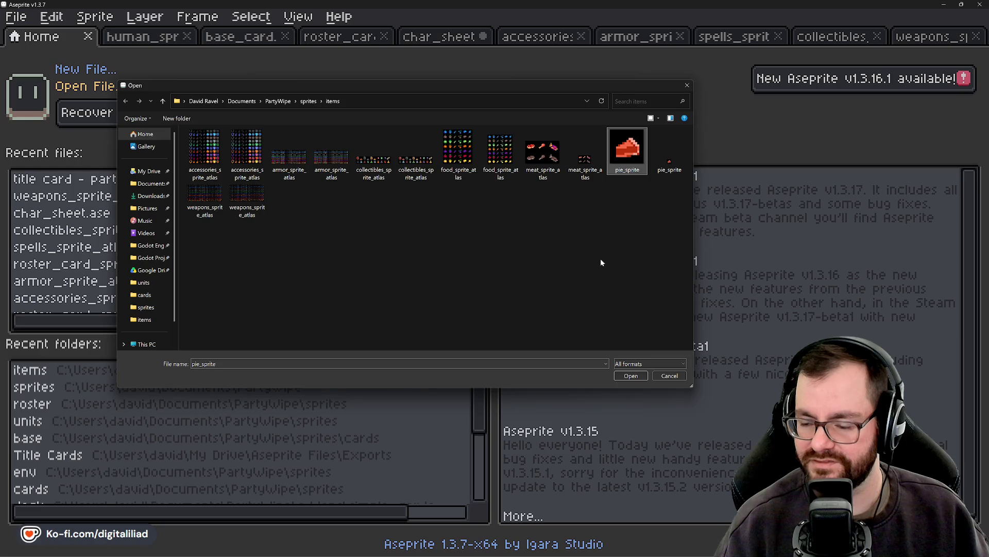
pyautogui.click(457, 160)
pyautogui.click(636, 376)
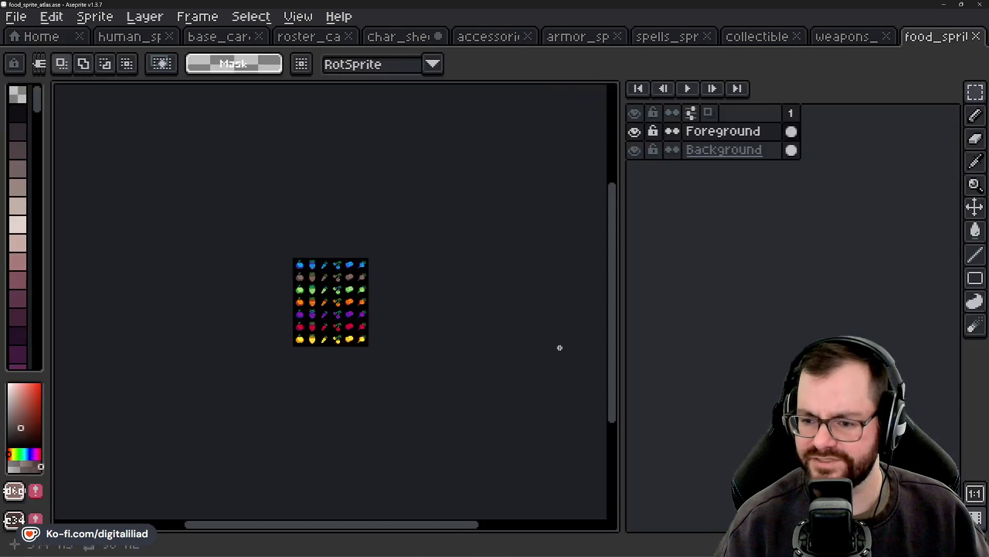
pyautogui.scroll(5, 311, 276)
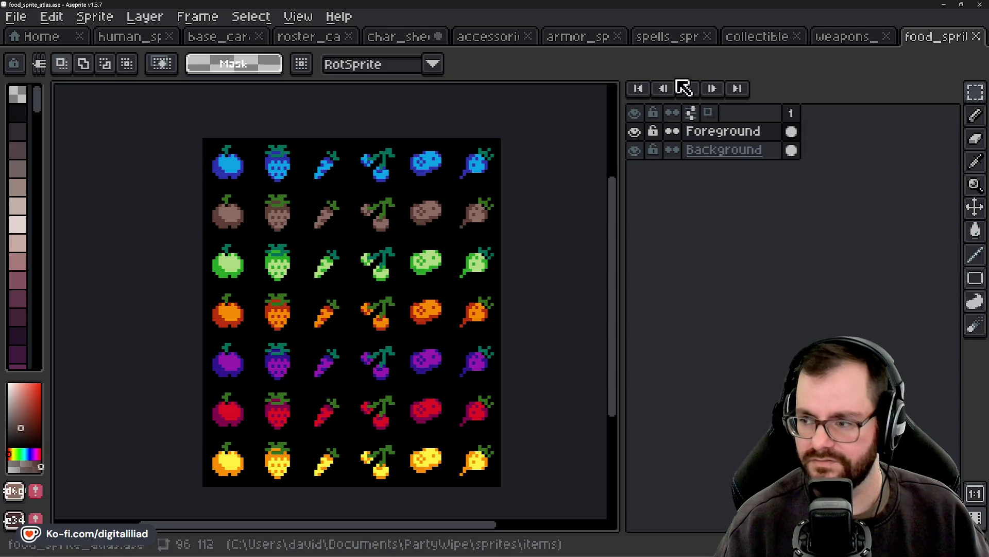
pyautogui.click(51, 37)
pyautogui.click(99, 87)
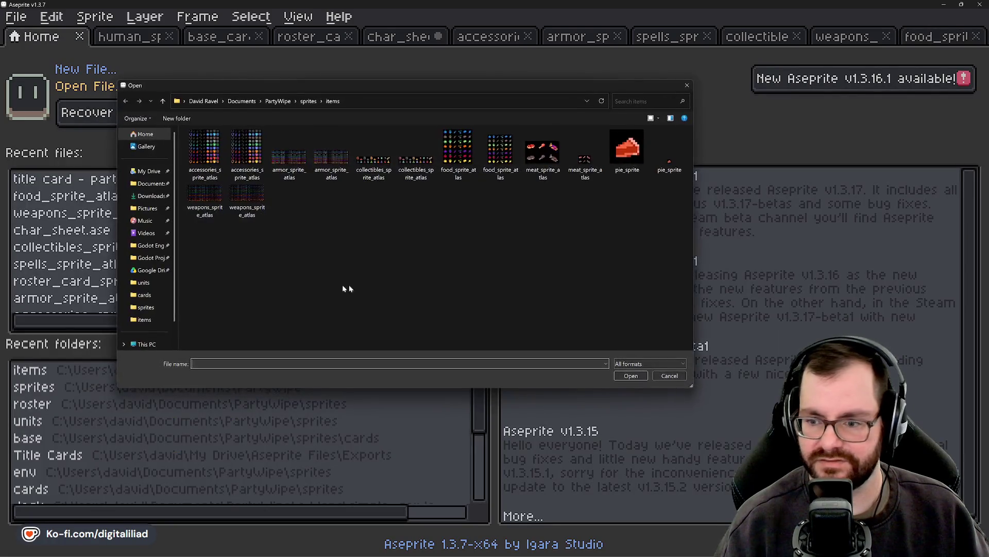
# Step: Open meat_sprite_atlas and look over its sprites
pyautogui.click(536, 153)
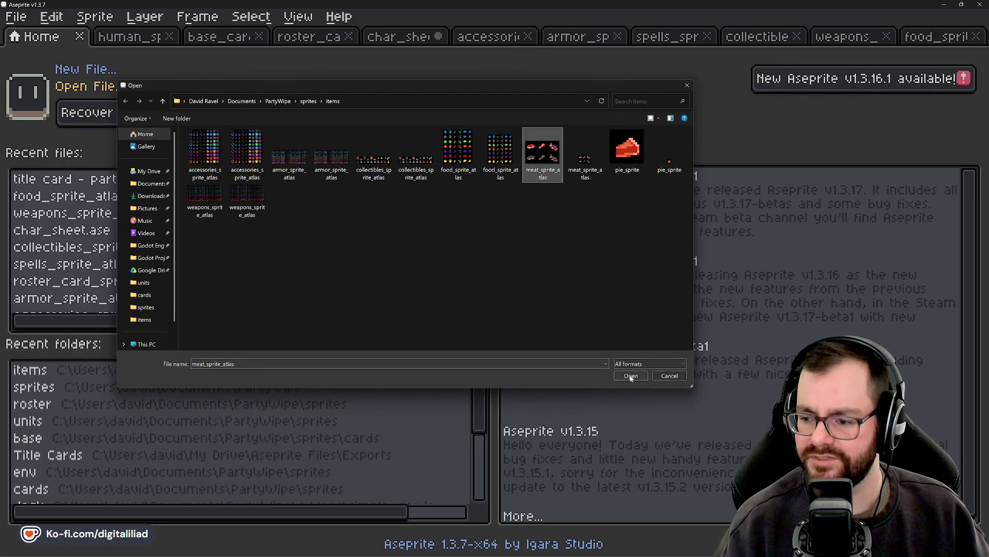
pyautogui.click(630, 376)
pyautogui.scroll(2, 333, 260)
pyautogui.scroll(1, 332, 260)
pyautogui.scroll(3, 332, 260)
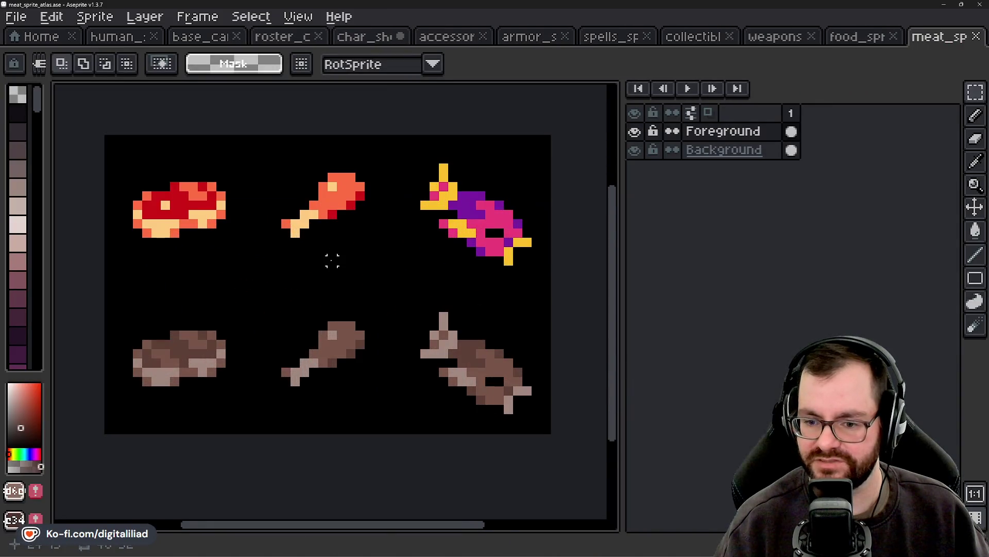
pyautogui.scroll(-1, 333, 260)
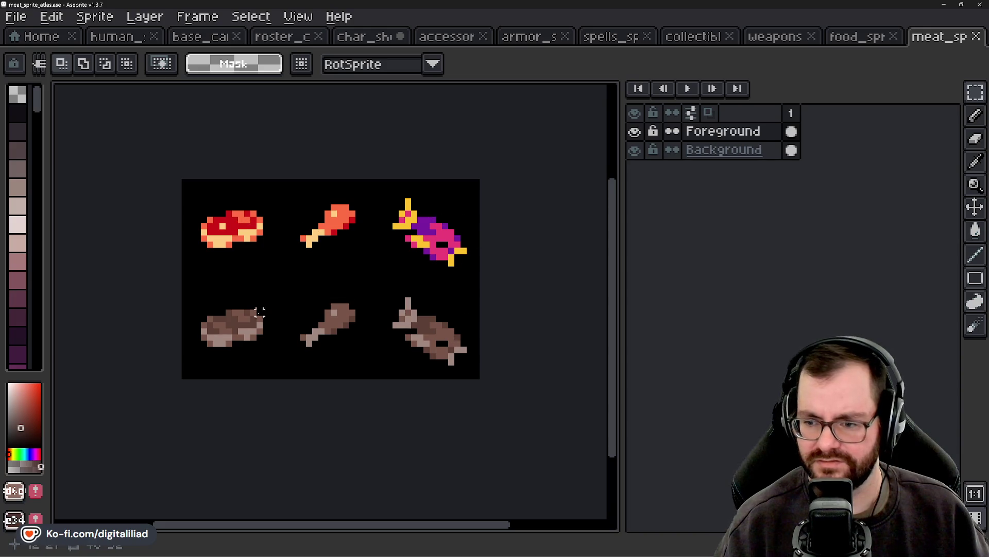
# Step: Open pie_sprite, select the whole sprite, and return to the char_sheet Knight sheet
pyautogui.click(57, 41)
pyautogui.click(80, 87)
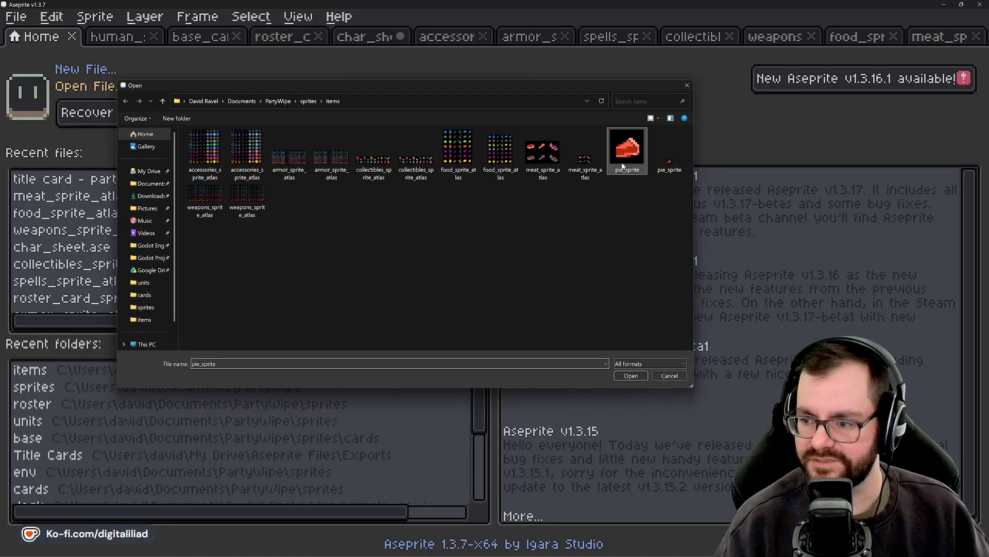
pyautogui.click(632, 375)
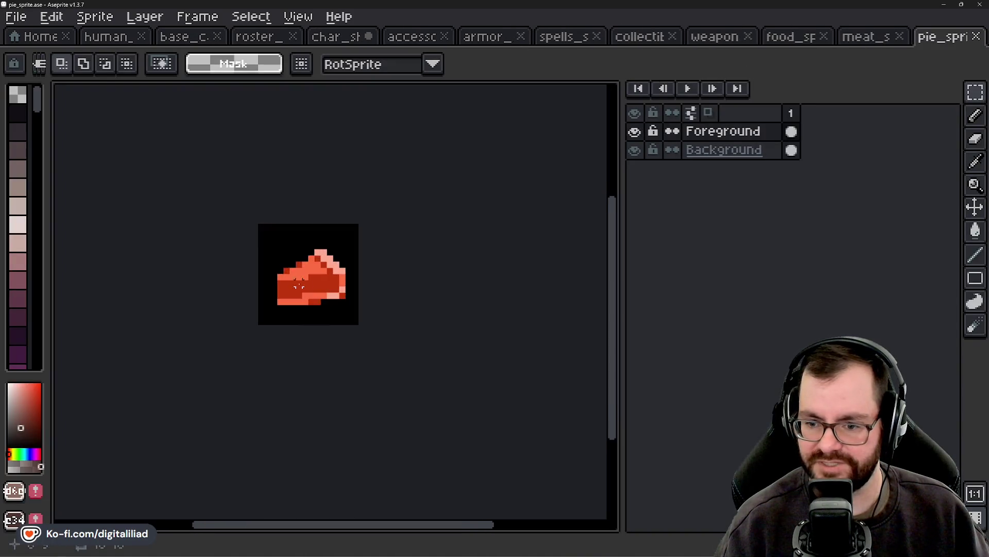
pyautogui.scroll(3, 288, 232)
pyautogui.scroll(-1, 276, 206)
pyautogui.scroll(-1, 309, 257)
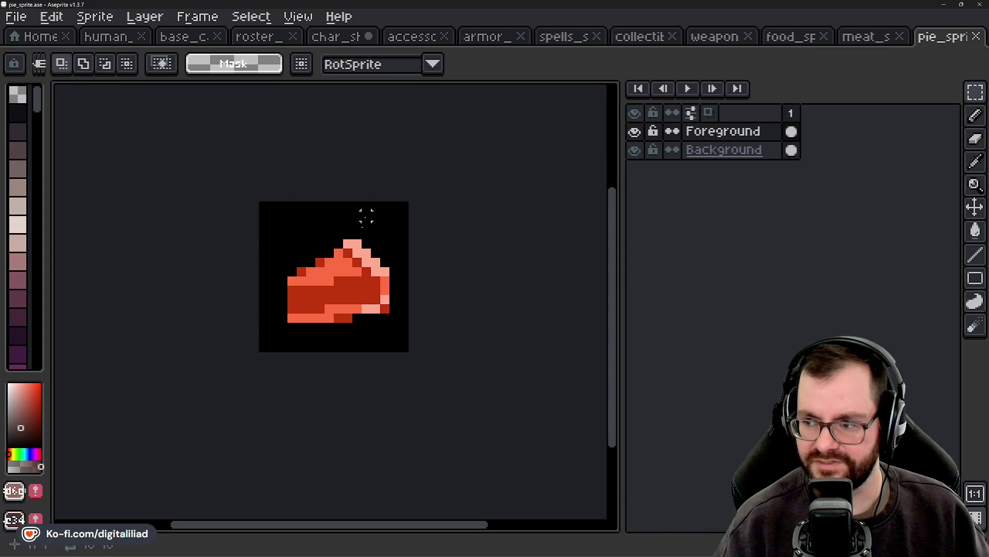
pyautogui.scroll(1, 319, 293)
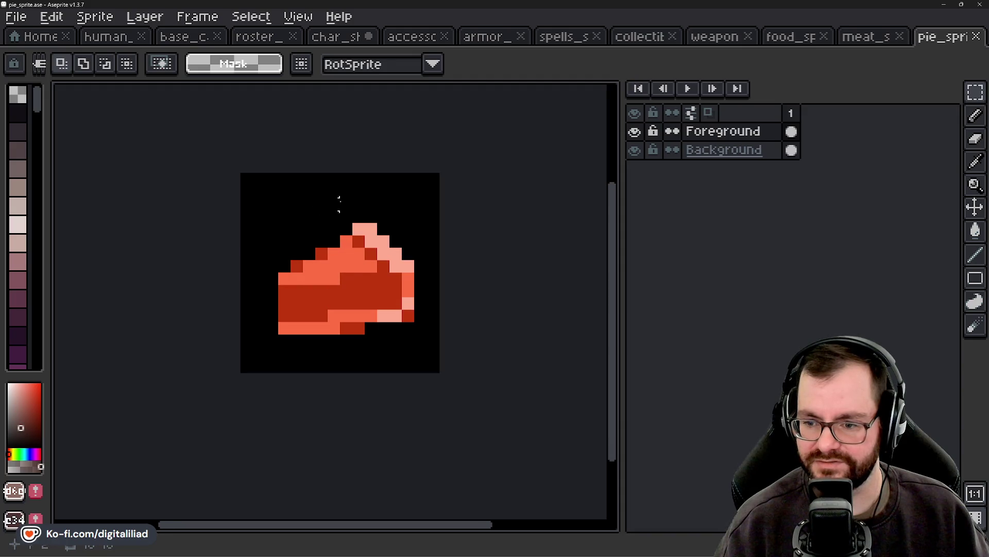
pyautogui.hotkey('ctrl', 'a')
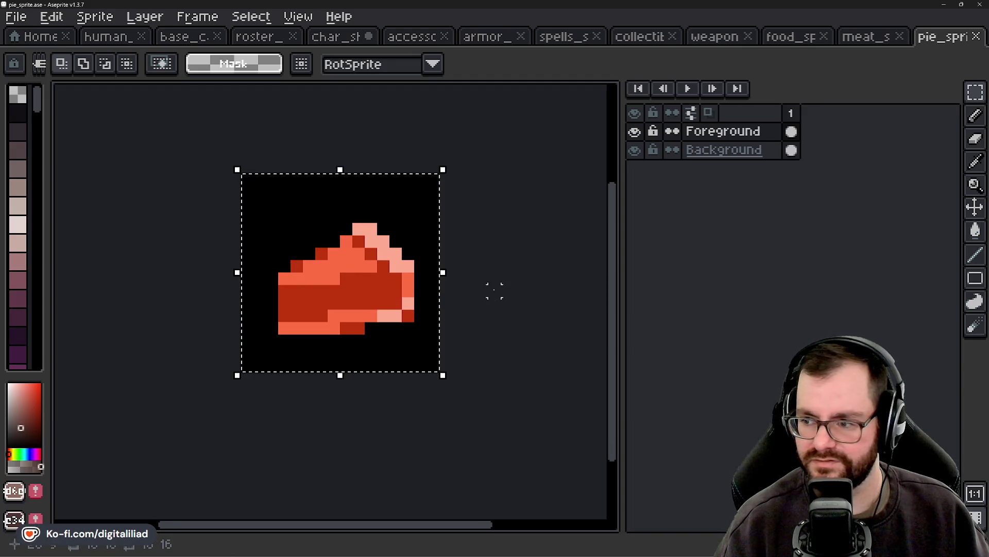
pyautogui.click(350, 37)
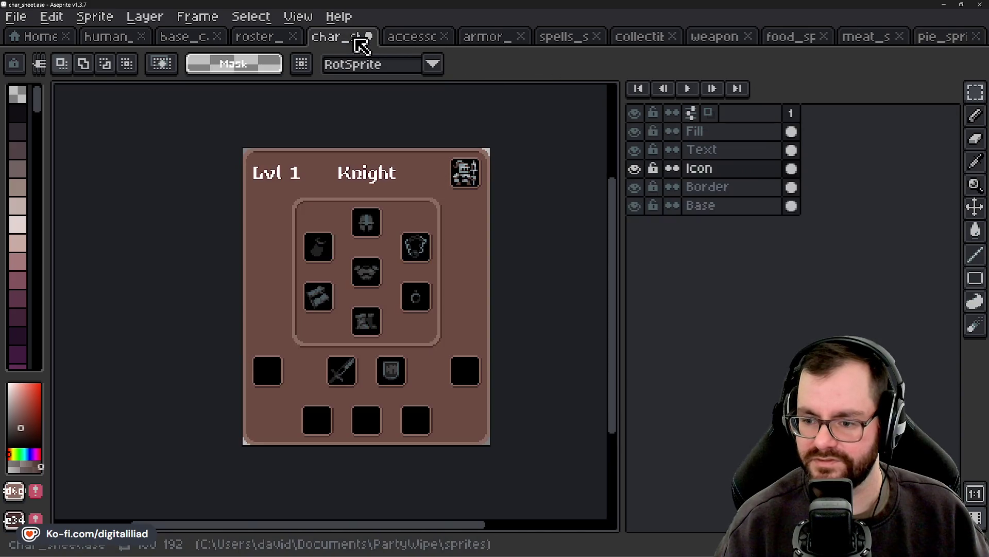
# Step: Paste the pie onto the Fill layer and position it in the empty right-hand slot
pyautogui.scroll(3, 441, 264)
pyautogui.hotkey('ctrl', 'v')
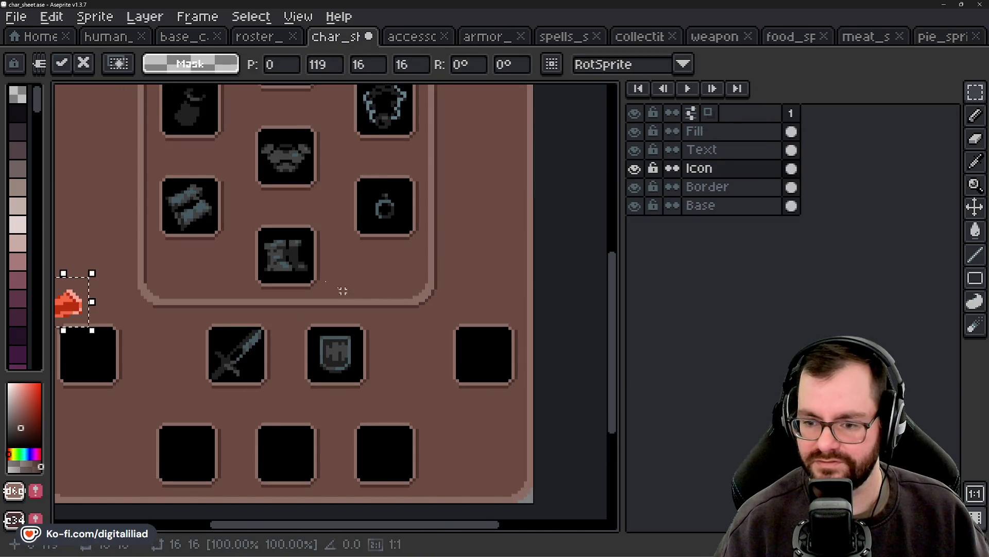
pyautogui.moveTo(68, 302); pyautogui.dragTo(491, 355)
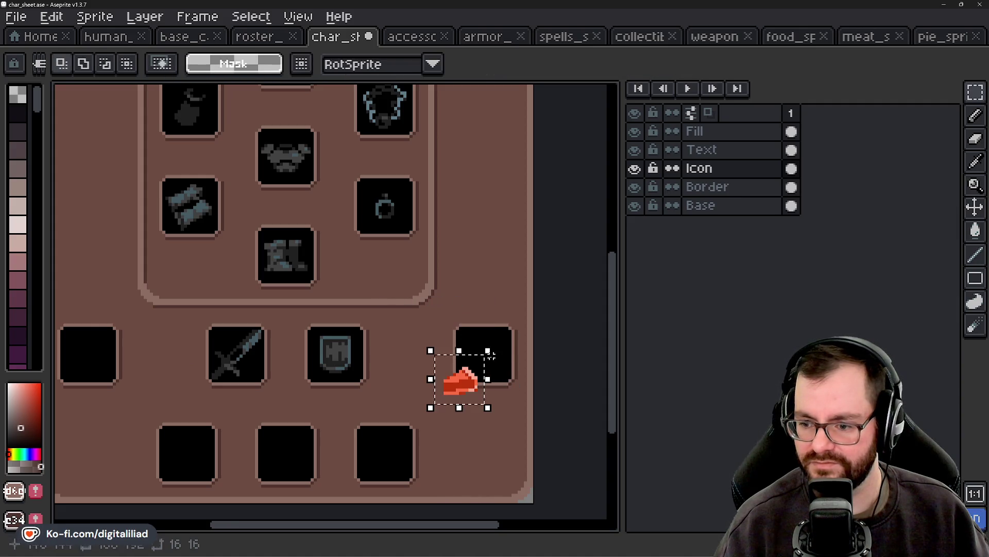
pyautogui.hotkey('ctrl', 'z')
pyautogui.click(724, 132)
pyautogui.hotkey('ctrl', 'v')
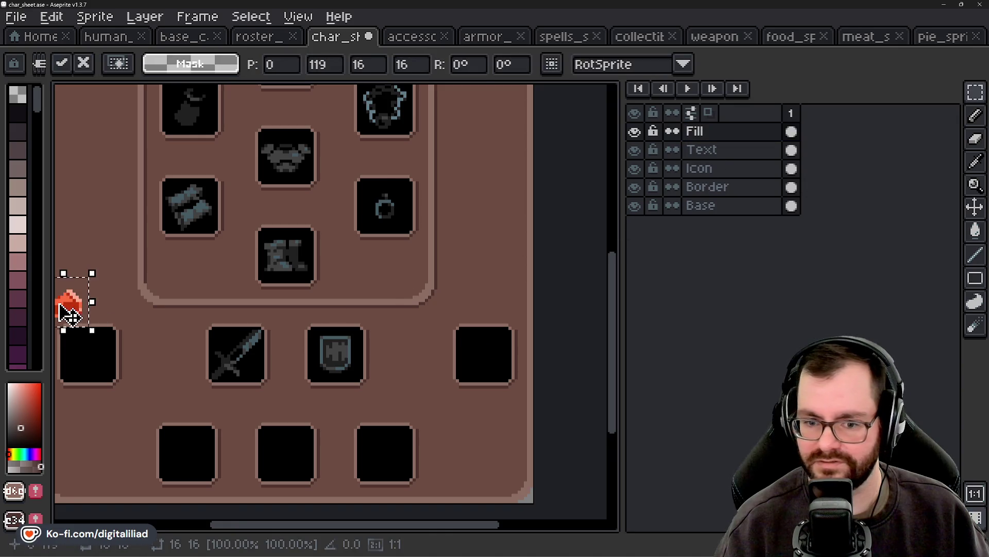
pyautogui.moveTo(61, 306); pyautogui.dragTo(492, 358)
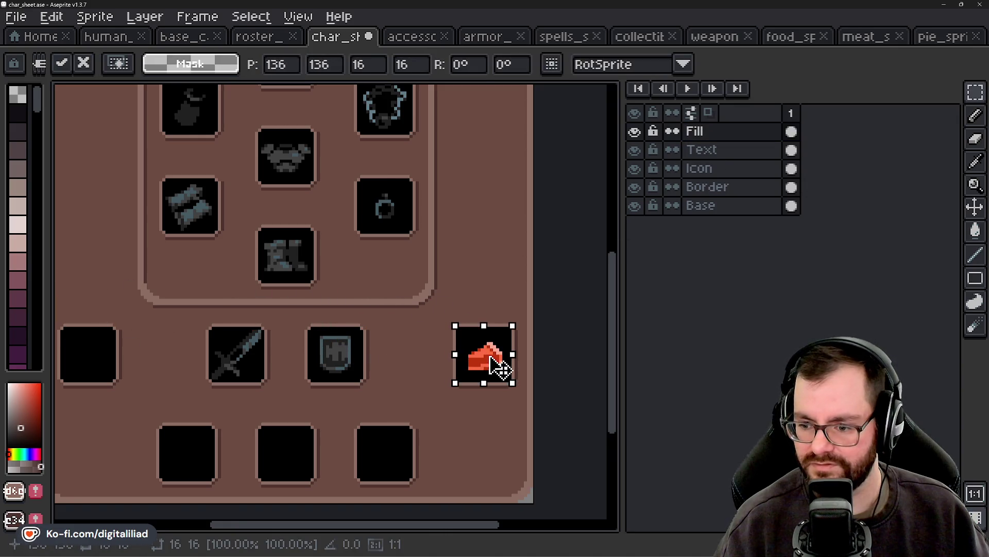
pyautogui.click(485, 295)
# Step: Clear the stray selection around the pie and eyedrop the shield's grey-blue colour
pyautogui.scroll(1, 413, 345)
pyautogui.scroll(1, 413, 345)
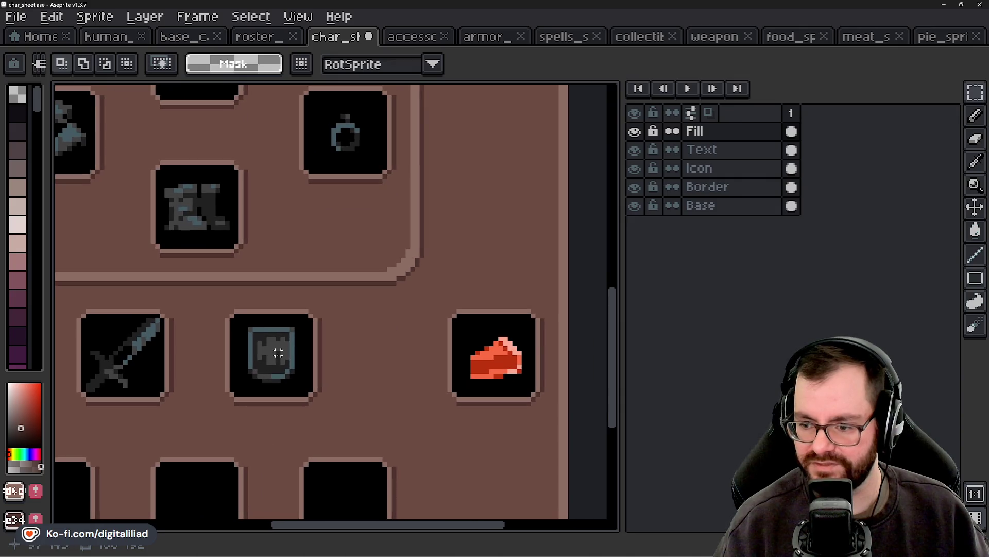
pyautogui.scroll(1, 477, 366)
pyautogui.scroll(1, 477, 366)
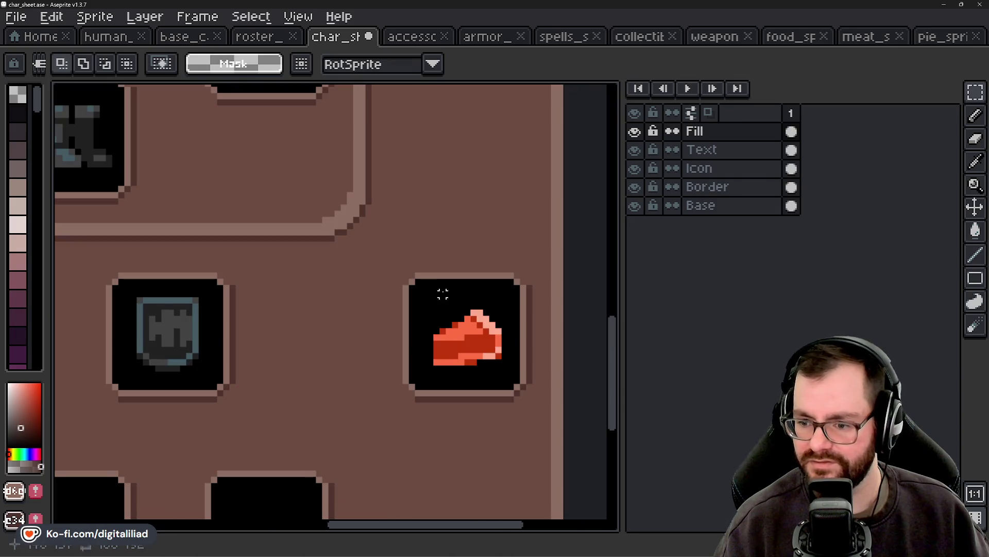
pyautogui.moveTo(441, 289); pyautogui.dragTo(360, 229)
pyautogui.click(469, 285)
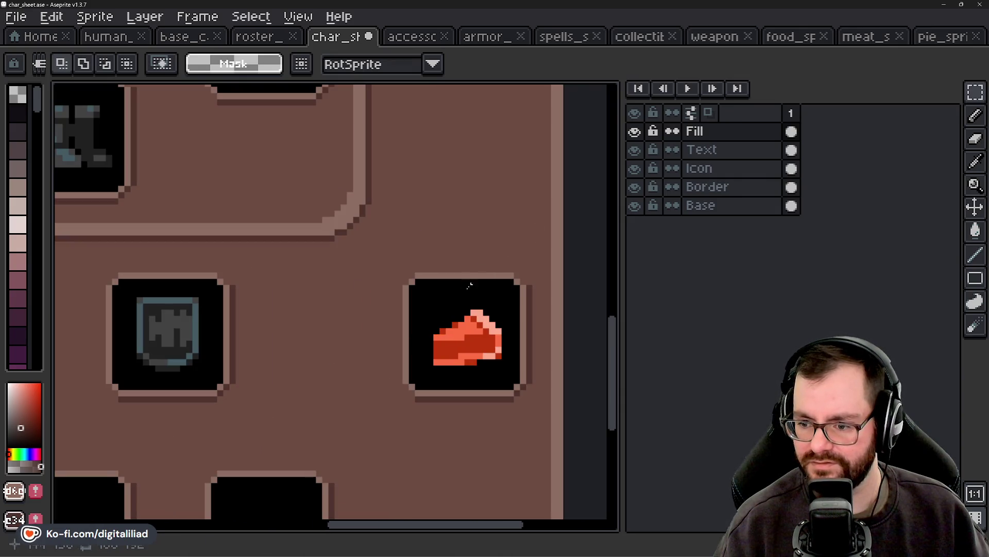
pyautogui.press('i')
pyautogui.click(190, 319)
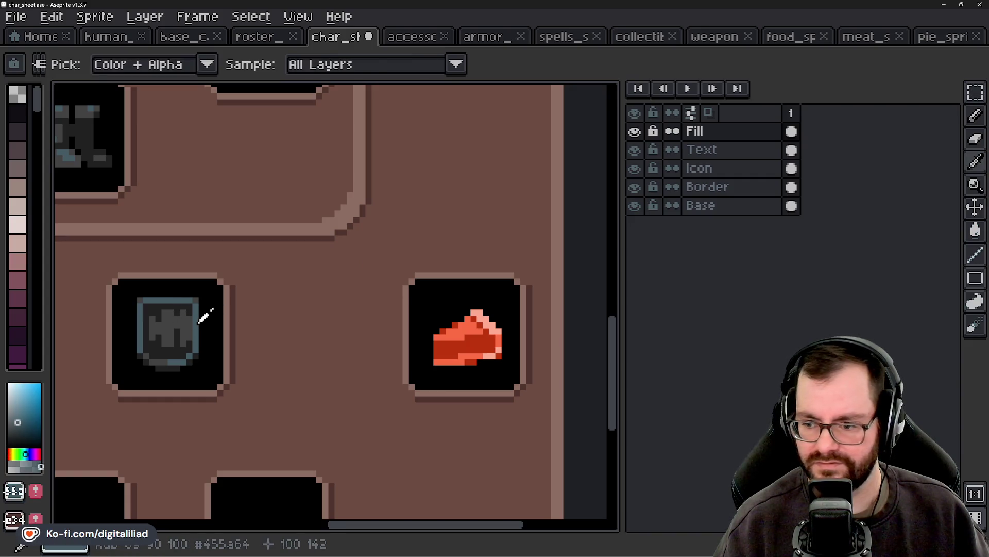
# Step: Bucket-fill the pie's highlights grey-blue, its orange pixels darker, and its red body dark grey
pyautogui.scroll(1, 478, 312)
pyautogui.press('g')
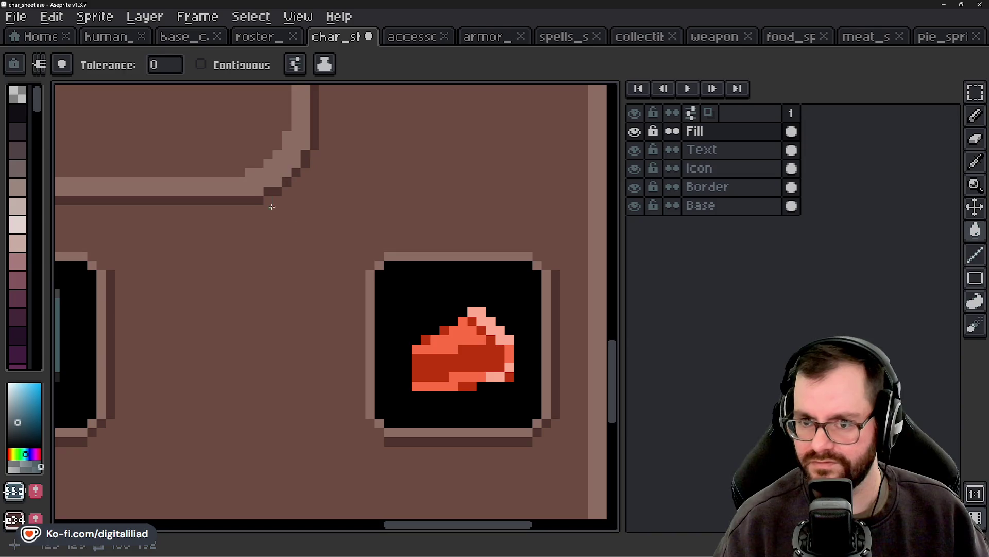
pyautogui.click(485, 325)
pyautogui.scroll(-1, 361, 315)
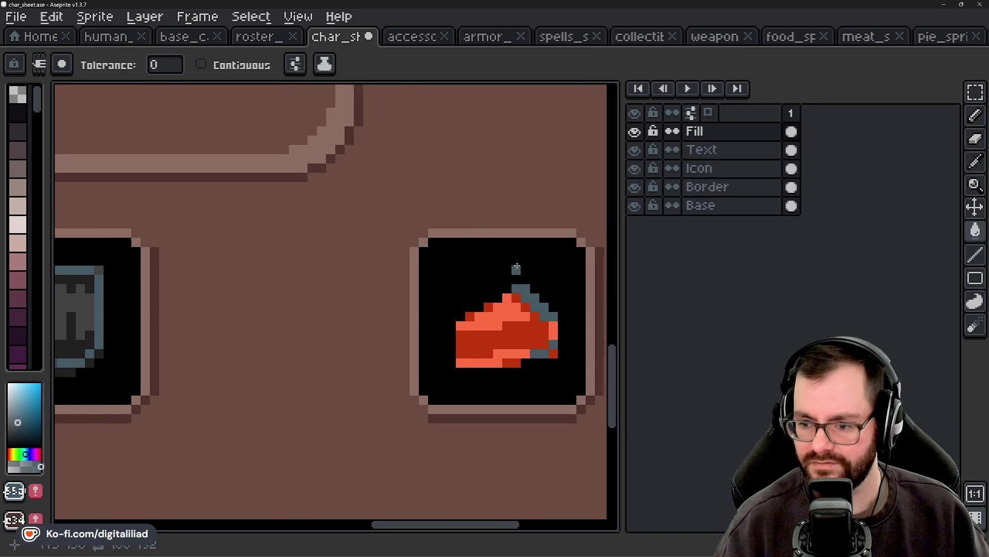
pyautogui.scroll(-1, 253, 308)
pyautogui.keyDown('alt'); pyautogui.click(217, 290); pyautogui.keyUp('alt')
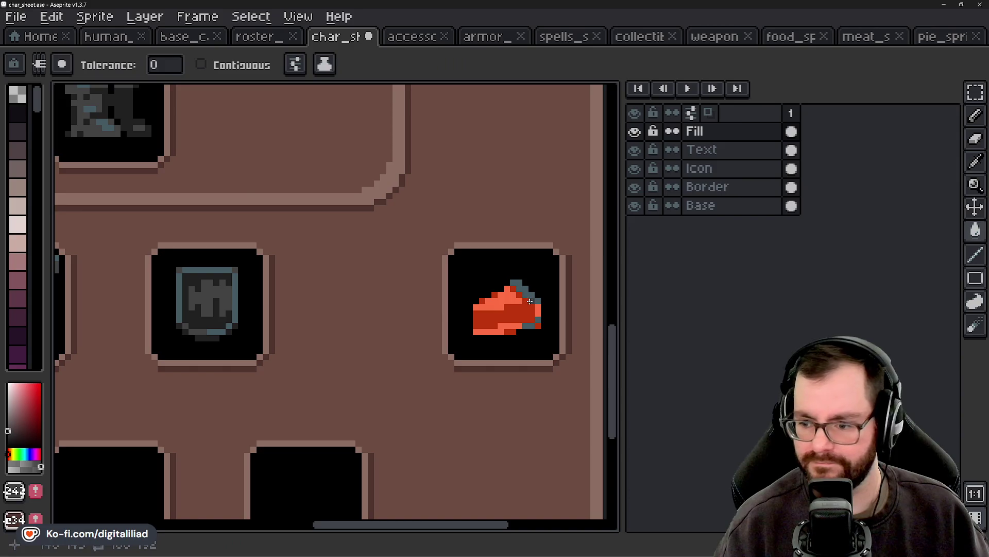
pyautogui.click(508, 301)
pyautogui.keyDown('alt'); pyautogui.click(221, 316); pyautogui.keyUp('alt')
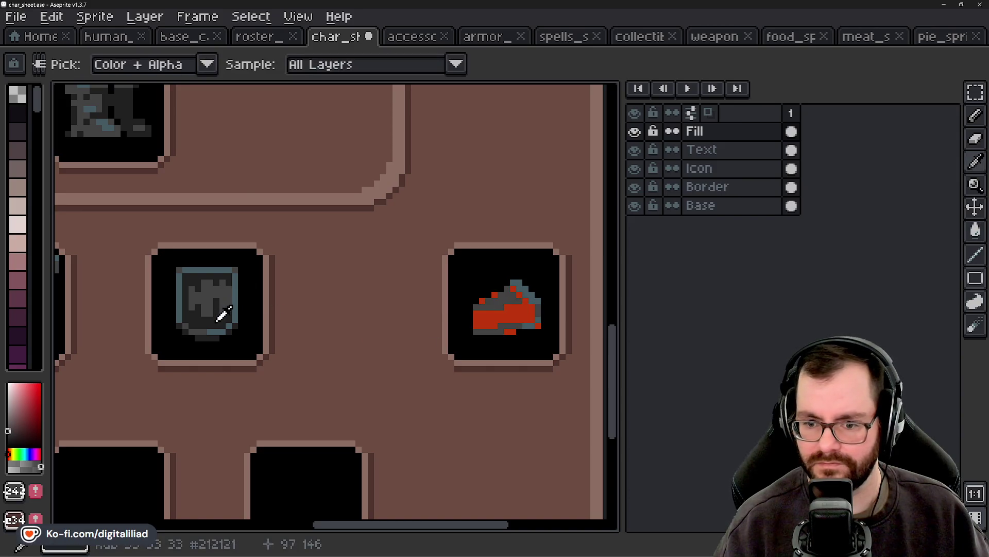
pyautogui.click(475, 317)
pyautogui.scroll(-1, 469, 317)
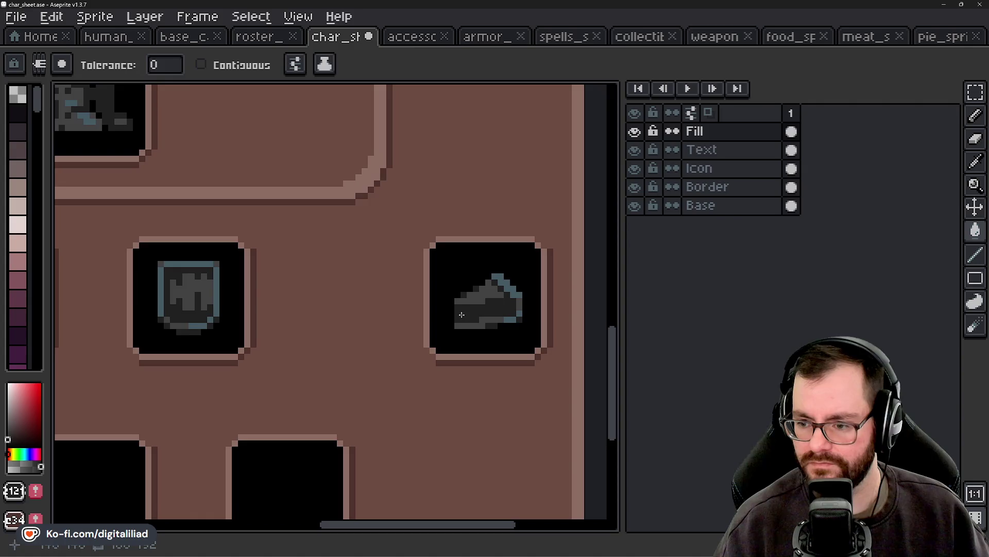
pyautogui.scroll(-1, 470, 315)
pyautogui.scroll(-3, 470, 314)
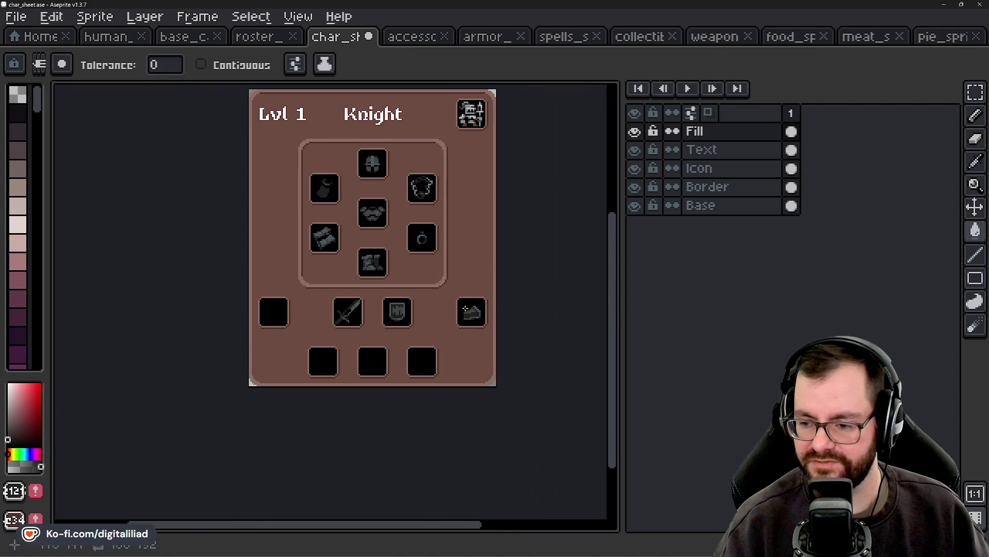
# Step: Recentre the Knight sheet on the canvas, then bring up the collectibles sprite atlas
pyautogui.moveTo(461, 259); pyautogui.dragTo(464, 282)
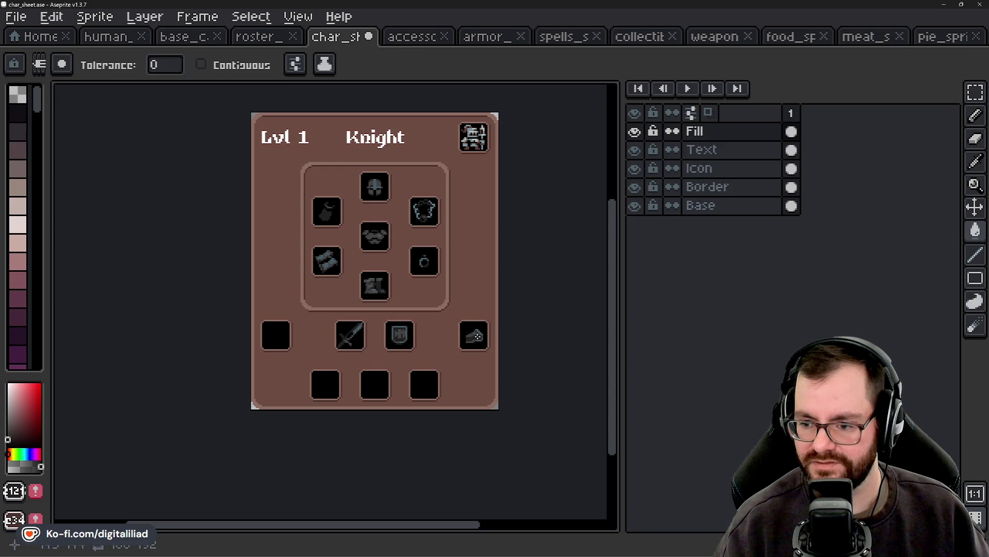
pyautogui.moveTo(409, 370); pyautogui.dragTo(412, 381)
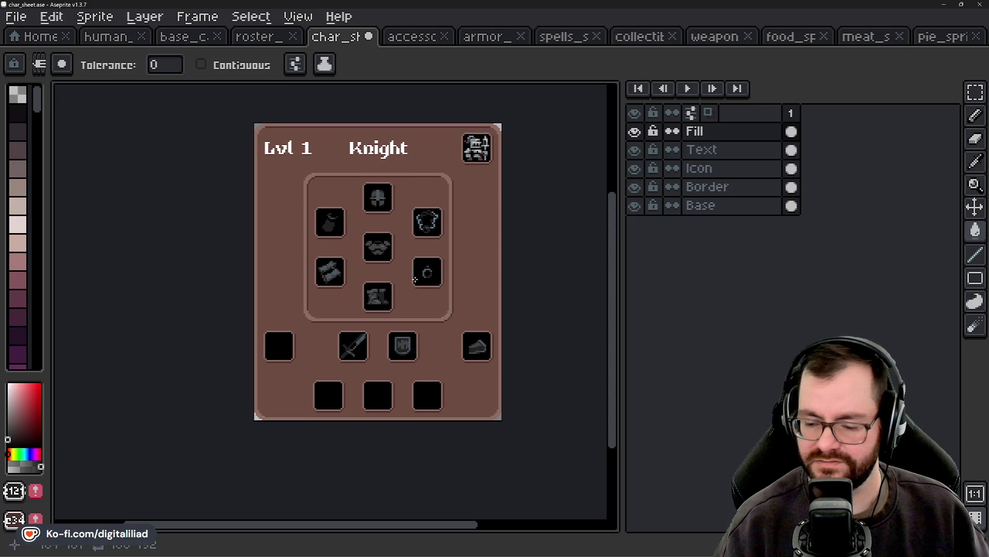
pyautogui.moveTo(465, 417); pyautogui.dragTo(450, 413)
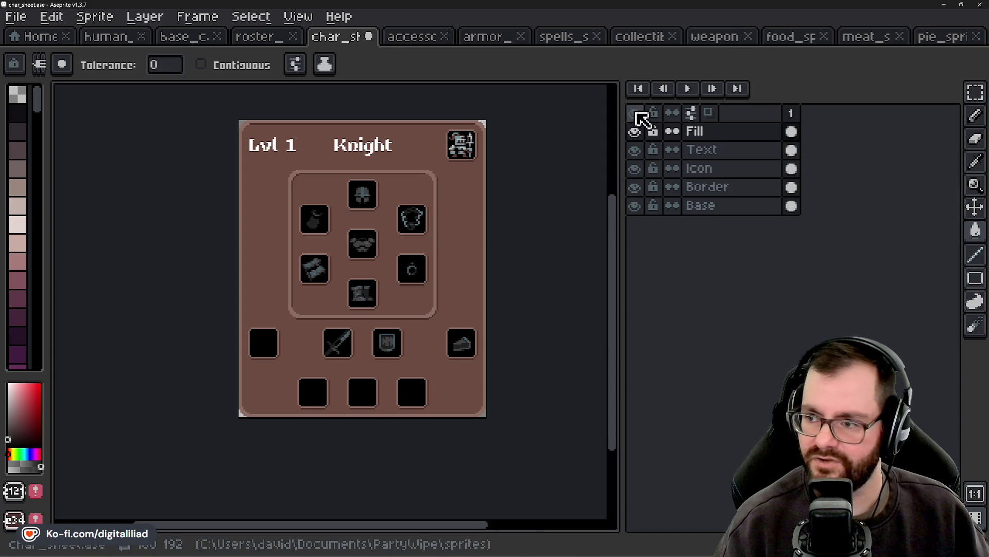
pyautogui.click(646, 42)
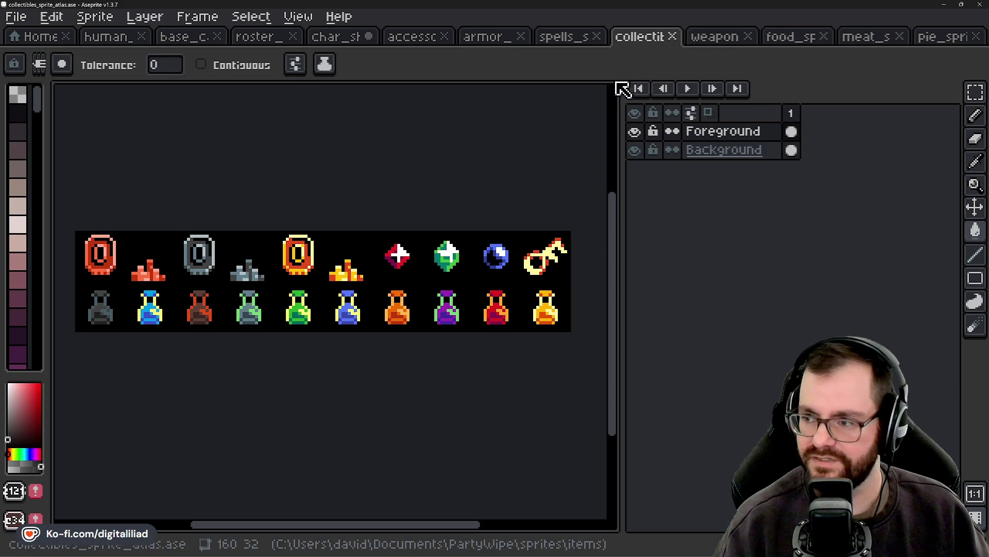
# Step: Browse the weapons and accessories atlases, then bring the collectibles sprites back into view
pyautogui.click(714, 38)
pyautogui.moveTo(463, 296); pyautogui.dragTo(433, 255)
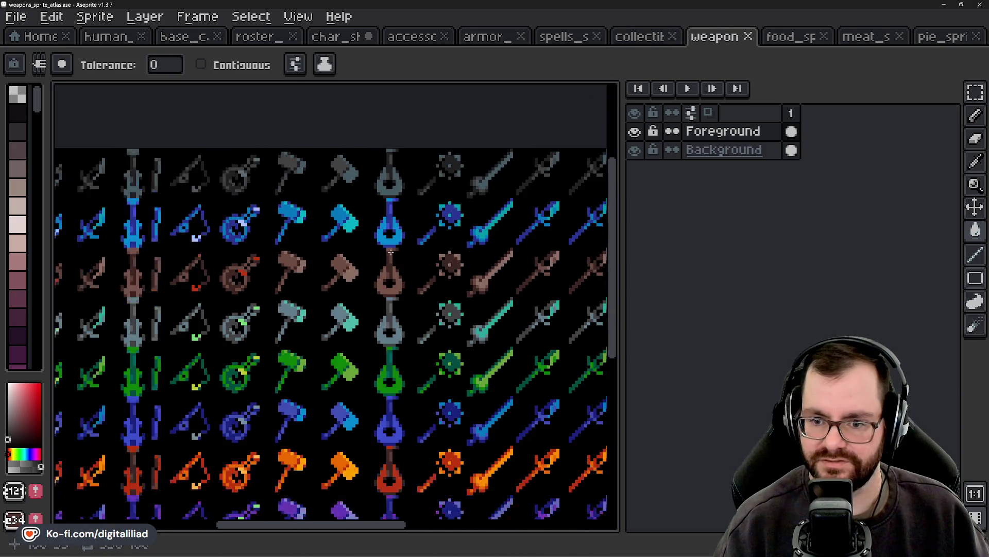
pyautogui.scroll(2, 355, 226)
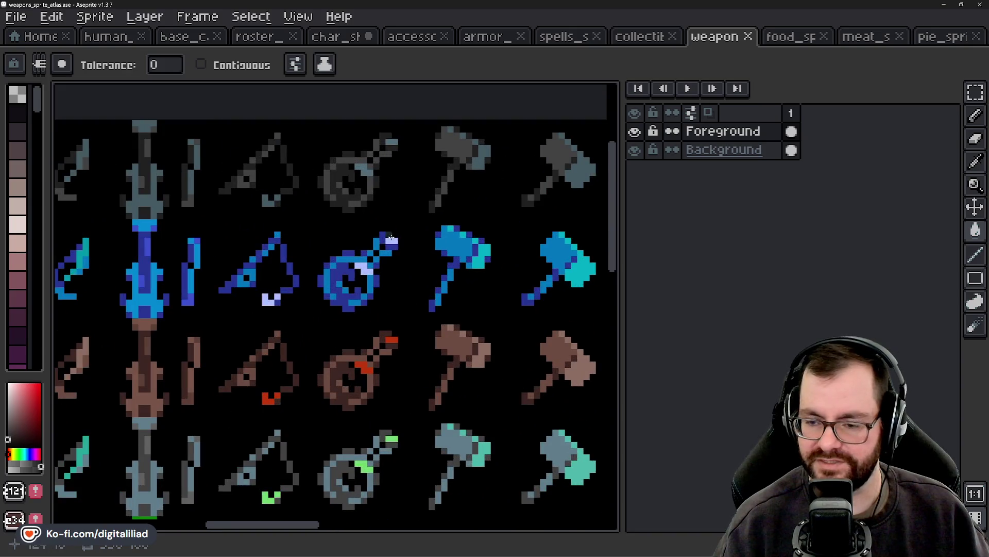
pyautogui.scroll(-1, 375, 240)
pyautogui.scroll(-3, 379, 212)
pyautogui.scroll(-1, 381, 289)
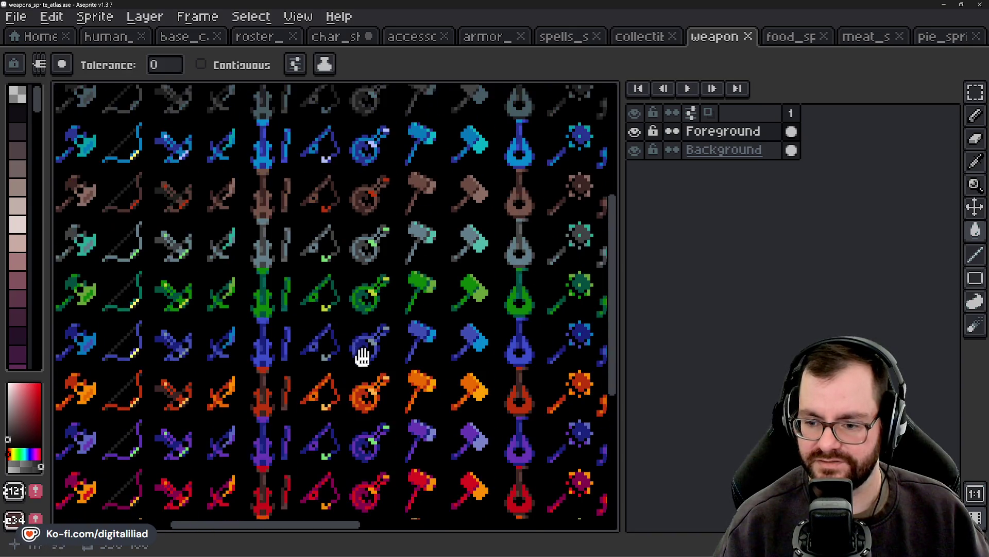
pyautogui.scroll(-1, 360, 349)
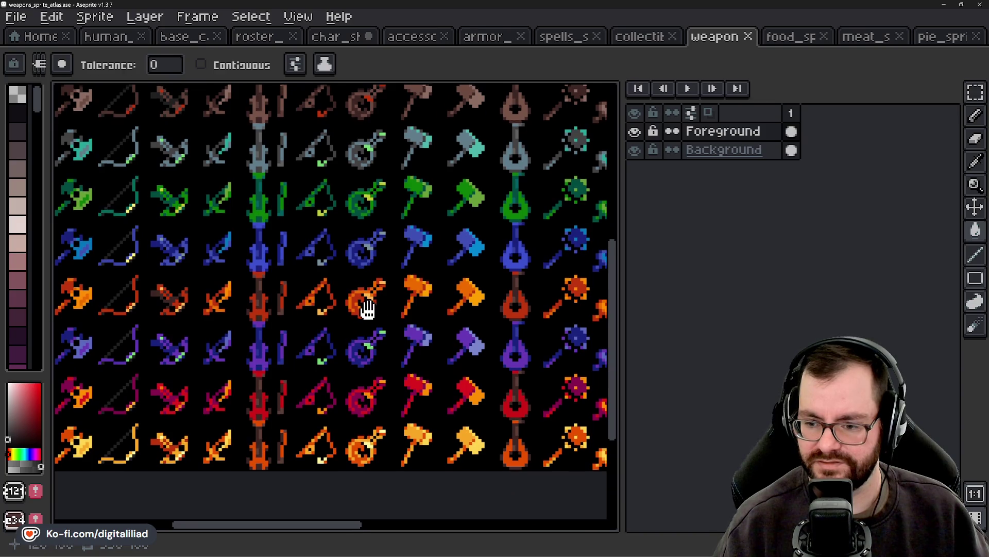
pyautogui.scroll(-1, 364, 299)
pyautogui.scroll(1, 361, 309)
pyautogui.moveTo(360, 354); pyautogui.dragTo(348, 254)
pyautogui.scroll(1, 354, 231)
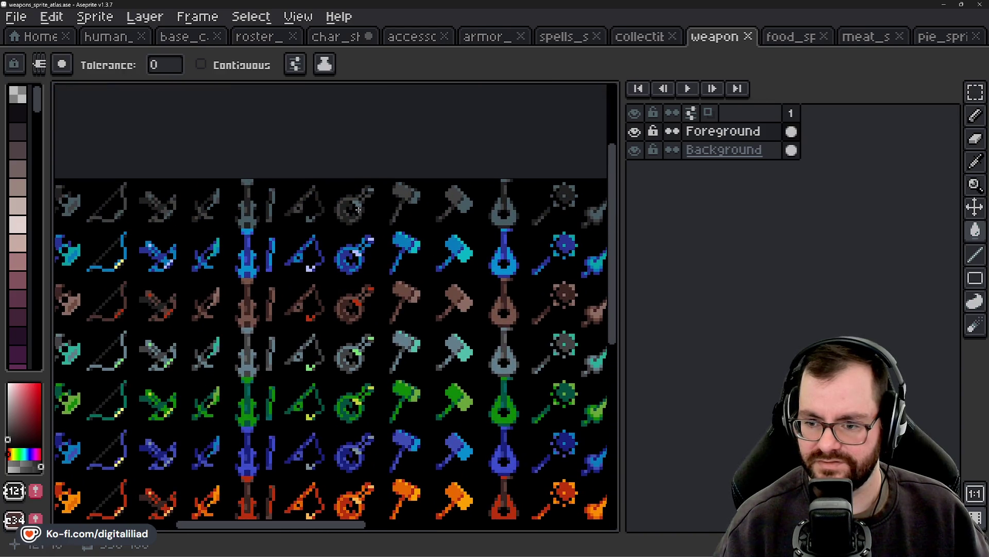
pyautogui.scroll(-1, 364, 201)
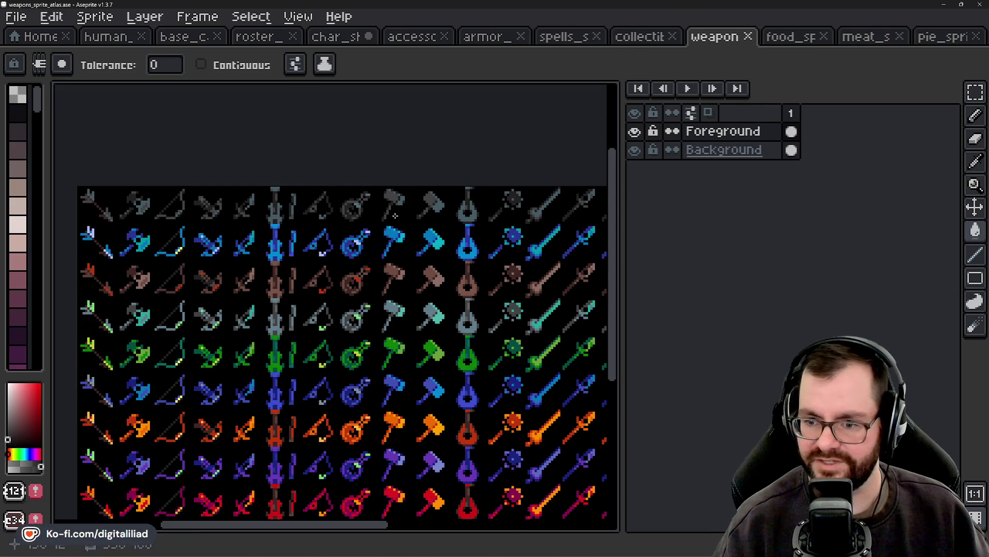
pyautogui.click(424, 37)
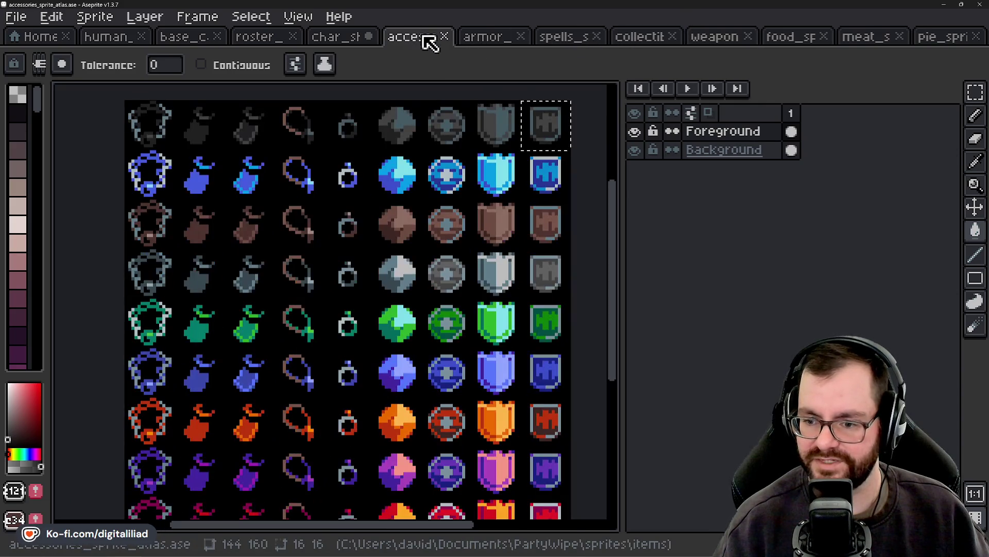
pyautogui.click(637, 43)
pyautogui.moveTo(231, 342); pyautogui.dragTo(357, 319)
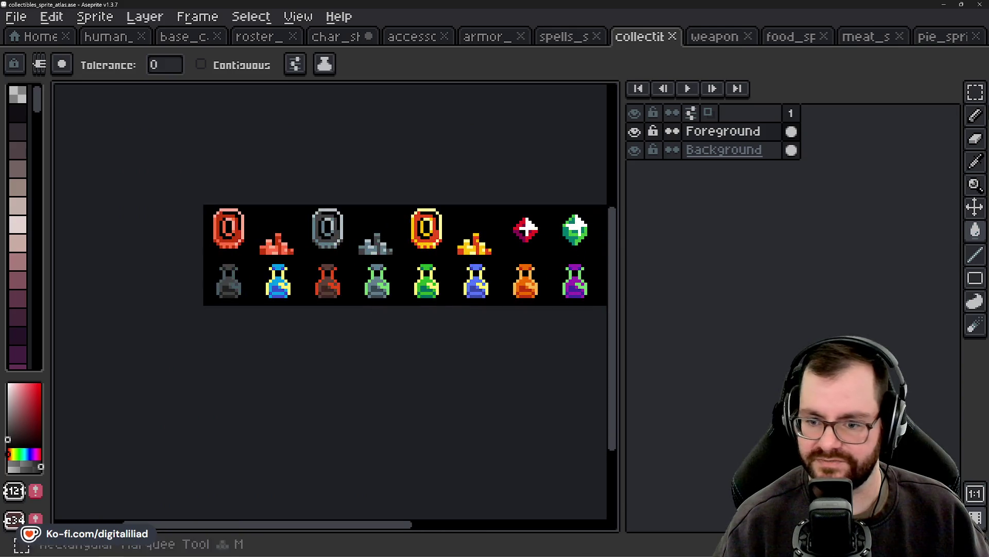
# Step: Select the dark grey potion in the collectibles atlas and return to char_sheet
pyautogui.click(975, 92)
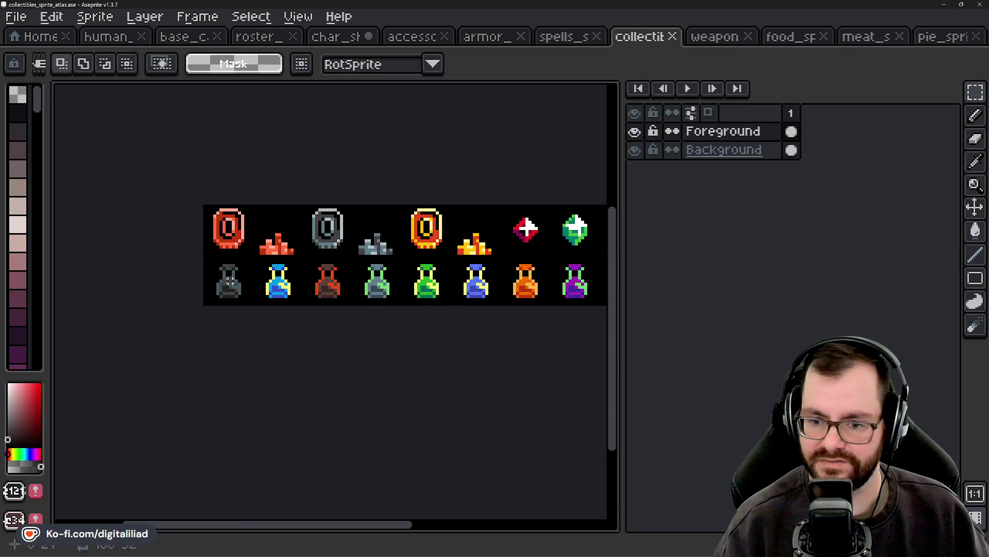
pyautogui.moveTo(205, 296); pyautogui.dragTo(252, 302)
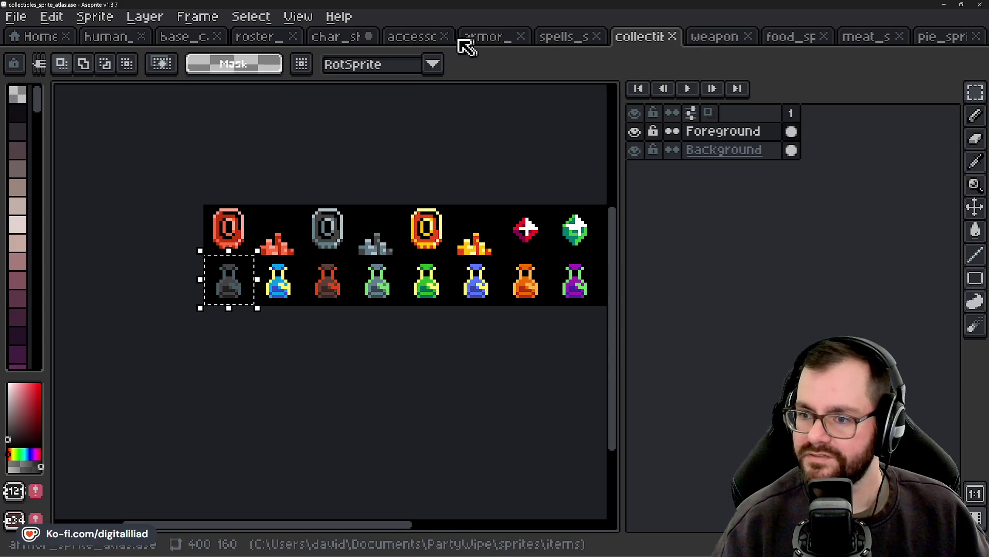
pyautogui.click(353, 45)
pyautogui.scroll(1, 349, 287)
pyautogui.scroll(1, 348, 287)
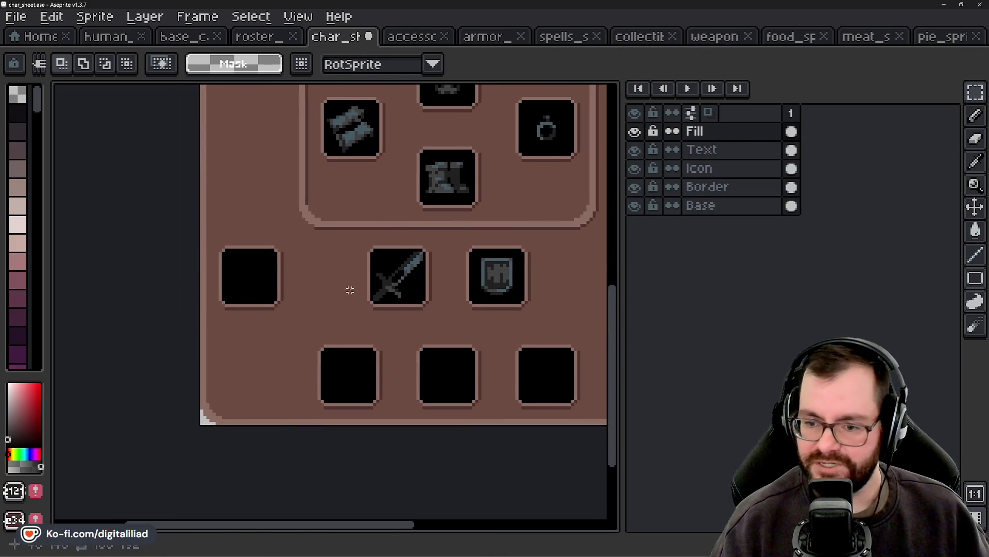
# Step: Paste the potion and drop it into the empty slot left of the sword
pyautogui.hotkey('ctrl', 'v')
pyautogui.scroll(1, 231, 304)
pyautogui.moveTo(219, 301); pyautogui.dragTo(263, 263)
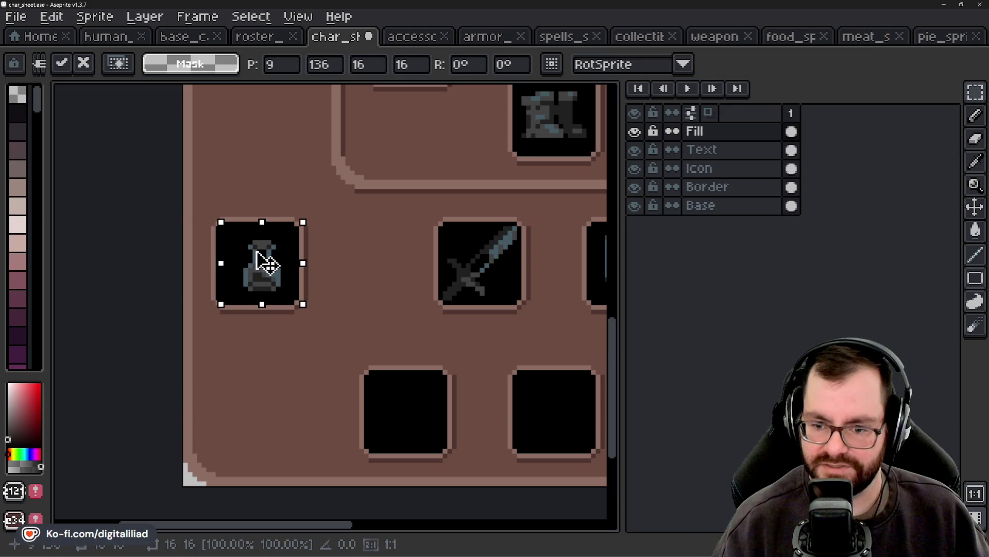
pyautogui.click(364, 243)
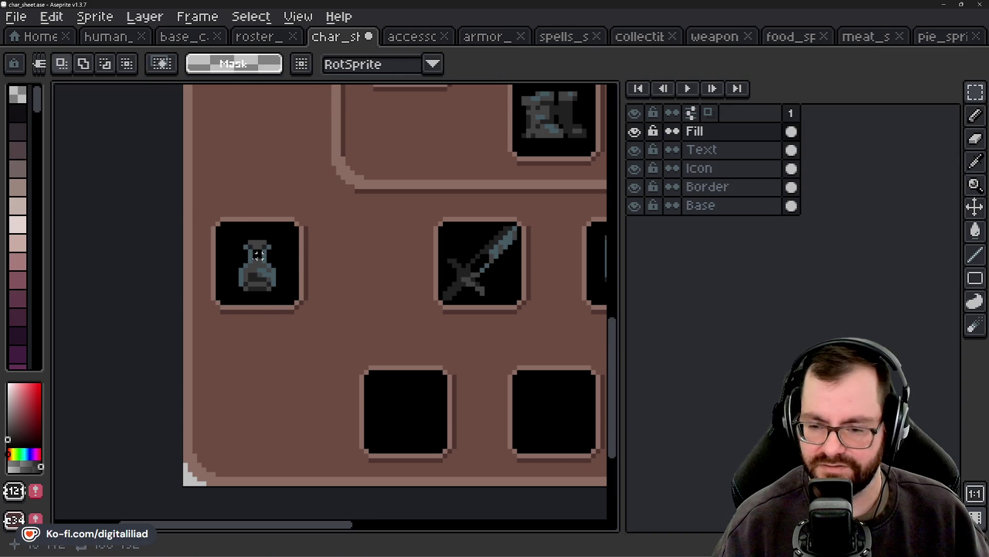
pyautogui.scroll(-1, 247, 262)
pyautogui.moveTo(450, 257); pyautogui.dragTo(400, 305)
pyautogui.scroll(-1, 309, 302)
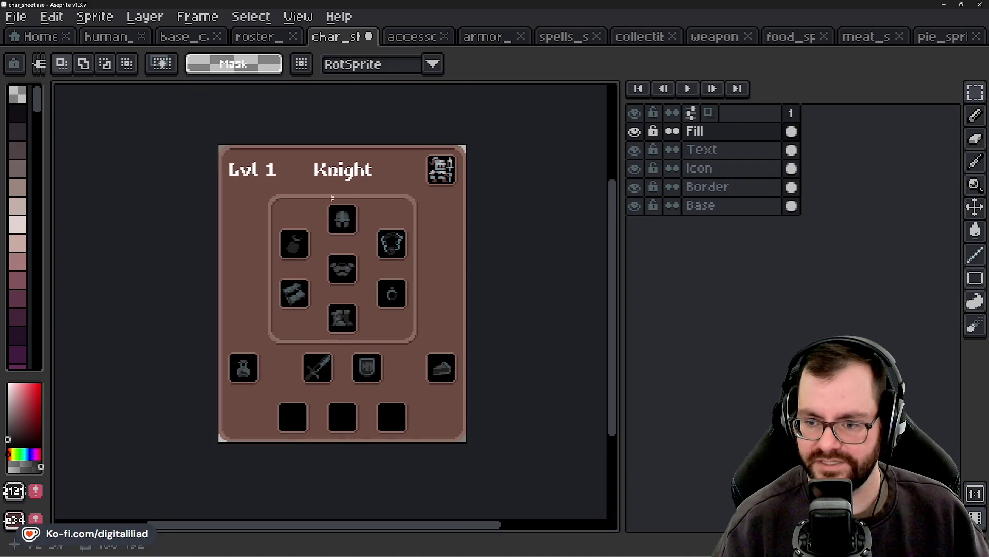
pyautogui.scroll(1, 356, 289)
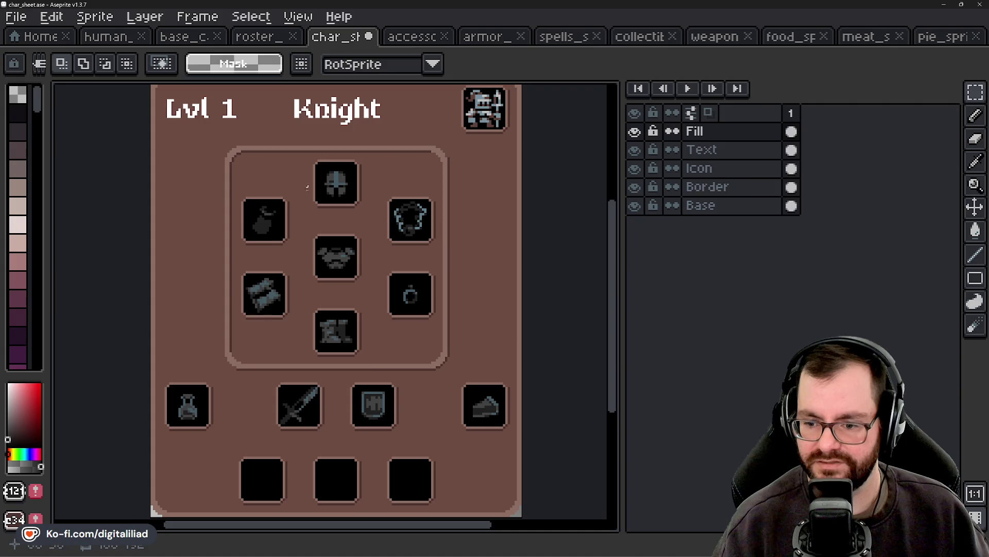
pyautogui.scroll(-2, 368, 310)
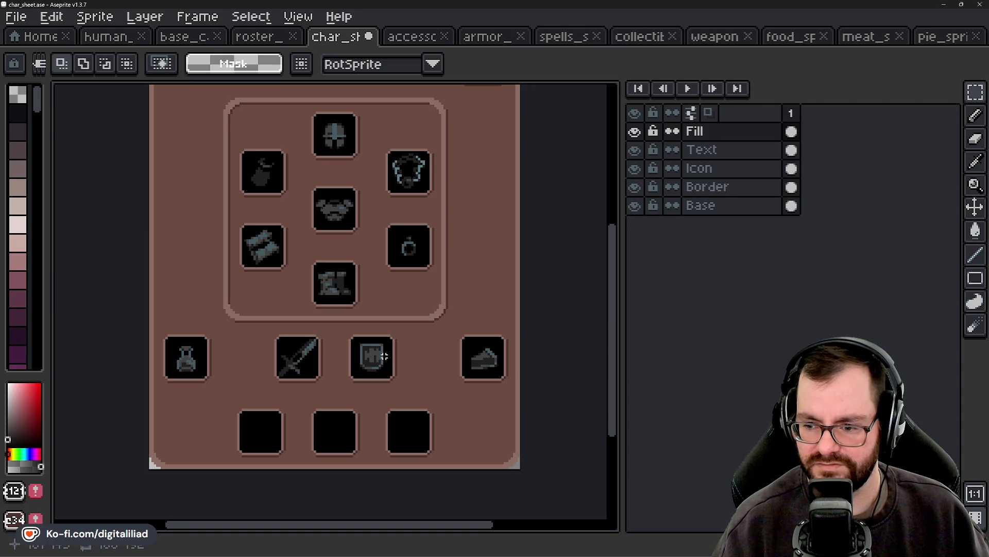
pyautogui.scroll(-3, 381, 358)
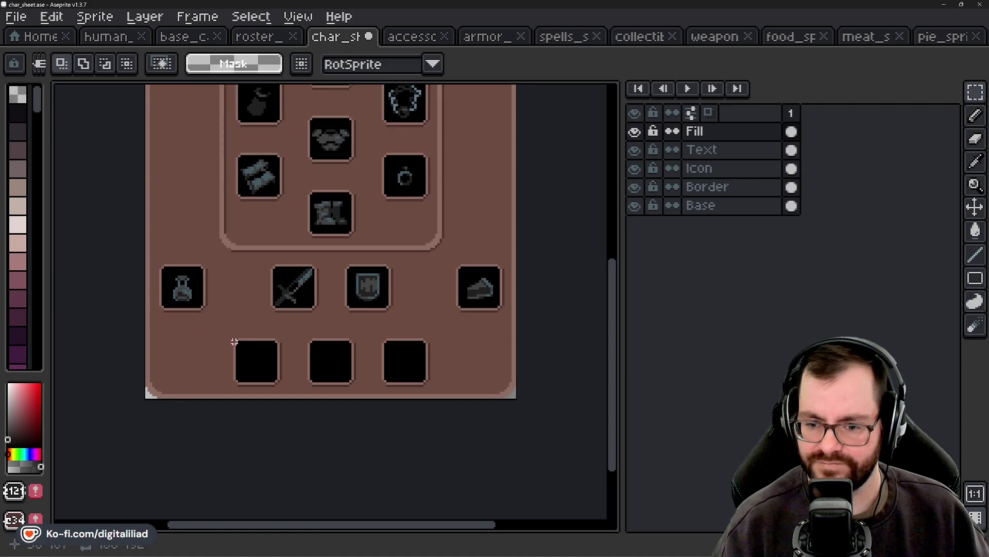
pyautogui.scroll(5, 352, 335)
pyautogui.keyDown('ctrl'); pyautogui.scroll(-1, 376, 289); pyautogui.keyUp('ctrl')
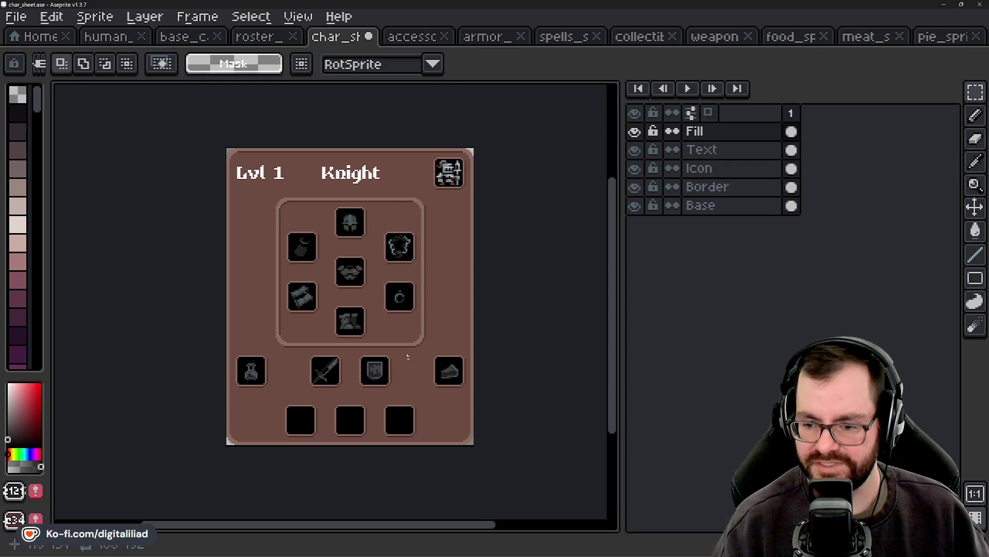
pyautogui.moveTo(276, 345); pyautogui.dragTo(425, 396)
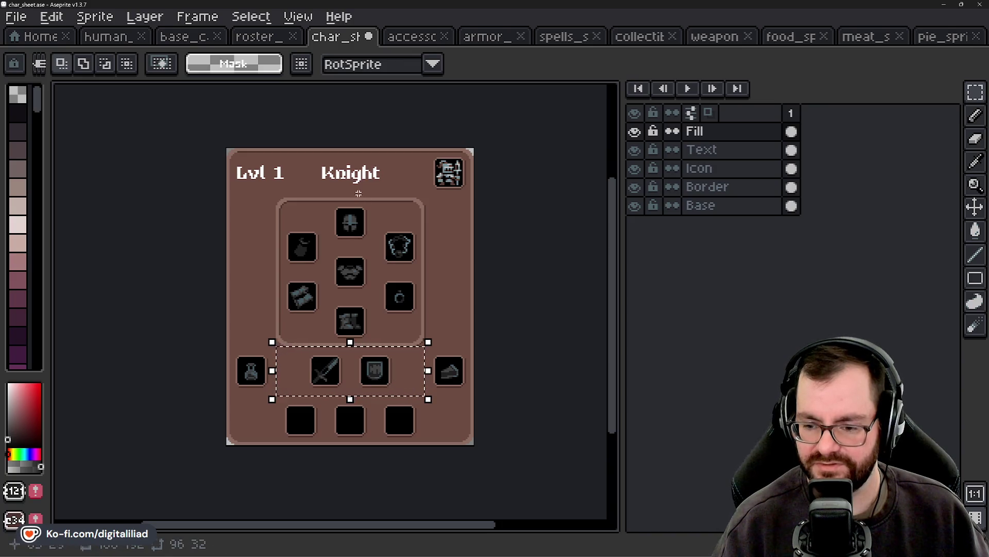
pyautogui.click(332, 425)
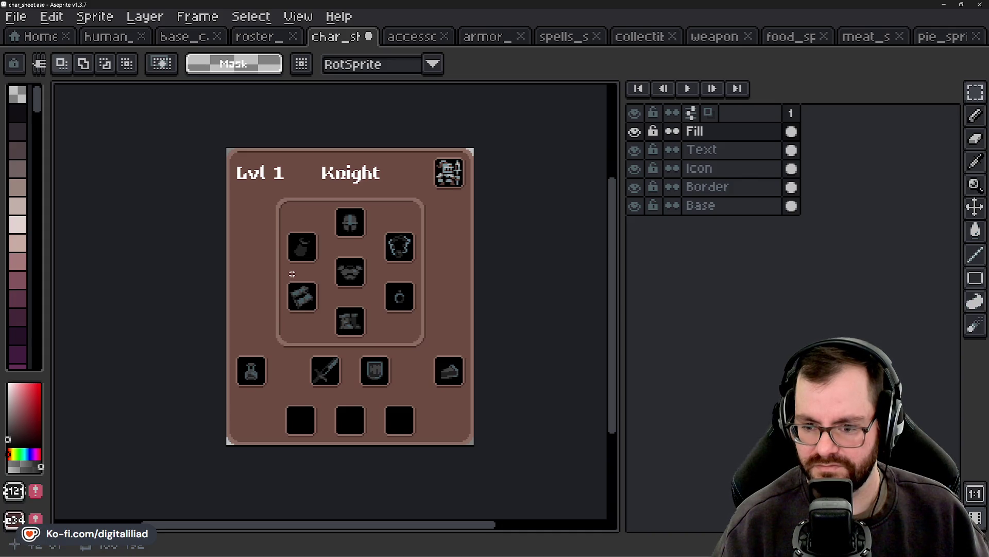
pyautogui.scroll(-2, 326, 342)
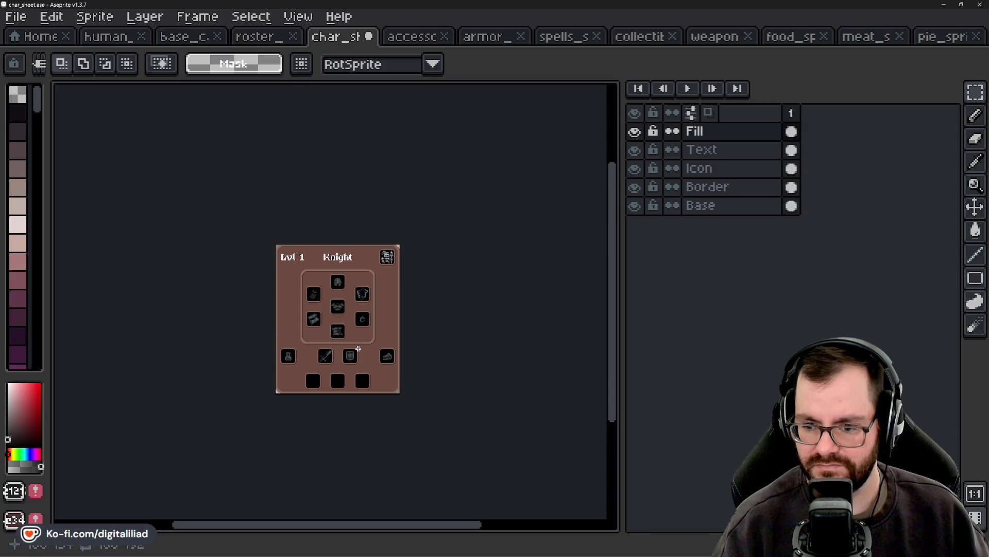
pyautogui.scroll(2, 358, 349)
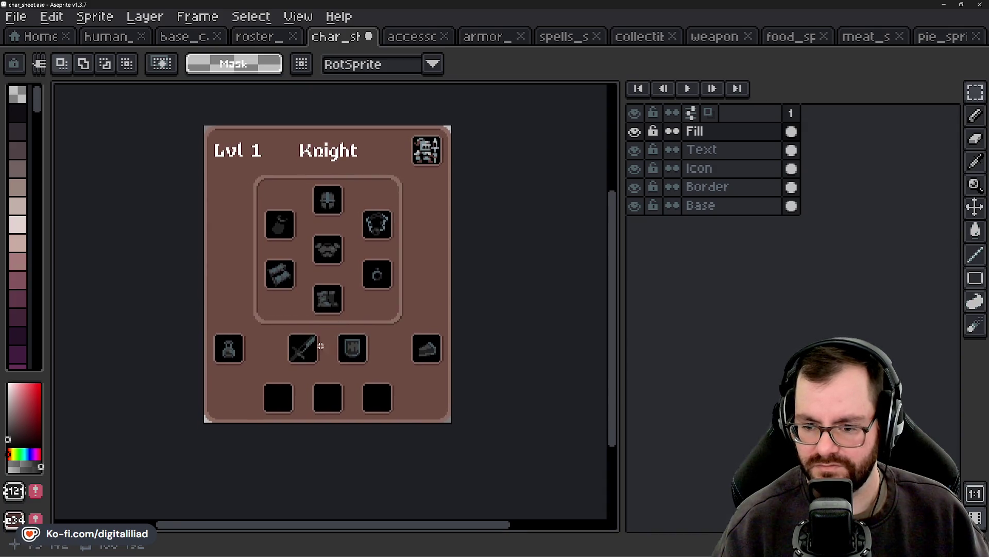
pyautogui.scroll(1, 320, 345)
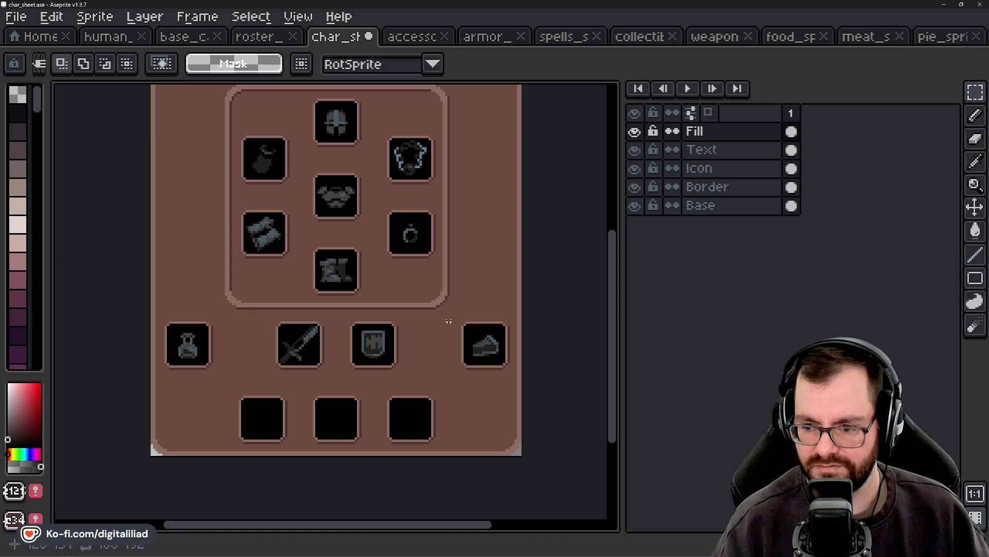
pyautogui.scroll(-1, 278, 324)
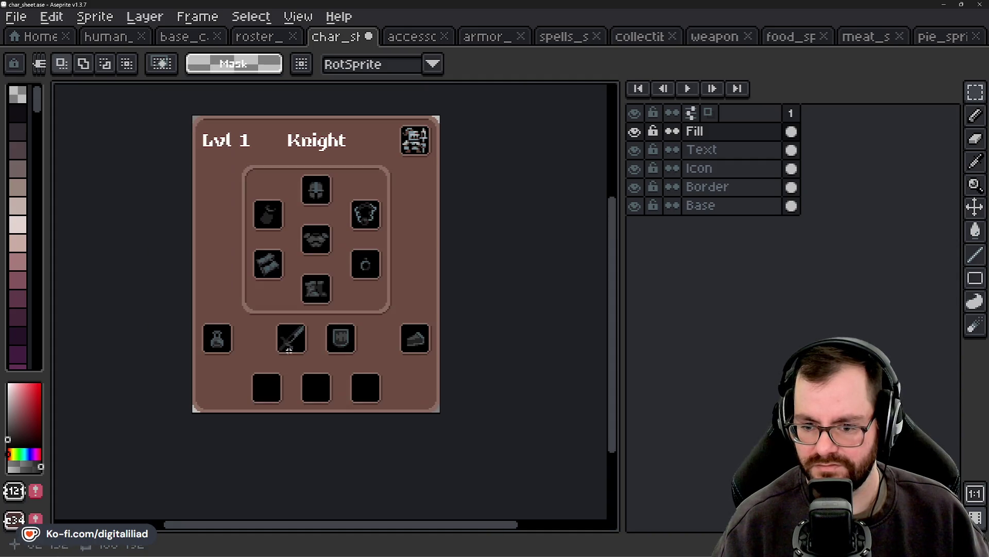
pyautogui.moveTo(300, 332); pyautogui.dragTo(307, 357)
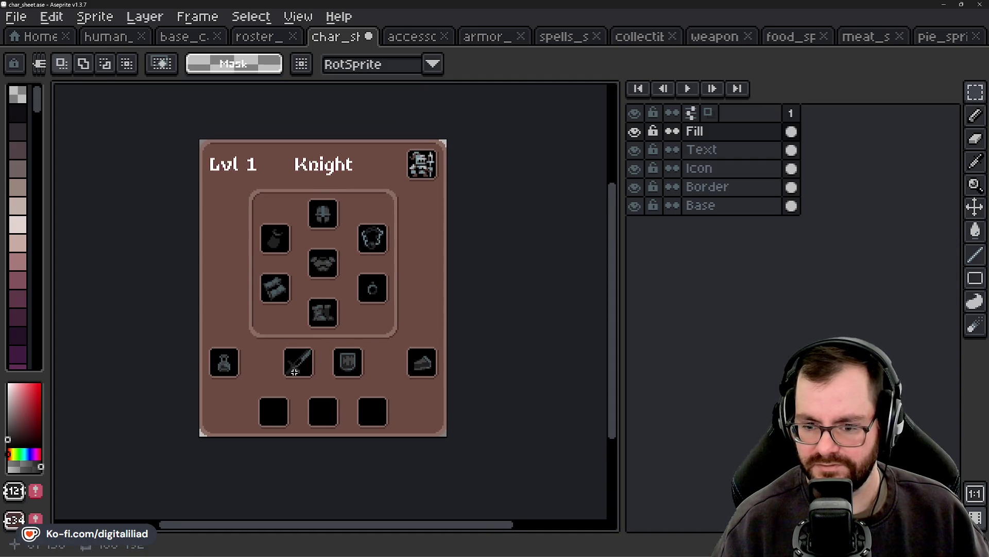
pyautogui.scroll(1, 295, 371)
pyautogui.moveTo(353, 310)
pyautogui.mouseDown()
pyautogui.moveTo(340, 376)
pyautogui.moveTo(326, 347)
pyautogui.moveTo(336, 338)
pyautogui.moveTo(342, 354)
pyautogui.mouseUp()
pyautogui.scroll(2, 456, 380)
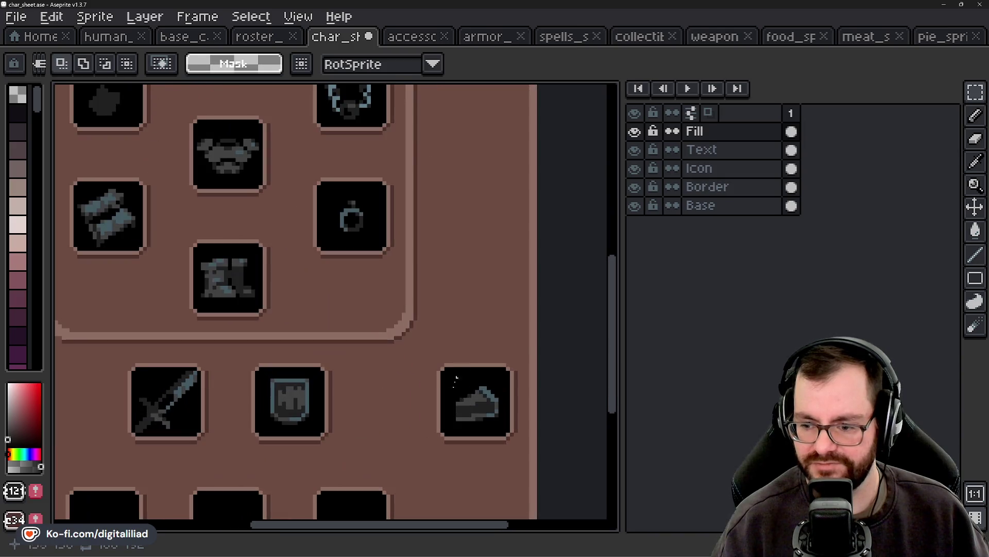
pyautogui.scroll(-2, 469, 384)
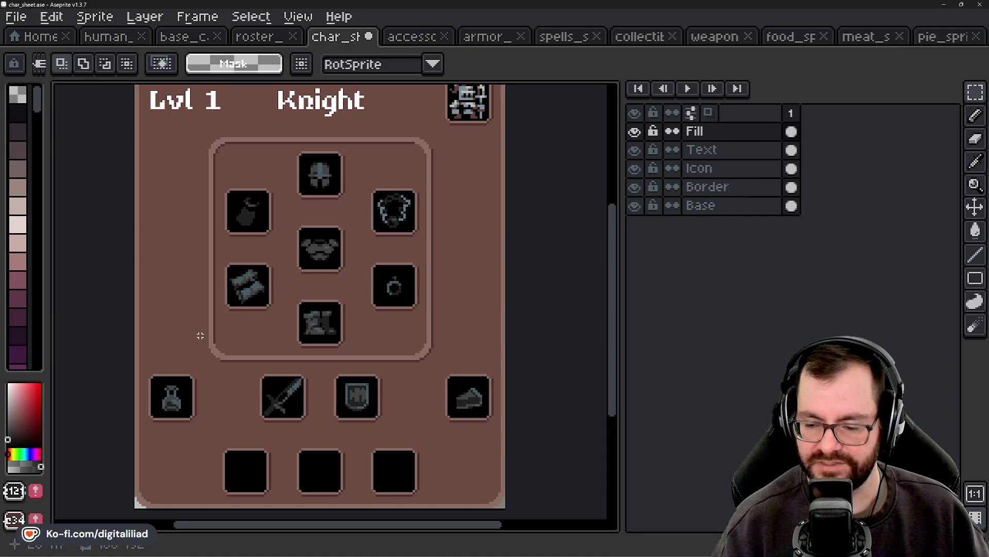
pyautogui.moveTo(258, 451); pyautogui.dragTo(259, 393)
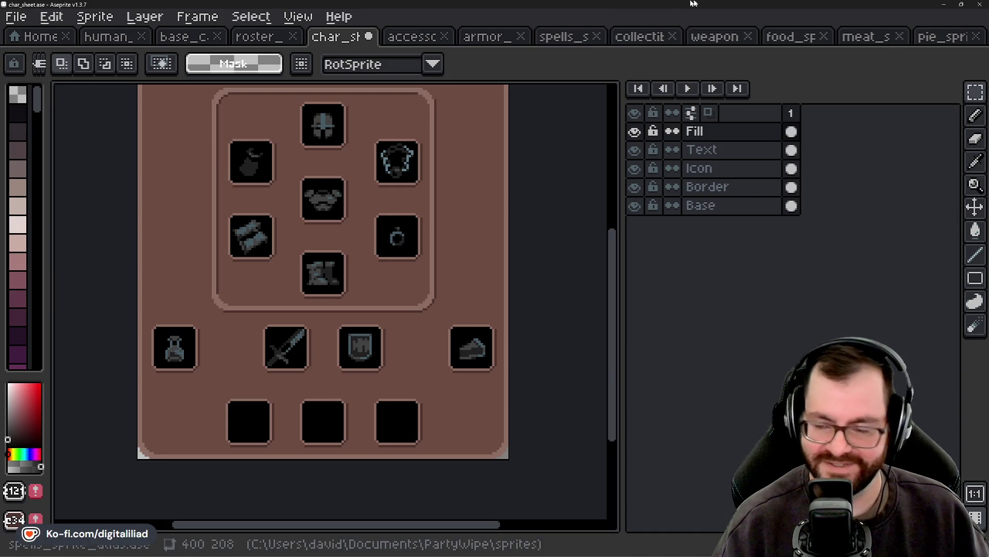
pyautogui.hotkey('ctrl', 's')
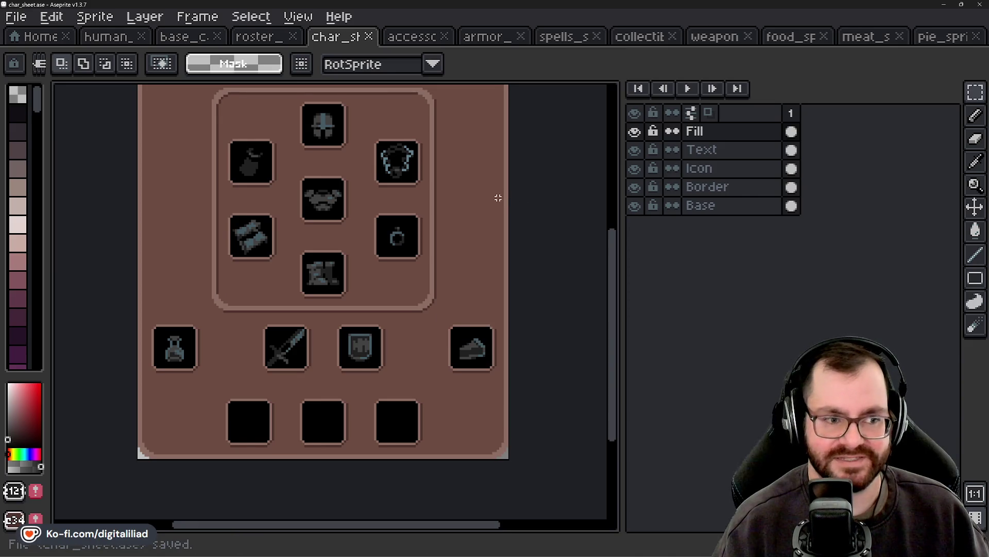
pyautogui.moveTo(497, 197); pyautogui.dragTo(504, 226)
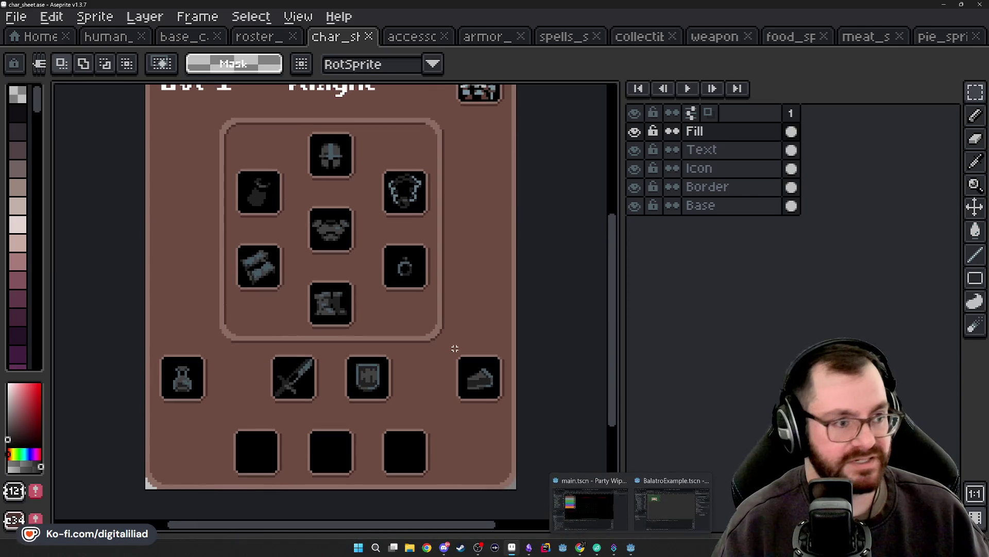
pyautogui.moveTo(488, 276)
pyautogui.mouseDown()
pyautogui.moveTo(490, 376)
pyautogui.moveTo(490, 313)
pyautogui.moveTo(490, 325)
pyautogui.mouseUp()
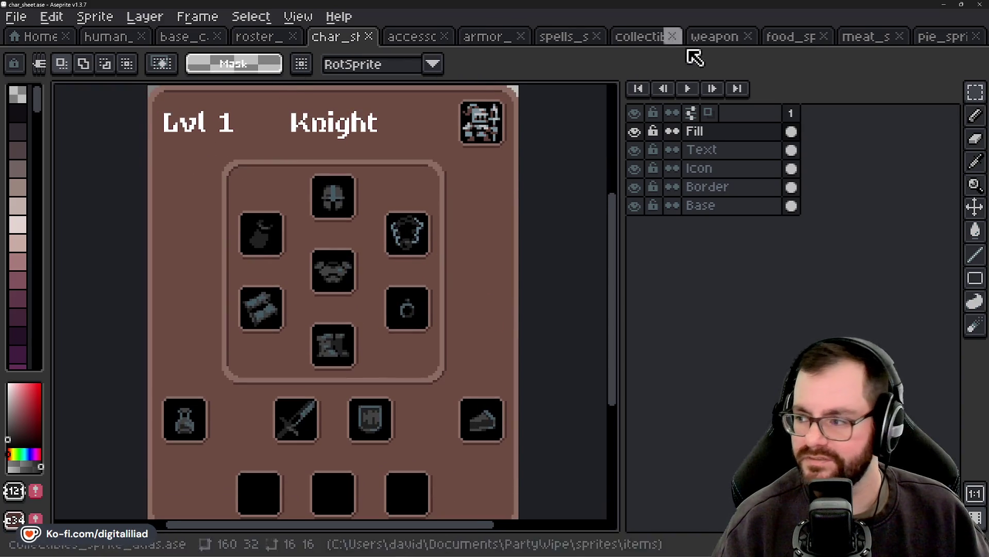
pyautogui.scroll(-1, 461, 251)
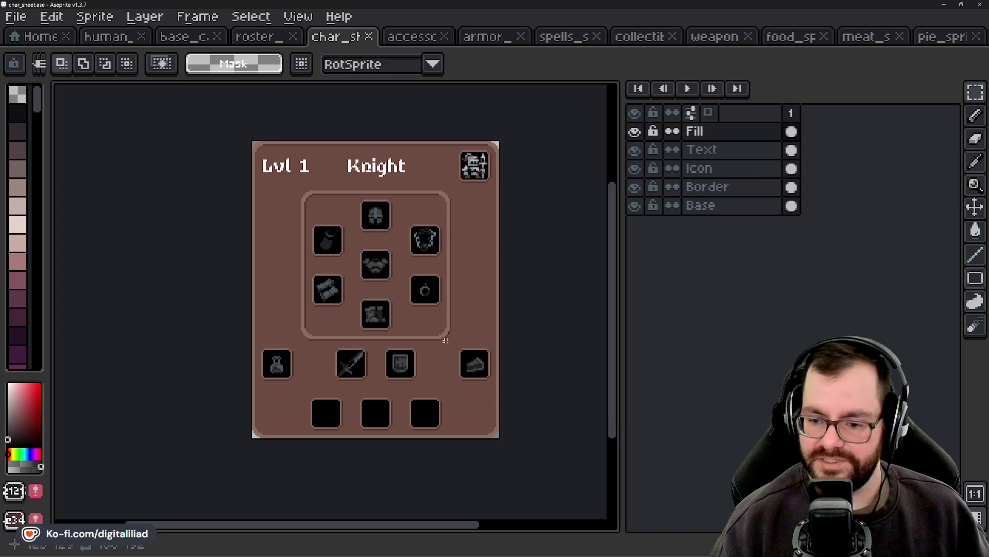
pyautogui.scroll(-1, 404, 298)
pyautogui.scroll(2, 376, 319)
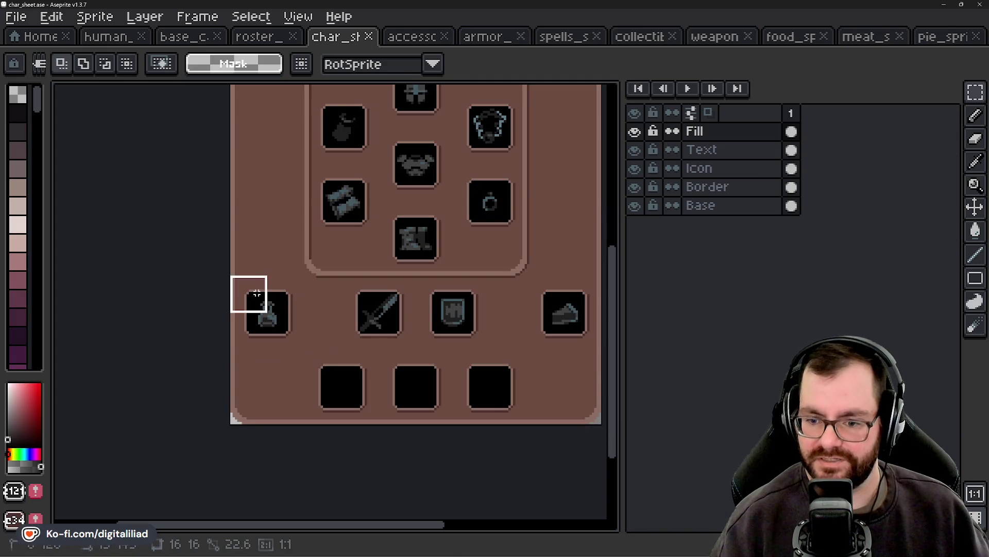
pyautogui.moveTo(280, 314); pyautogui.dragTo(316, 331)
pyautogui.press('Escape')
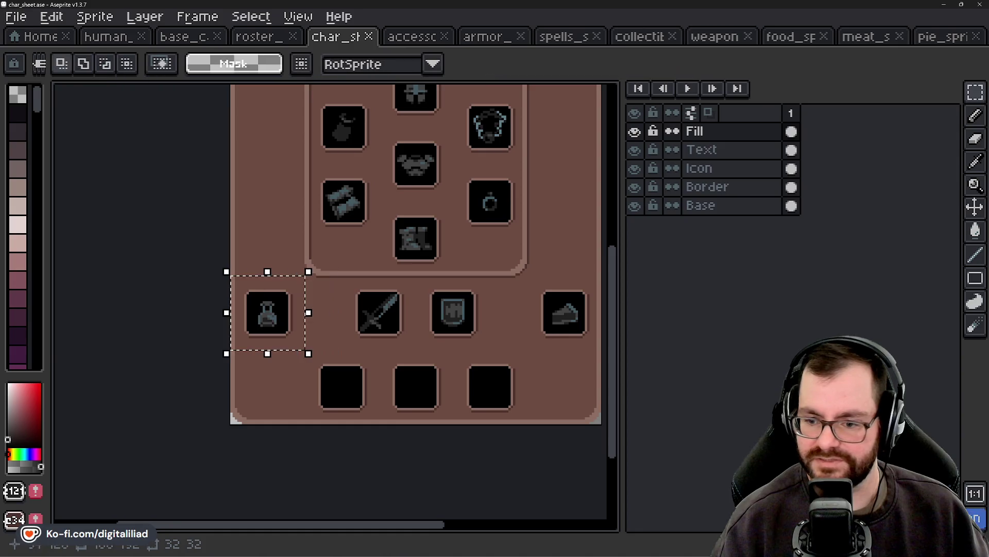
pyautogui.click(744, 175)
pyautogui.keyDown('shift'); pyautogui.click(714, 132); pyautogui.keyUp('shift')
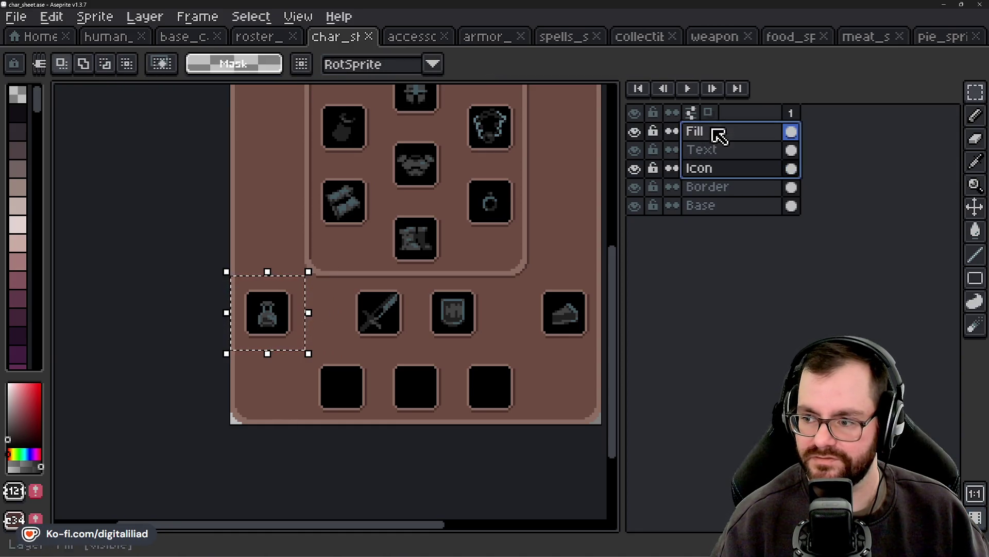
pyautogui.moveTo(298, 316)
pyautogui.mouseDown()
pyautogui.moveTo(287, 324)
pyautogui.moveTo(313, 320)
pyautogui.moveTo(294, 321)
pyautogui.mouseUp()
pyautogui.press('Escape')
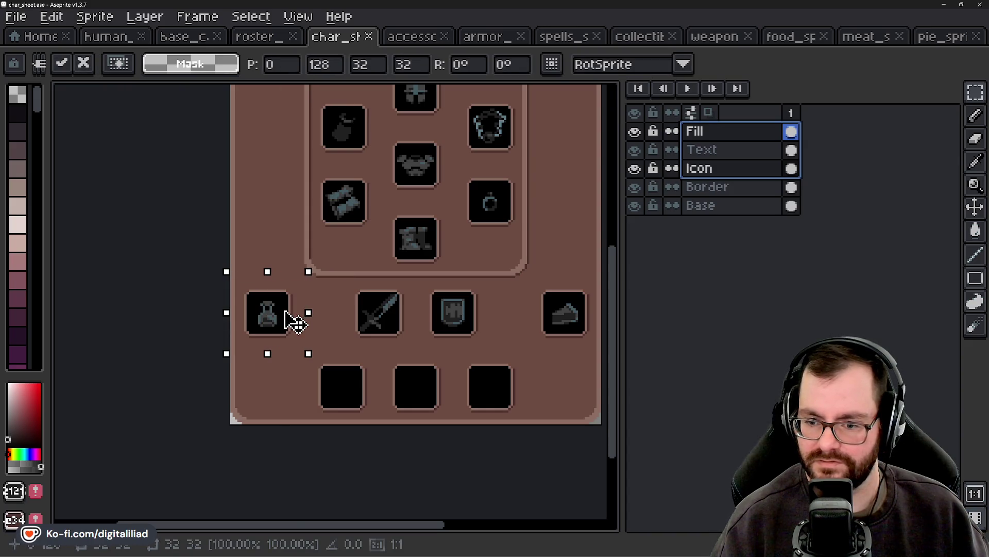
pyautogui.click(378, 314)
pyautogui.hscroll(4, 402, 317)
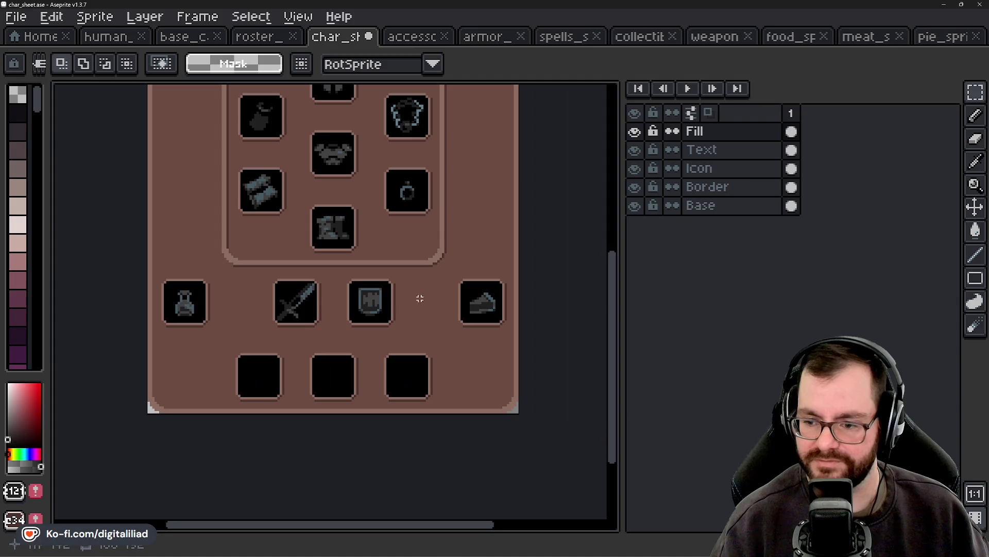
pyautogui.scroll(-3, 369, 381)
pyautogui.moveTo(244, 303)
pyautogui.mouseDown()
pyautogui.moveTo(421, 351)
pyautogui.moveTo(466, 375)
pyautogui.mouseUp()
pyautogui.click(381, 415)
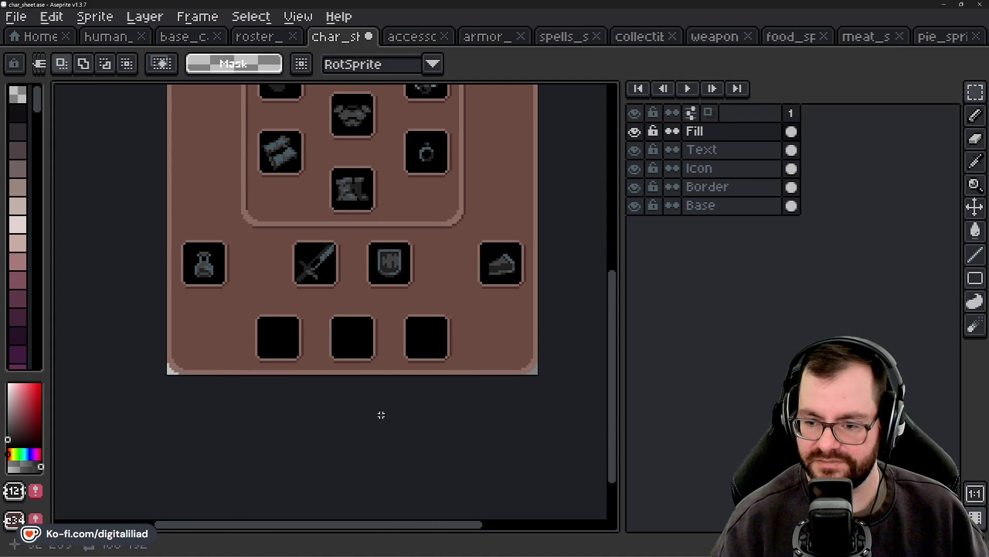
pyautogui.scroll(3, 296, 221)
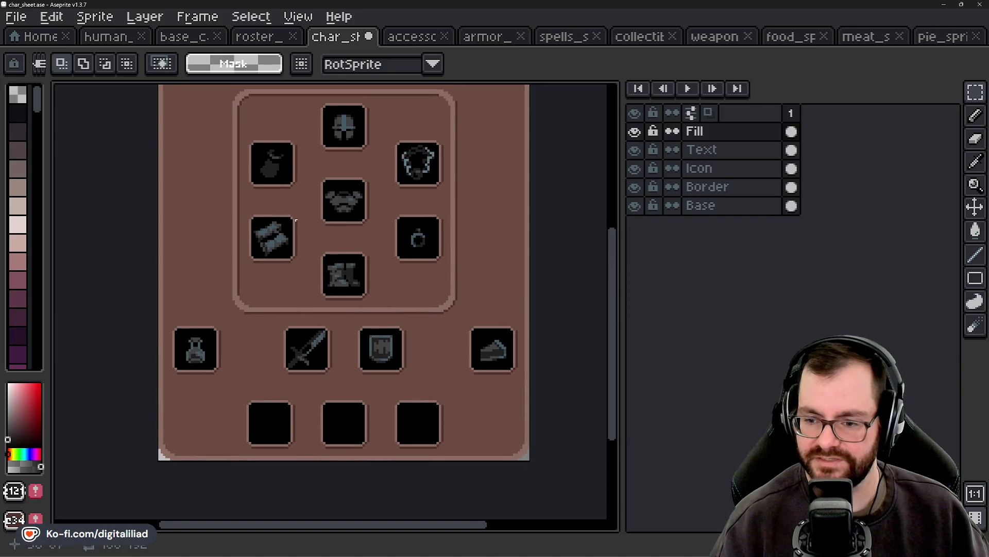
pyautogui.scroll(-1, 360, 402)
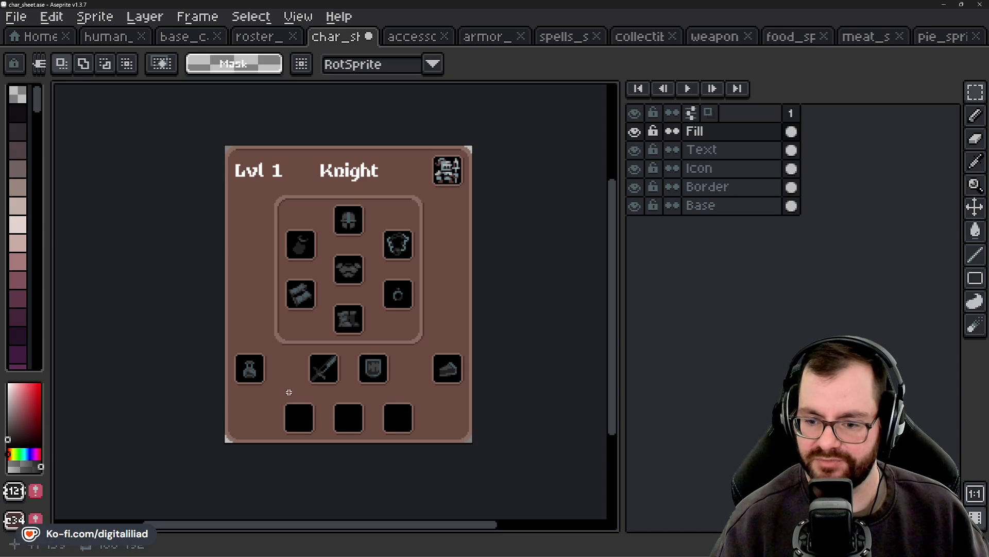
pyautogui.click(721, 186)
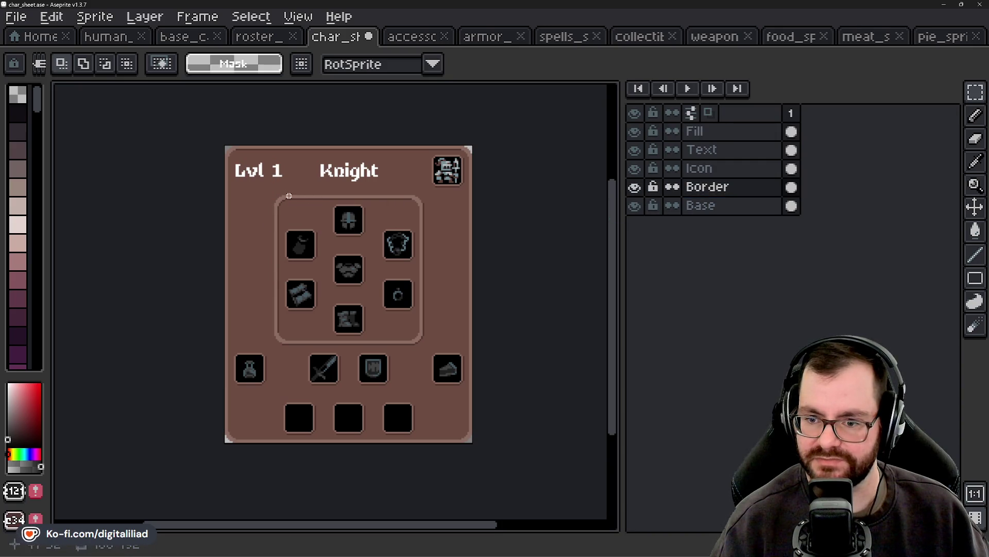
# Step: Copy the panel's rounded top border down around the three bottom slots and commit it
pyautogui.moveTo(250, 170)
pyautogui.mouseDown()
pyautogui.moveTo(330, 217)
pyautogui.moveTo(448, 227)
pyautogui.mouseUp()
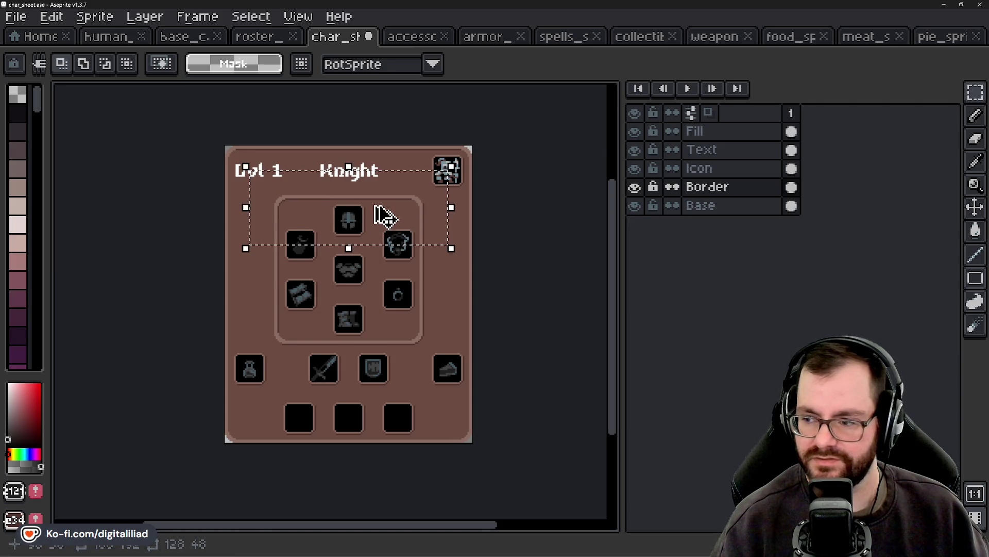
pyautogui.moveTo(384, 219); pyautogui.dragTo(383, 407)
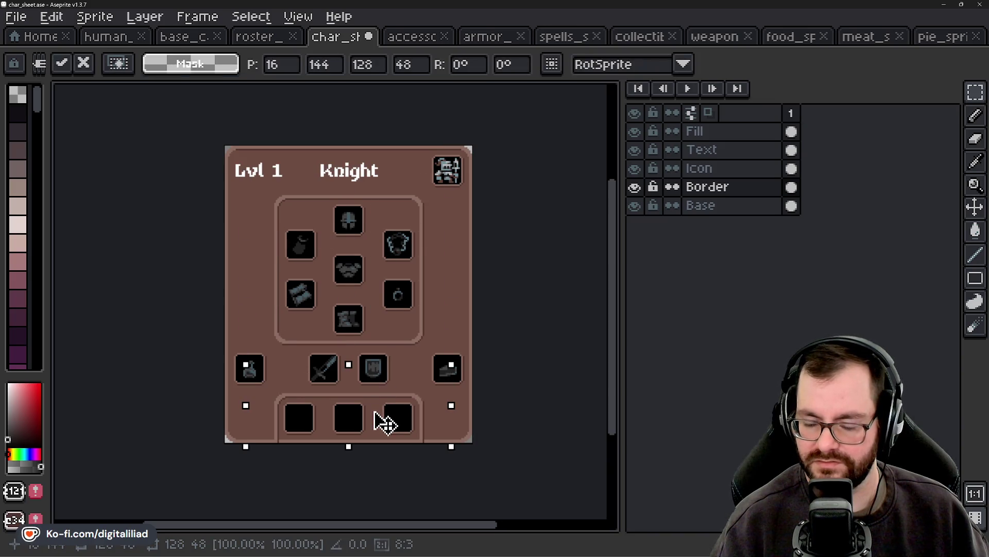
pyautogui.click(444, 296)
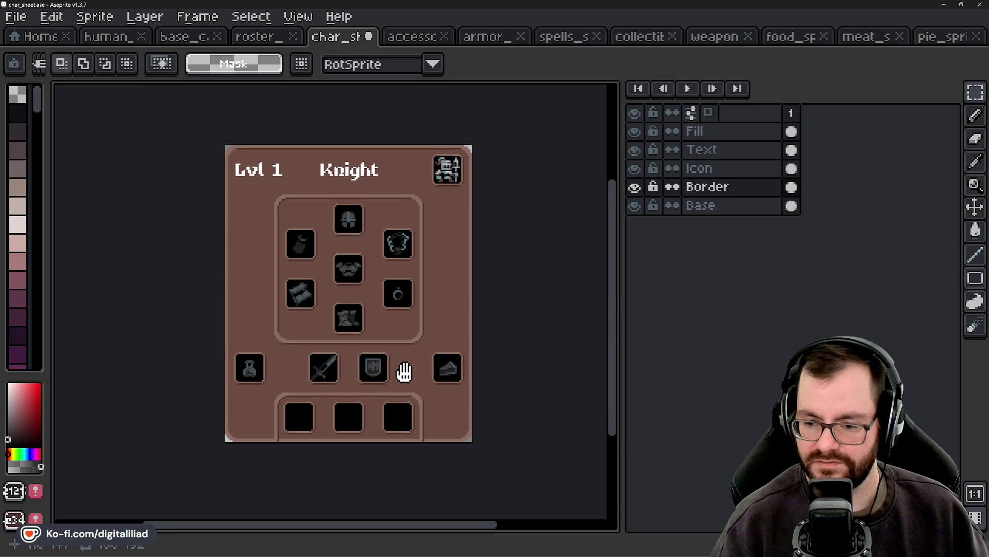
pyautogui.moveTo(404, 371); pyautogui.dragTo(401, 350)
pyautogui.scroll(-1, 371, 298)
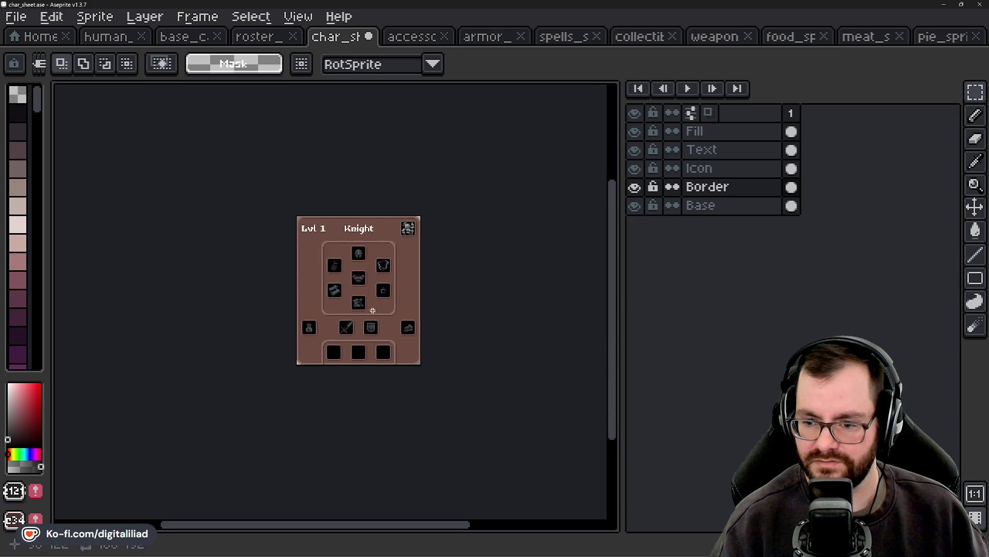
pyautogui.scroll(1, 349, 291)
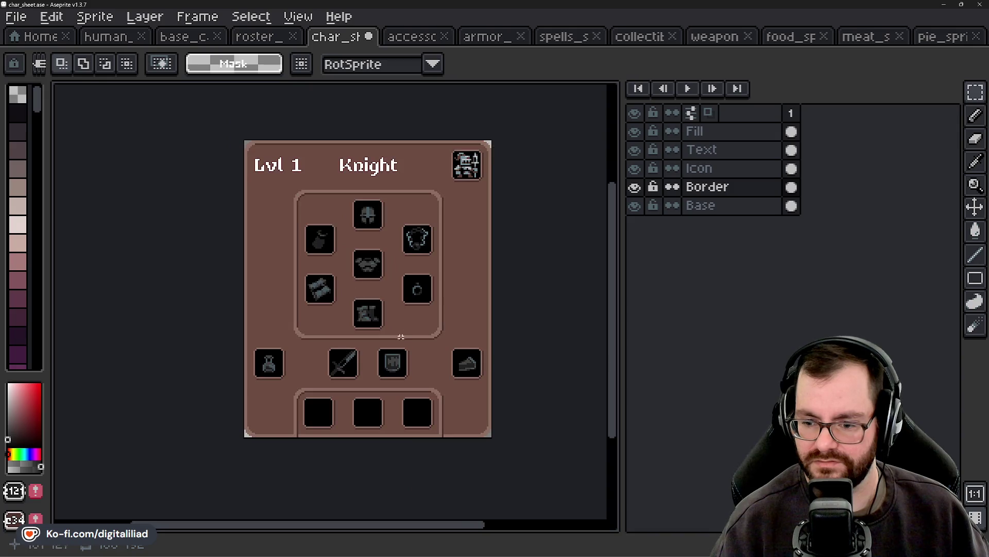
pyautogui.scroll(1, 285, 398)
pyautogui.scroll(1, 286, 399)
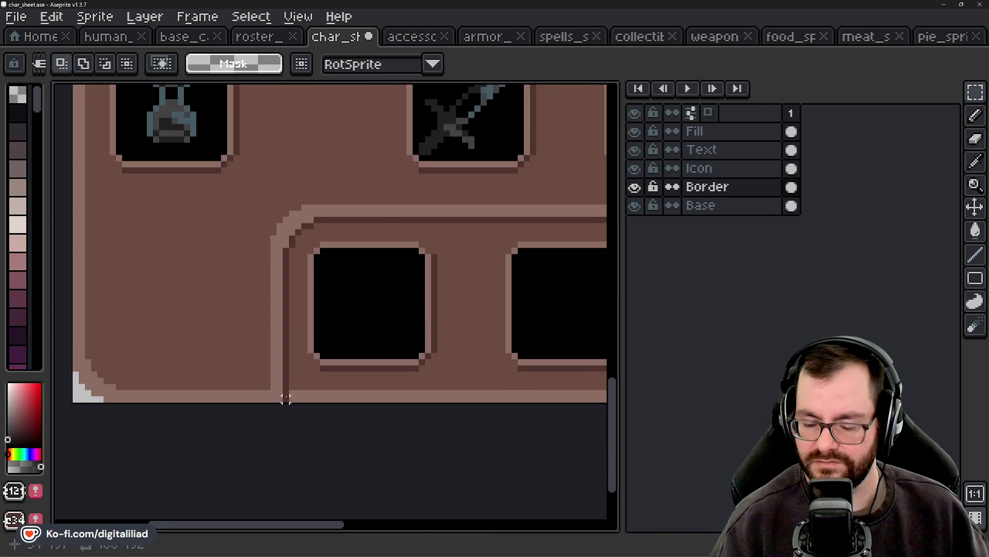
pyautogui.scroll(1, 286, 398)
# Step: Switch to the Eraser and bring the lower inventory slots into view
pyautogui.press('e')
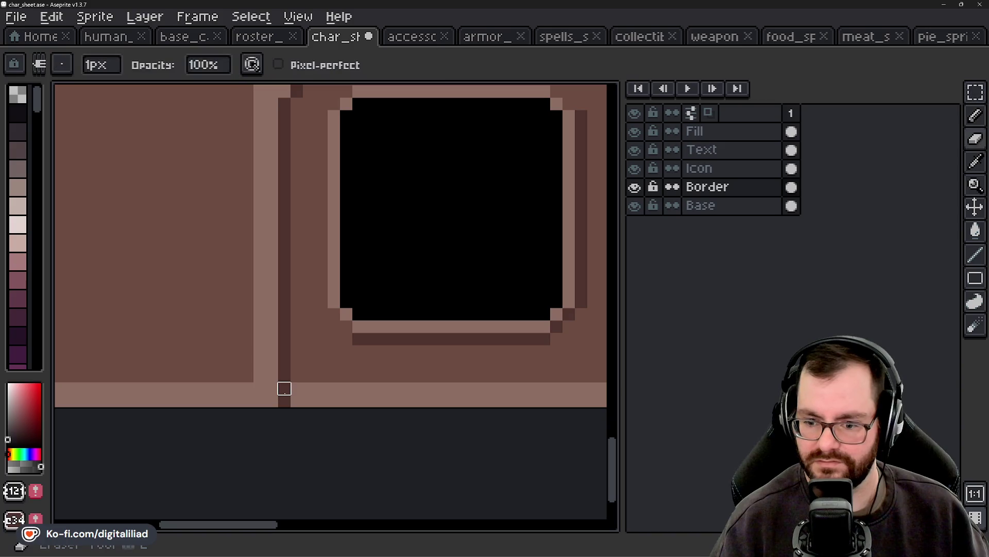
pyautogui.scroll(-2, 433, 362)
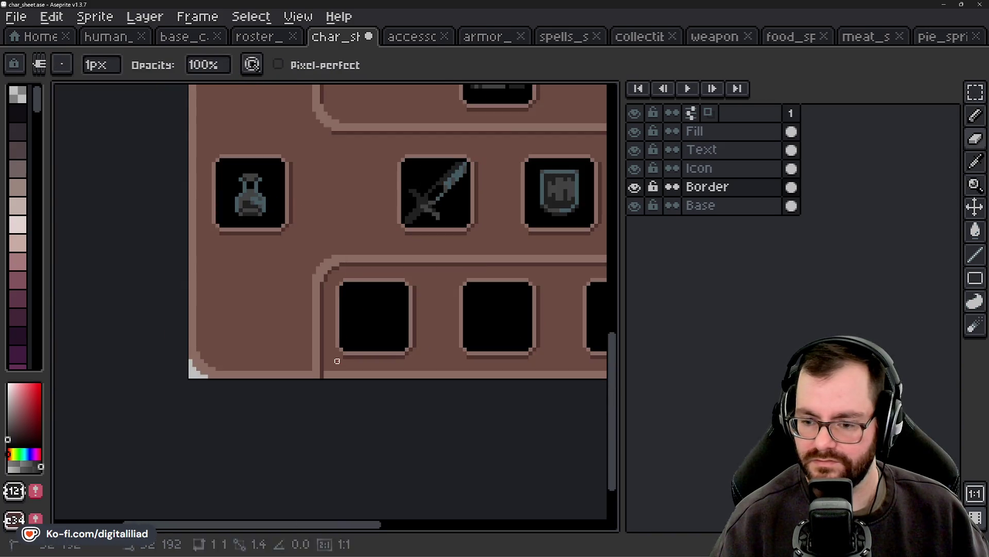
pyautogui.hscroll(3, 217, 379)
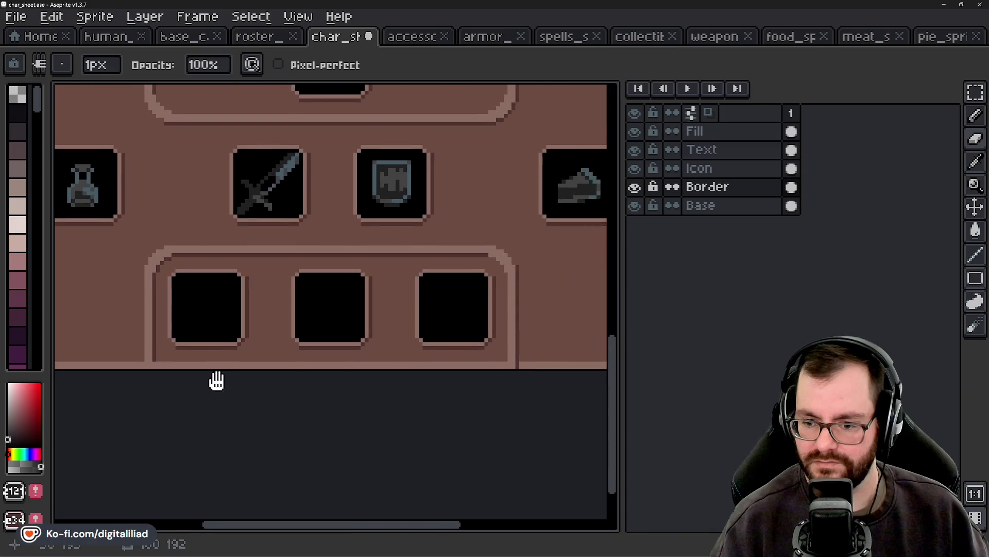
pyautogui.hscroll(2, 282, 384)
pyautogui.hscroll(1, 412, 380)
pyautogui.scroll(2, 412, 380)
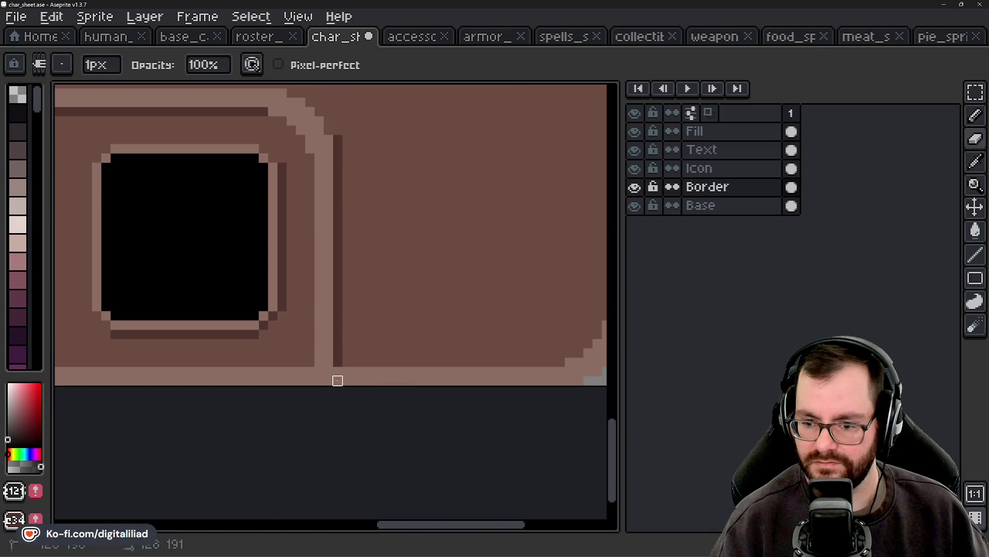
pyautogui.scroll(-3, 337, 379)
pyautogui.hscroll(-3, 440, 367)
pyautogui.scroll(-1, 428, 366)
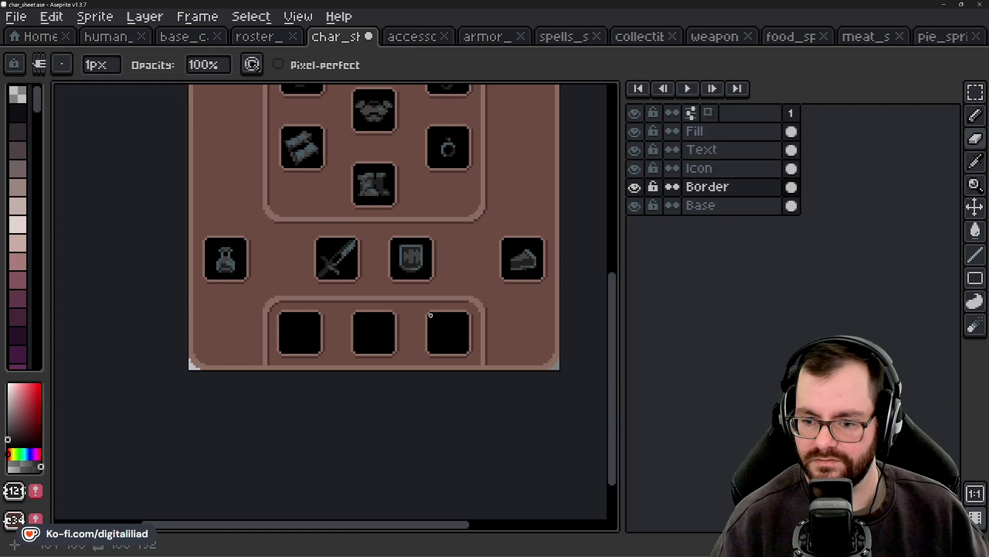
pyautogui.moveTo(430, 315)
pyautogui.mouseDown()
pyautogui.moveTo(408, 350)
pyautogui.moveTo(417, 325)
pyautogui.mouseUp()
pyautogui.scroll(1, 418, 325)
pyautogui.hscroll(-3, 417, 325)
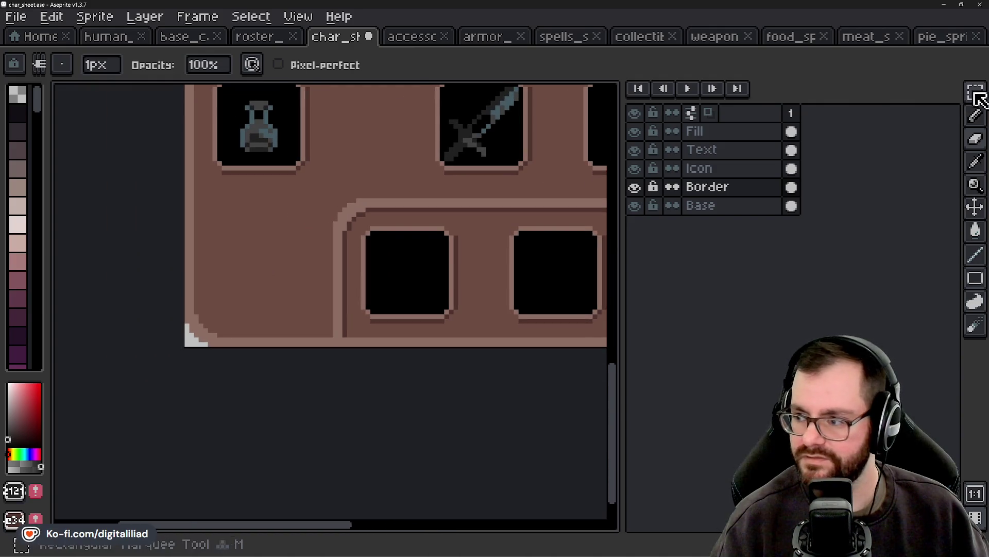
# Step: Marquee the bottom frame's left corner and nudge it down to the sheet's bottom edge
pyautogui.click(977, 97)
pyautogui.scroll(1, 385, 250)
pyautogui.moveTo(215, 178); pyautogui.dragTo(415, 279)
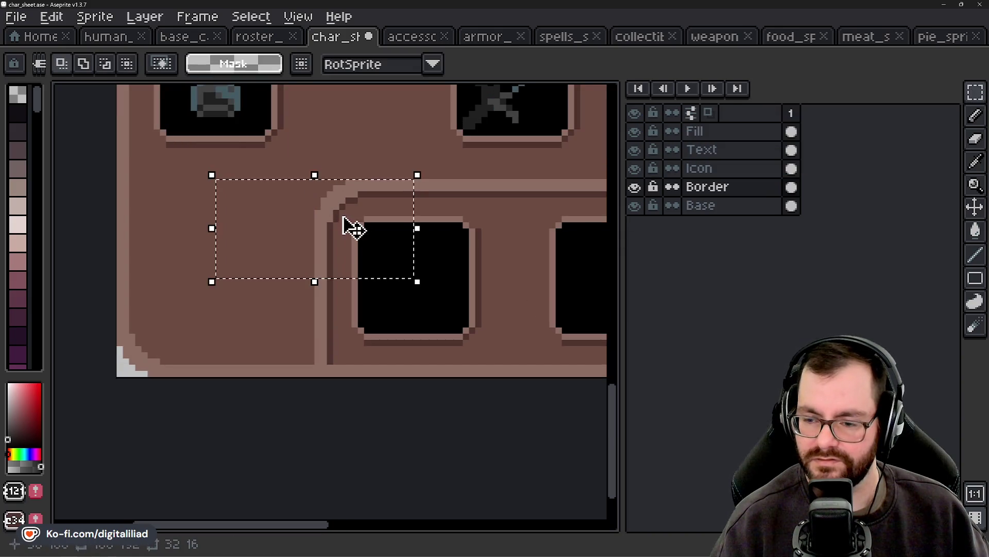
pyautogui.moveTo(371, 239); pyautogui.dragTo(365, 325)
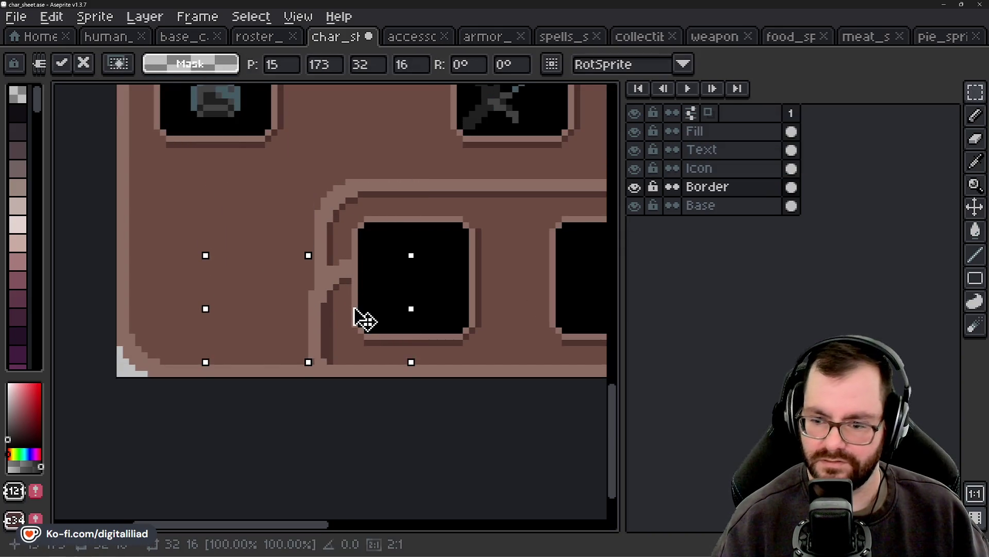
pyautogui.press('Escape')
pyautogui.moveTo(367, 257); pyautogui.dragTo(364, 323)
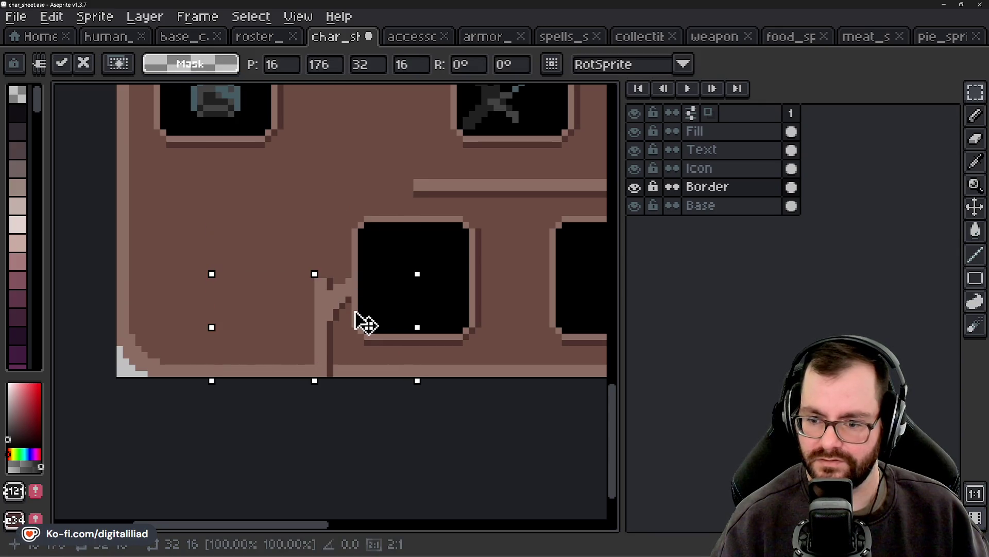
pyautogui.hotkey('ctrl', 'z')
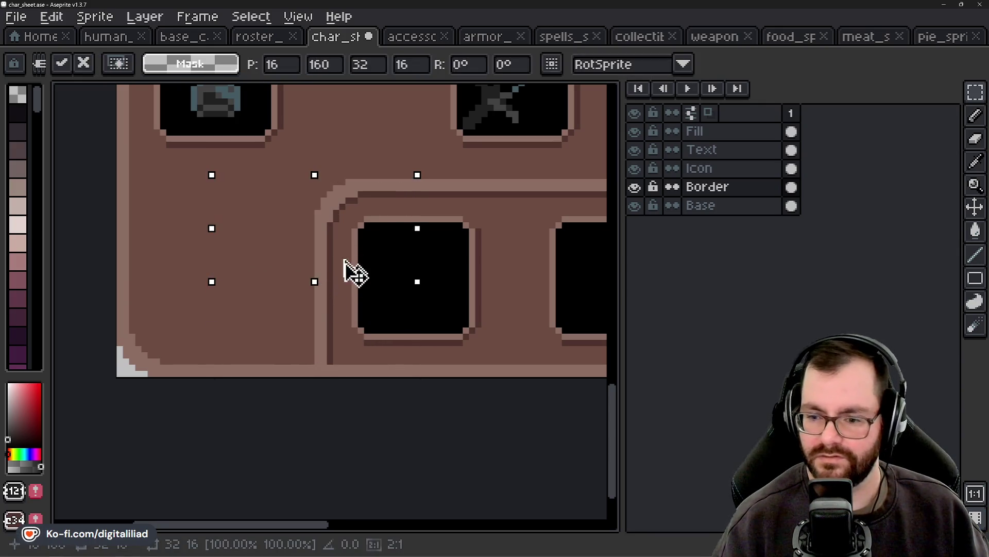
pyautogui.hotkey('shift', 'Down')
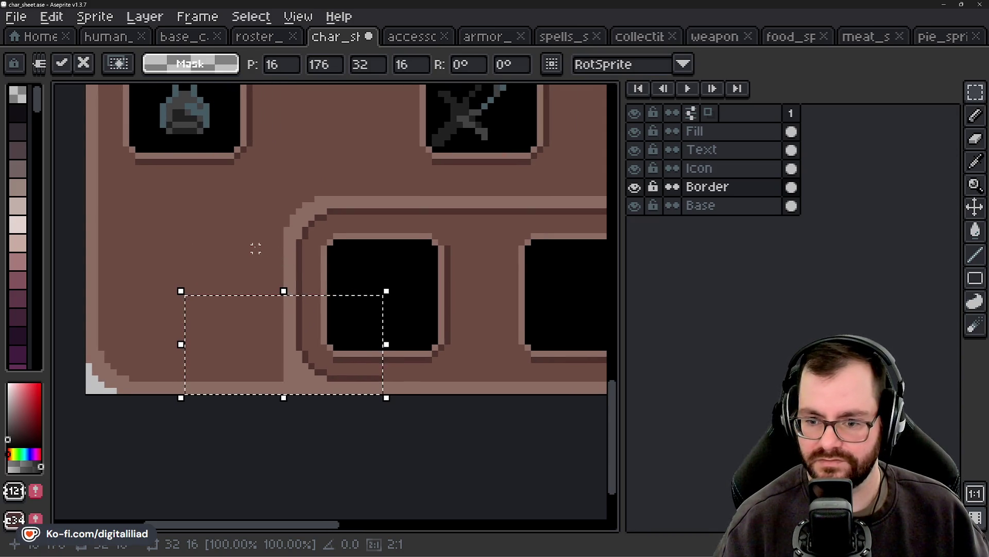
pyautogui.hotkey('ctrl', 'd')
pyautogui.scroll(-1, 230, 333)
pyautogui.scroll(-1, 230, 334)
pyautogui.scroll(2, 243, 338)
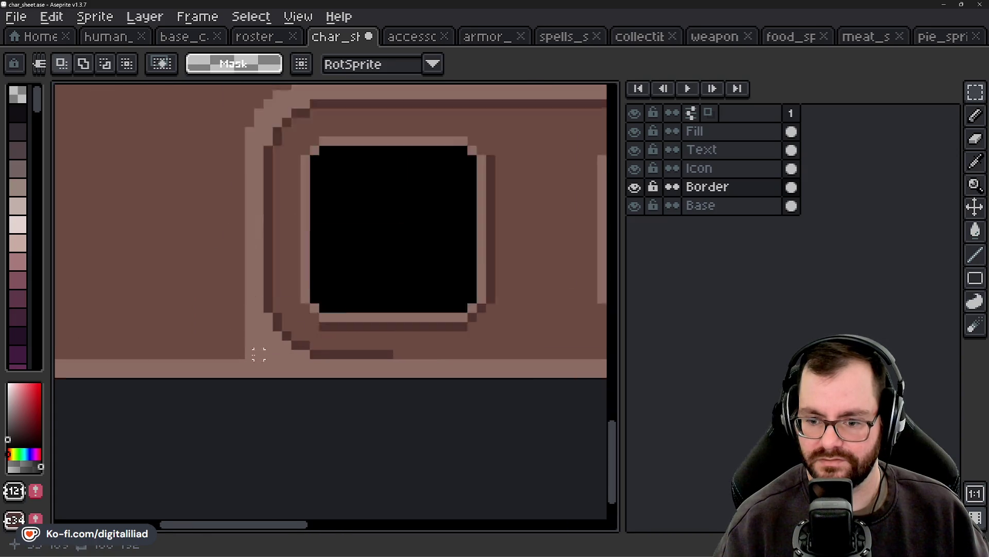
pyautogui.scroll(2, 250, 340)
# Step: Erase the stray light border pixels left beside the lowered corner
pyautogui.press('e')
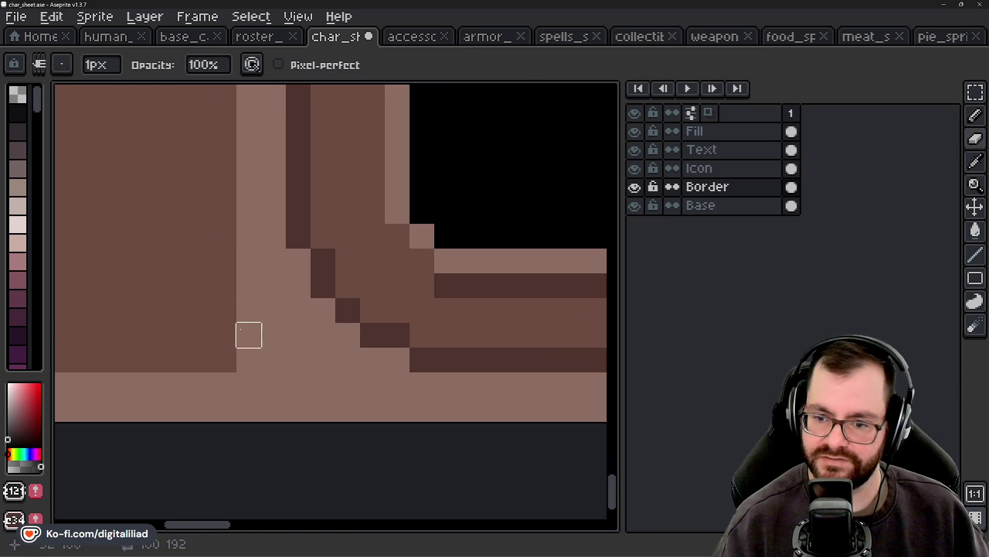
pyautogui.scroll(-3, 325, 322)
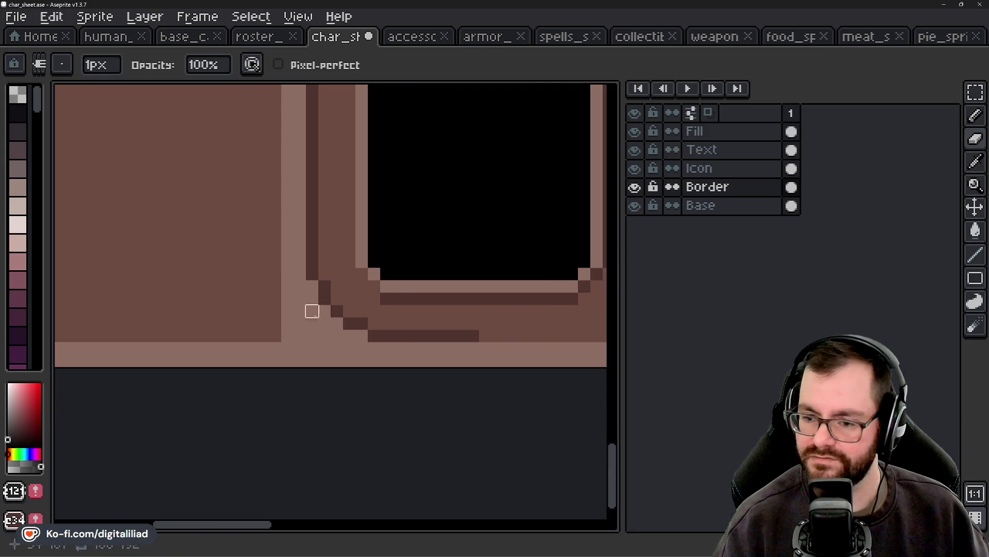
pyautogui.scroll(-3, 289, 362)
pyautogui.scroll(2, 291, 349)
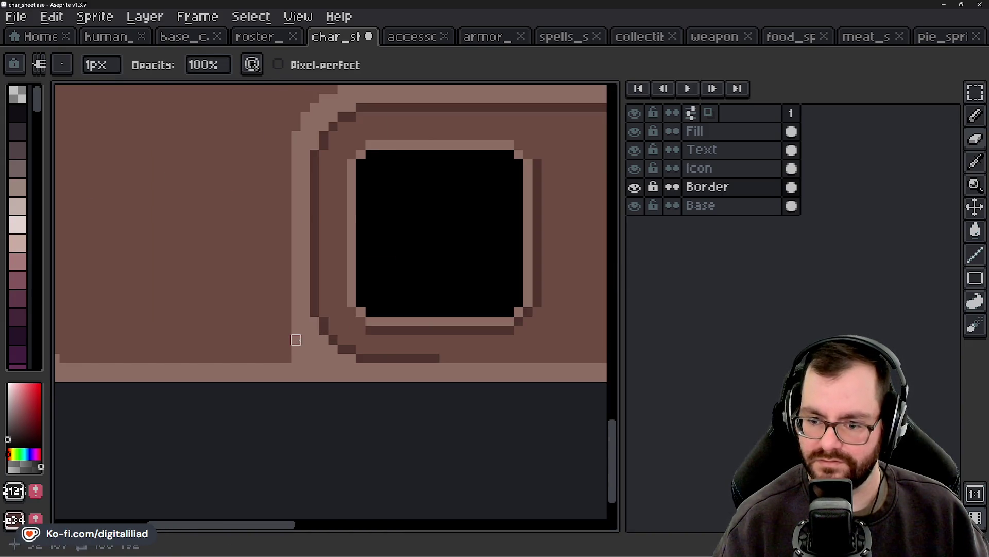
pyautogui.click(296, 340)
pyautogui.click(295, 347)
pyautogui.click(296, 358)
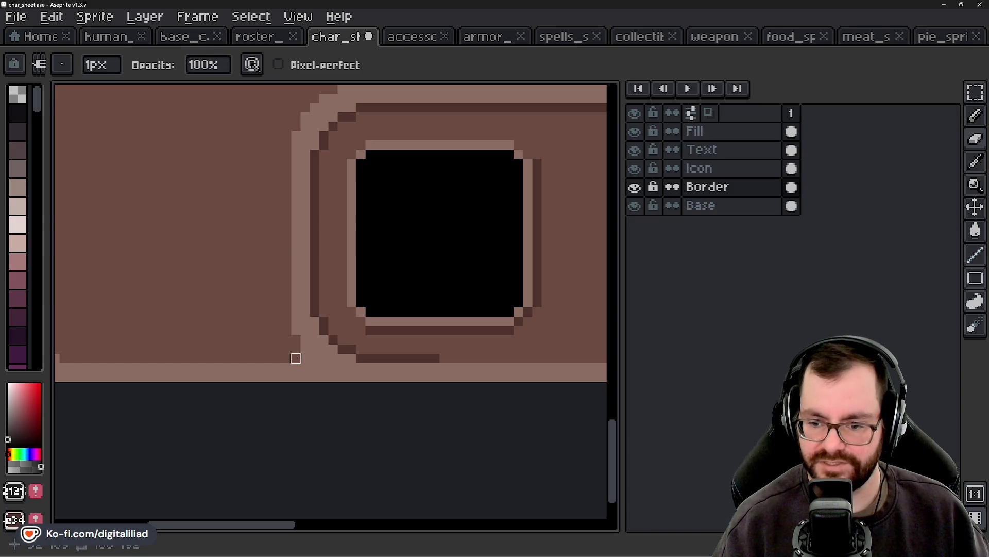
pyautogui.click(305, 358)
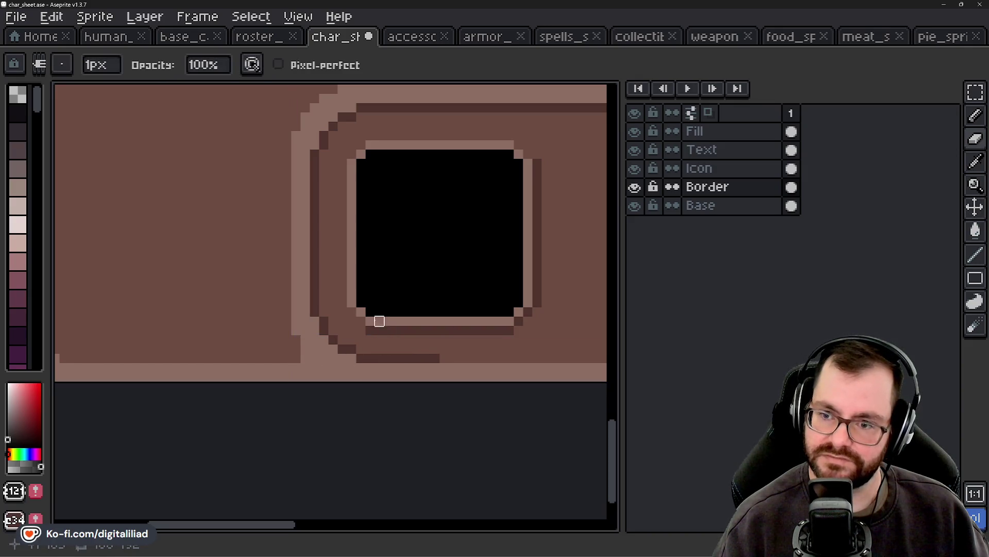
pyautogui.scroll(1, 376, 338)
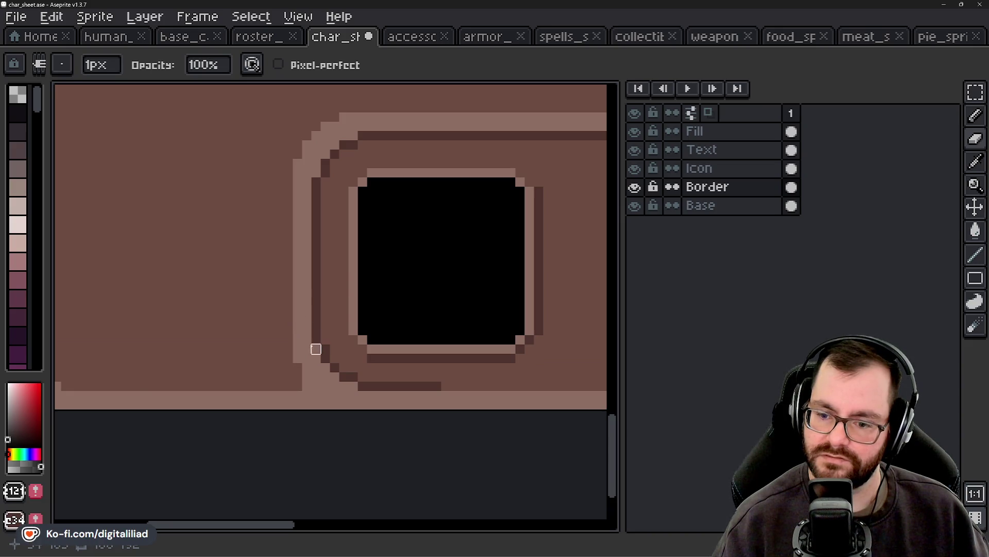
pyautogui.scroll(-2, 413, 330)
pyautogui.scroll(-2, 412, 330)
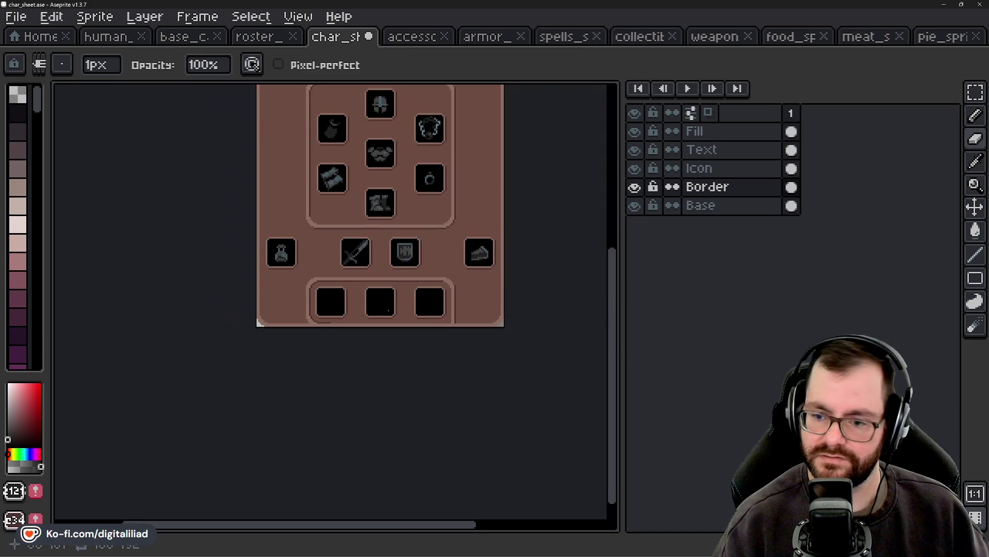
pyautogui.scroll(1, 294, 343)
pyautogui.scroll(3, 295, 344)
pyautogui.scroll(2, 234, 372)
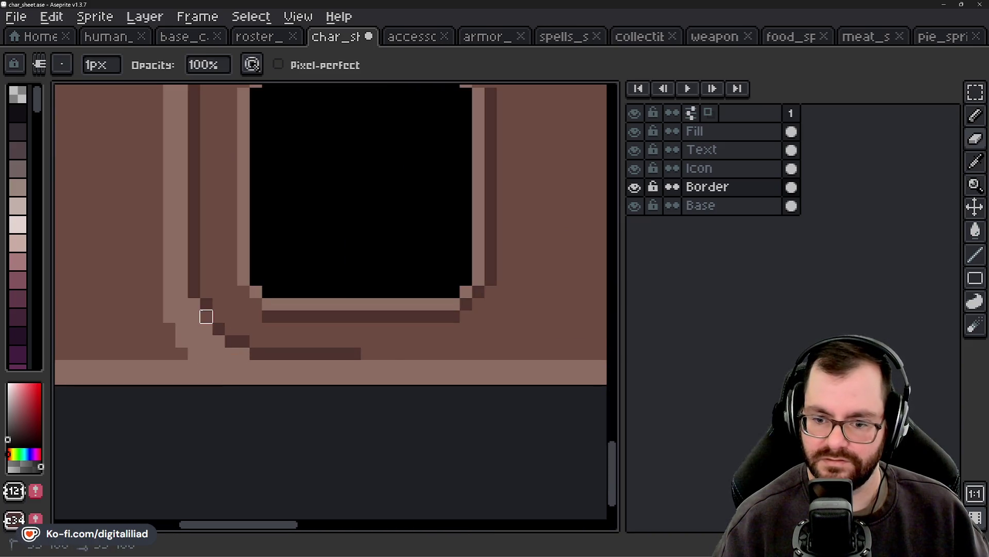
pyautogui.moveTo(231, 328)
pyautogui.mouseDown()
pyautogui.moveTo(256, 351)
pyautogui.moveTo(329, 338)
pyautogui.moveTo(317, 354)
pyautogui.moveTo(356, 353)
pyautogui.mouseUp()
pyautogui.scroll(-3, 353, 354)
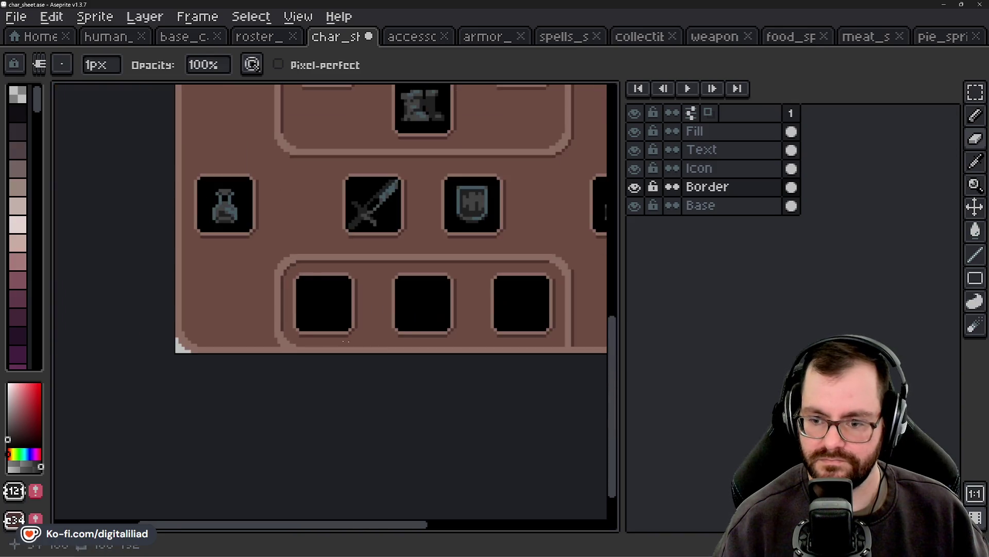
pyautogui.scroll(-2, 353, 354)
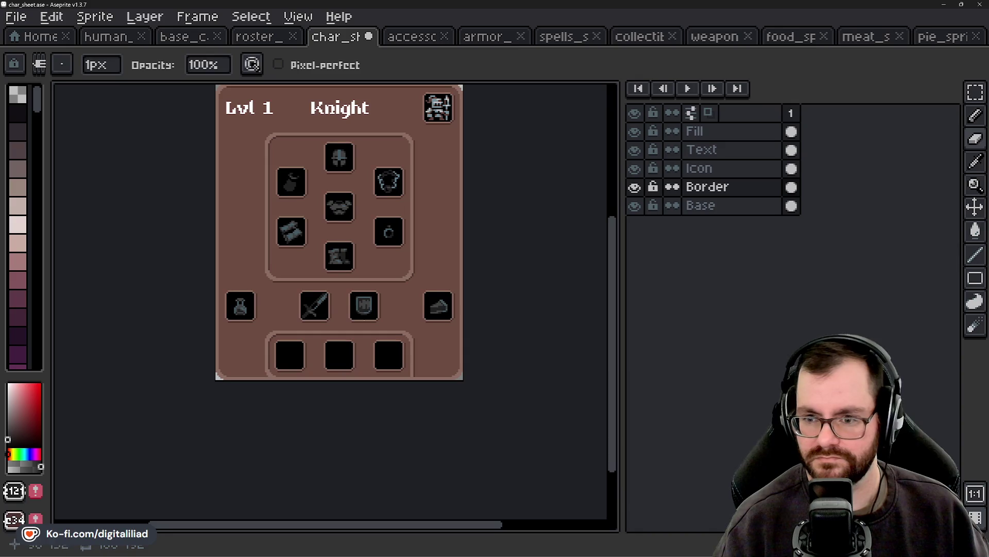
pyautogui.scroll(-1, 373, 266)
pyautogui.moveTo(385, 358); pyautogui.dragTo(374, 355)
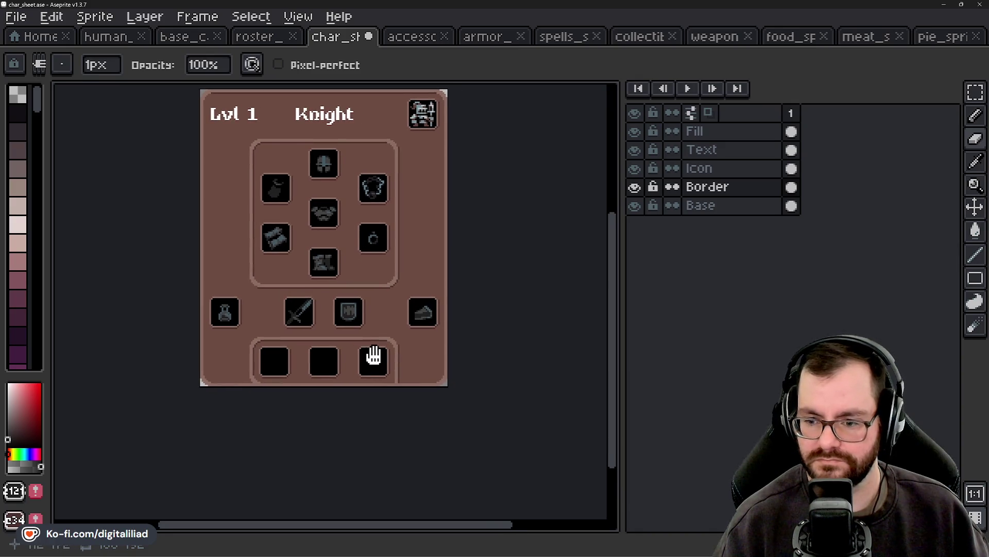
pyautogui.scroll(1, 224, 321)
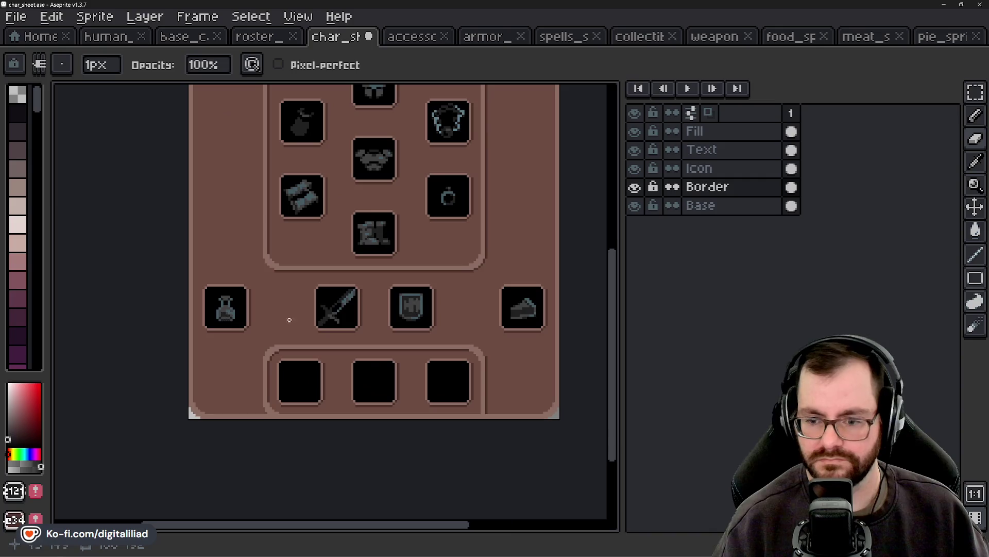
pyautogui.scroll(-5, 310, 315)
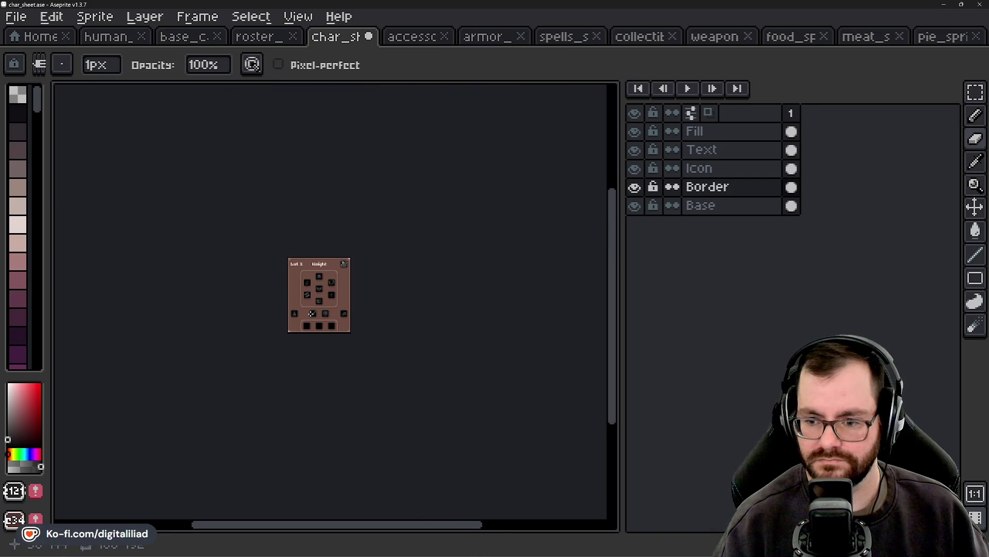
pyautogui.scroll(4, 312, 316)
pyautogui.moveTo(389, 313); pyautogui.dragTo(376, 326)
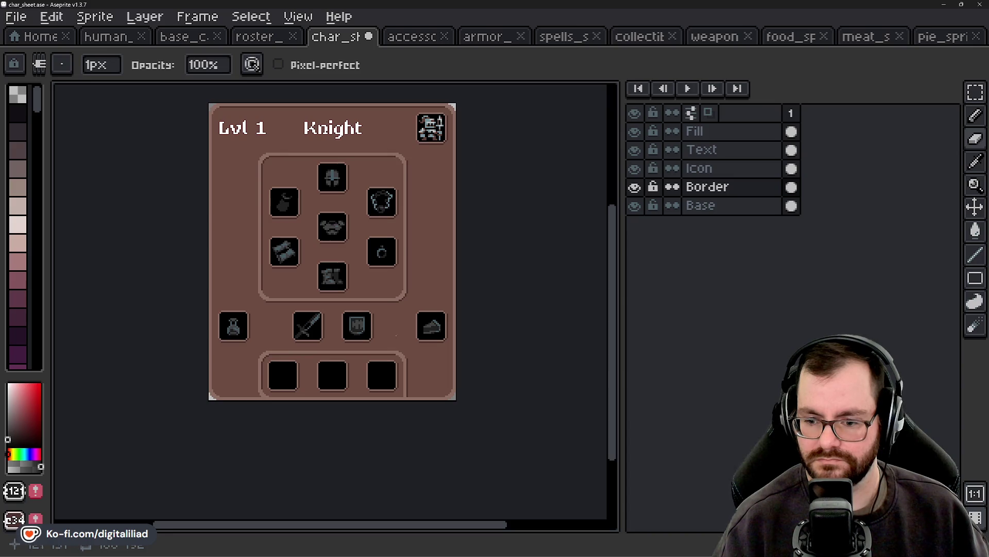
pyautogui.scroll(-2, 397, 409)
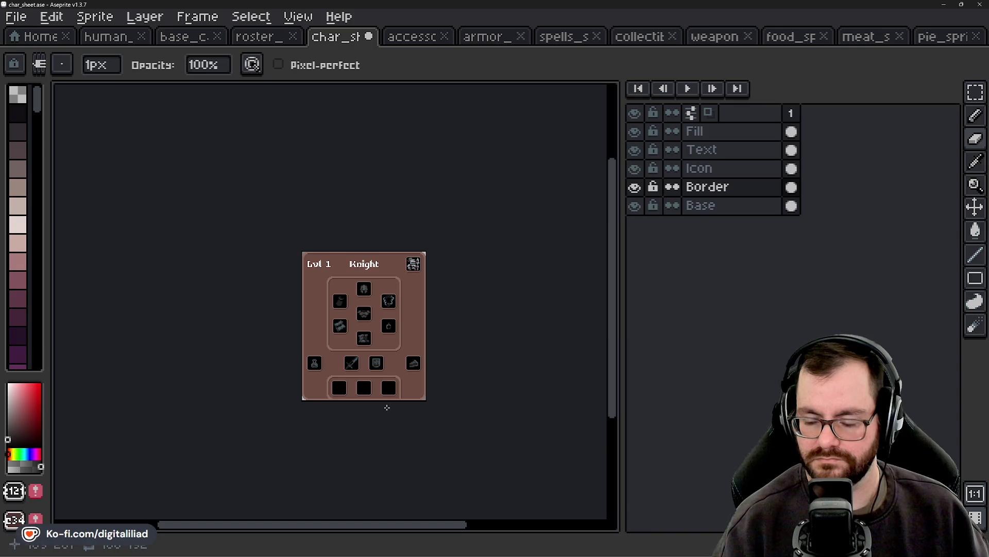
pyautogui.scroll(2, 336, 328)
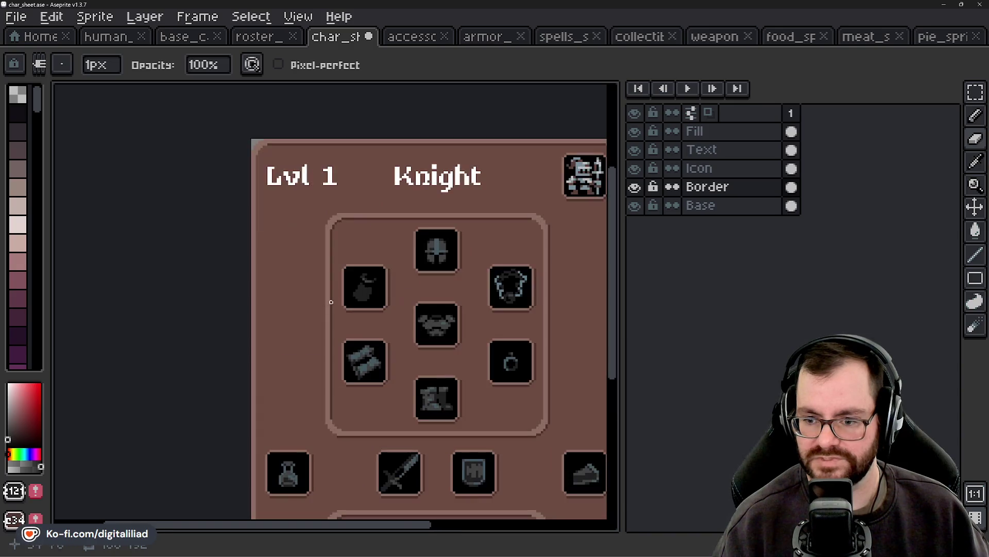
pyautogui.scroll(-1, 326, 253)
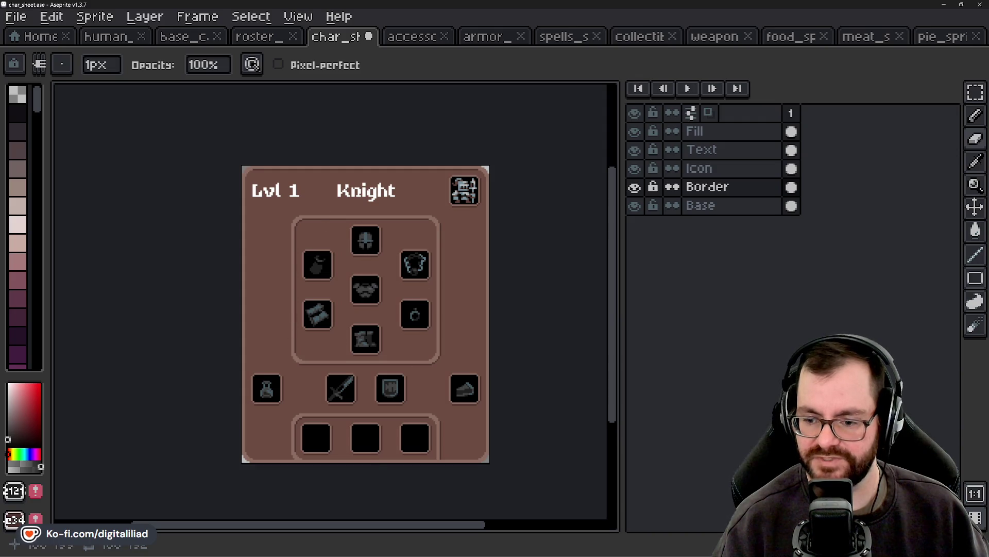
pyautogui.scroll(2, 442, 470)
pyautogui.scroll(2, 464, 407)
pyautogui.scroll(3, 426, 394)
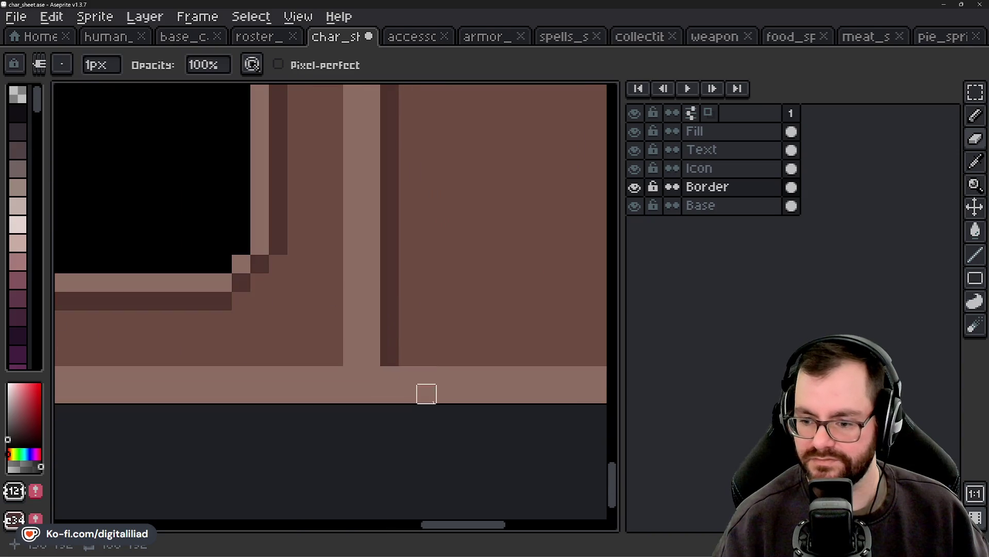
pyautogui.scroll(-3, 389, 335)
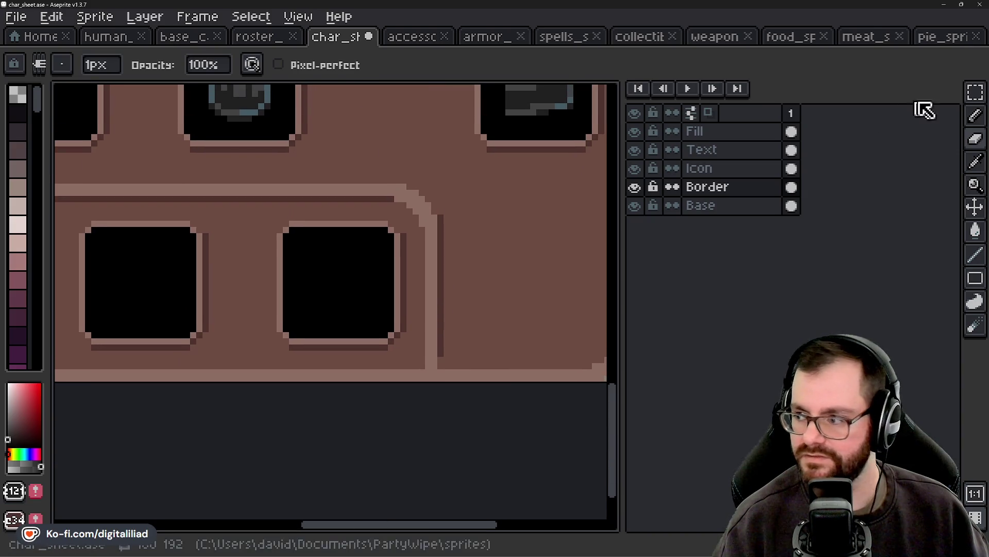
# Step: Marquee the panel's 32x32 right corner block and move it down 16 pixels
pyautogui.click(975, 91)
pyautogui.moveTo(340, 87); pyautogui.dragTo(470, 245)
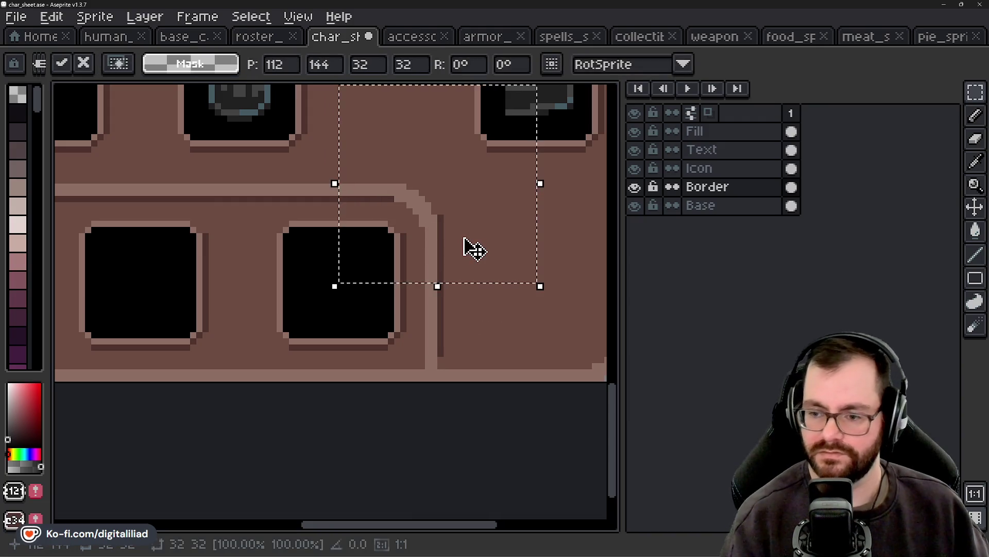
pyautogui.moveTo(462, 129)
pyautogui.mouseDown()
pyautogui.moveTo(461, 266)
pyautogui.moveTo(475, 351)
pyautogui.mouseUp()
pyautogui.press('Return')
pyautogui.scroll(3, 348, 374)
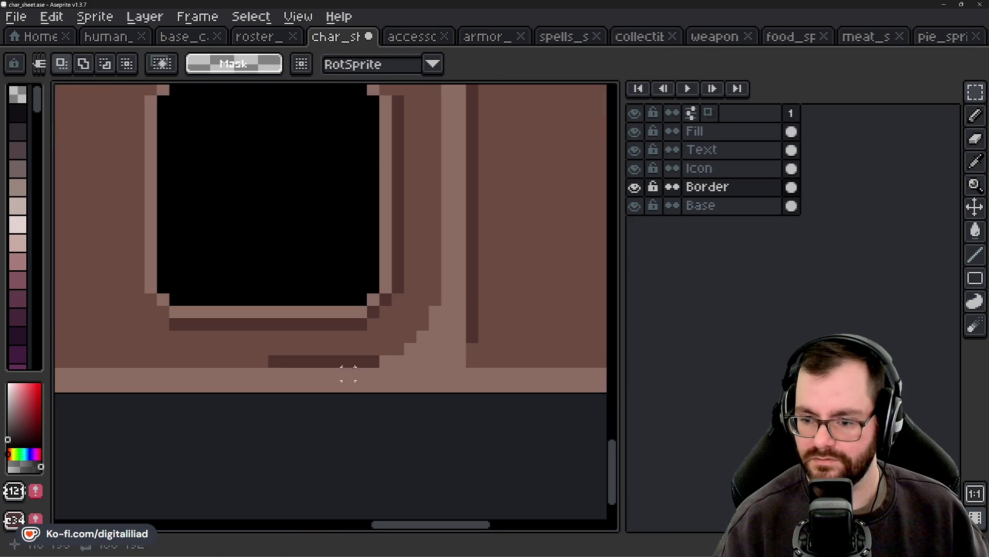
# Step: Repaint stray light pixels in fill colour and pencil the diagonal join in the dark border colour
pyautogui.press('b')
pyautogui.scroll(1, 328, 338)
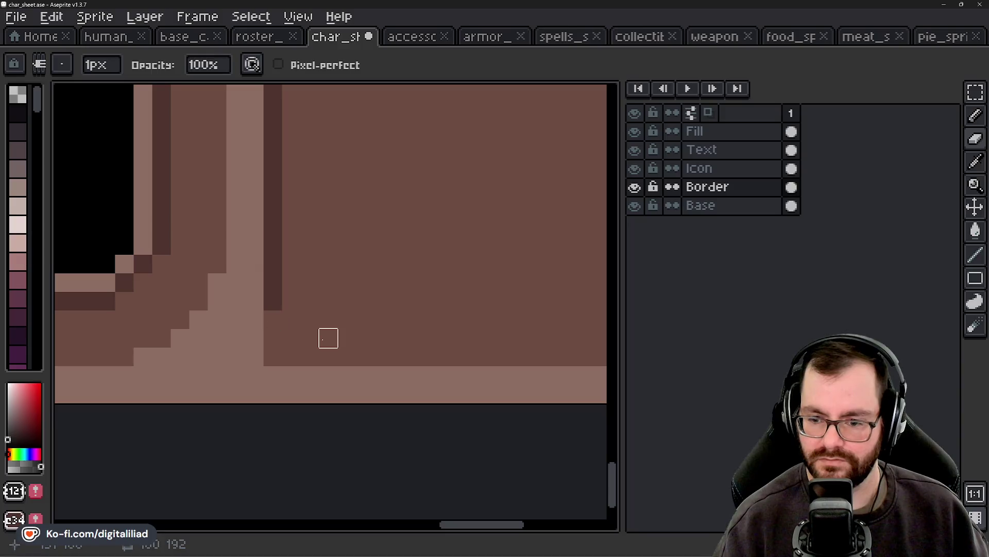
pyautogui.moveTo(328, 338); pyautogui.dragTo(414, 351)
pyautogui.moveTo(340, 331); pyautogui.dragTo(340, 368)
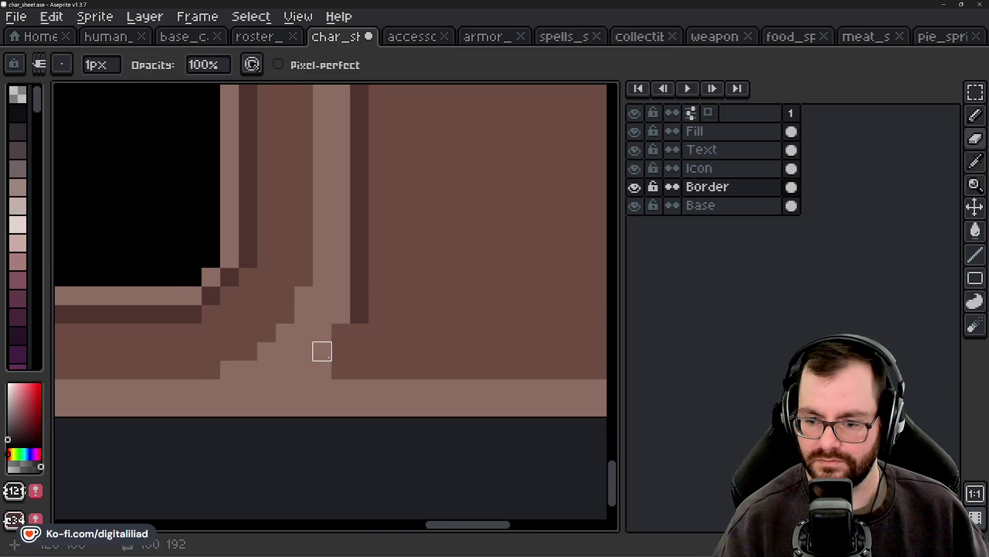
pyautogui.click(322, 370)
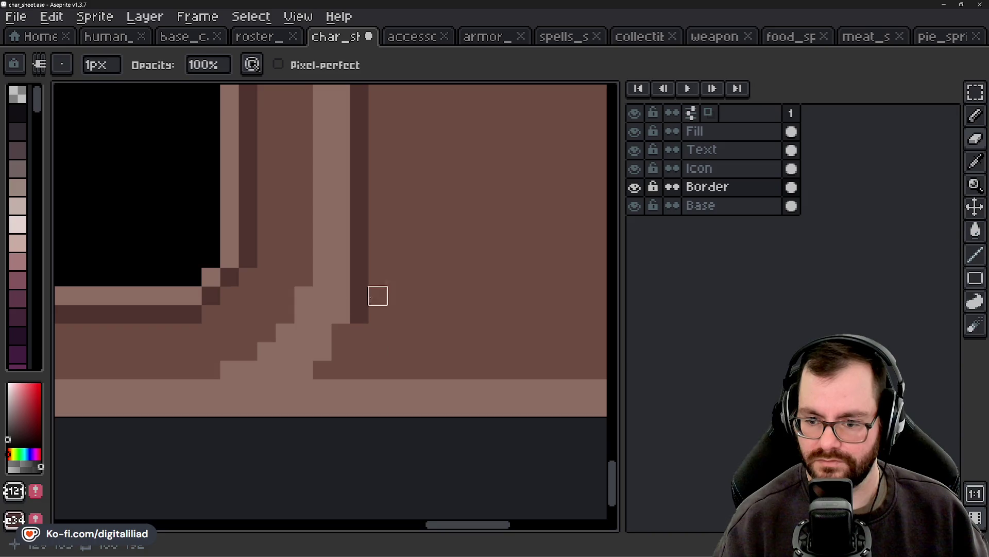
pyautogui.keyDown('alt'); pyautogui.click(366, 278); pyautogui.keyUp('alt')
pyautogui.moveTo(342, 334); pyautogui.dragTo(322, 370)
pyautogui.scroll(-1, 382, 351)
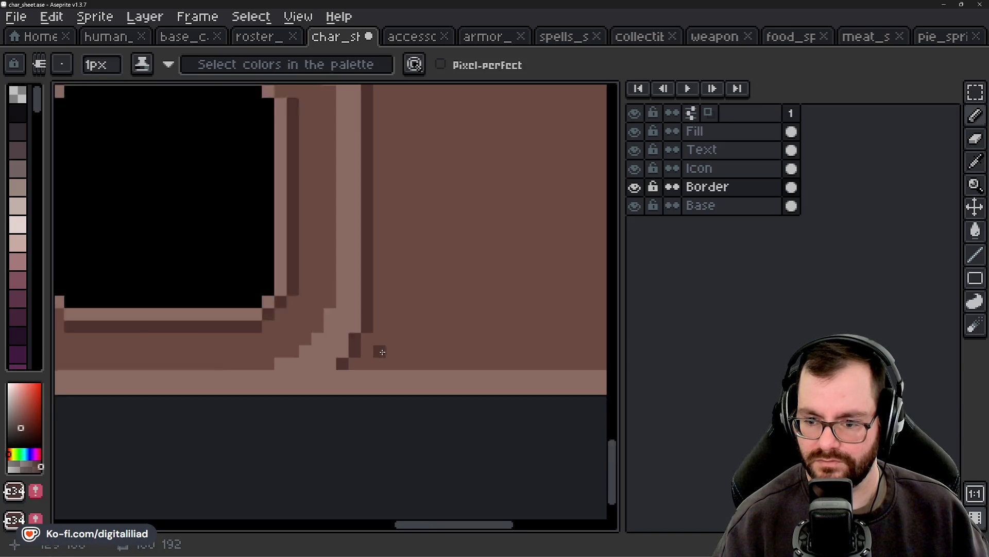
pyautogui.scroll(-4, 382, 352)
pyautogui.moveTo(379, 353); pyautogui.dragTo(412, 356)
pyautogui.scroll(3, 454, 351)
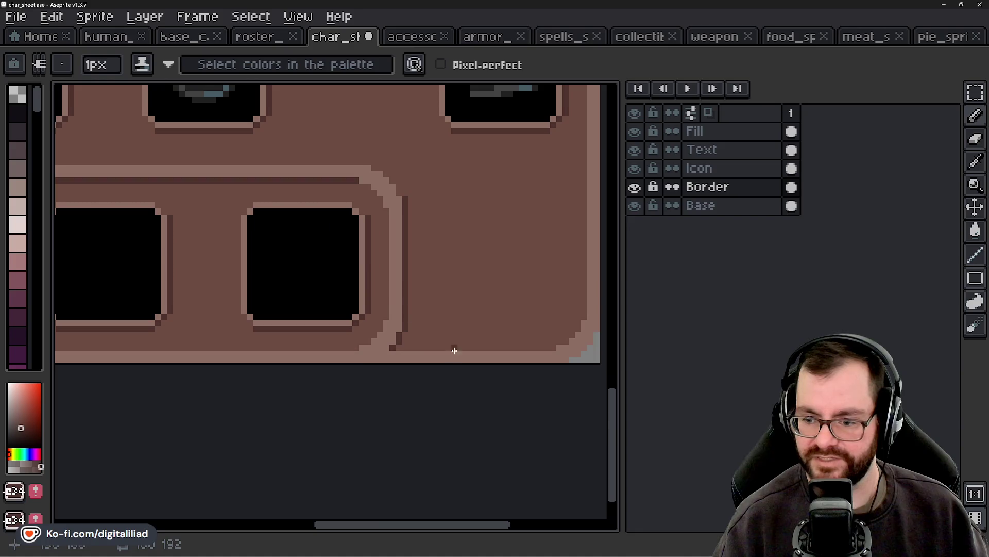
pyautogui.scroll(3, 455, 350)
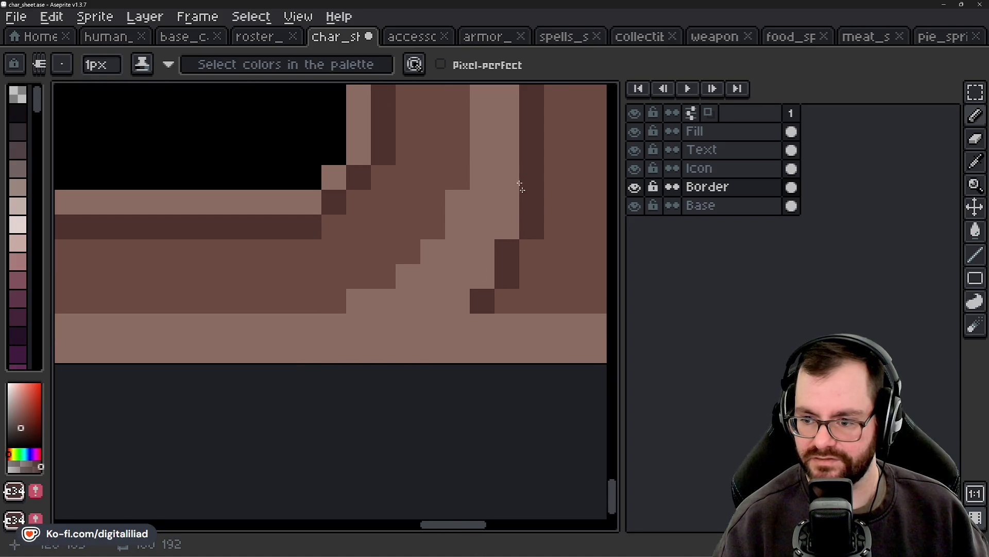
pyautogui.scroll(-5, 316, 327)
pyautogui.moveTo(371, 402); pyautogui.dragTo(421, 412)
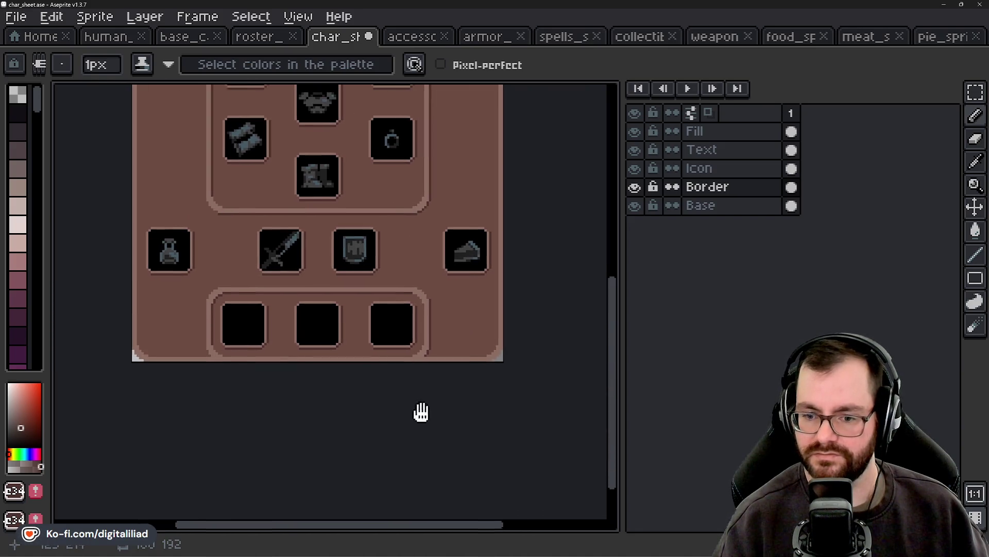
# Step: Save char_sheet.ase, then pan and zoom to review the item slots
pyautogui.scroll(-4, 413, 404)
pyautogui.scroll(2, 412, 398)
pyautogui.hotkey('ctrl', 's')
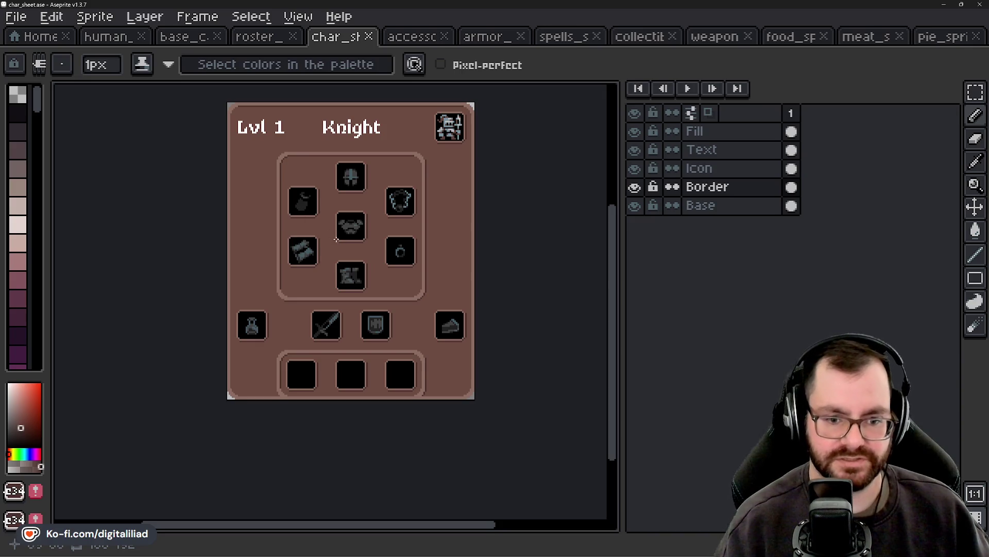
pyautogui.scroll(1, 376, 311)
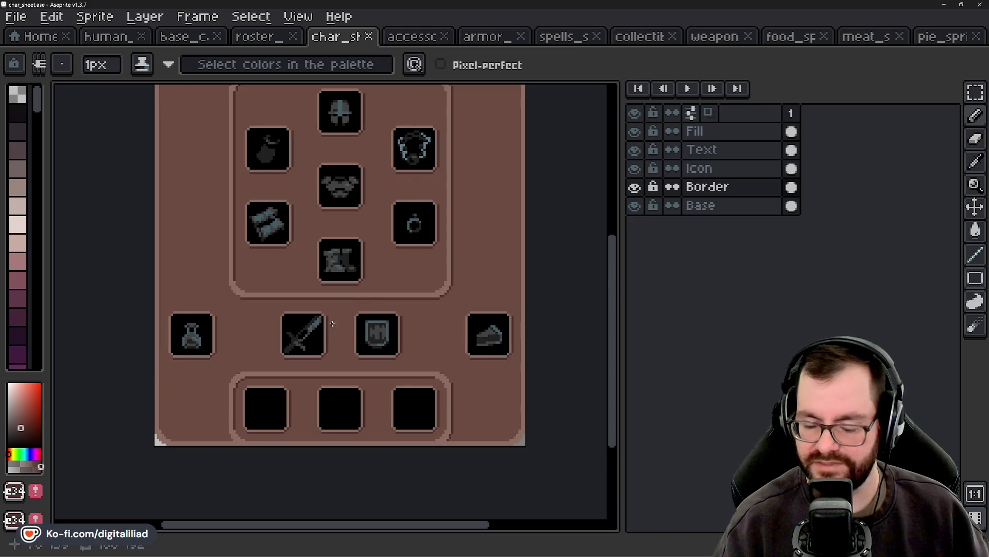
pyautogui.scroll(1, 331, 319)
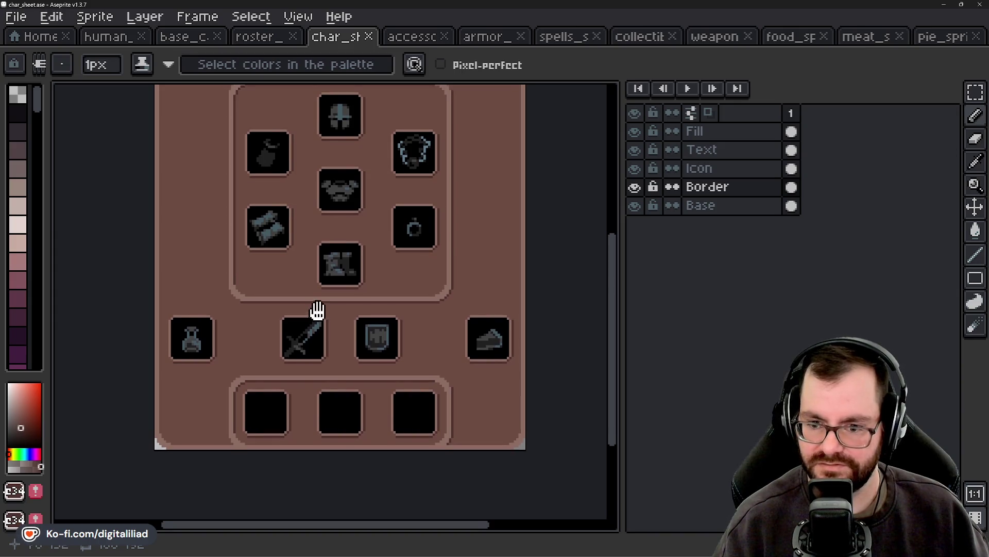
pyautogui.moveTo(317, 309); pyautogui.dragTo(319, 331)
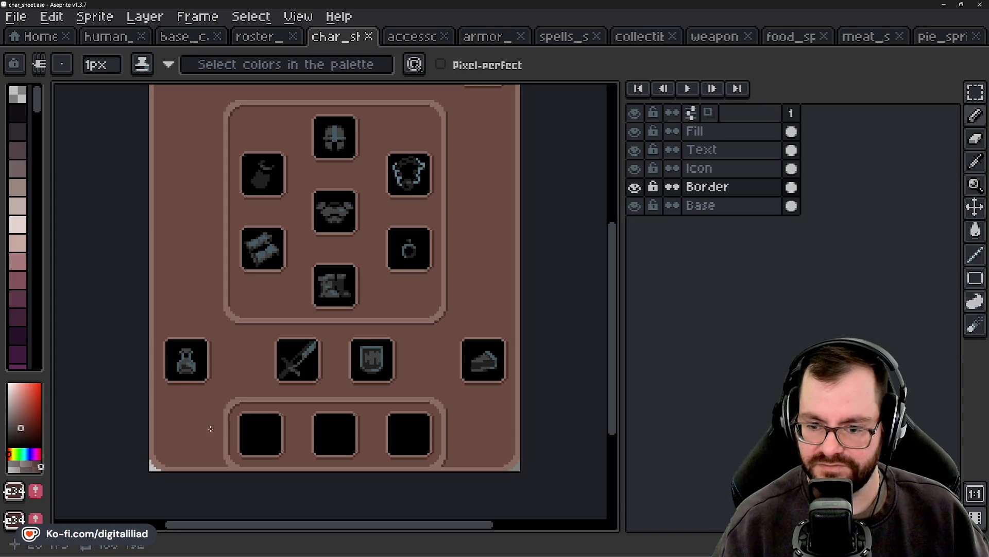
pyautogui.scroll(2, 300, 451)
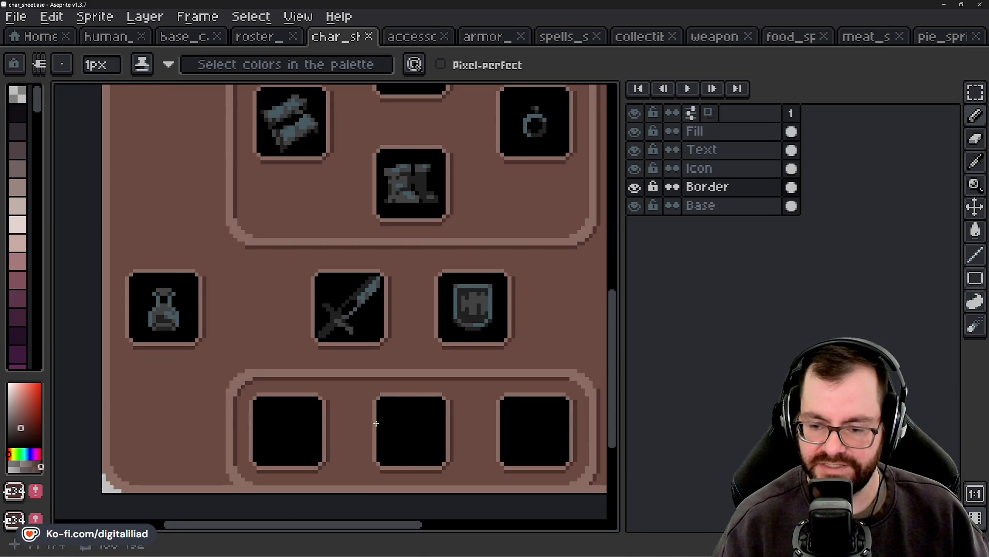
pyautogui.hscroll(3, 377, 422)
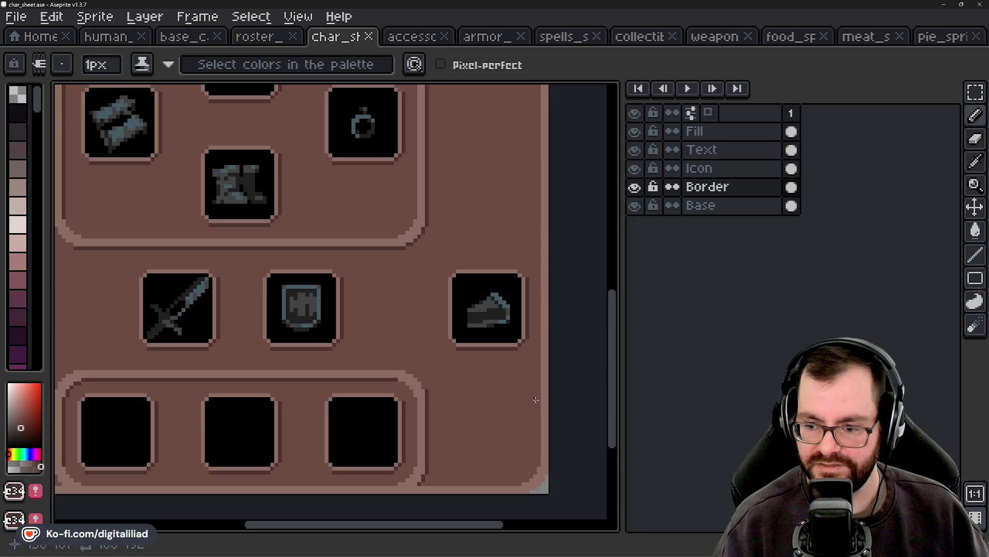
pyautogui.moveTo(225, 414); pyautogui.dragTo(412, 403)
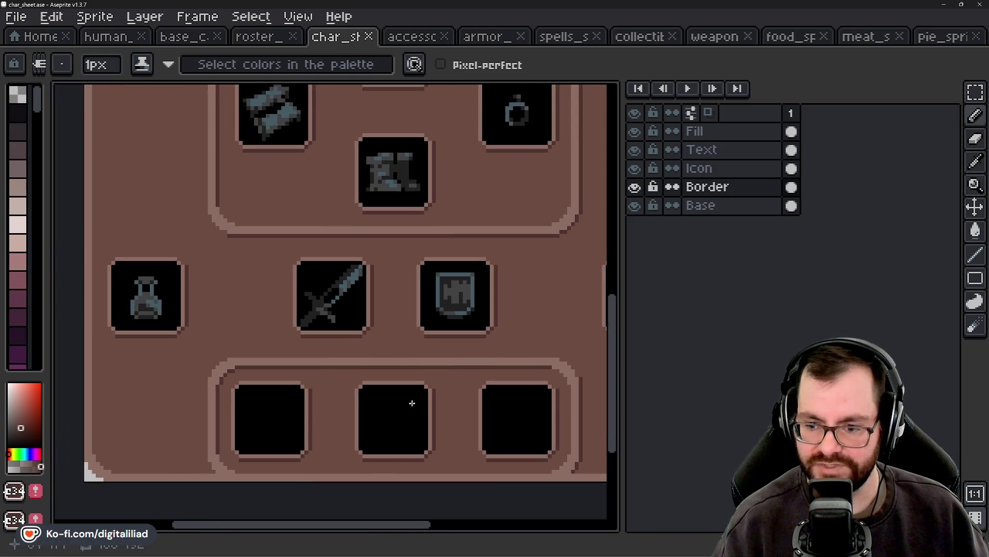
pyautogui.scroll(-1, 342, 413)
pyautogui.scroll(-2, 376, 392)
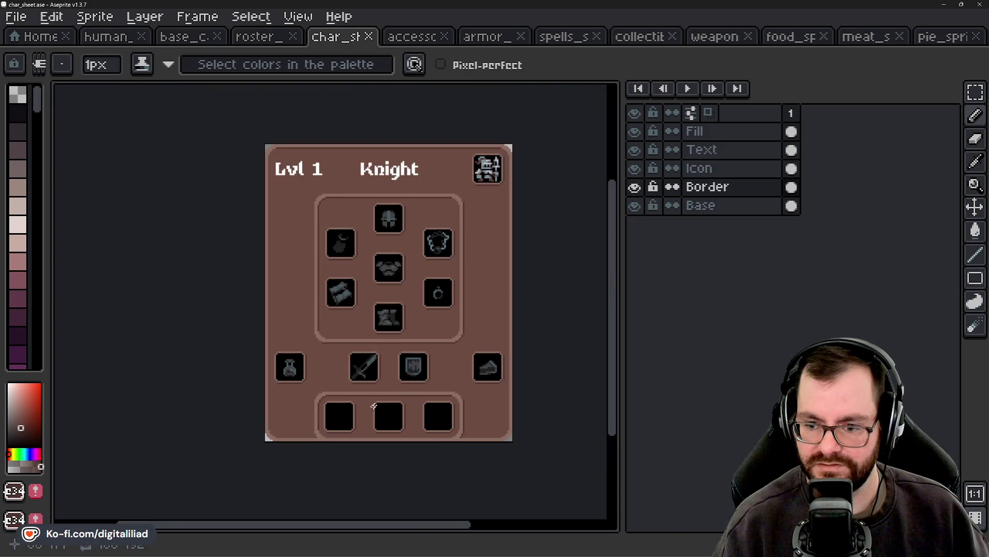
# Step: Marquee the bottom-left panel corner, shift it left and drop the selection
pyautogui.scroll(-1, 329, 402)
pyautogui.scroll(4, 346, 415)
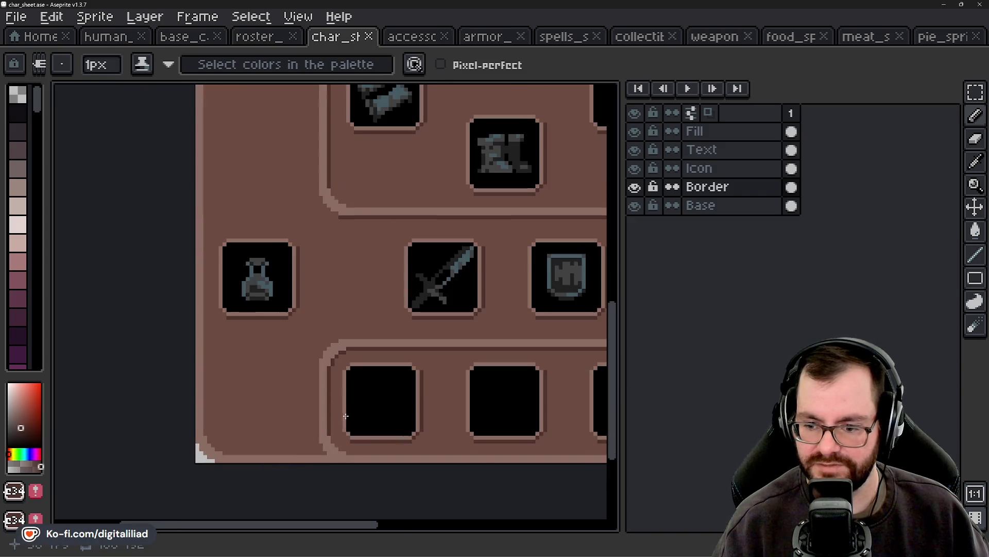
pyautogui.press('m')
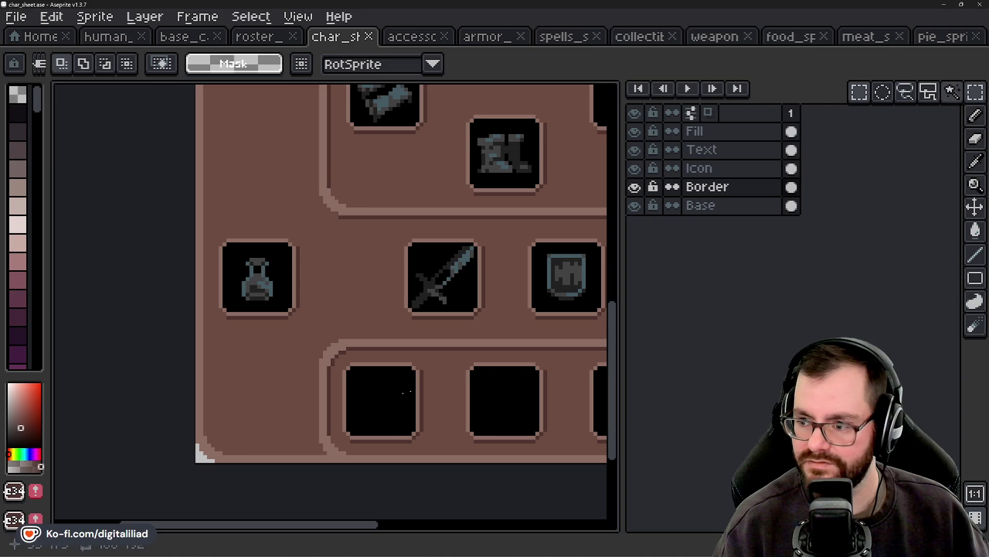
pyautogui.moveTo(317, 356)
pyautogui.mouseDown()
pyautogui.moveTo(356, 417)
pyautogui.moveTo(211, 430)
pyautogui.mouseUp()
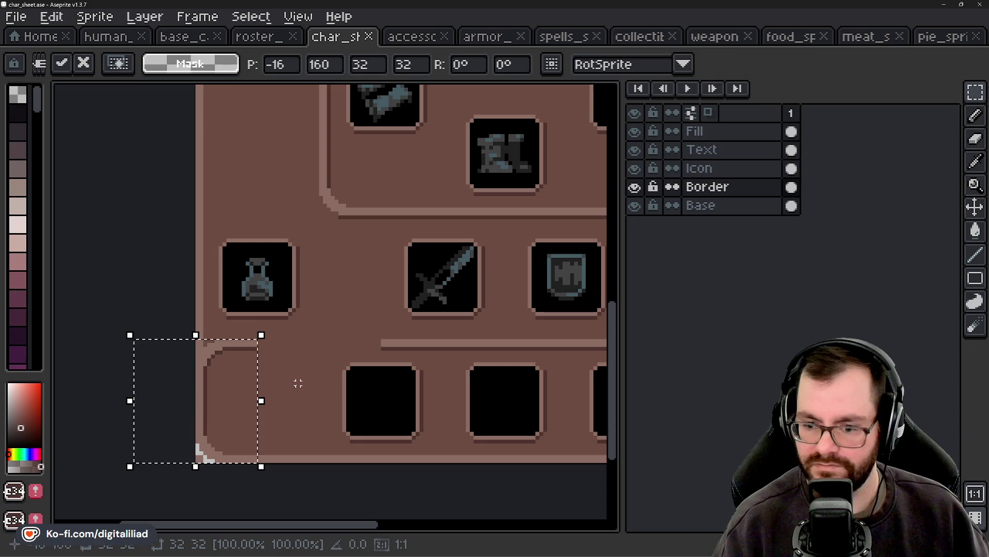
pyautogui.scroll(-1, 301, 391)
pyautogui.scroll(-1, 299, 393)
pyautogui.moveTo(347, 400); pyautogui.dragTo(320, 400)
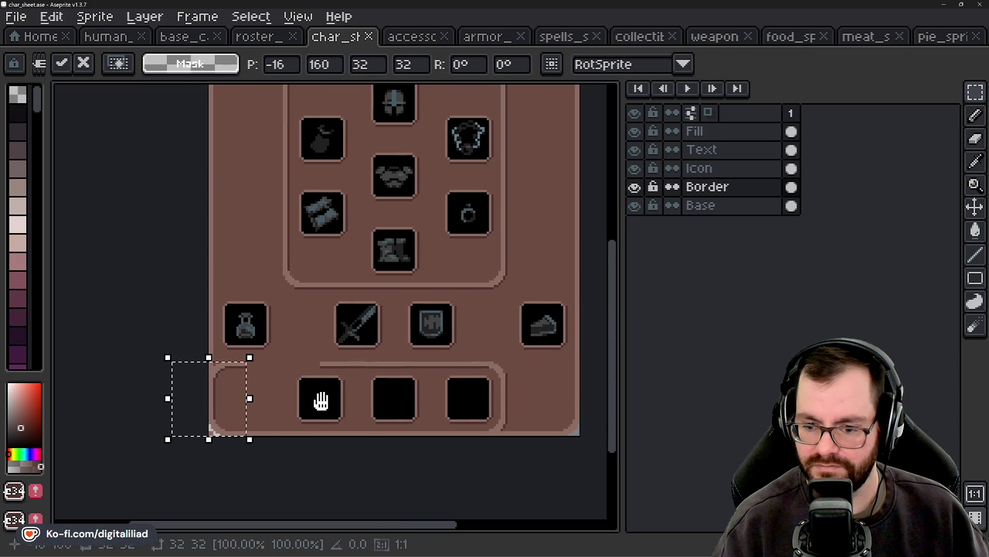
pyautogui.hotkey('ctrl', 'd')
pyautogui.scroll(-3, 316, 358)
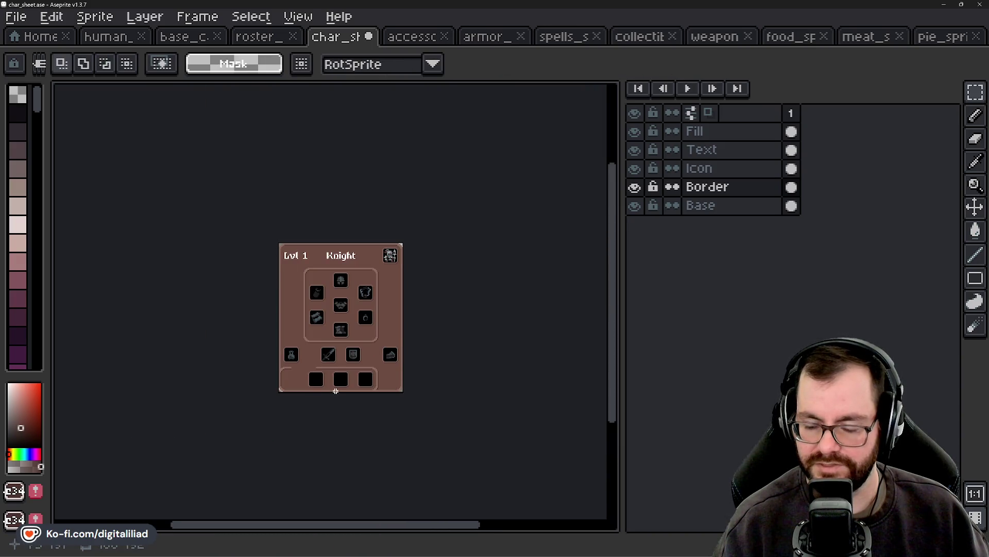
pyautogui.scroll(2, 335, 391)
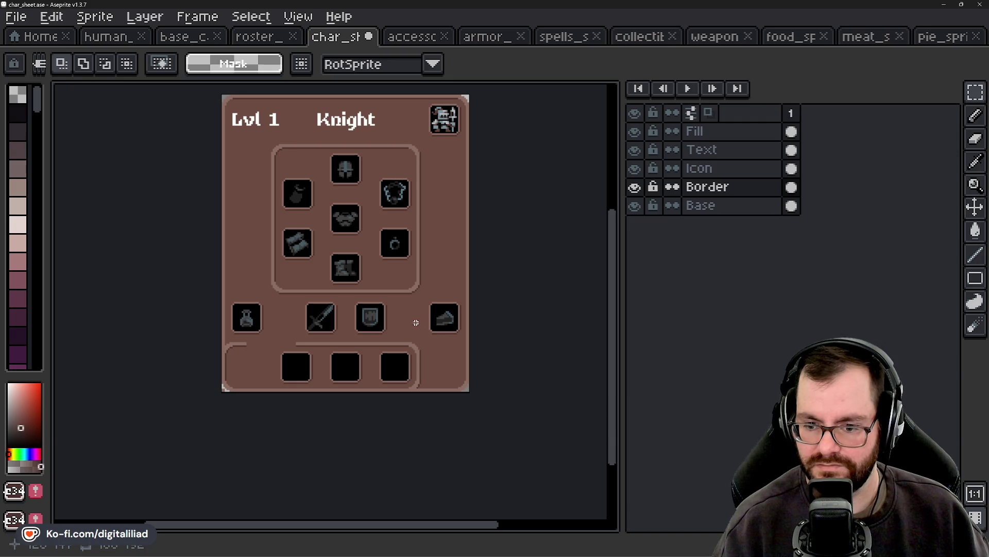
pyautogui.scroll(2, 286, 354)
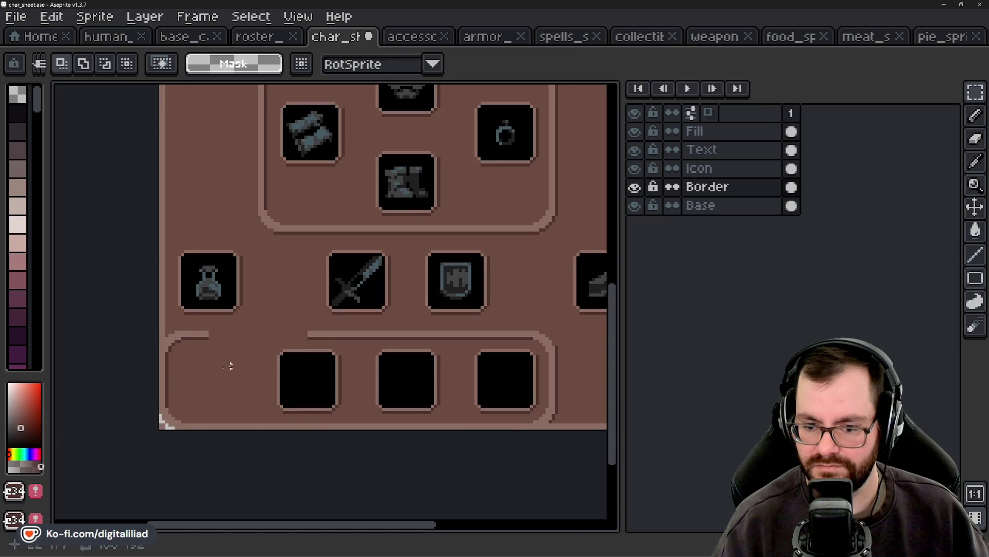
pyautogui.scroll(1, 162, 428)
pyautogui.scroll(4, 159, 420)
# Step: Pencil the bottom-left border corner pixels in the light colour
pyautogui.press('b')
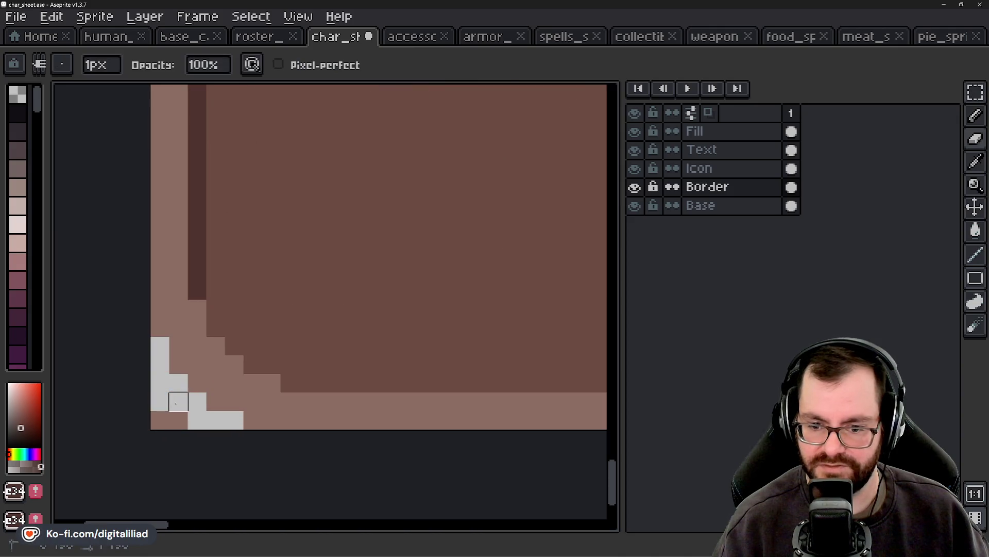
pyautogui.click(178, 420)
pyautogui.scroll(-2, 175, 412)
pyautogui.scroll(-1, 265, 361)
pyautogui.scroll(-1, 225, 378)
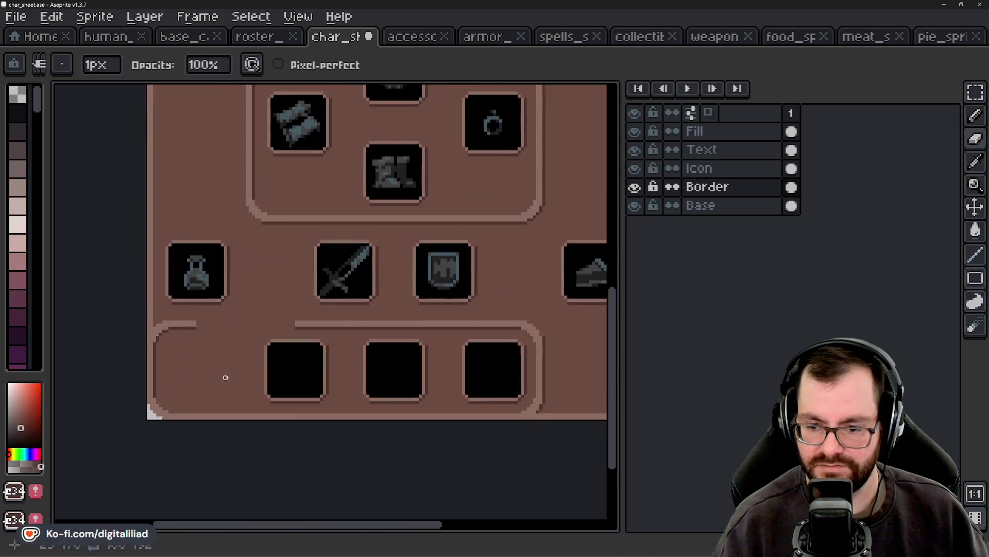
pyautogui.scroll(-1, 232, 381)
pyautogui.scroll(-1, 273, 397)
pyautogui.scroll(-1, 309, 412)
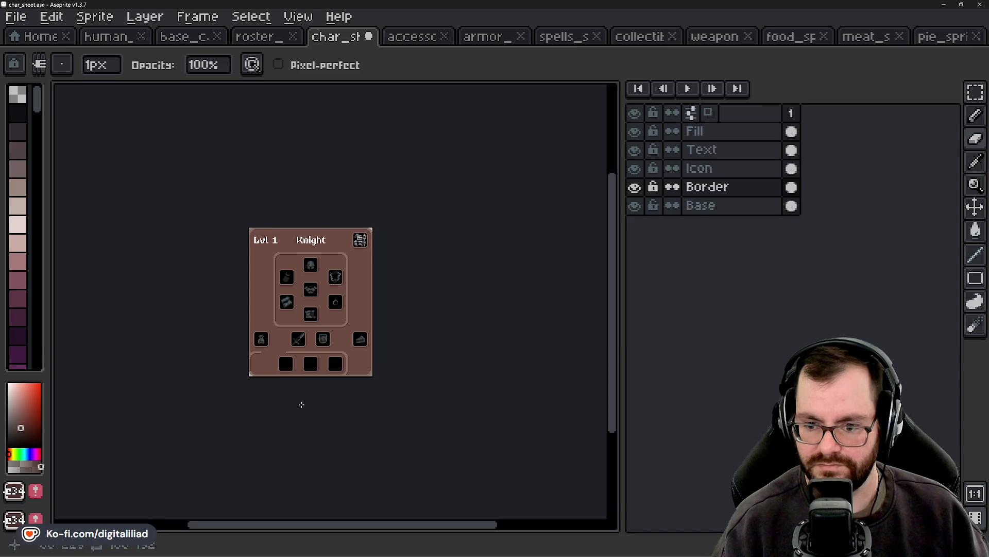
pyautogui.scroll(3, 285, 358)
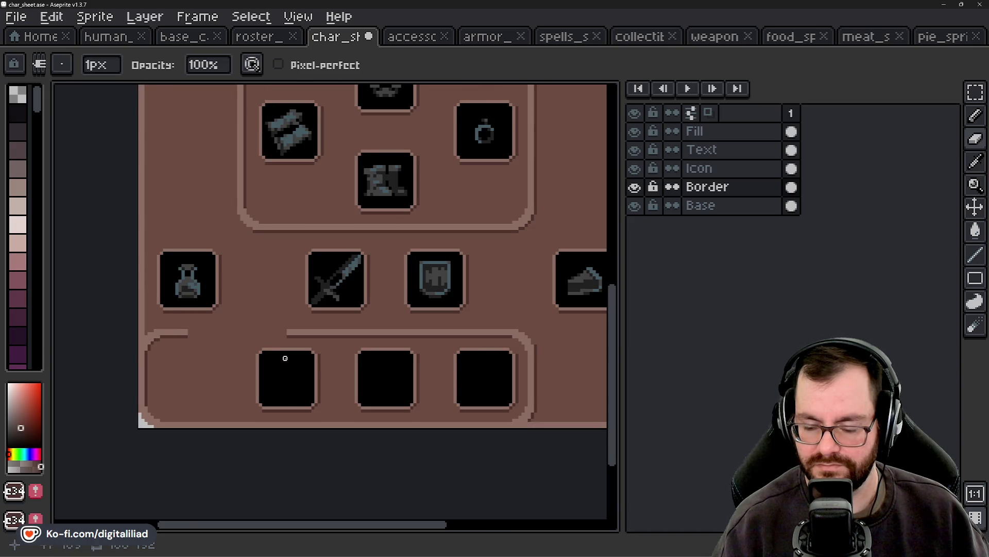
pyautogui.scroll(-1, 285, 358)
# Step: Undo the border edits back to the saved state and marquee-select the pie slot
pyautogui.hotkey('ctrl', 'z')
pyautogui.hotkey('ctrl', 'z')
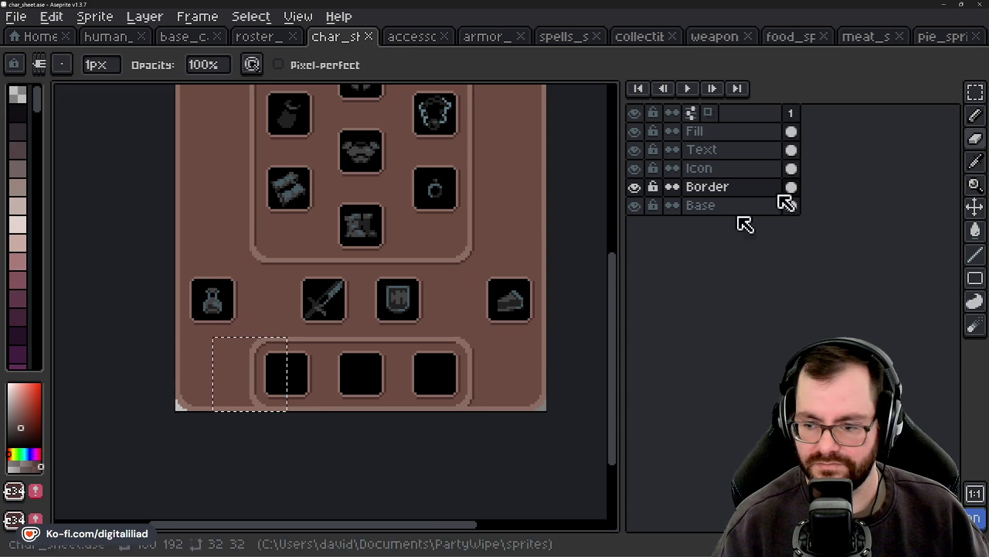
pyautogui.click(976, 92)
pyautogui.click(467, 442)
pyautogui.moveTo(466, 441); pyautogui.dragTo(432, 454)
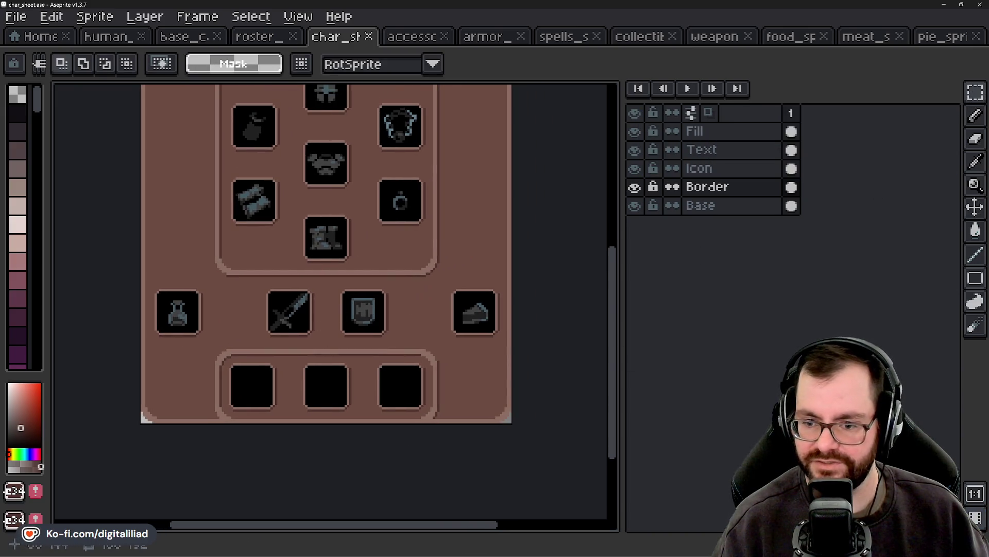
pyautogui.moveTo(436, 273)
pyautogui.mouseDown()
pyautogui.moveTo(514, 351)
pyautogui.moveTo(242, 293)
pyautogui.mouseUp()
pyautogui.press('Escape')
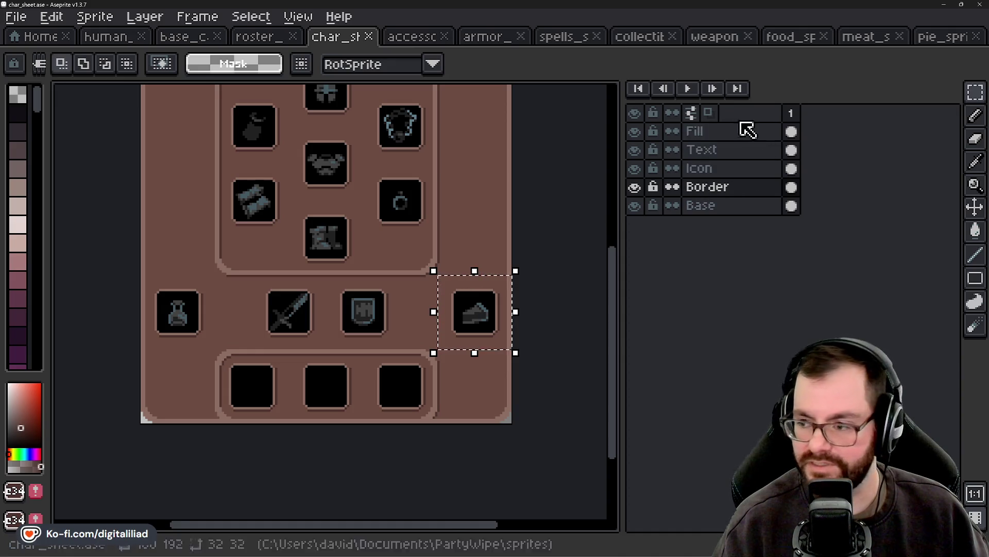
# Step: Move the pie slot and pie icon up above the potion on the Icon and Fill layers
pyautogui.moveTo(479, 315); pyautogui.dragTo(480, 315)
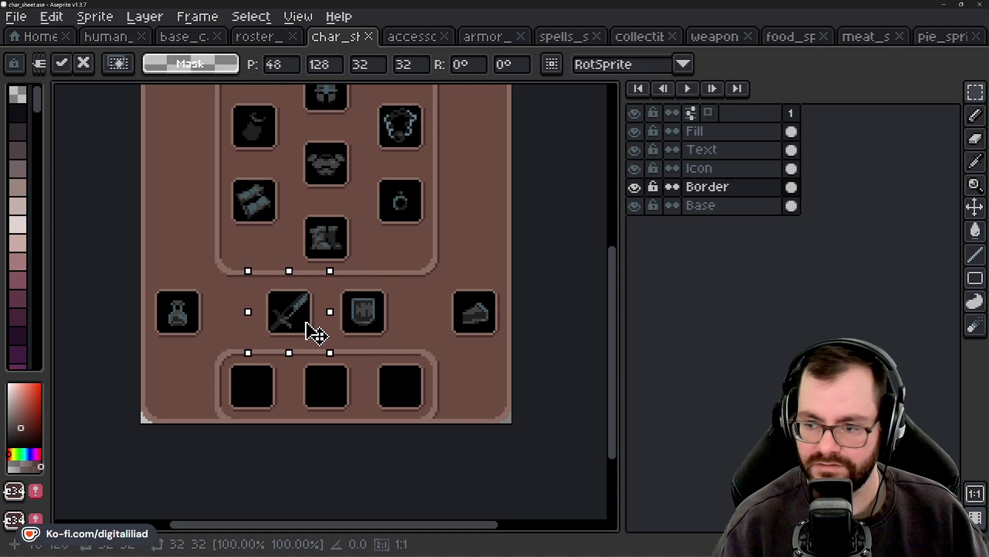
pyautogui.click(731, 168)
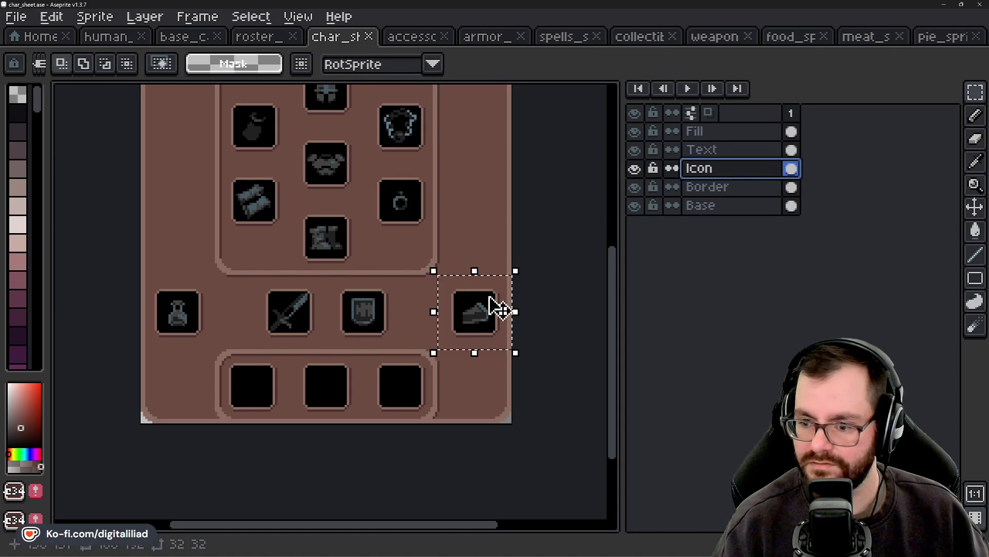
pyautogui.moveTo(495, 305)
pyautogui.mouseDown()
pyautogui.moveTo(199, 257)
pyautogui.moveTo(199, 219)
pyautogui.mouseUp()
pyautogui.hotkey('ctrl', 'd')
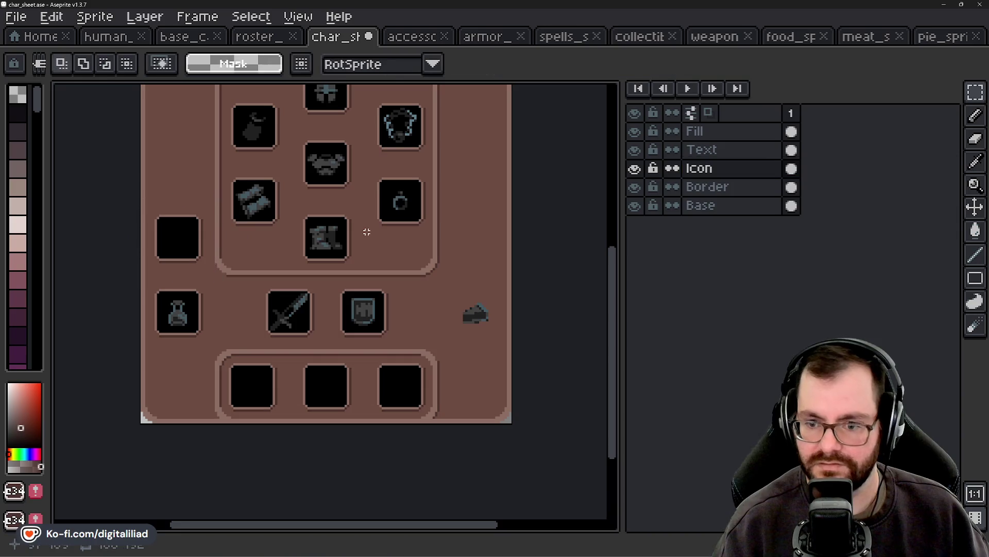
pyautogui.click(723, 133)
pyautogui.moveTo(437, 275)
pyautogui.mouseDown()
pyautogui.moveTo(499, 331)
pyautogui.moveTo(227, 326)
pyautogui.moveTo(189, 252)
pyautogui.mouseUp()
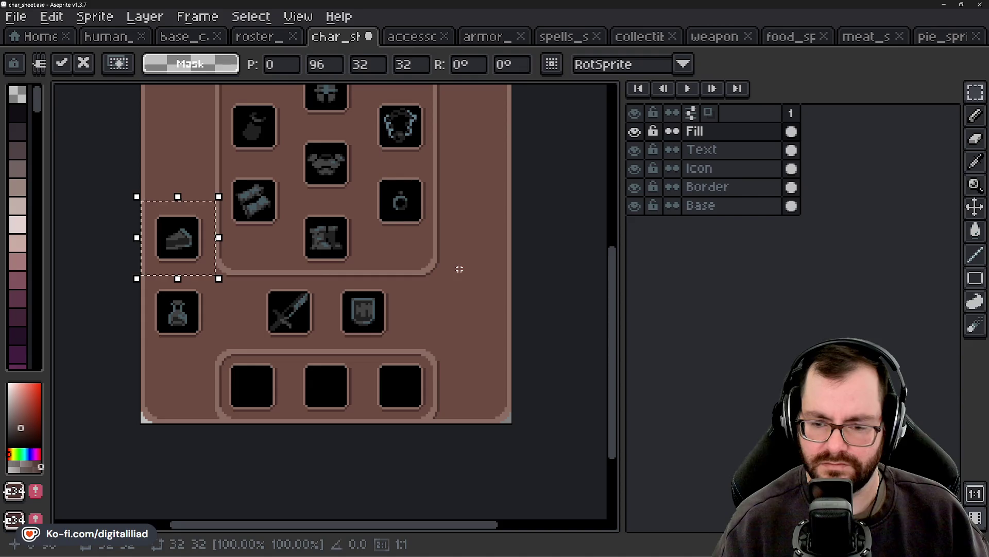
pyautogui.hotkey('ctrl', 'd')
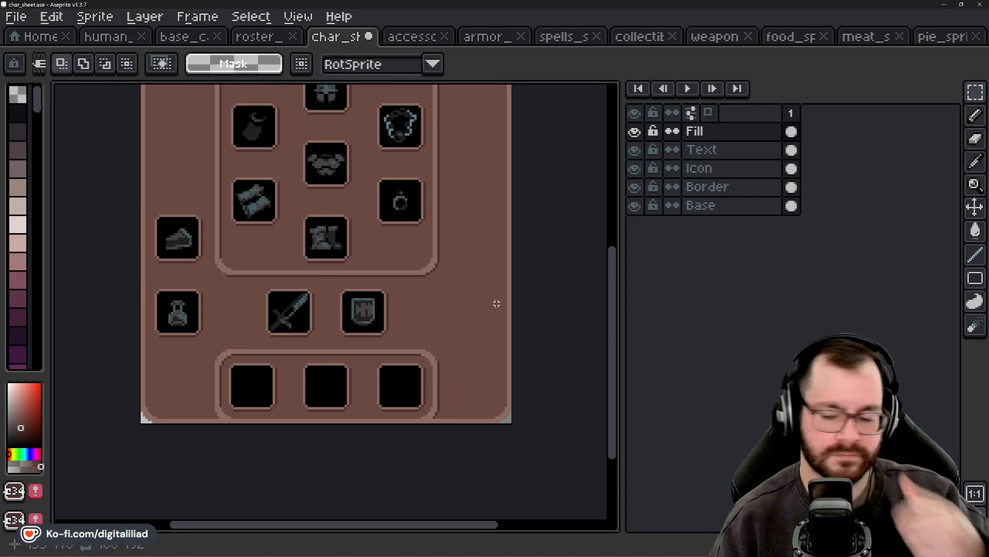
# Step: Shift the sword and shield icons right on the Icon layer
pyautogui.moveTo(325, 275); pyautogui.dragTo(290, 307)
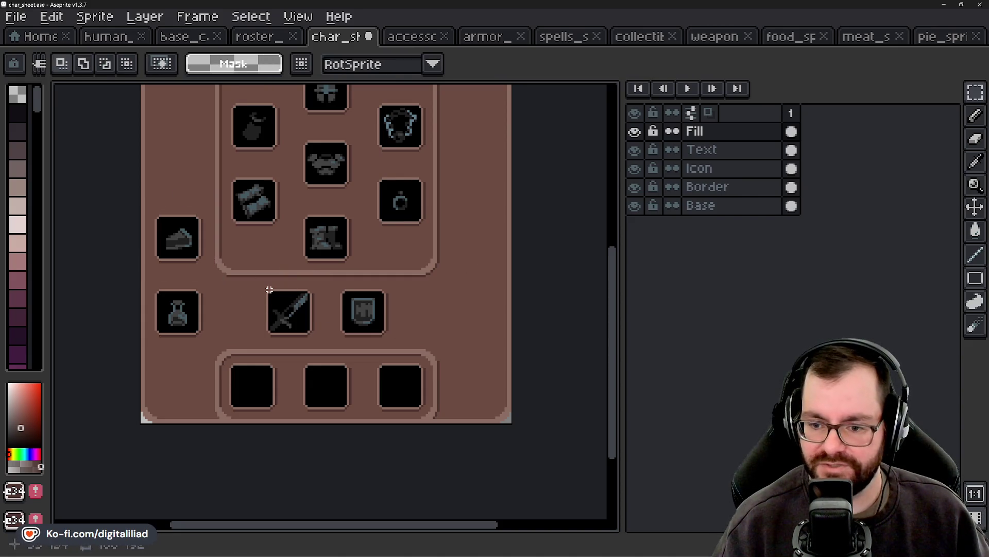
pyautogui.moveTo(252, 274); pyautogui.dragTo(439, 349)
pyautogui.moveTo(360, 319); pyautogui.dragTo(412, 317)
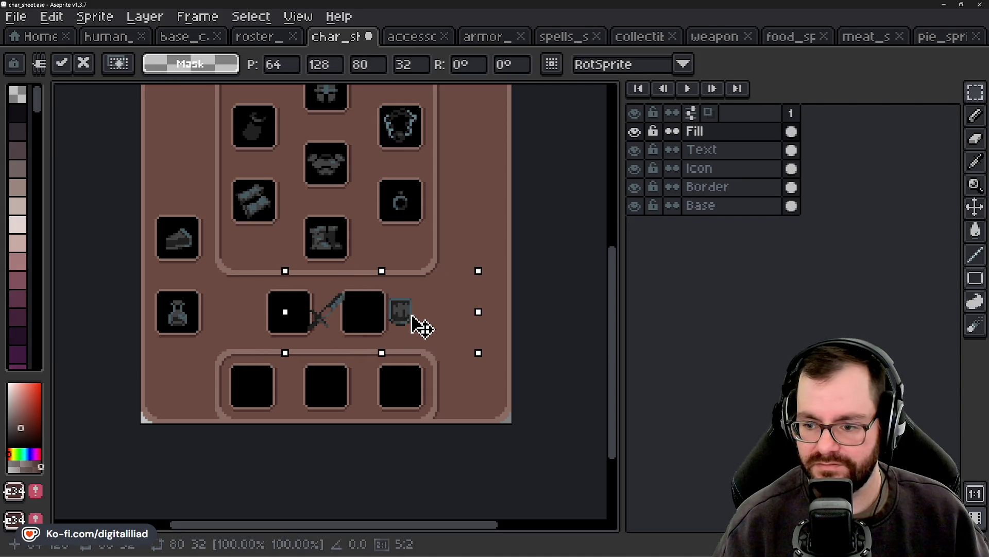
pyautogui.press('Escape')
pyautogui.click(791, 167)
pyautogui.click(376, 320)
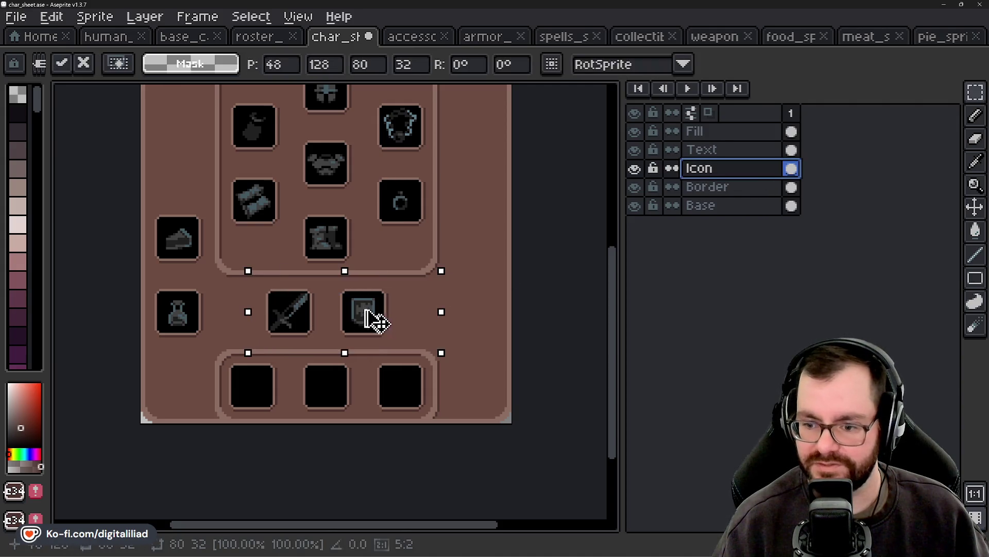
pyautogui.moveTo(377, 321)
pyautogui.mouseDown()
pyautogui.moveTo(468, 321)
pyautogui.moveTo(446, 321)
pyautogui.mouseUp()
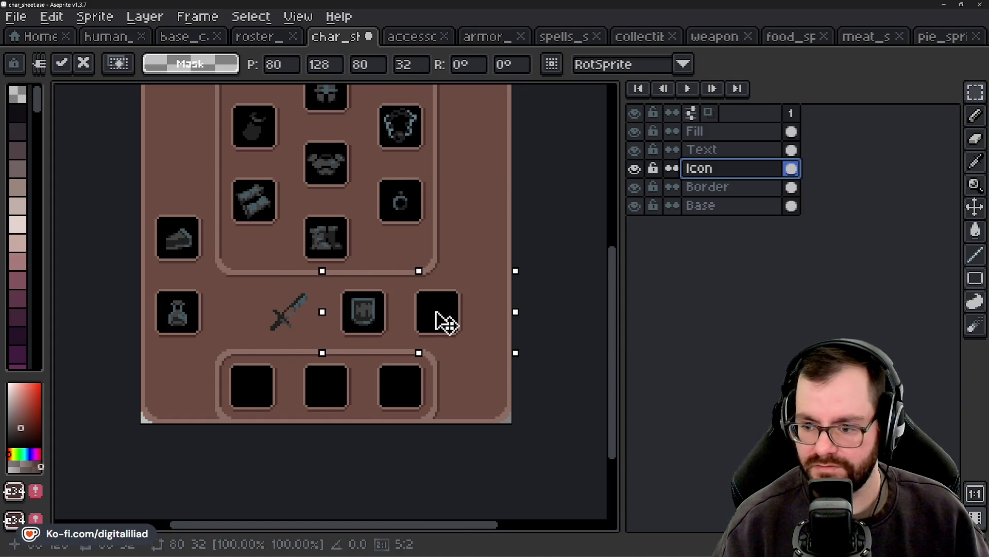
pyautogui.click(490, 220)
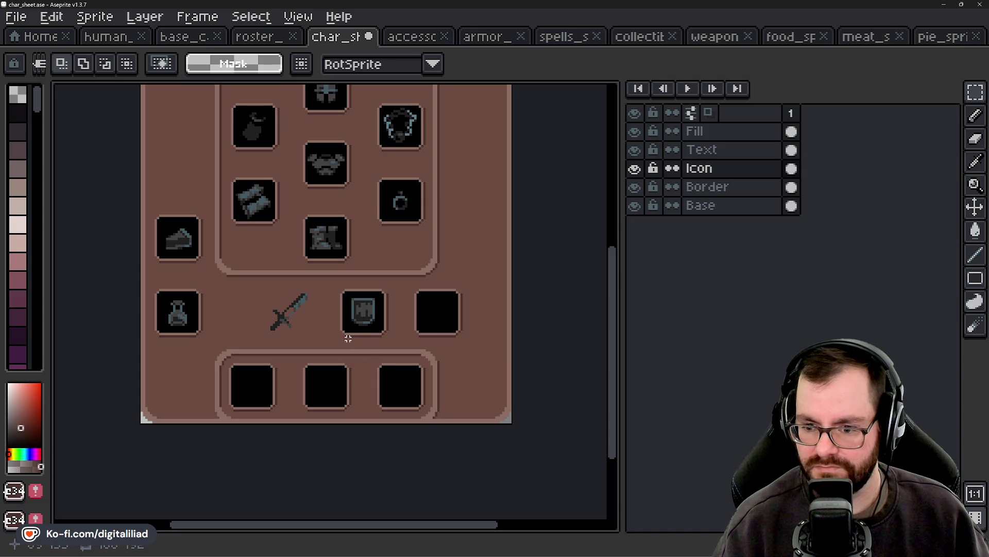
# Step: Shift the shield and empty slot right, and reposition slot backgrounds under the sword and beside the potion
pyautogui.moveTo(334, 345)
pyautogui.mouseDown()
pyautogui.moveTo(335, 402)
pyautogui.moveTo(330, 394)
pyautogui.mouseUp()
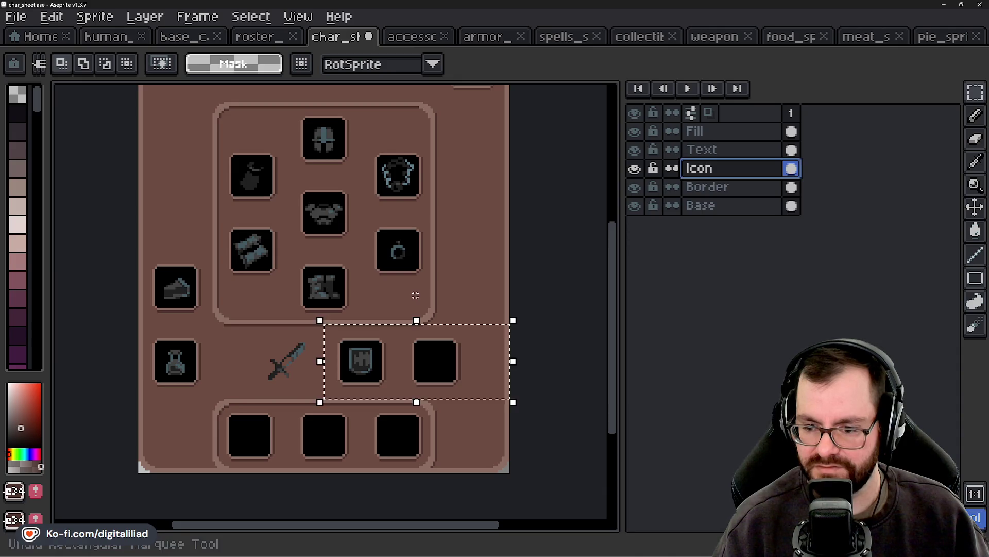
pyautogui.moveTo(459, 384)
pyautogui.mouseDown()
pyautogui.moveTo(421, 385)
pyautogui.moveTo(433, 380)
pyautogui.mouseUp()
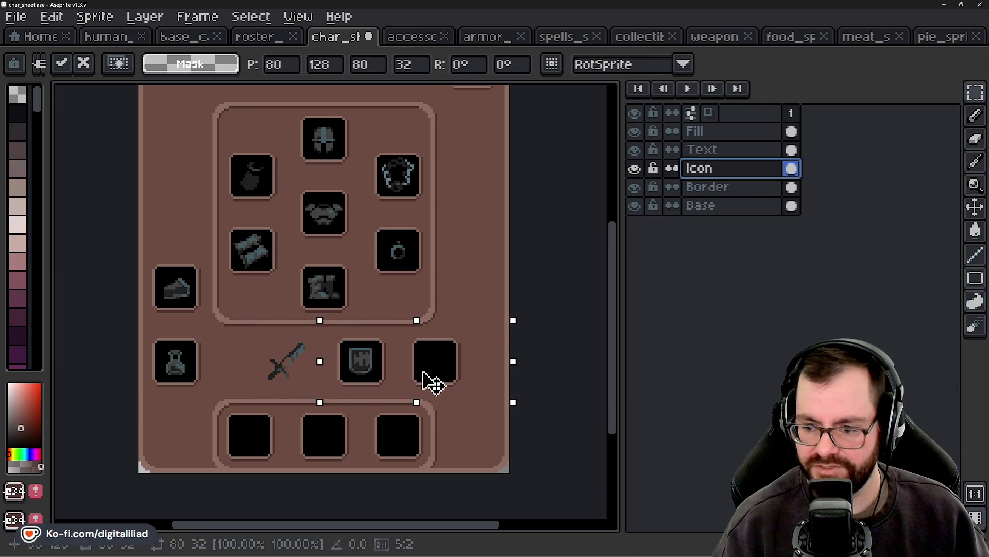
pyautogui.click(265, 343)
pyautogui.moveTo(138, 317)
pyautogui.mouseDown()
pyautogui.moveTo(214, 391)
pyautogui.moveTo(298, 384)
pyautogui.mouseUp()
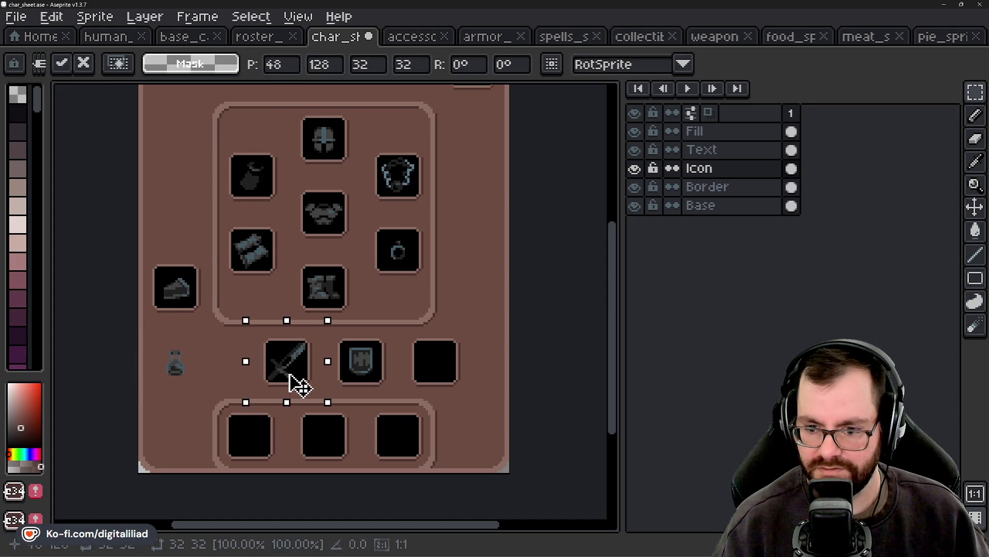
pyautogui.click(360, 353)
pyautogui.moveTo(139, 251); pyautogui.dragTo(177, 361)
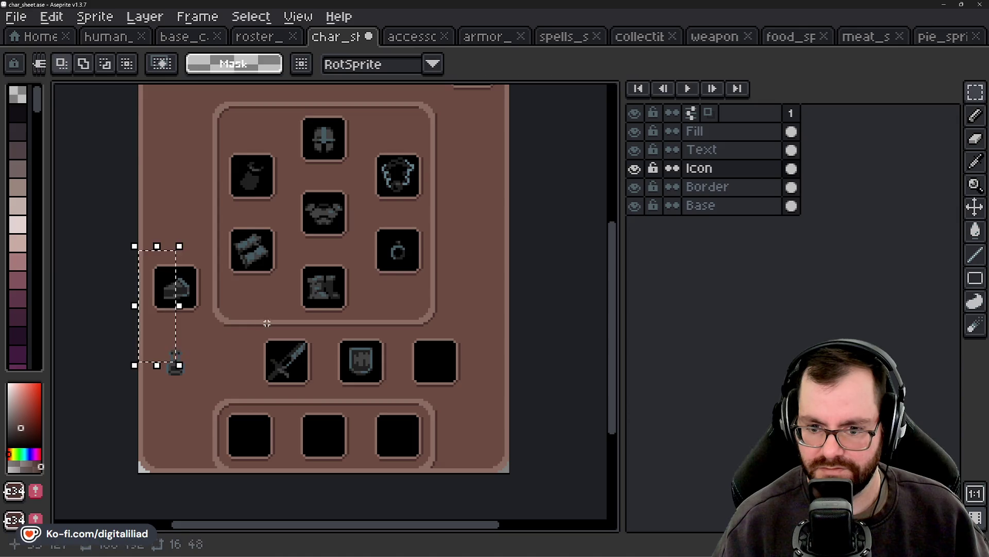
pyautogui.moveTo(139, 251)
pyautogui.mouseDown()
pyautogui.moveTo(212, 321)
pyautogui.moveTo(194, 369)
pyautogui.moveTo(233, 369)
pyautogui.mouseUp()
pyautogui.click(387, 342)
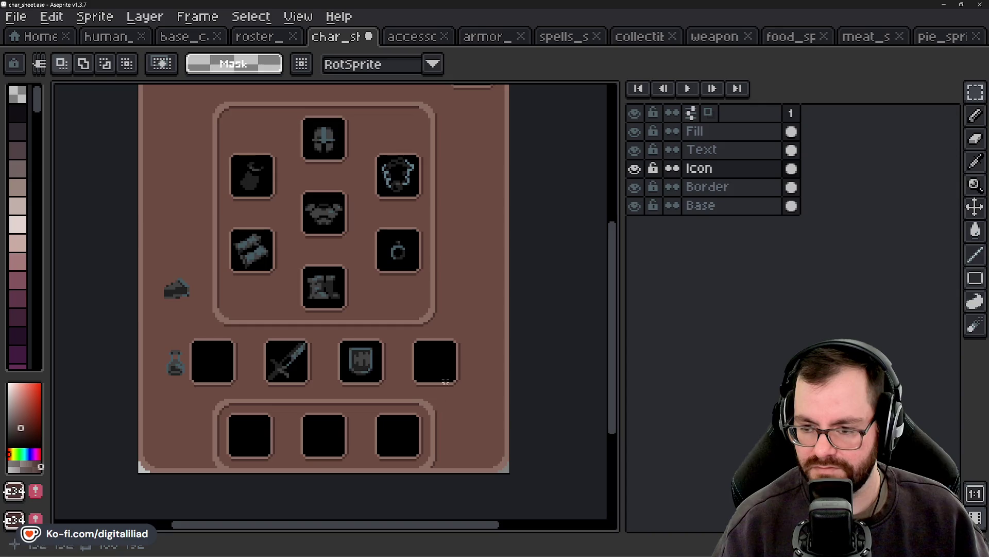
pyautogui.scroll(-1, 455, 312)
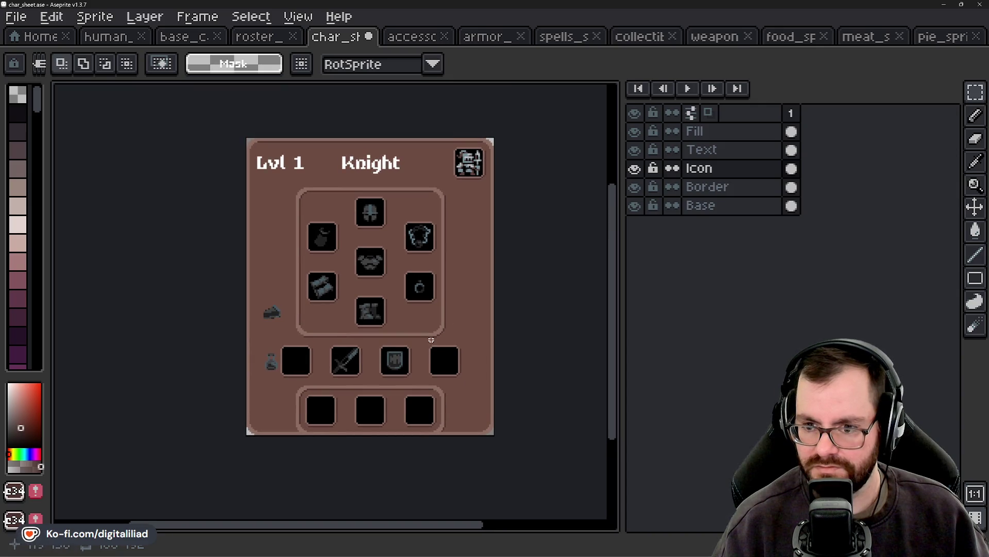
pyautogui.scroll(3, 250, 162)
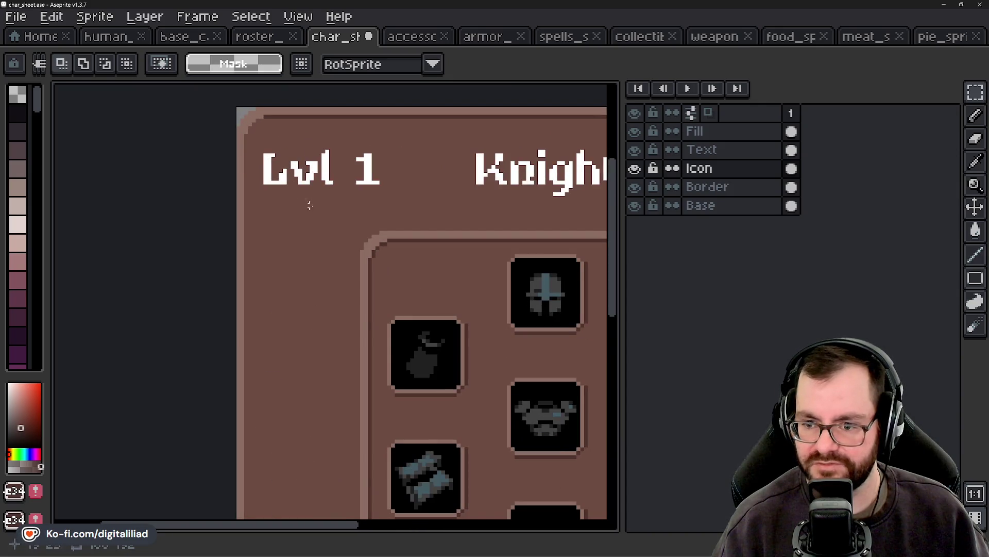
# Step: On the Text layer, sample white and insert the text 'Xp 1' onto the canvas
pyautogui.scroll(2, 301, 236)
pyautogui.click(703, 149)
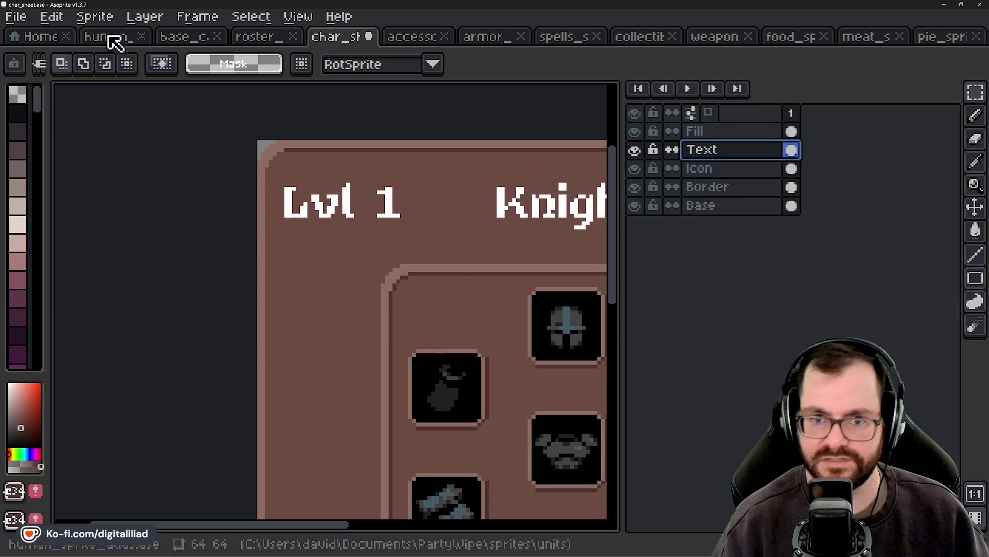
pyautogui.hotkey('ctrl', 't')
pyautogui.click(567, 366)
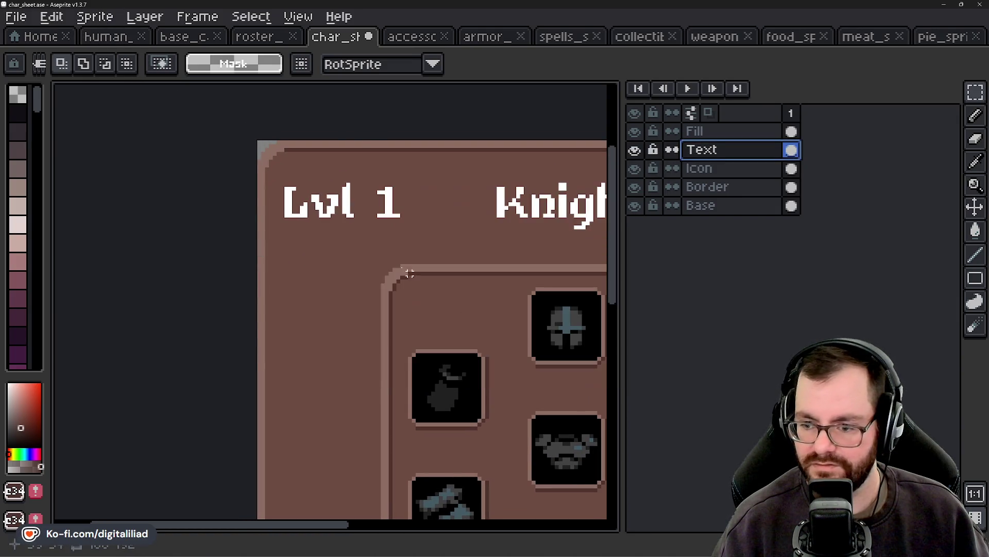
pyautogui.keyDown('alt'); pyautogui.click(352, 211); pyautogui.keyUp('alt')
pyautogui.hotkey('ctrl', 't')
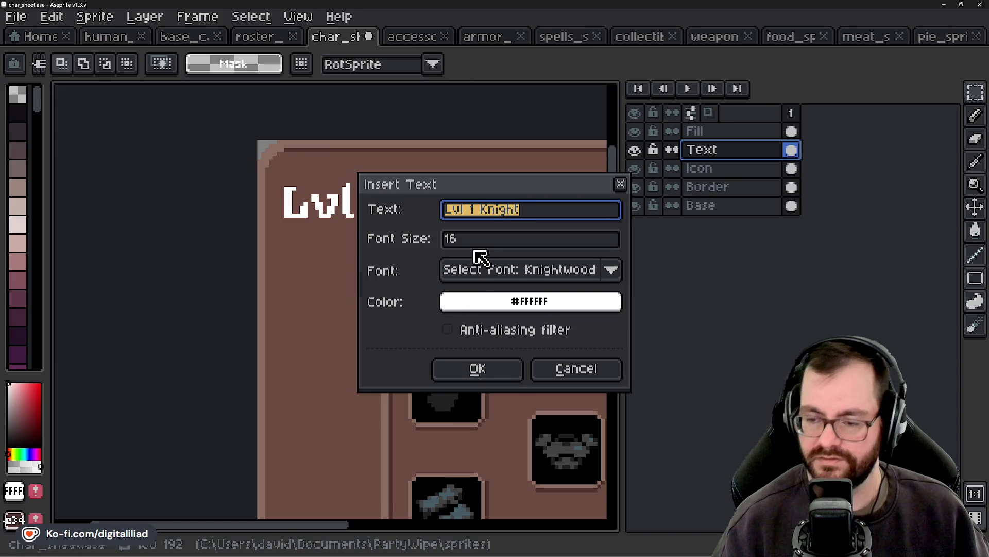
pyautogui.write('Xp 1')
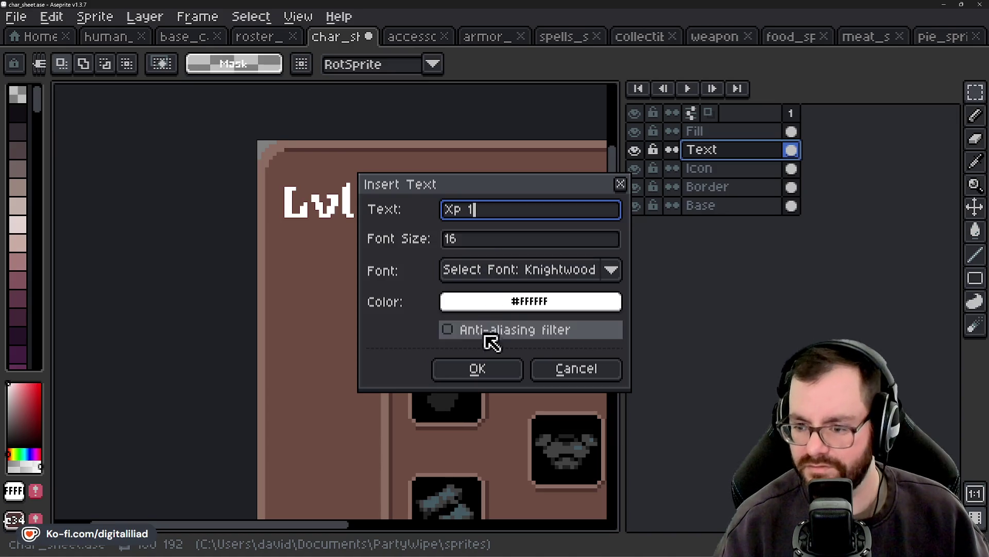
pyautogui.click(477, 369)
# Step: Move the Xp 1 text left and up so it sits beneath Lvl 1
pyautogui.moveTo(421, 320); pyautogui.dragTo(301, 335)
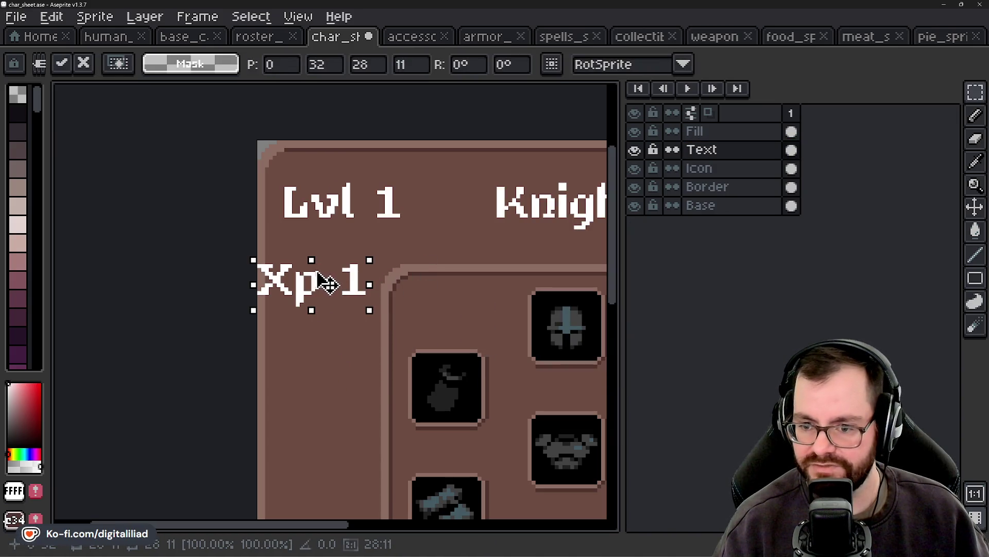
pyautogui.scroll(-2, 333, 281)
pyautogui.scroll(1, 343, 293)
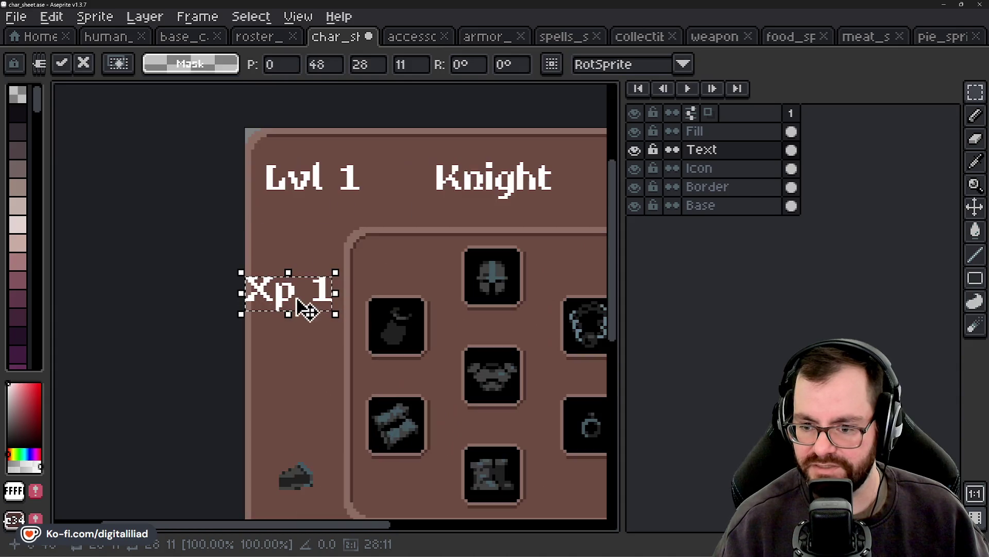
pyautogui.moveTo(309, 303)
pyautogui.mouseDown()
pyautogui.moveTo(320, 263)
pyautogui.moveTo(335, 258)
pyautogui.moveTo(314, 229)
pyautogui.mouseUp()
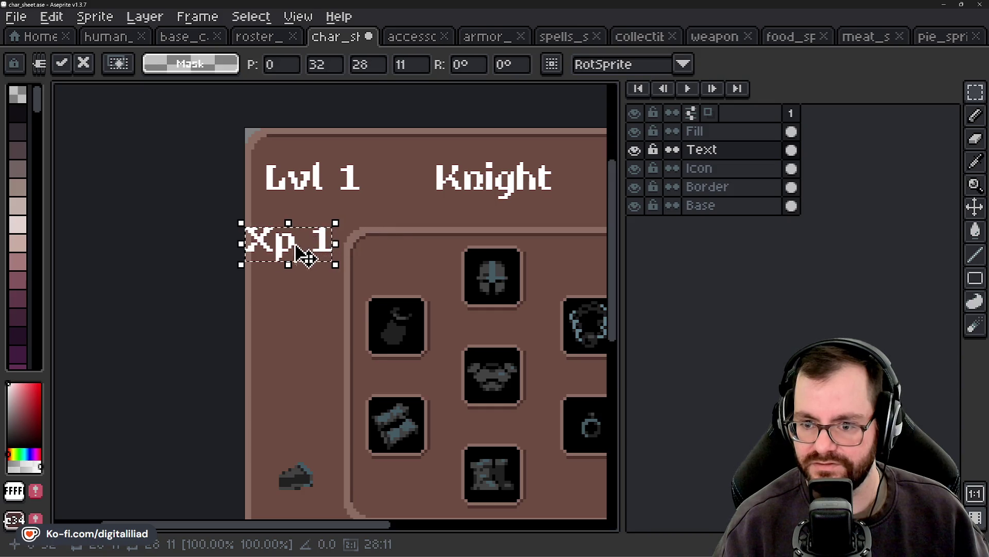
pyautogui.scroll(-1, 257, 258)
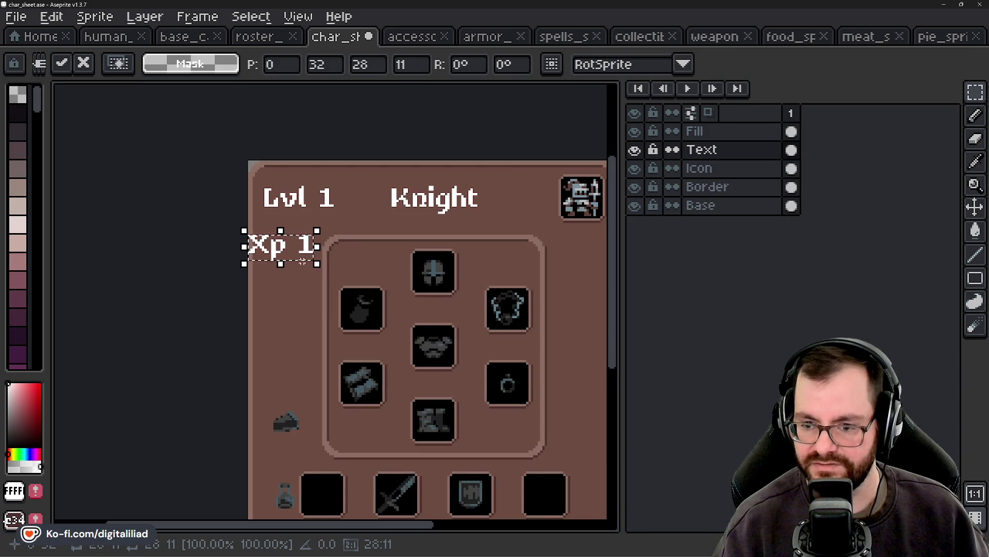
pyautogui.moveTo(278, 248)
pyautogui.mouseDown()
pyautogui.moveTo(324, 256)
pyautogui.moveTo(313, 247)
pyautogui.mouseUp()
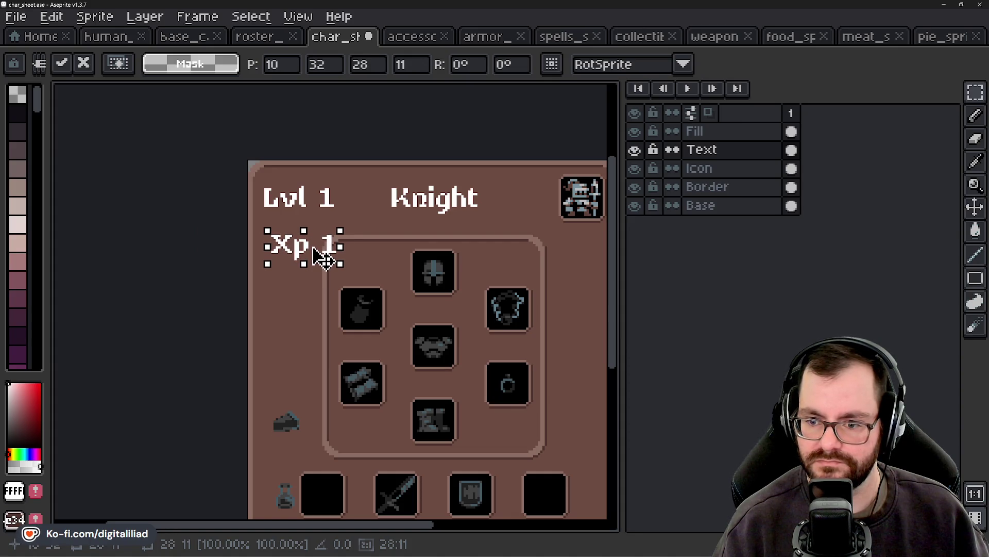
pyautogui.press('Return')
# Step: Stack the 1 below Xp, then nudge the combined label one pixel down into place
pyautogui.scroll(1, 276, 245)
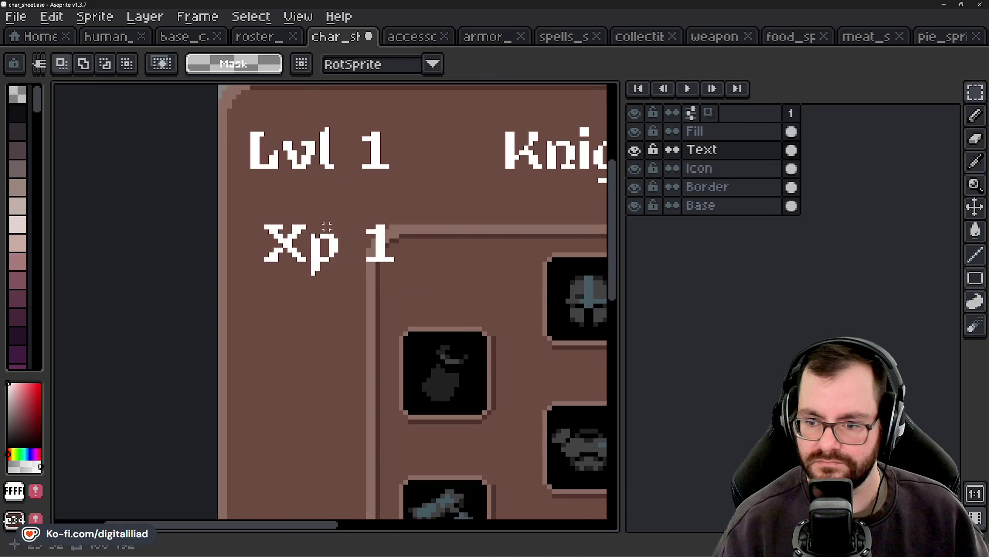
pyautogui.moveTo(340, 206); pyautogui.dragTo(425, 314)
pyautogui.moveTo(388, 272); pyautogui.dragTo(315, 340)
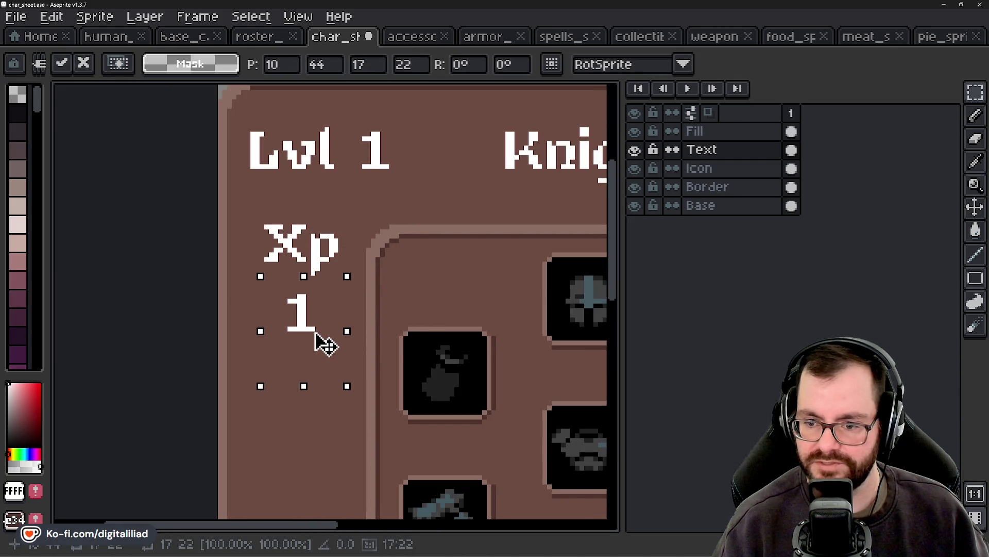
pyautogui.click(355, 278)
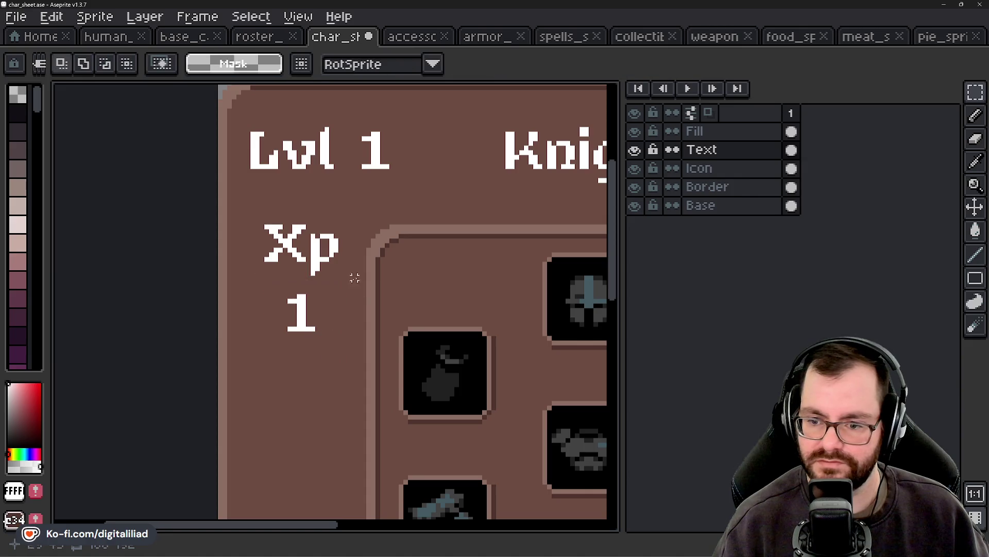
pyautogui.moveTo(290, 287)
pyautogui.mouseDown()
pyautogui.moveTo(322, 335)
pyautogui.moveTo(320, 322)
pyautogui.mouseUp()
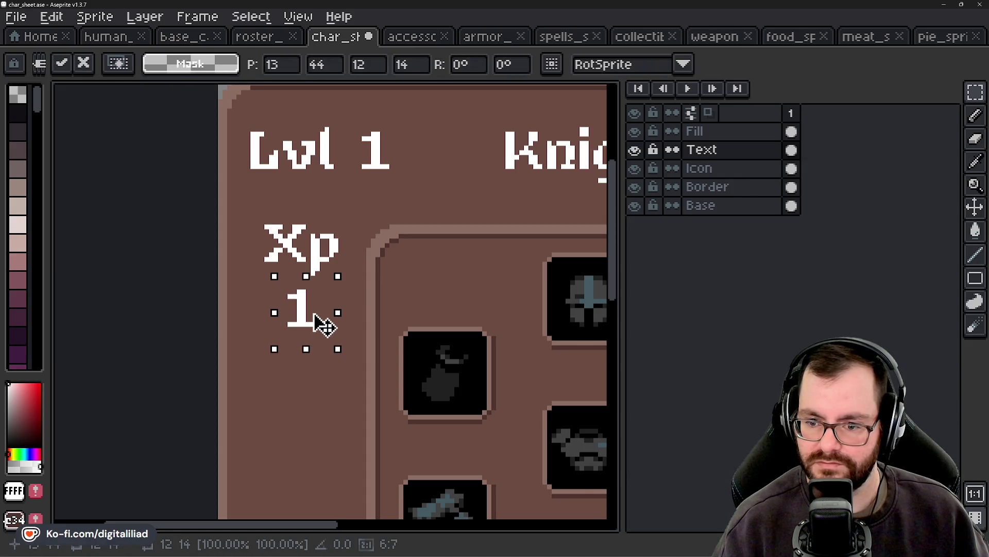
pyautogui.press('Return')
pyautogui.moveTo(236, 195); pyautogui.dragTo(366, 342)
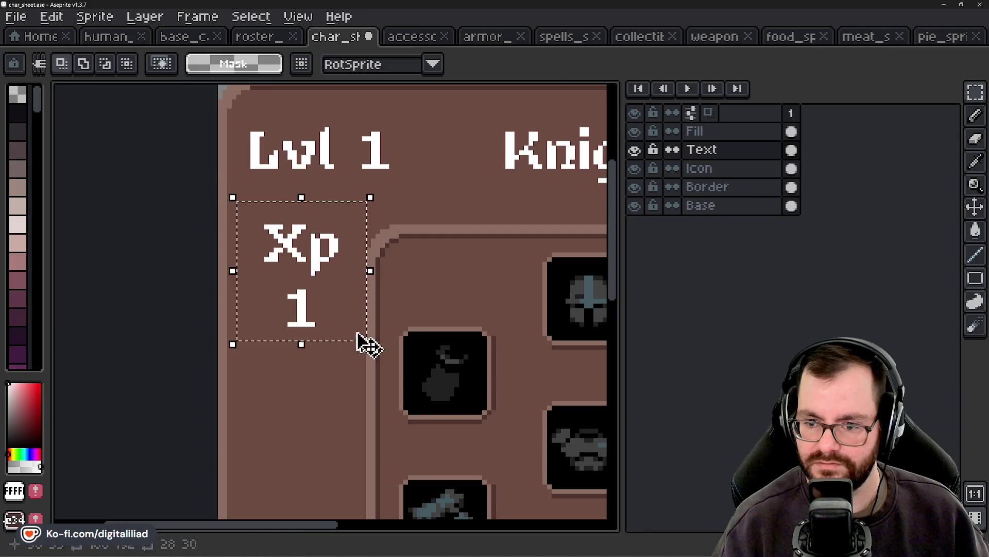
pyautogui.moveTo(326, 304)
pyautogui.mouseDown()
pyautogui.moveTo(461, 419)
pyautogui.moveTo(467, 404)
pyautogui.moveTo(466, 430)
pyautogui.moveTo(312, 301)
pyautogui.mouseUp()
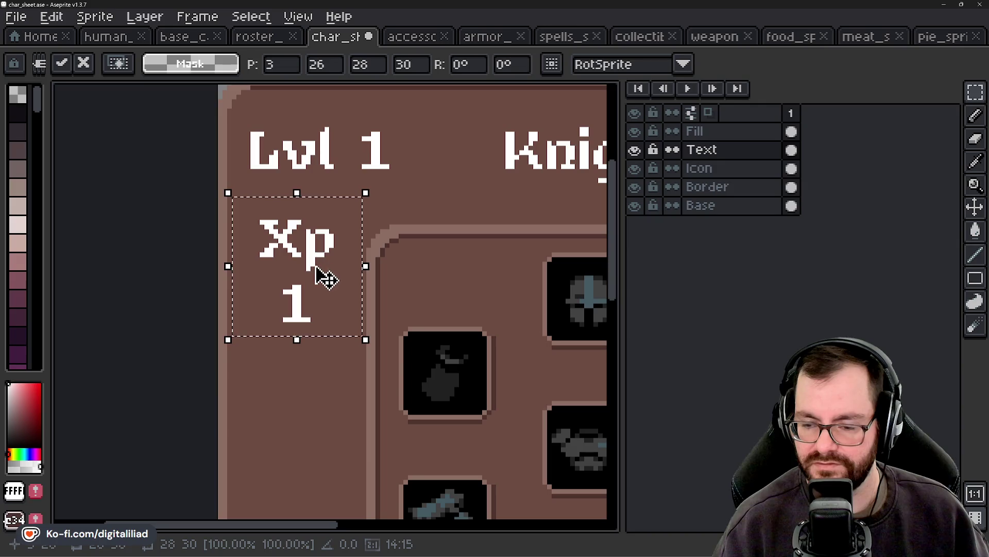
pyautogui.press('Down')
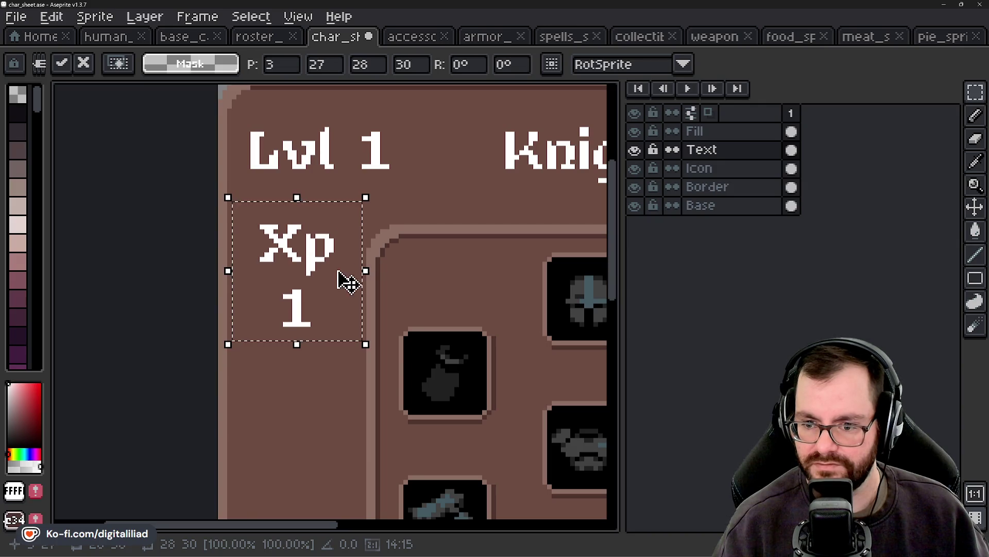
pyautogui.press('Return')
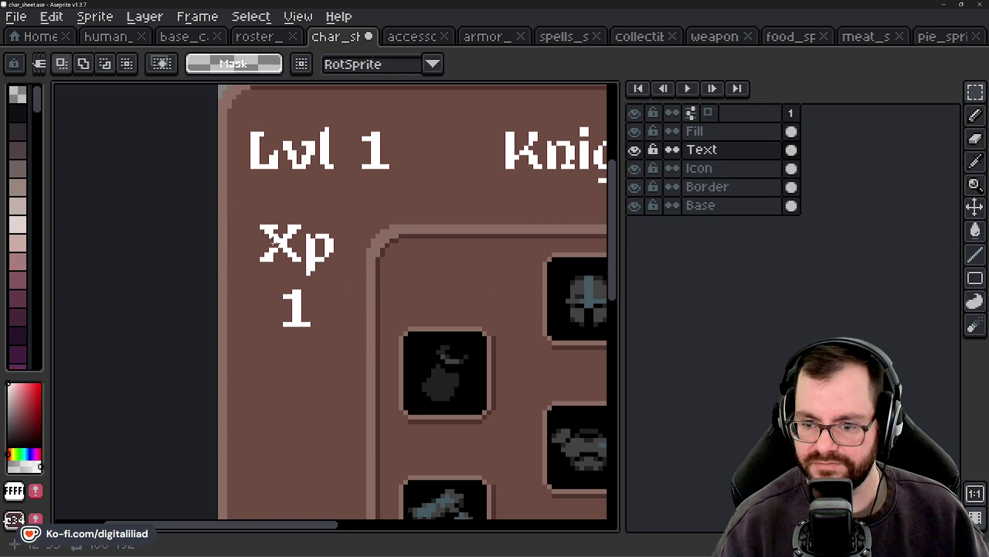
pyautogui.scroll(-3, 262, 234)
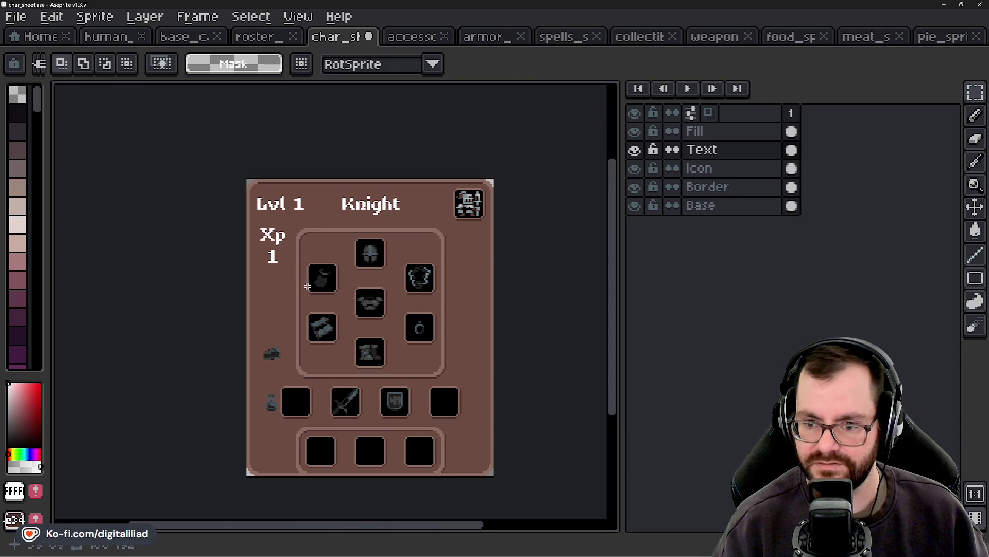
# Step: Pan and zoom to bring the left-margin cheese and potion icons into view
pyautogui.scroll(4, 275, 277)
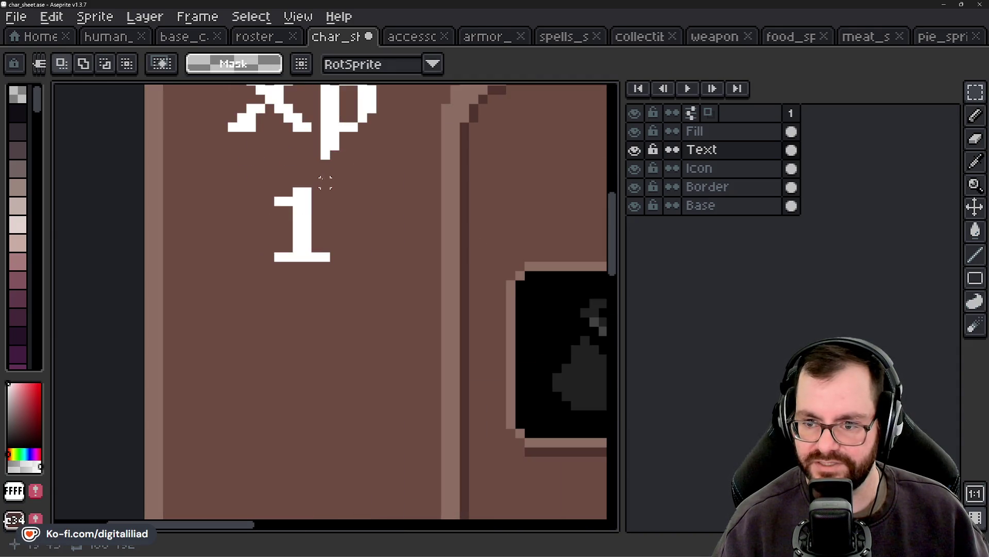
pyautogui.scroll(-2, 316, 182)
pyautogui.scroll(-1, 347, 249)
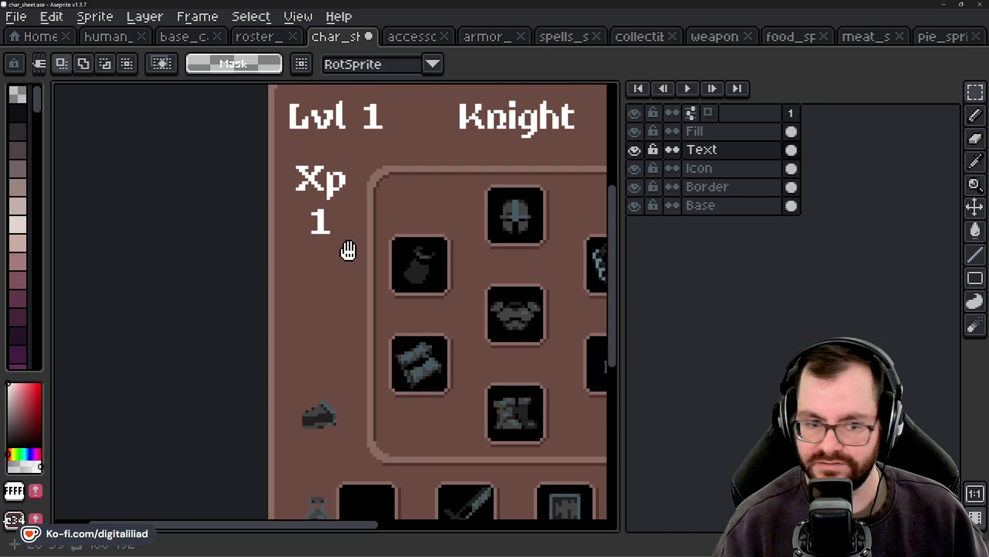
pyautogui.moveTo(348, 308); pyautogui.dragTo(311, 209)
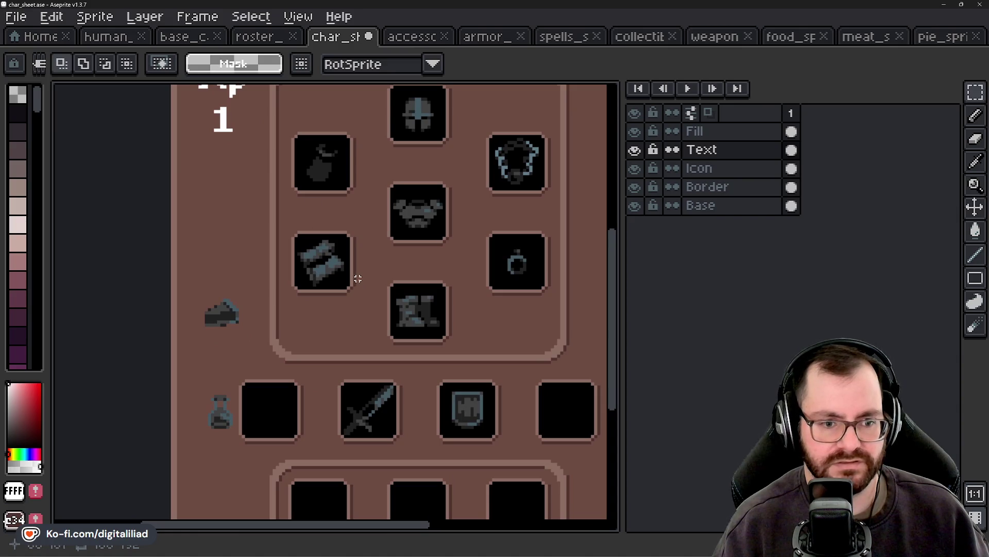
pyautogui.moveTo(367, 309)
pyautogui.mouseDown()
pyautogui.moveTo(364, 283)
pyautogui.moveTo(320, 258)
pyautogui.moveTo(324, 307)
pyautogui.moveTo(322, 284)
pyautogui.mouseUp()
pyautogui.scroll(-2, 320, 258)
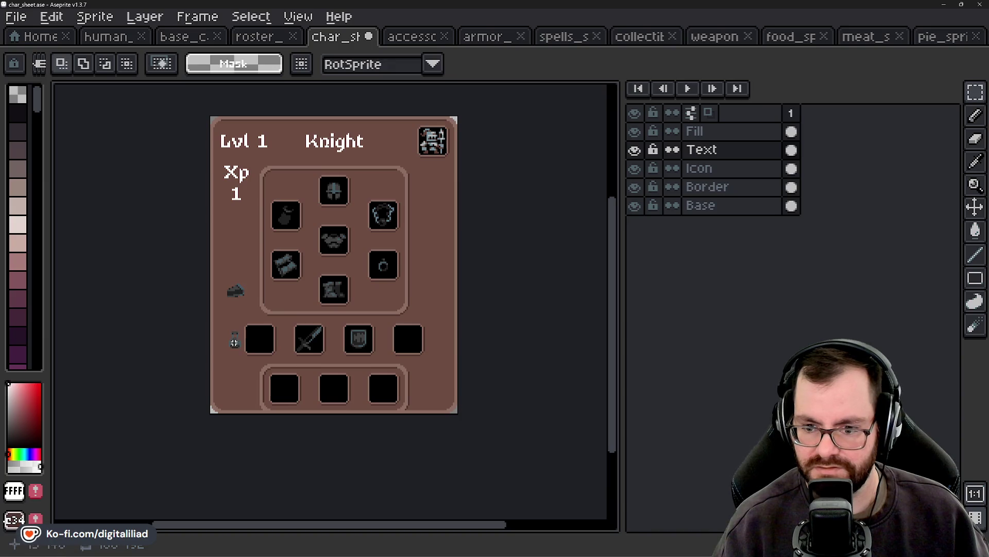
pyautogui.scroll(3, 230, 342)
pyautogui.moveTo(240, 325); pyautogui.dragTo(249, 327)
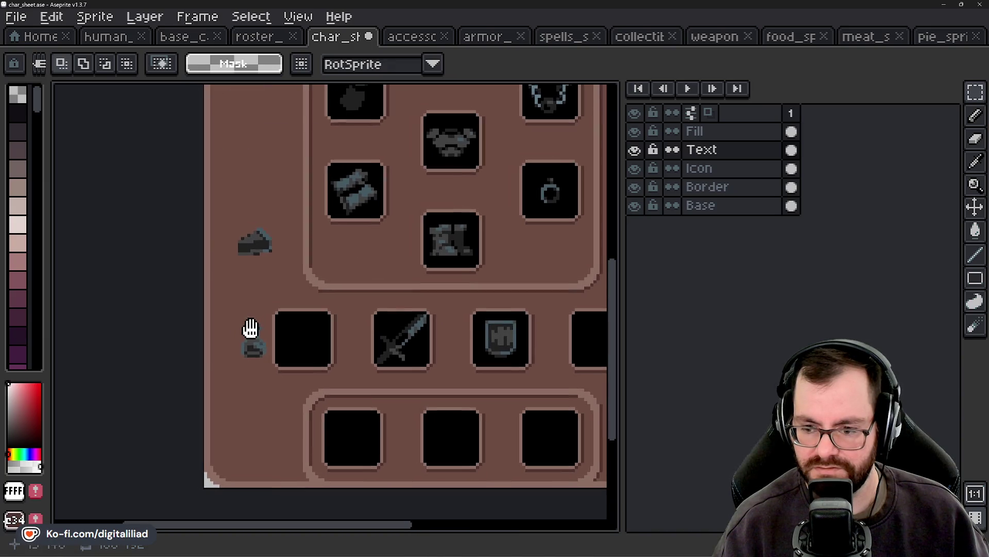
pyautogui.scroll(1, 280, 277)
pyautogui.scroll(-2, 276, 272)
pyautogui.moveTo(276, 272); pyautogui.dragTo(278, 324)
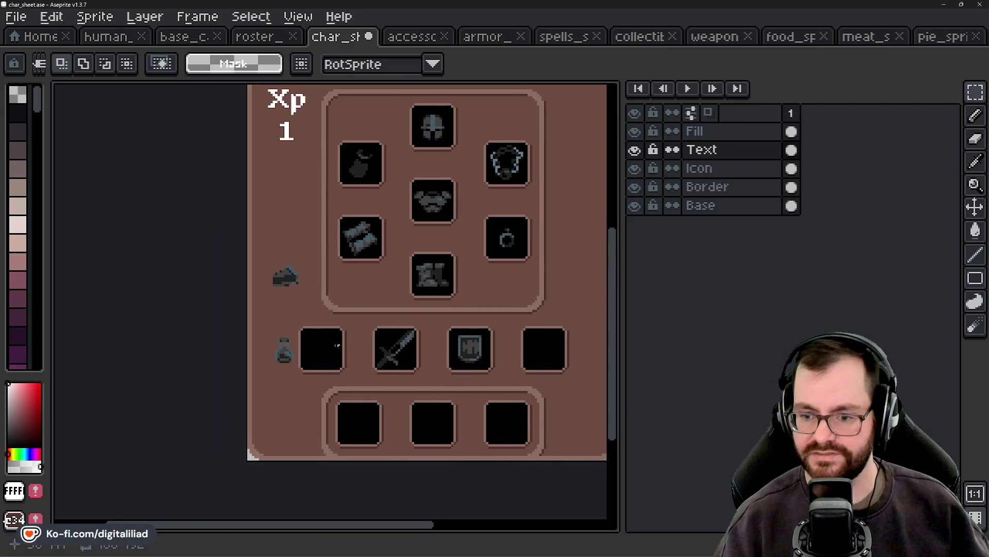
pyautogui.scroll(1, 248, 244)
pyautogui.scroll(1, 247, 244)
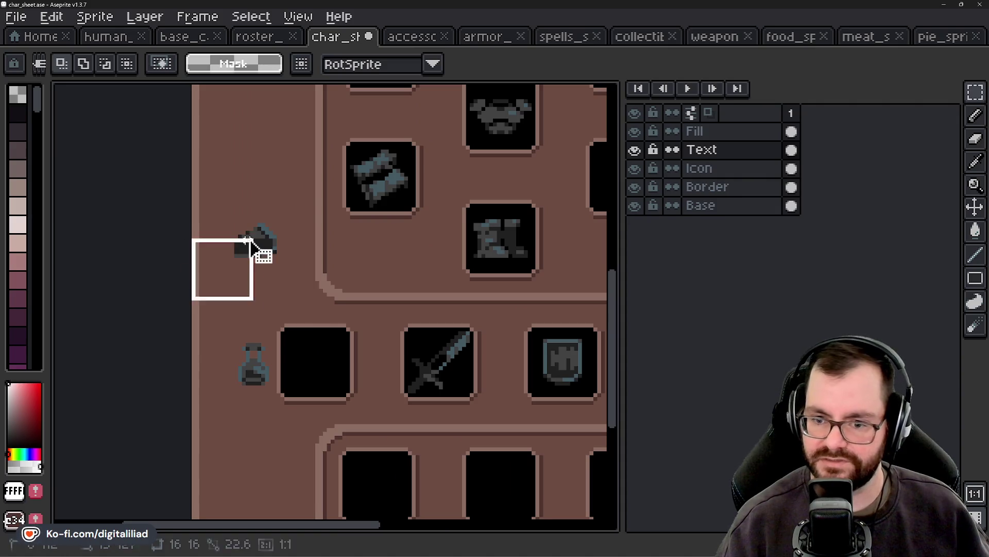
# Step: On the Fill layer, select the cheese and potion icons together and cut them away
pyautogui.click(717, 132)
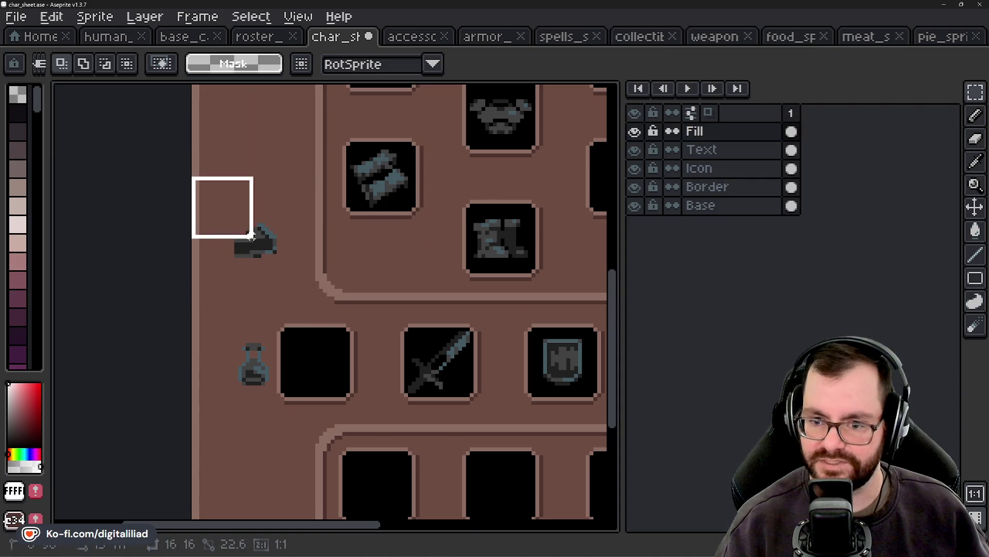
pyautogui.moveTo(192, 176)
pyautogui.mouseDown()
pyautogui.moveTo(317, 301)
pyautogui.moveTo(210, 267)
pyautogui.mouseUp()
pyautogui.moveTo(174, 216); pyautogui.dragTo(611, 340)
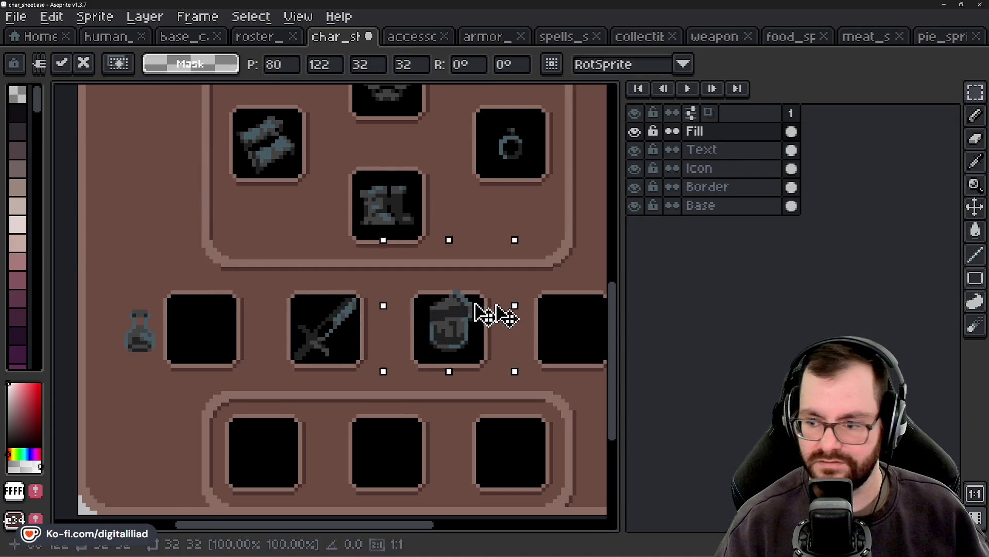
pyautogui.press('Escape')
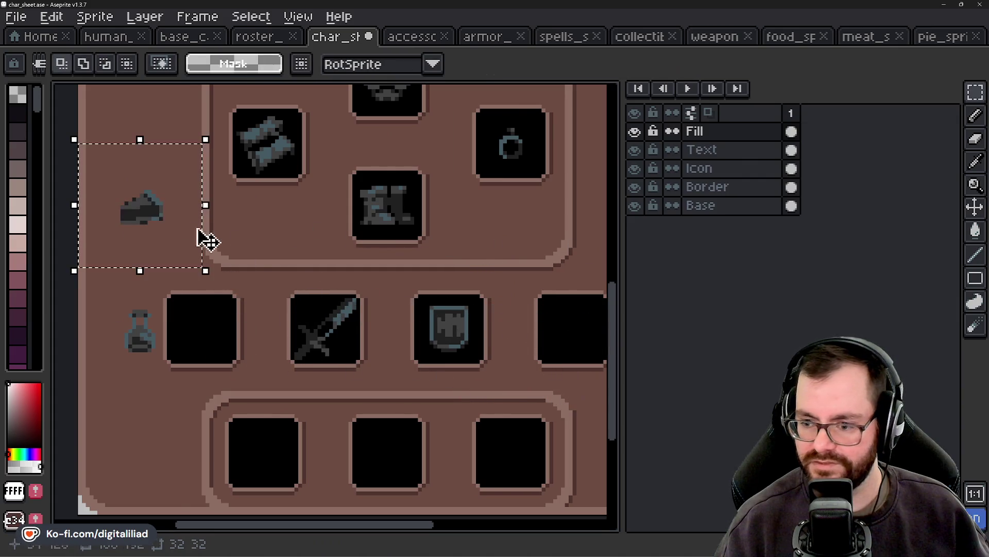
pyautogui.hotkey('ctrl', 'd')
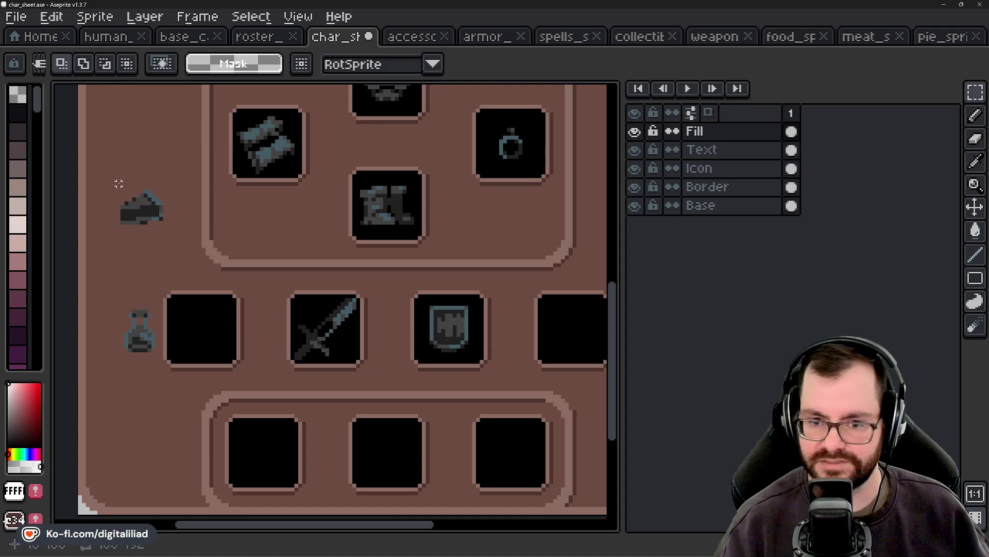
pyautogui.moveTo(105, 170); pyautogui.dragTo(139, 201)
pyautogui.moveTo(106, 160); pyautogui.dragTo(190, 386)
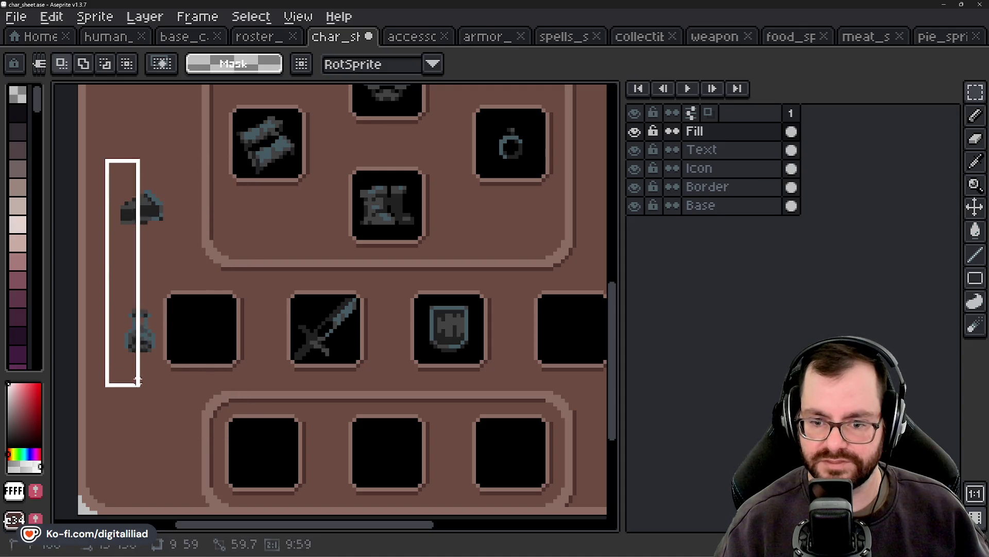
pyautogui.hotkey('ctrl', 'x')
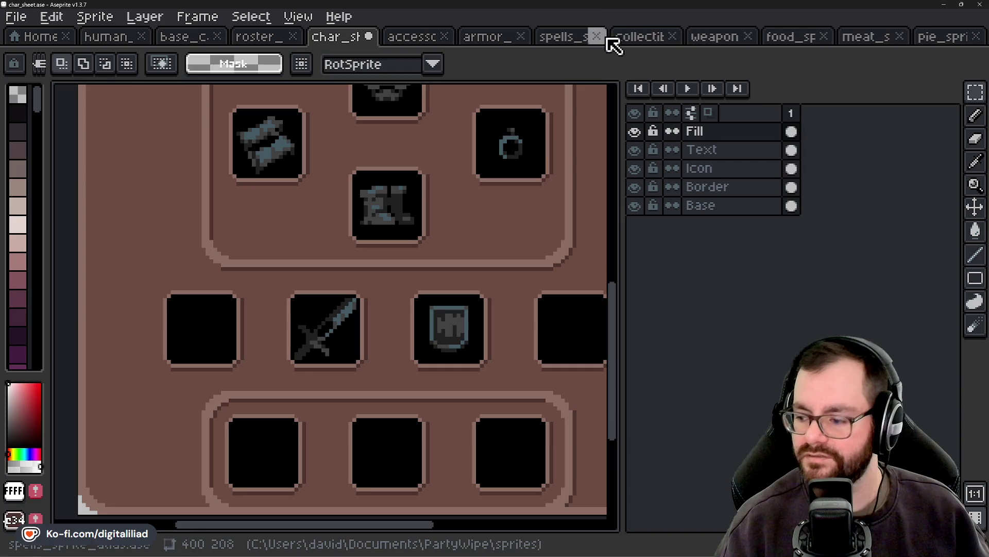
# Step: Copy the grey potion from the collectibles sprite sheet and paste it into the character sheet
pyautogui.click(641, 37)
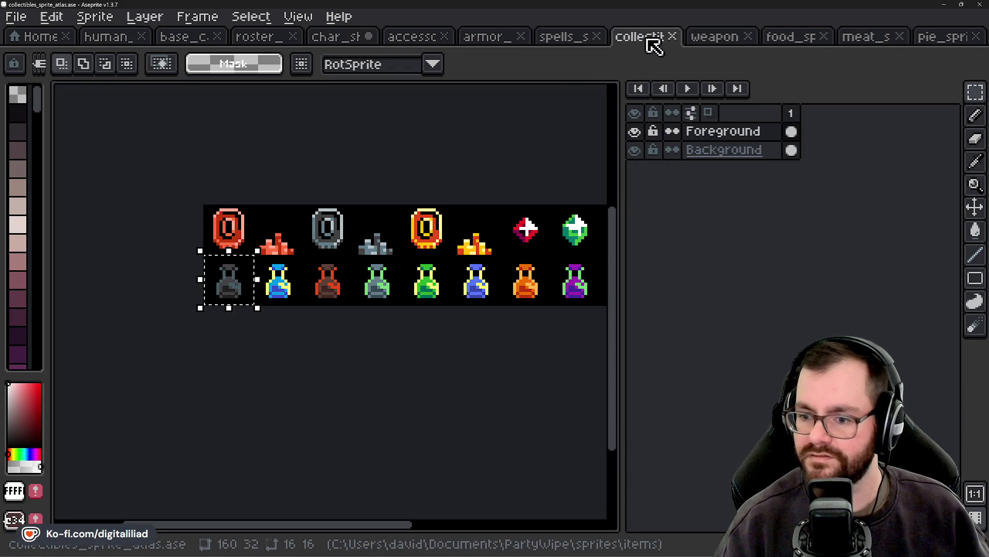
pyautogui.click(238, 291)
pyautogui.hotkey('ctrl', 'c')
pyautogui.click(342, 37)
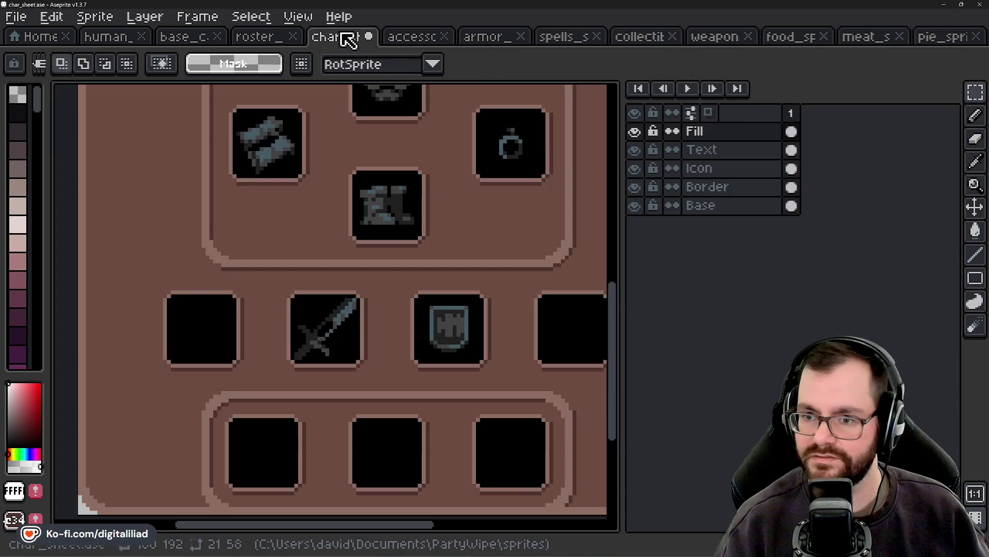
pyautogui.hotkey('ctrl', 'v')
# Step: Centre the pasted potion inside the first item slot and commit it
pyautogui.moveTo(117, 311); pyautogui.dragTo(229, 317)
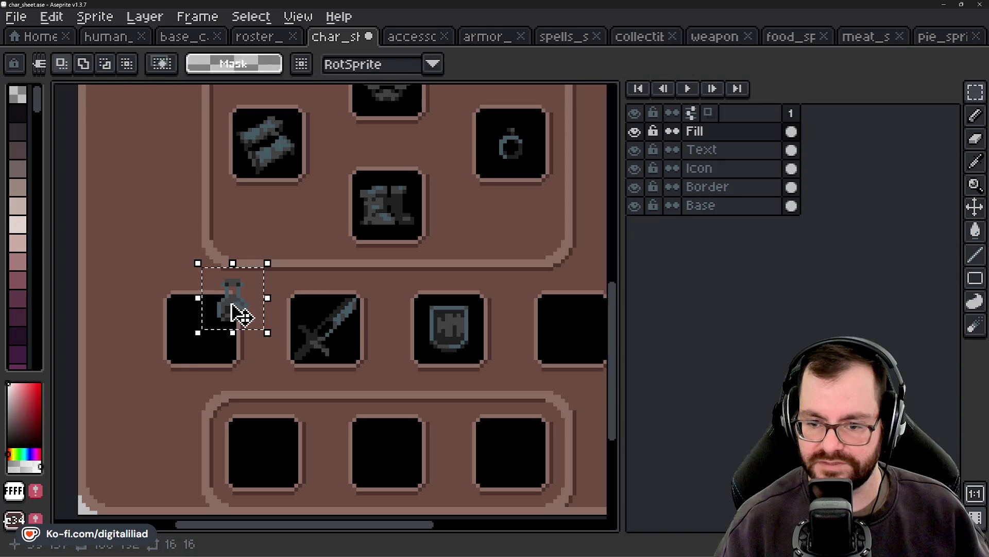
pyautogui.moveTo(231, 316); pyautogui.dragTo(206, 344)
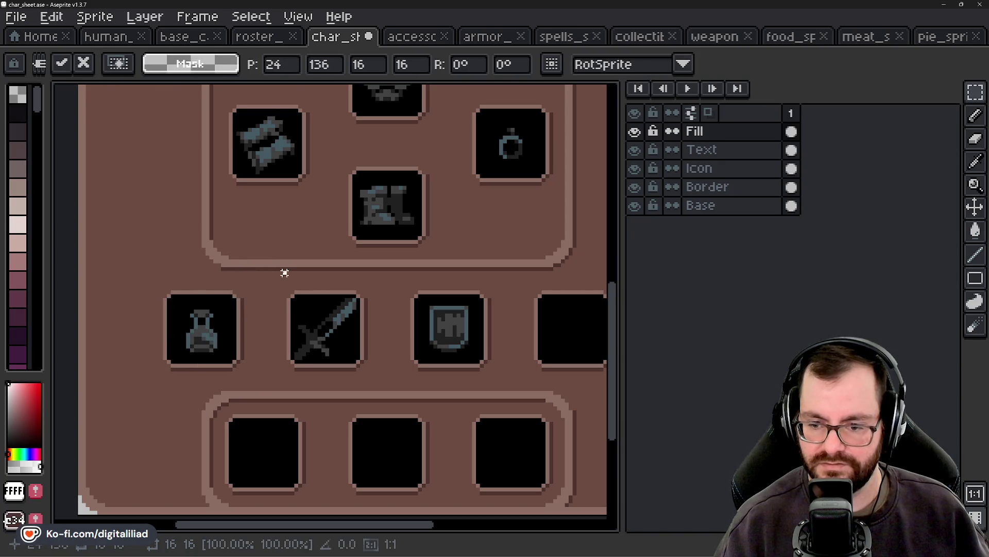
pyautogui.press('Return')
pyautogui.scroll(-2, 236, 282)
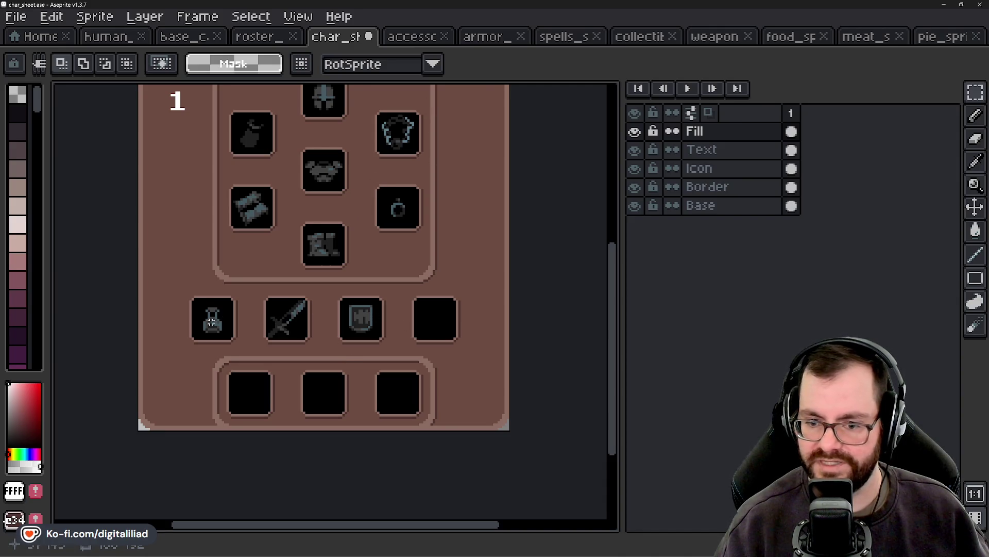
pyautogui.scroll(2, 211, 321)
pyautogui.hscroll(3, 304, 317)
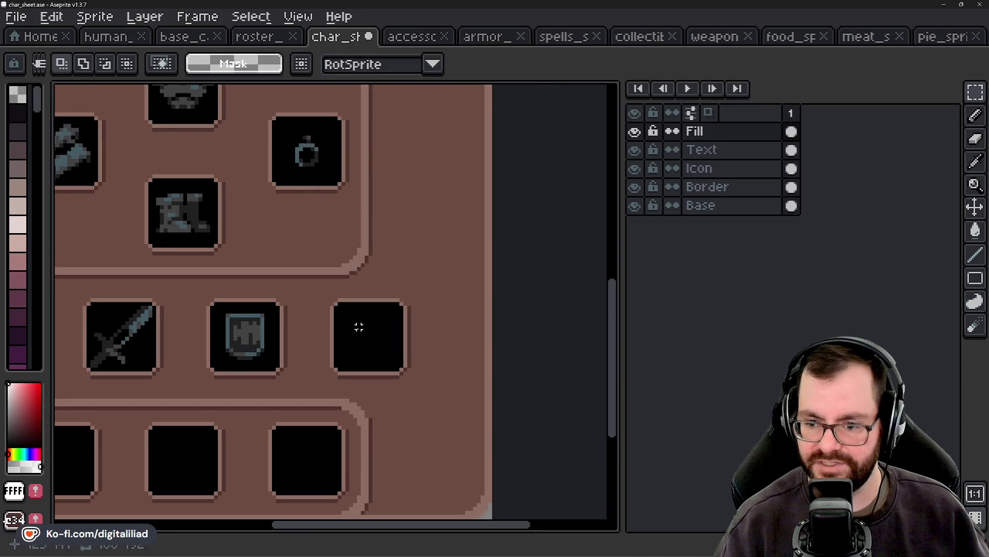
pyautogui.hscroll(-3, 327, 350)
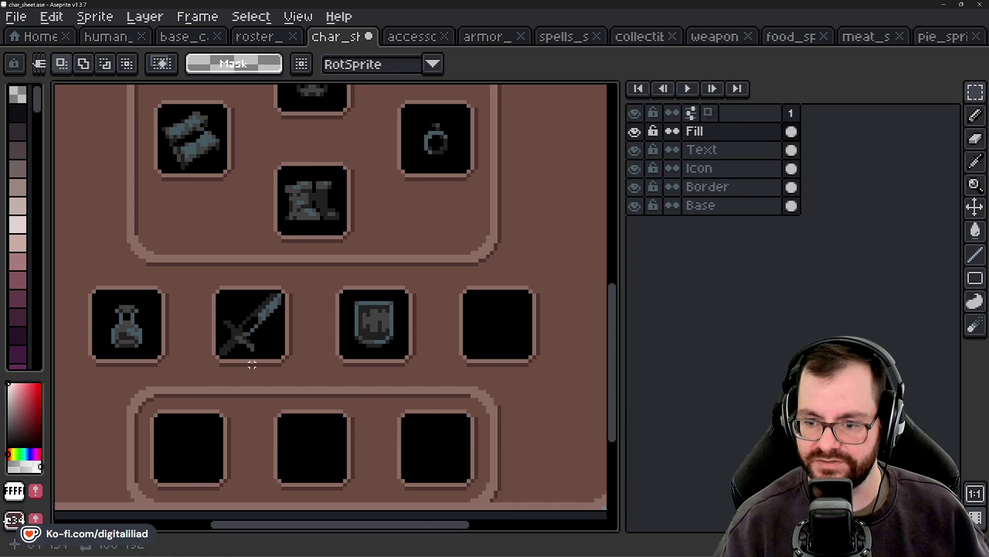
pyautogui.hscroll(-2, 252, 364)
pyautogui.scroll(-1, 267, 303)
pyautogui.scroll(-1, 293, 294)
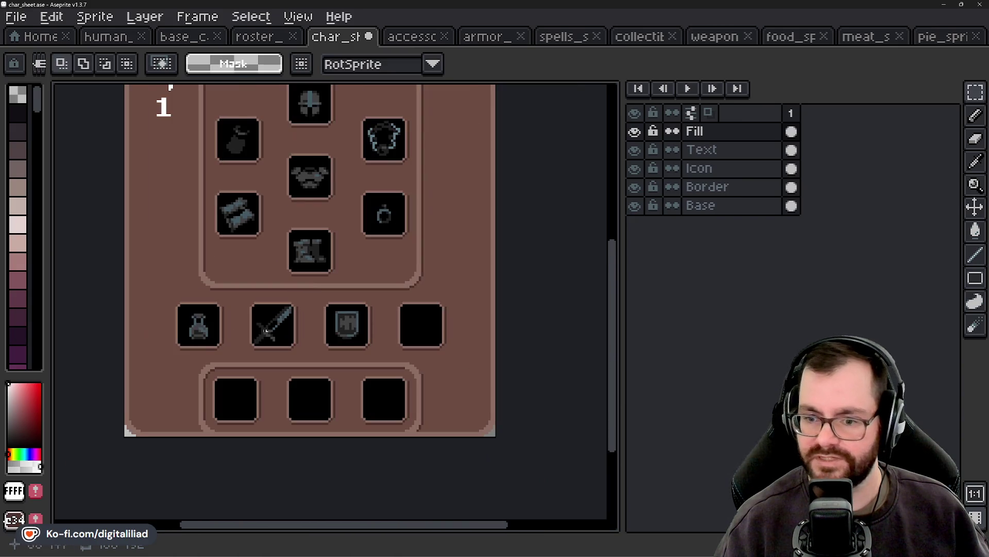
# Step: Find the pie sprite file among the open atlases and copy the pie
pyautogui.click(492, 39)
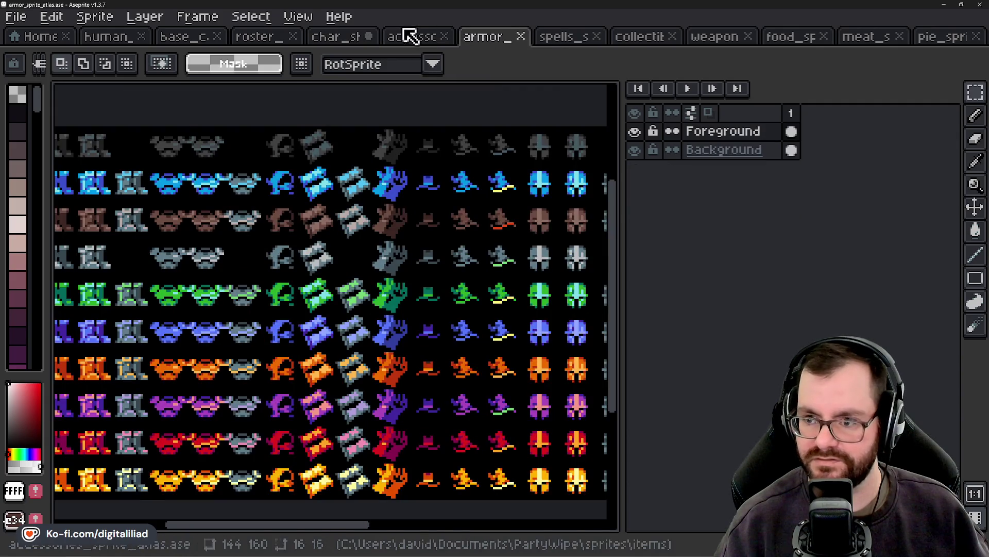
pyautogui.click(407, 35)
pyautogui.click(649, 38)
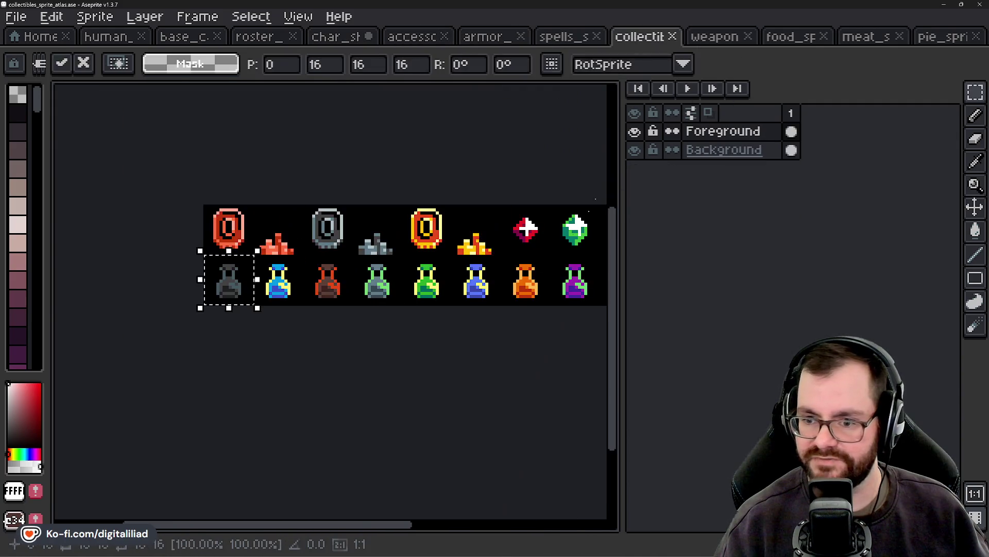
pyautogui.click(788, 38)
pyautogui.click(878, 37)
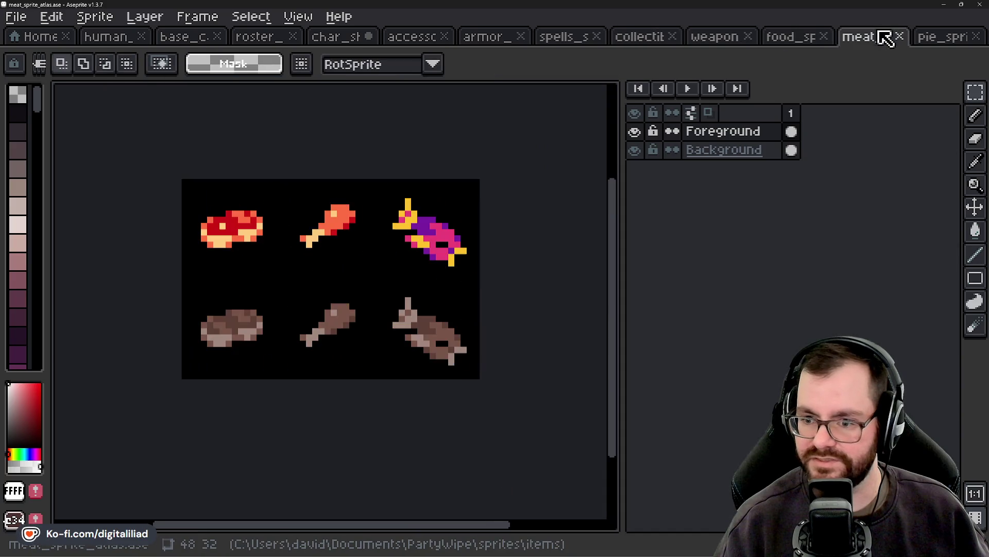
pyautogui.click(935, 37)
pyautogui.click(362, 301)
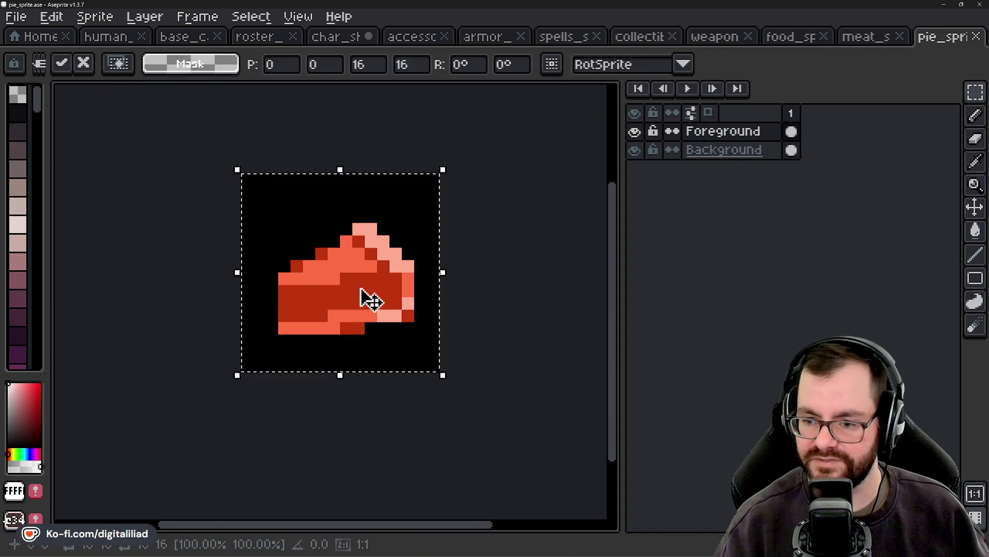
pyautogui.click(25, 38)
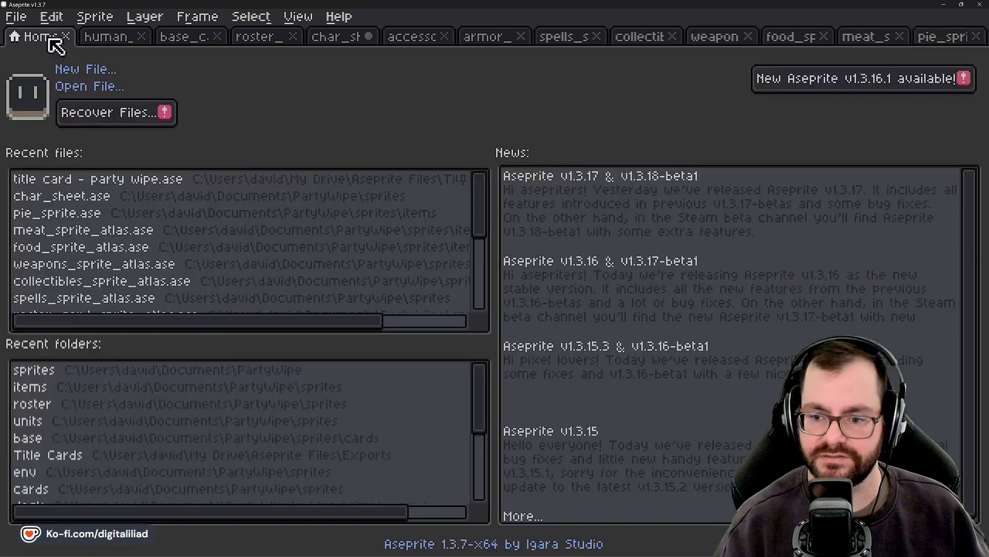
pyautogui.click(364, 37)
# Step: Paste the pie into the empty fourth item slot of the character sheet
pyautogui.scroll(1, 360, 320)
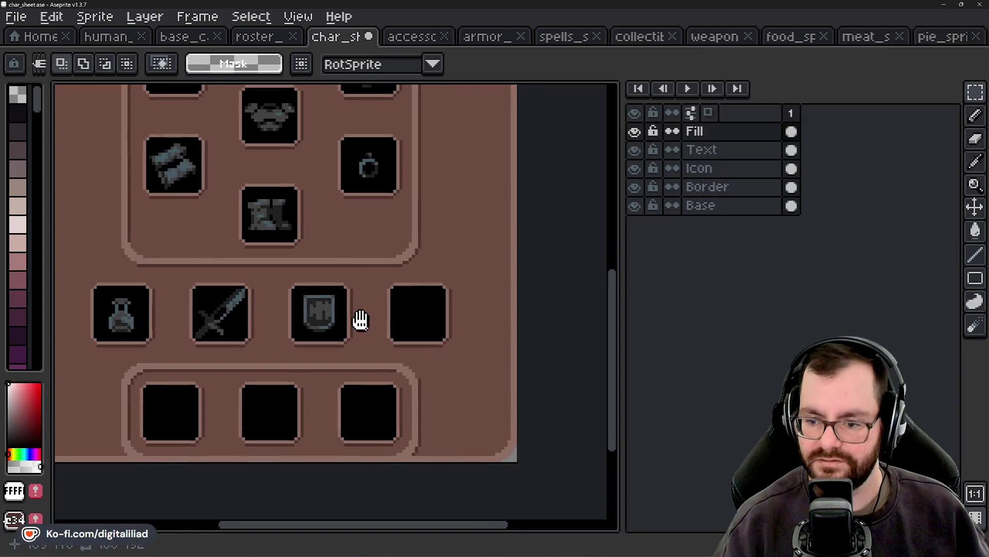
pyautogui.scroll(1, 409, 316)
pyautogui.hotkey('ctrl', 'v')
pyautogui.moveTo(322, 297); pyautogui.dragTo(380, 294)
pyautogui.press('Return')
# Step: Bucket-fill the pie's pink highlights with the shield's blue-grey and its light top with grey
pyautogui.scroll(1, 285, 292)
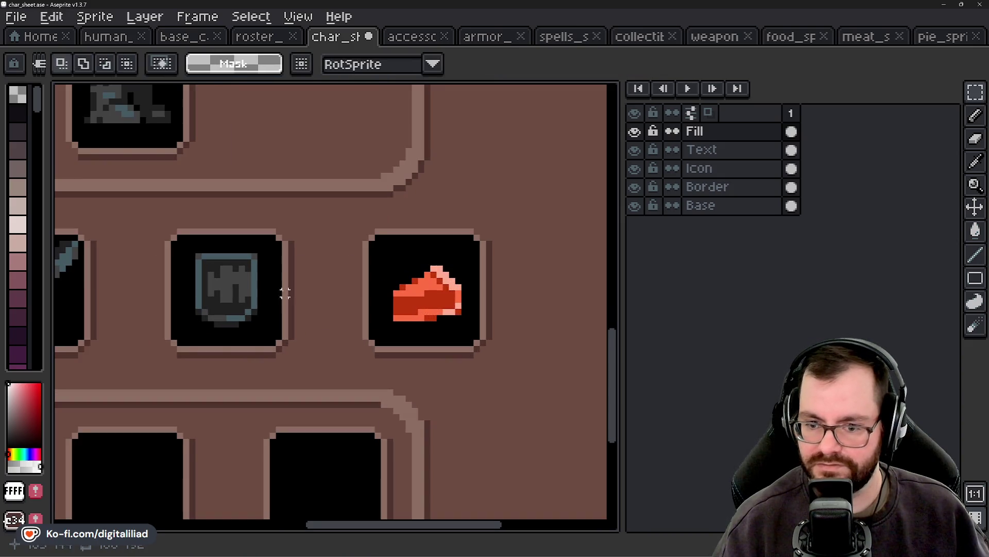
pyautogui.keyDown('alt'); pyautogui.click(256, 265); pyautogui.keyUp('alt')
pyautogui.scroll(2, 410, 260)
pyautogui.press('g')
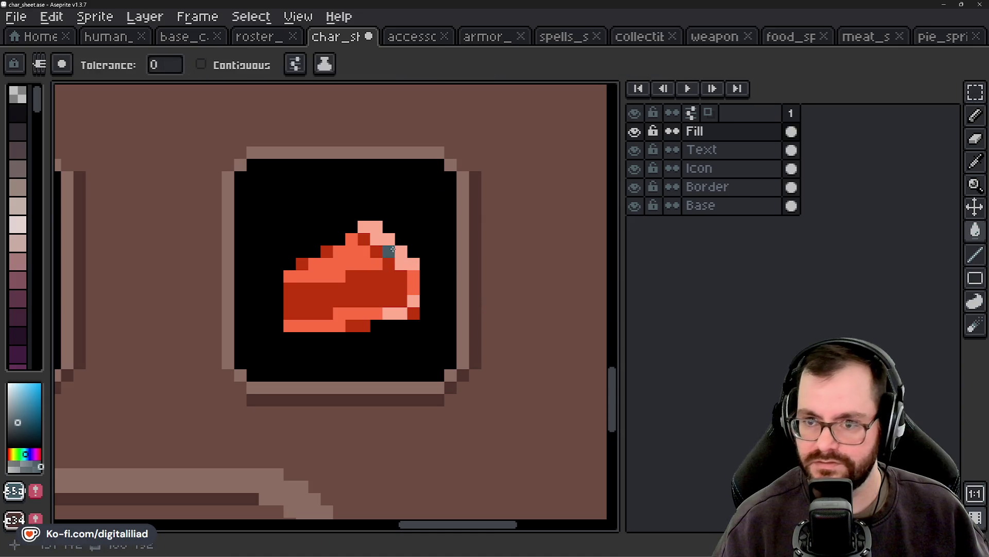
pyautogui.click(401, 252)
pyautogui.scroll(-2, 360, 283)
pyautogui.scroll(1, 256, 273)
pyautogui.press('alt')
pyautogui.keyDown('alt'); pyautogui.click(256, 273); pyautogui.keyUp('alt')
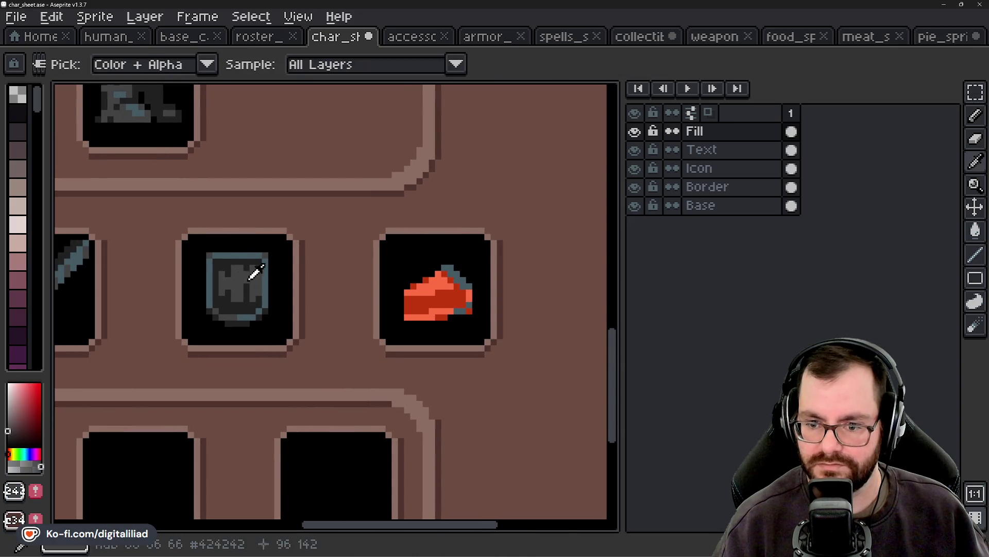
pyautogui.scroll(2, 442, 291)
pyautogui.click(438, 278)
# Step: Fill the pie's red areas with the shield's dark grey
pyautogui.press('alt')
pyautogui.keyDown('alt'); pyautogui.click(85, 281); pyautogui.keyUp('alt')
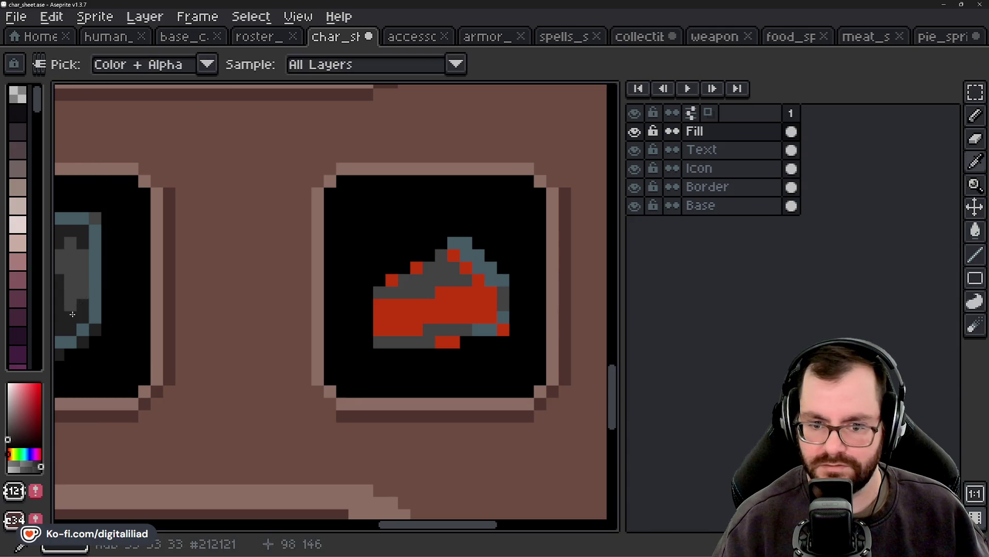
pyautogui.click(431, 315)
pyautogui.scroll(-3, 372, 324)
pyautogui.scroll(-1, 372, 324)
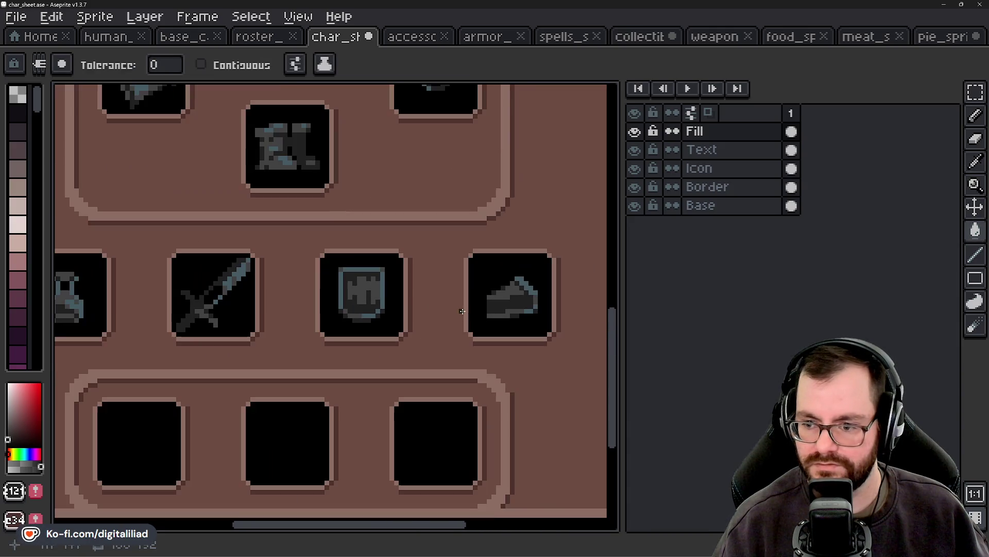
pyautogui.hscroll(-2, 360, 304)
# Step: Save the character sheet with Ctrl+S
pyautogui.hotkey('ctrl', 's')
pyautogui.scroll(-1, 350, 283)
pyautogui.scroll(-1, 350, 283)
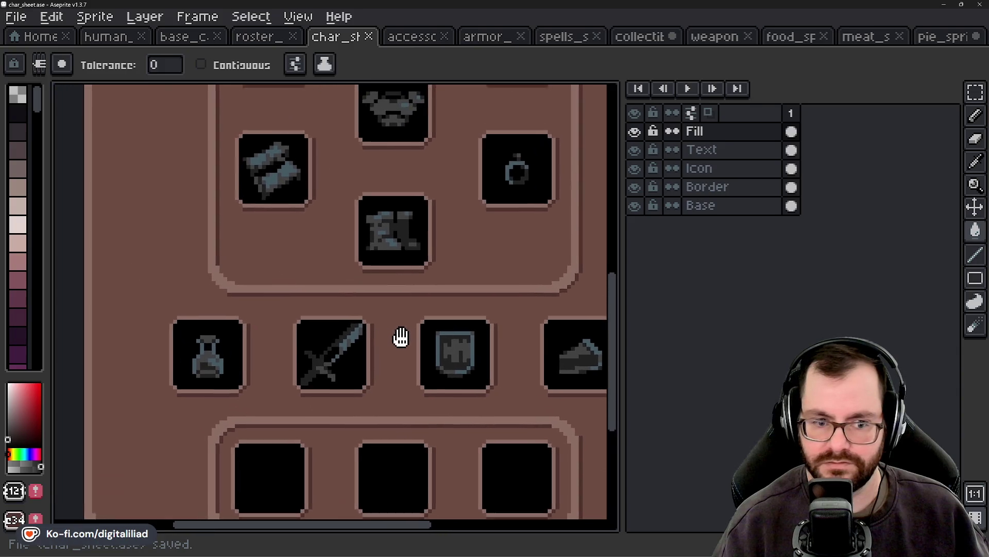
pyautogui.moveTo(400, 335)
pyautogui.mouseDown()
pyautogui.moveTo(385, 323)
pyautogui.moveTo(379, 417)
pyautogui.moveTo(375, 380)
pyautogui.mouseUp()
pyautogui.scroll(-1, 375, 380)
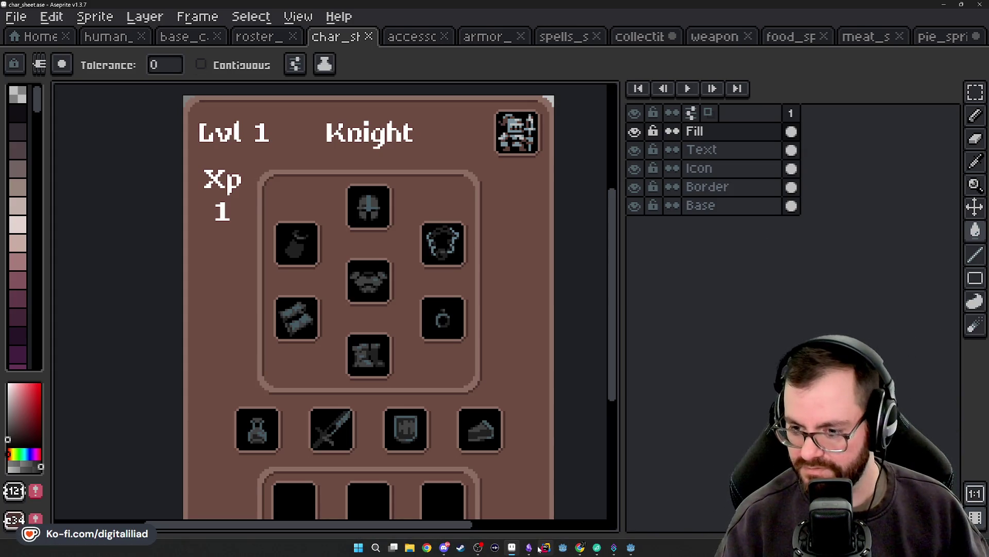
# Step: Bring Obsidian forward from the taskbar and select the Base Stats tab
pyautogui.click(538, 549)
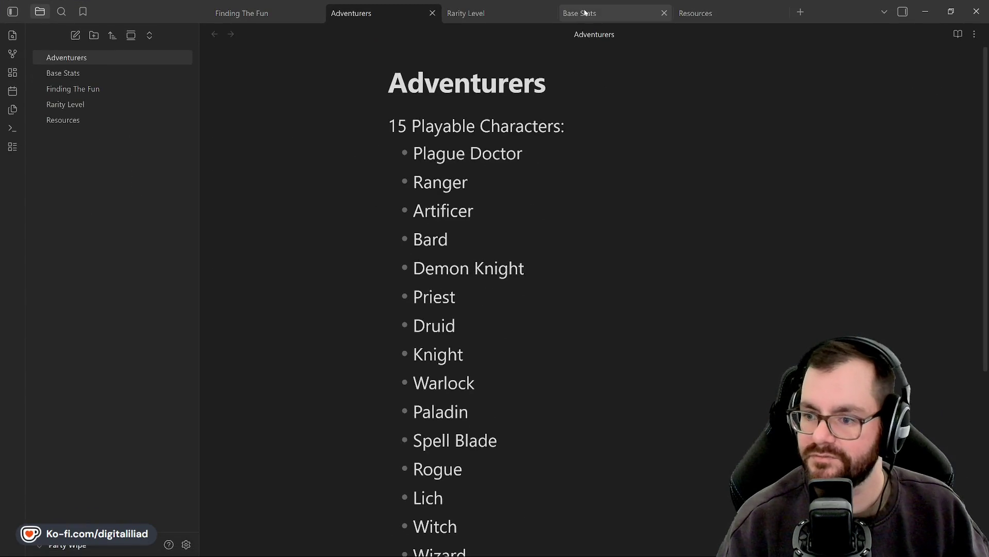
pyautogui.click(585, 13)
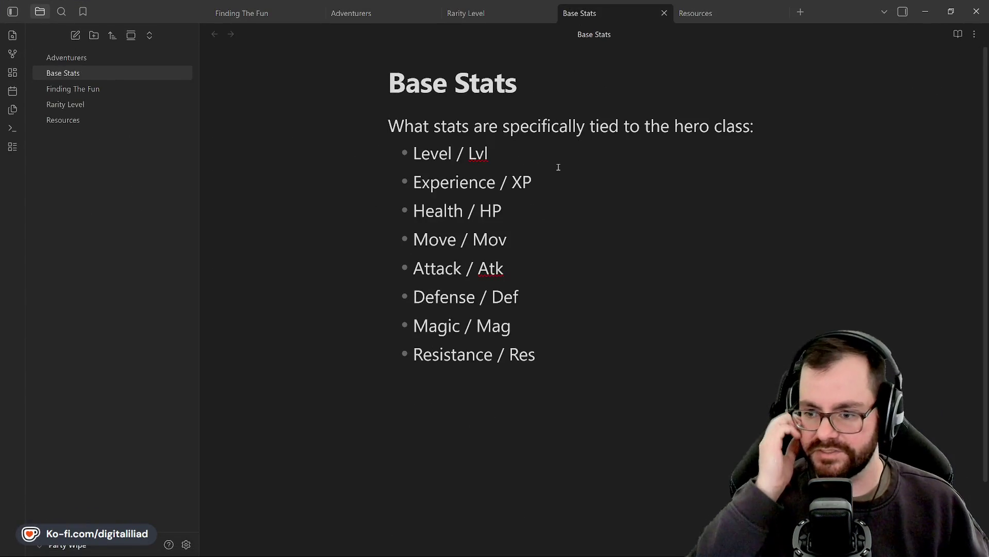
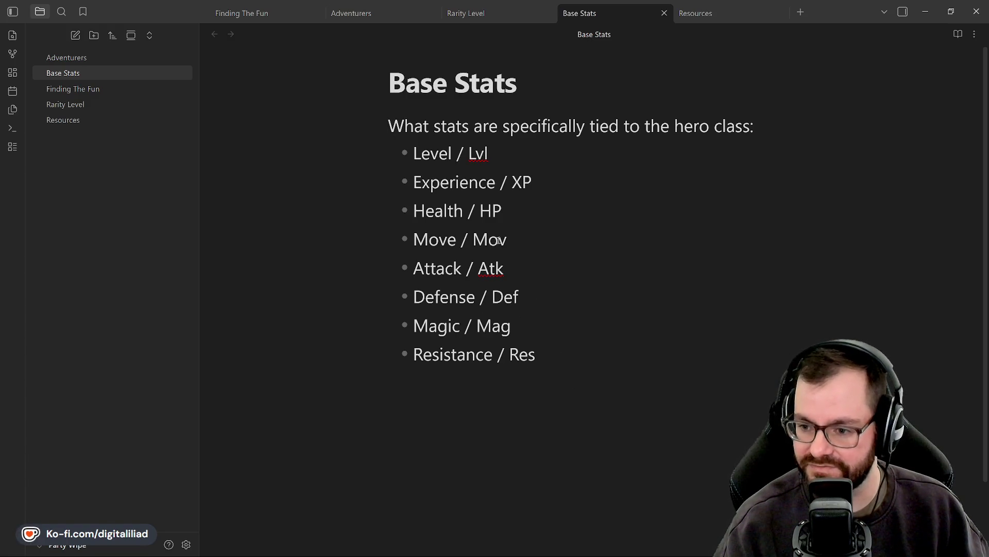
# Step: Place the caret after the Experience / XP line in Base Stats, then switch to char_sheet in Aseprite
pyautogui.click(528, 211)
pyautogui.click(541, 192)
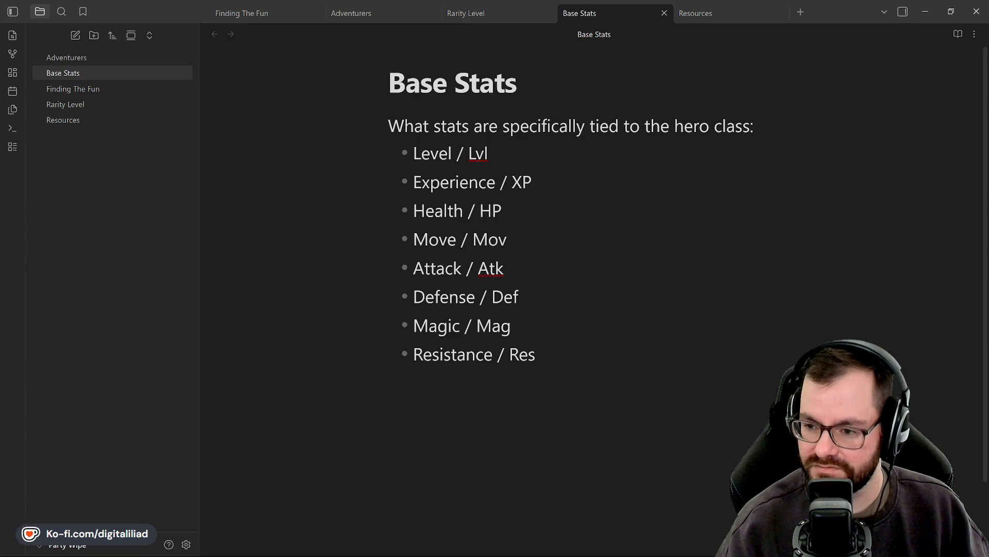
pyautogui.moveTo(529, 548)
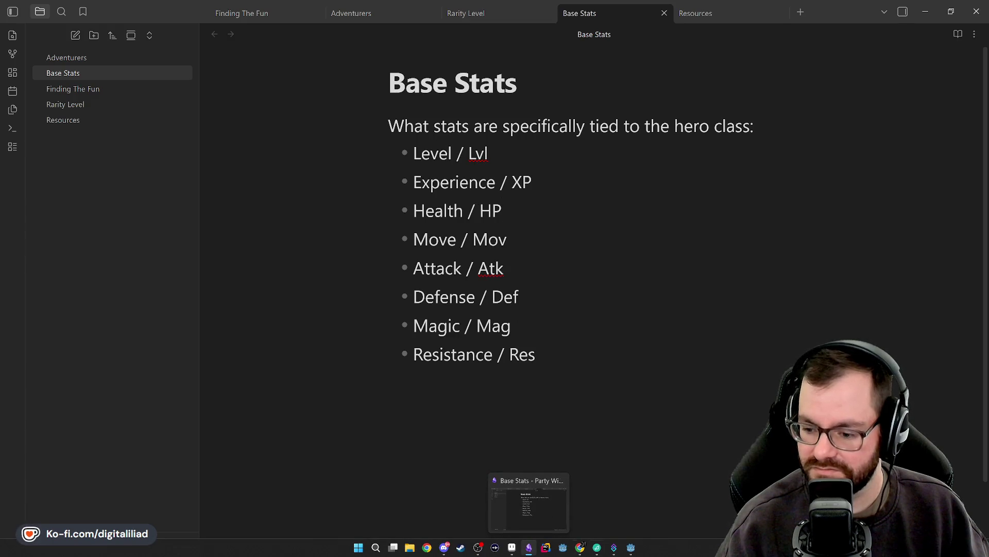
pyautogui.click(564, 547)
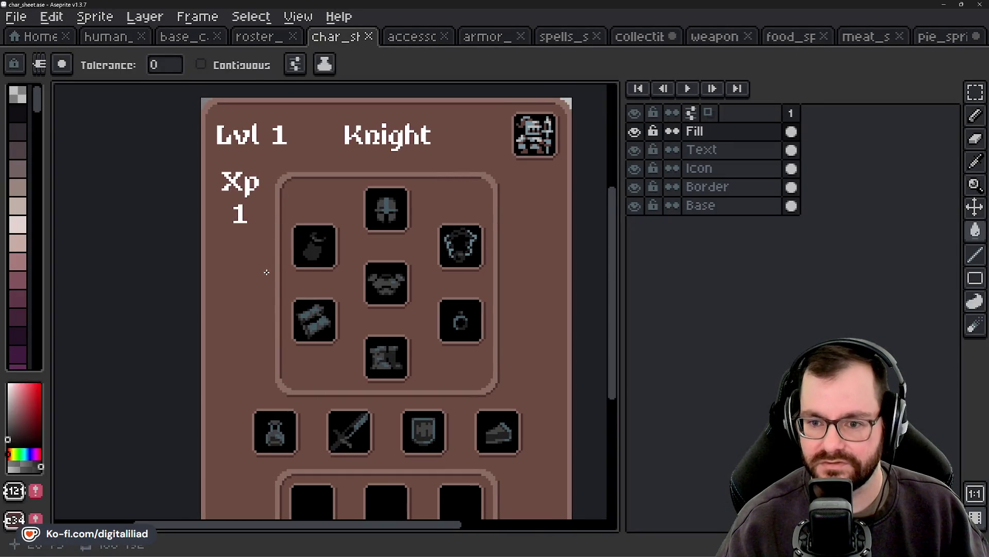
# Step: Select the Xp 1 label on the Text layer with the Rectangular Marquee
pyautogui.moveTo(275, 243); pyautogui.dragTo(284, 259)
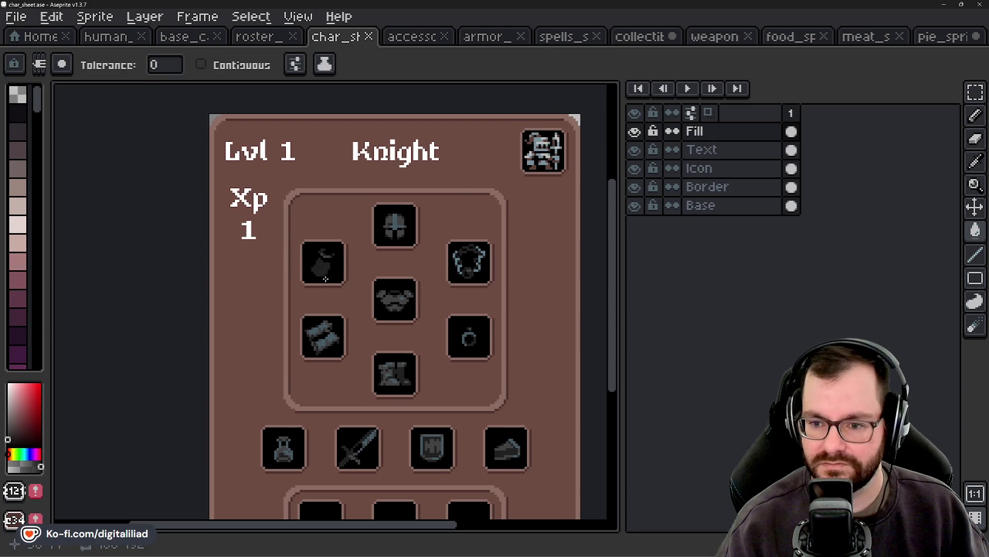
pyautogui.scroll(-3, 326, 279)
pyautogui.scroll(3, 322, 283)
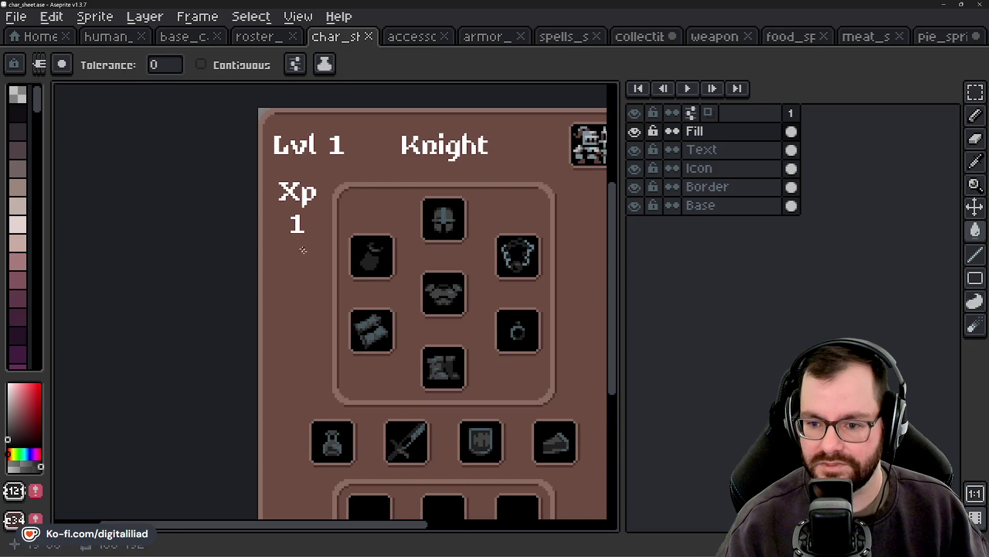
pyautogui.click(975, 92)
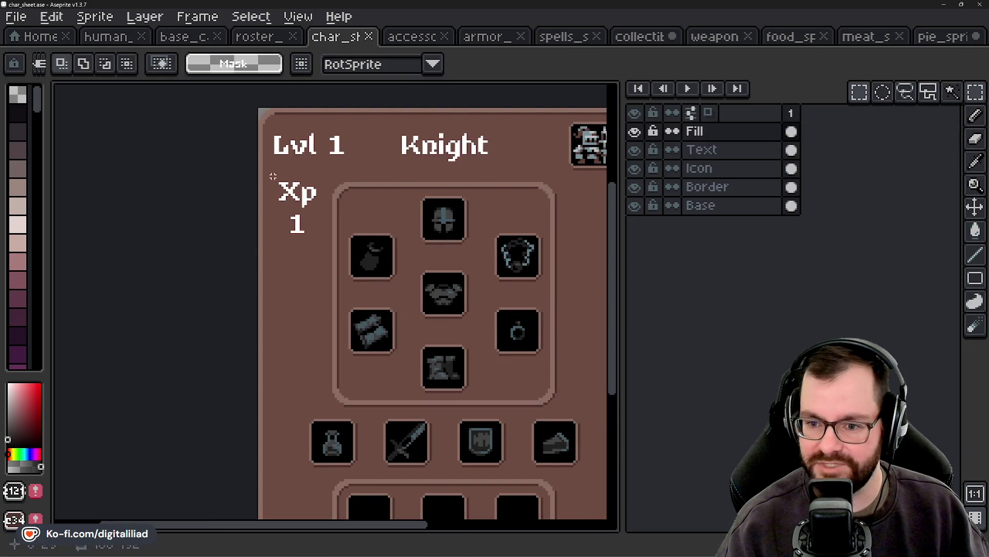
pyautogui.moveTo(273, 176); pyautogui.dragTo(327, 246)
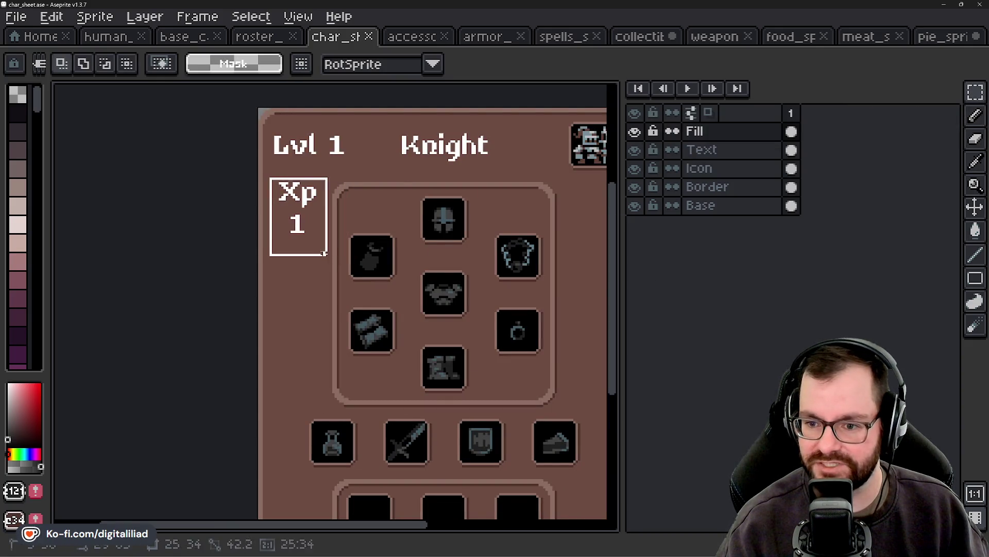
pyautogui.click(693, 151)
pyautogui.click(282, 177)
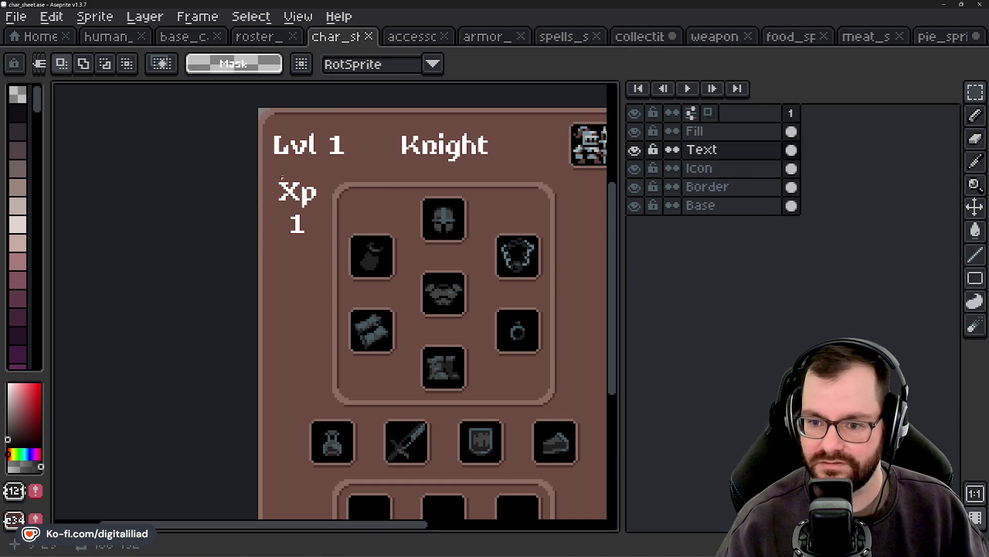
pyautogui.moveTo(294, 218)
pyautogui.mouseDown()
pyautogui.moveTo(261, 186)
pyautogui.moveTo(332, 255)
pyautogui.moveTo(315, 300)
pyautogui.mouseUp()
pyautogui.click(320, 227)
pyautogui.press('Escape')
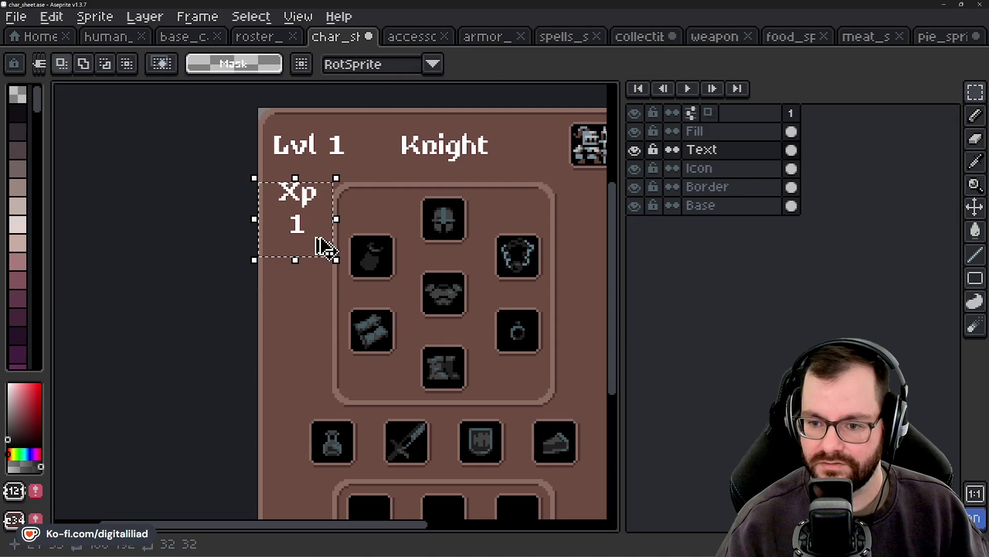
# Step: Duplicate Xp 1 twice below the original to form the left column of three
pyautogui.moveTo(316, 232); pyautogui.dragTo(316, 305)
pyautogui.press('Return')
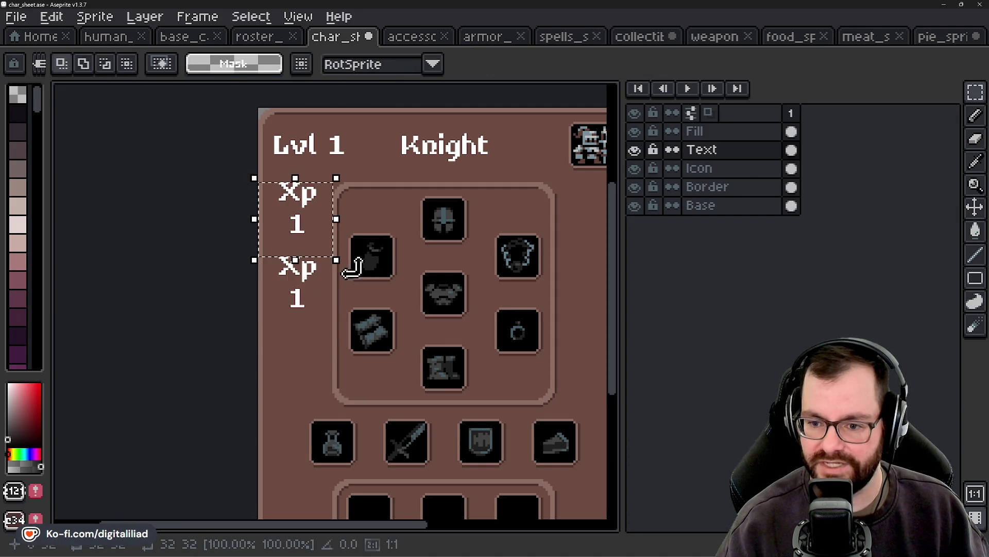
pyautogui.moveTo(319, 226); pyautogui.dragTo(327, 371)
pyautogui.scroll(-2, 362, 261)
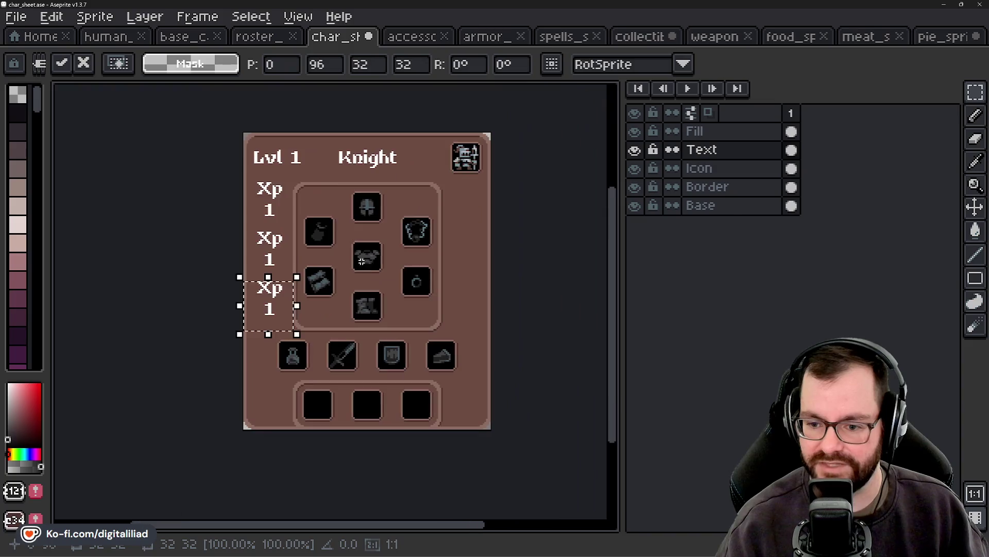
pyautogui.press('Return')
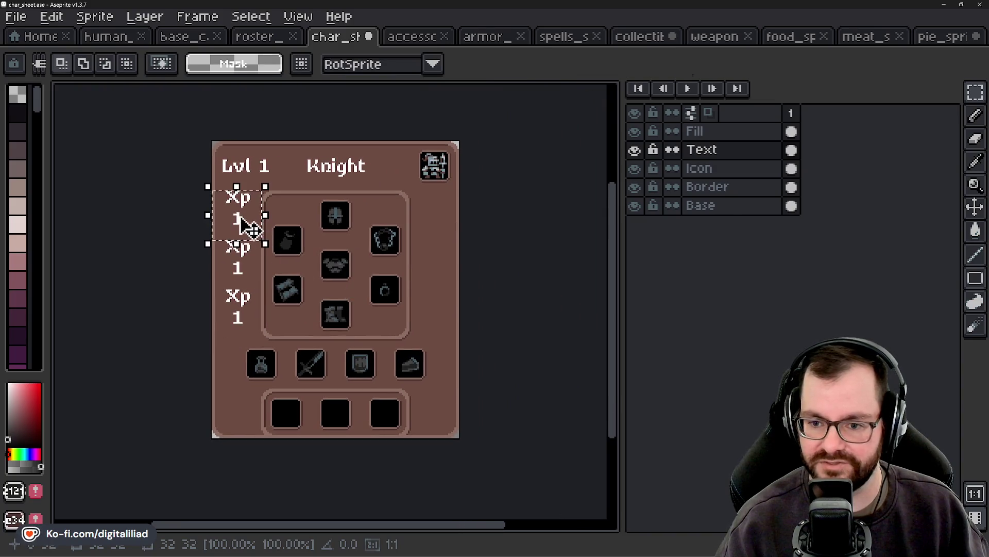
# Step: Place three Xp 1 copies down the right edge of the Knight card
pyautogui.moveTo(249, 228); pyautogui.dragTo(451, 224)
pyautogui.press('Return')
pyautogui.moveTo(208, 188); pyautogui.dragTo(266, 245)
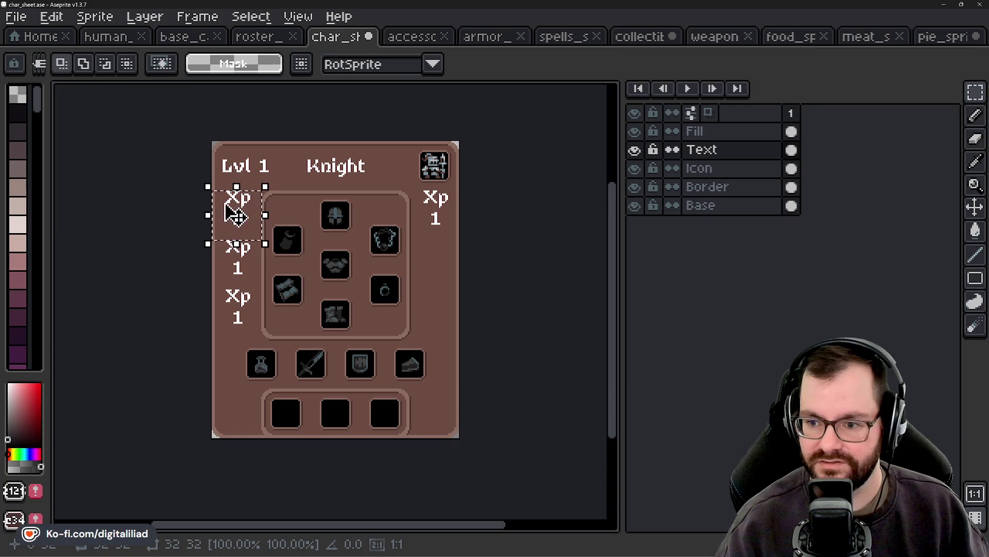
pyautogui.moveTo(236, 215)
pyautogui.mouseDown()
pyautogui.moveTo(396, 270)
pyautogui.moveTo(445, 270)
pyautogui.mouseUp()
pyautogui.press('Return')
pyautogui.moveTo(212, 190)
pyautogui.mouseDown()
pyautogui.moveTo(343, 330)
pyautogui.moveTo(446, 330)
pyautogui.mouseUp()
pyautogui.press('Return')
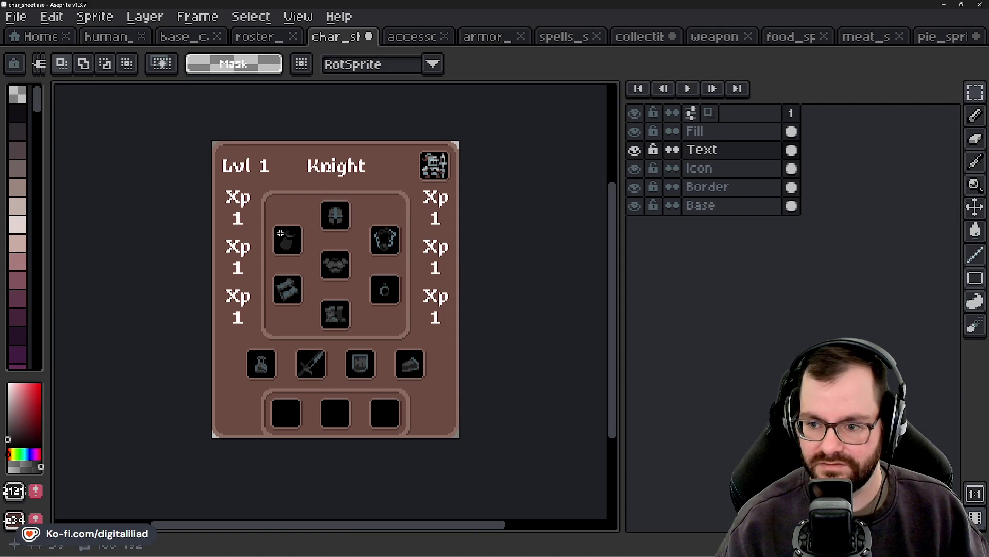
# Step: Move the left column of Xp labels down to line up with the equipment panel
pyautogui.scroll(1, 252, 244)
pyautogui.moveTo(196, 166); pyautogui.dragTo(271, 391)
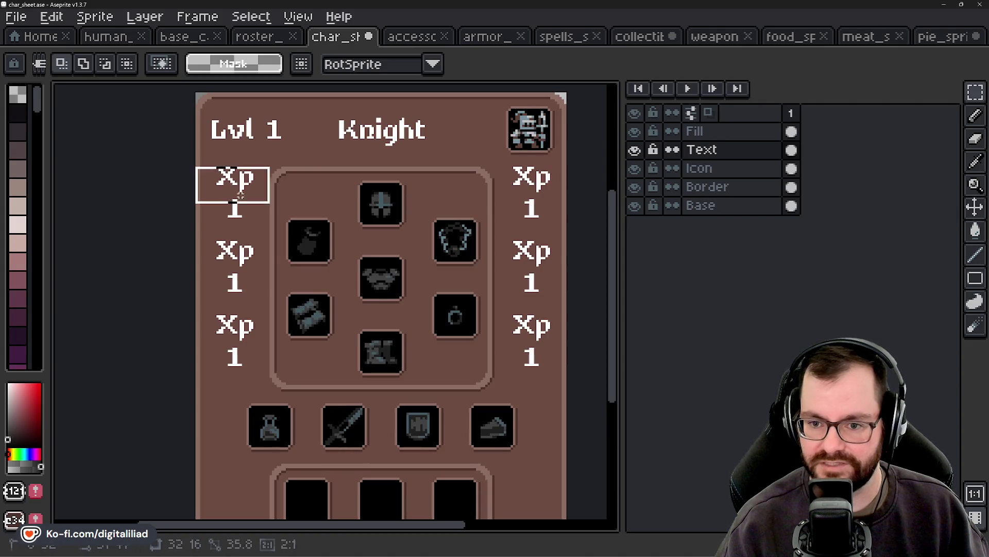
pyautogui.scroll(1, 237, 273)
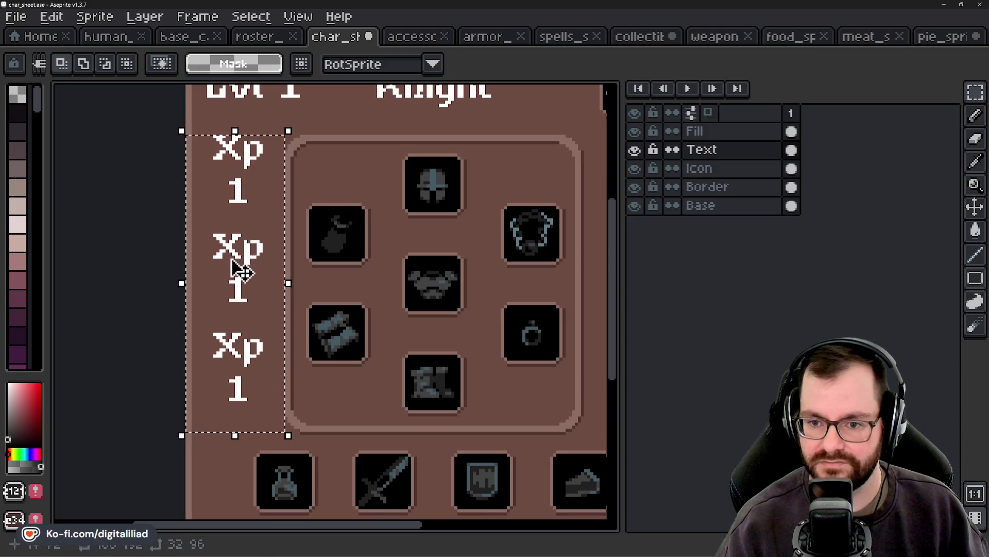
pyautogui.moveTo(237, 264)
pyautogui.mouseDown()
pyautogui.moveTo(240, 286)
pyautogui.moveTo(231, 278)
pyautogui.mouseUp()
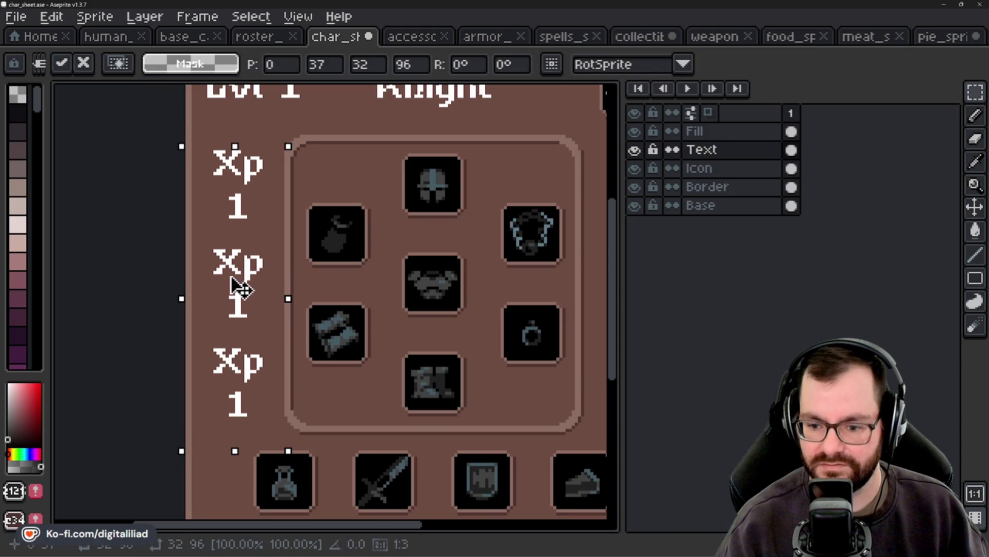
pyautogui.scroll(-1, 287, 287)
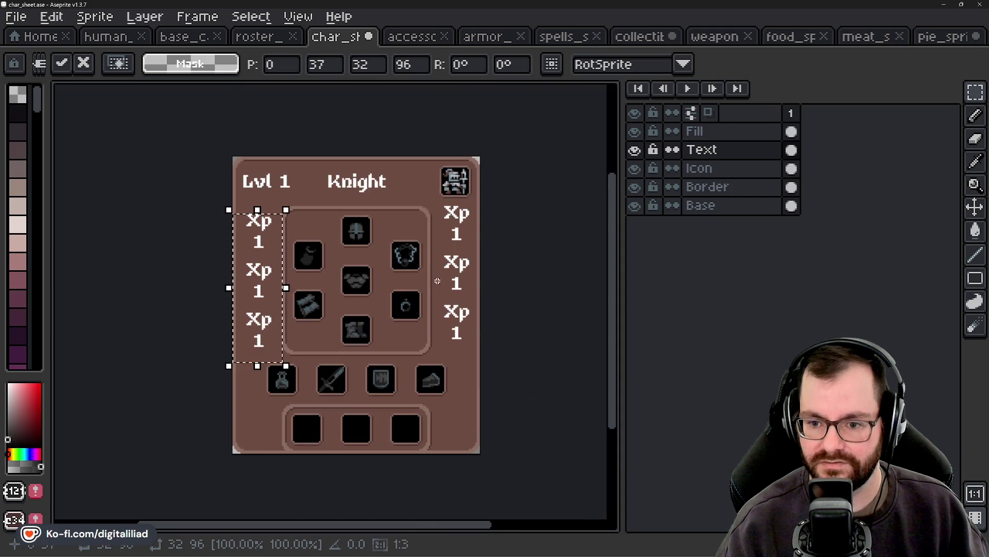
pyautogui.press('Return')
# Step: Move the right Xp column down, nudged one pixel, so it sits level with the left
pyautogui.scroll(1, 479, 273)
pyautogui.moveTo(377, 174); pyautogui.dragTo(452, 397)
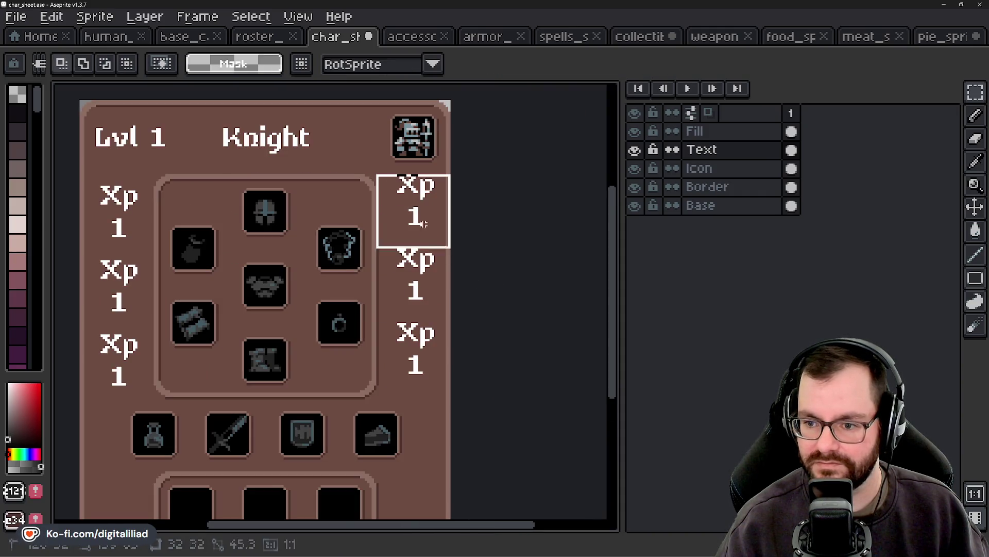
pyautogui.scroll(1, 432, 388)
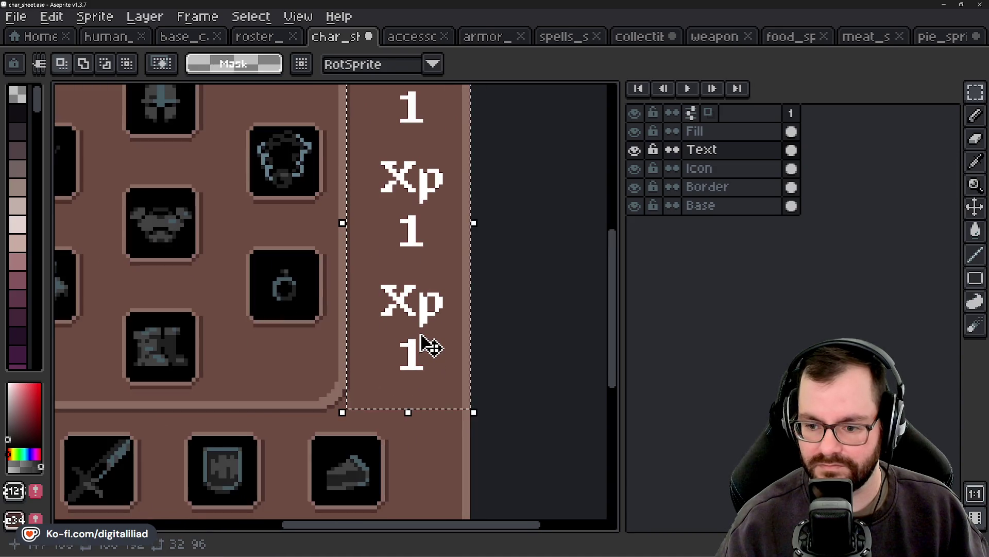
pyautogui.scroll(1, 427, 345)
pyautogui.click(493, 353)
pyautogui.scroll(-1, 493, 353)
pyautogui.scroll(-1, 423, 360)
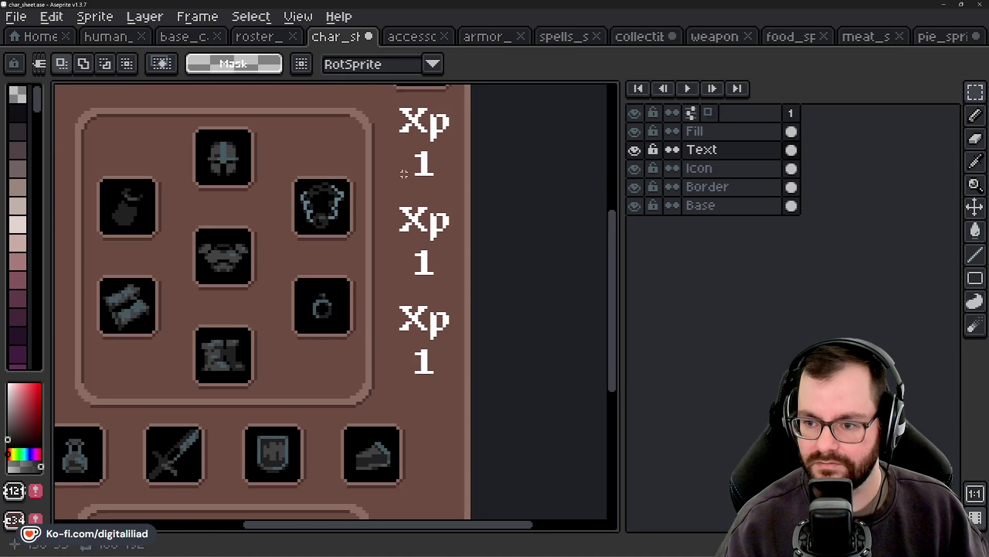
pyautogui.moveTo(371, 107); pyautogui.dragTo(473, 407)
pyautogui.scroll(1, 433, 397)
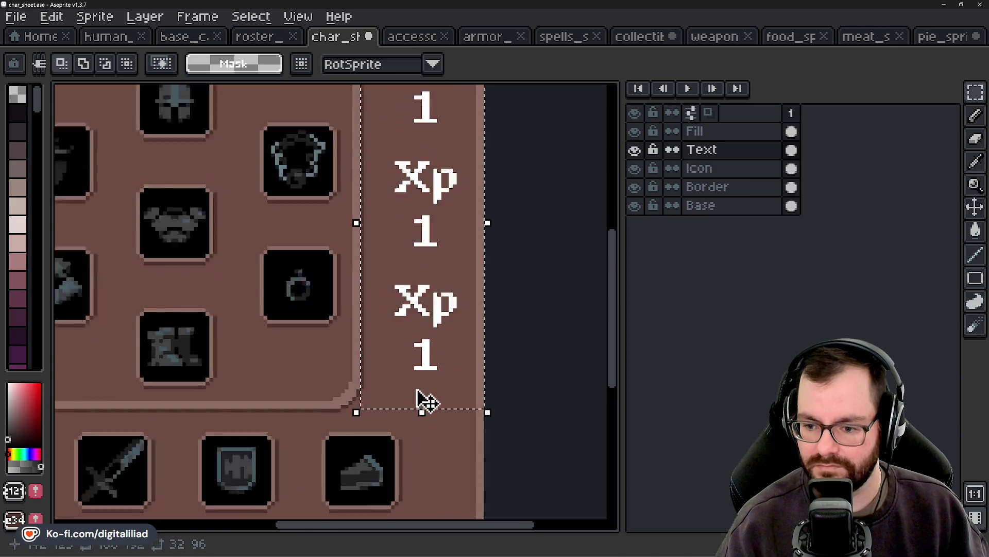
pyautogui.scroll(1, 422, 394)
pyautogui.moveTo(424, 387); pyautogui.dragTo(433, 410)
pyautogui.press('Down')
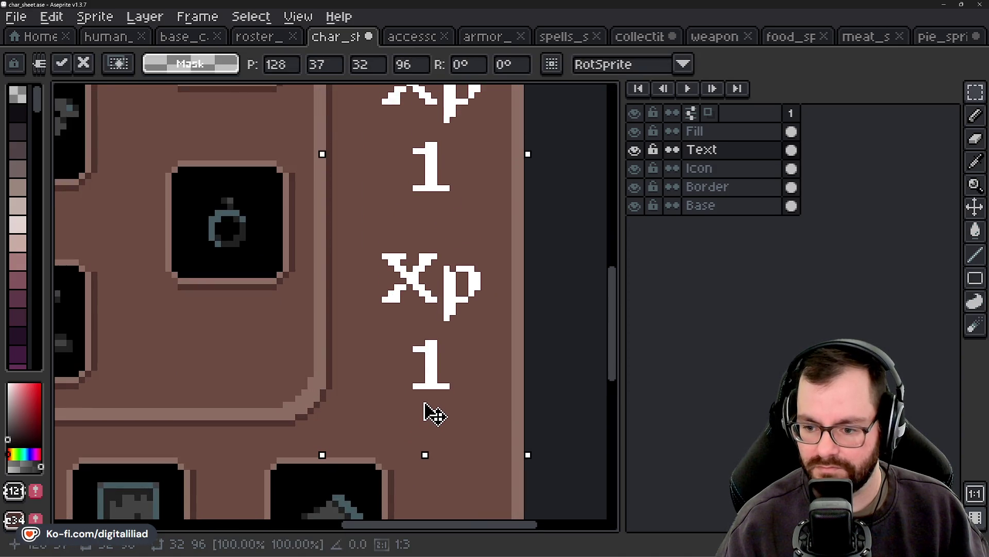
pyautogui.scroll(-2, 430, 278)
pyautogui.scroll(1, 420, 188)
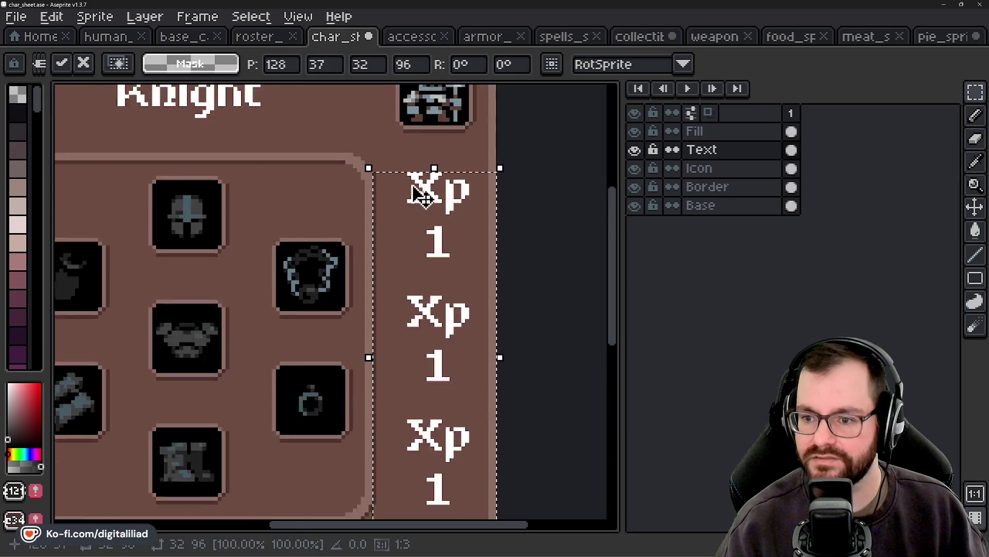
pyautogui.scroll(1, 537, 188)
pyautogui.click(537, 188)
pyautogui.scroll(-3, 379, 240)
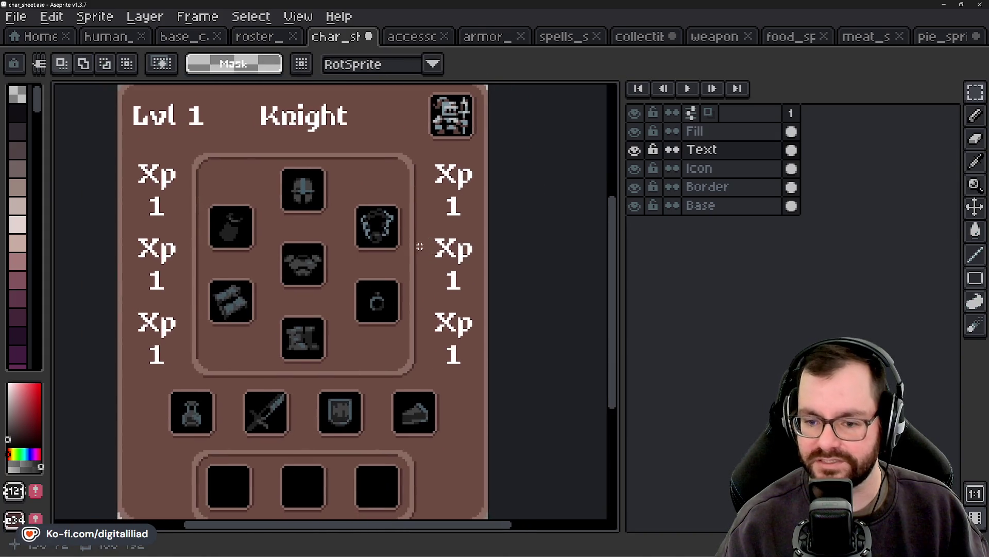
pyautogui.scroll(-2, 362, 284)
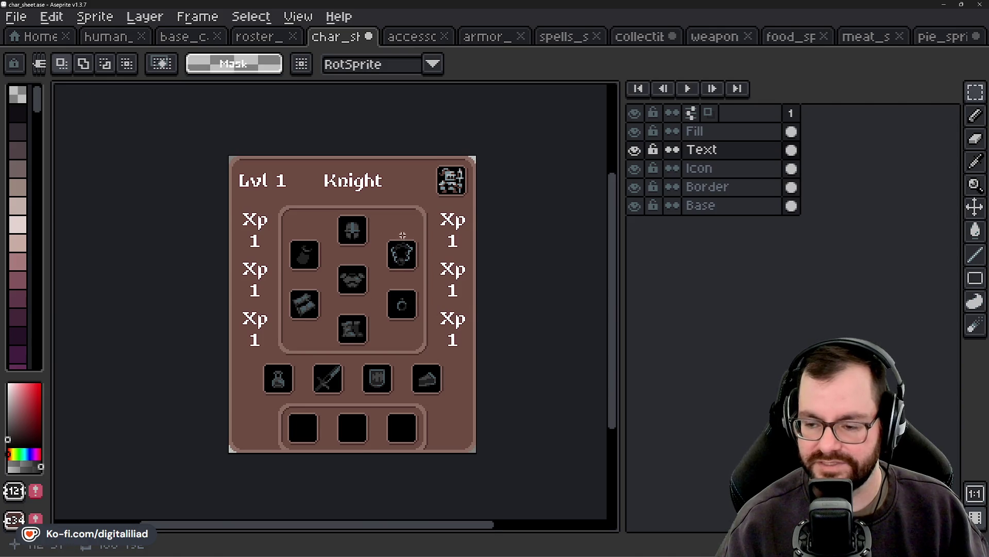
pyautogui.scroll(1, 402, 235)
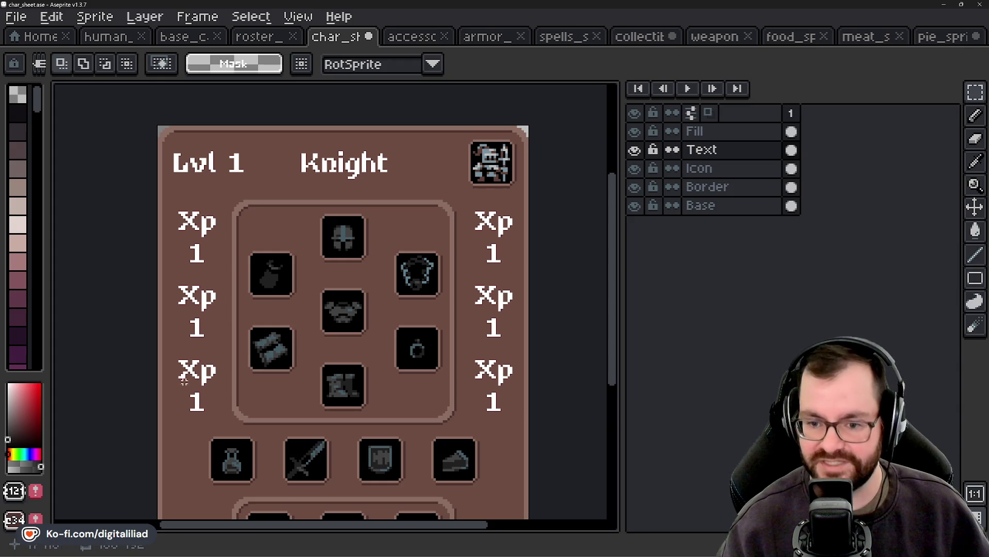
# Step: Zoom over the Knight sheet to check the Lvl 1 Knight header, Xp labels and equipment slots
pyautogui.scroll(-2, 407, 335)
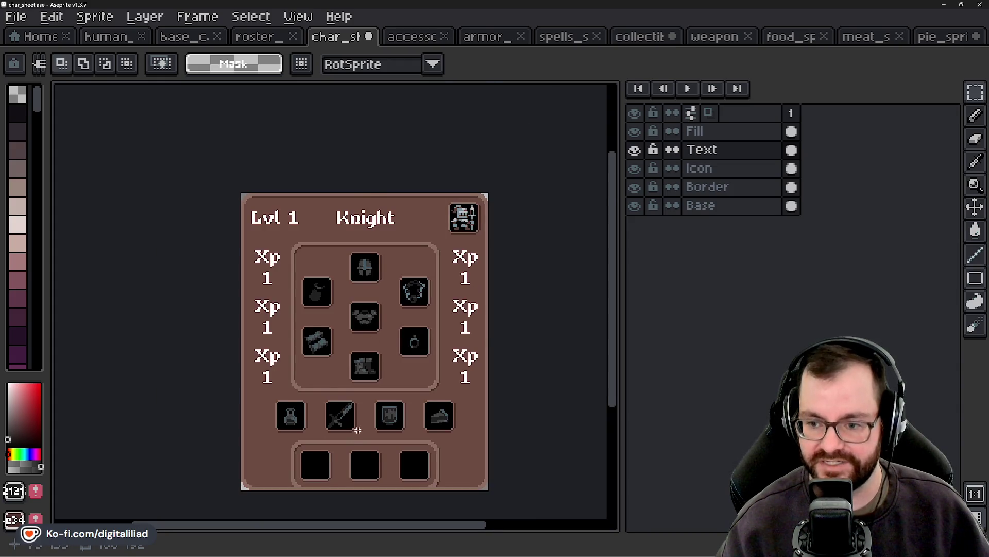
pyautogui.scroll(1, 357, 430)
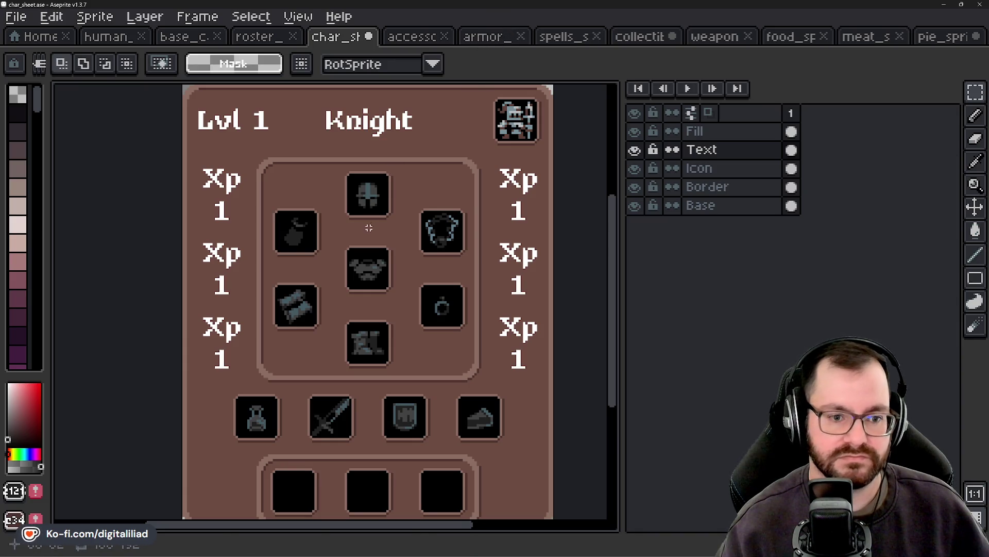
pyautogui.scroll(-1, 329, 251)
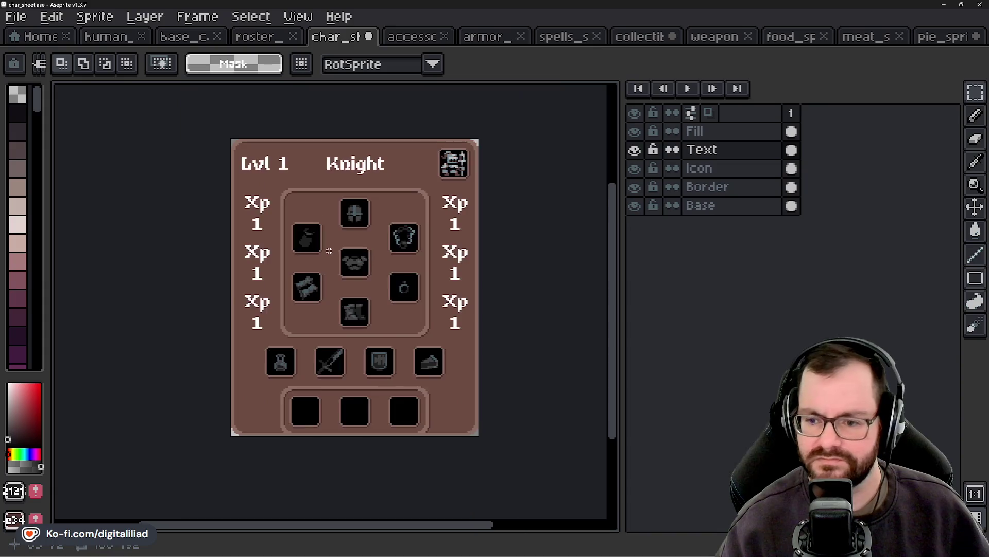
pyautogui.scroll(-2, 333, 252)
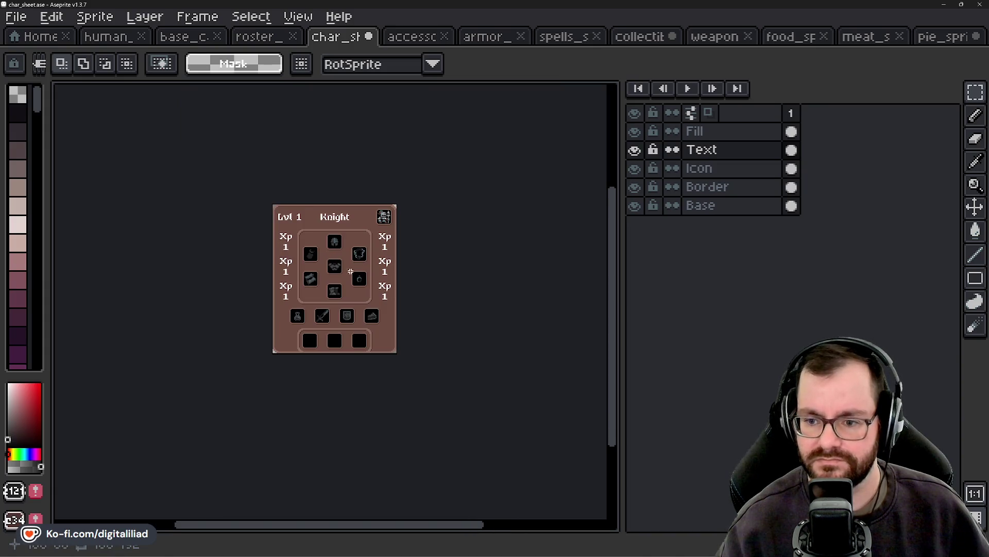
pyautogui.scroll(2, 350, 271)
# Step: Open weapons_sprite_atlas.ase and test selections on the purple, orange and blue weapon rows
pyautogui.click(720, 41)
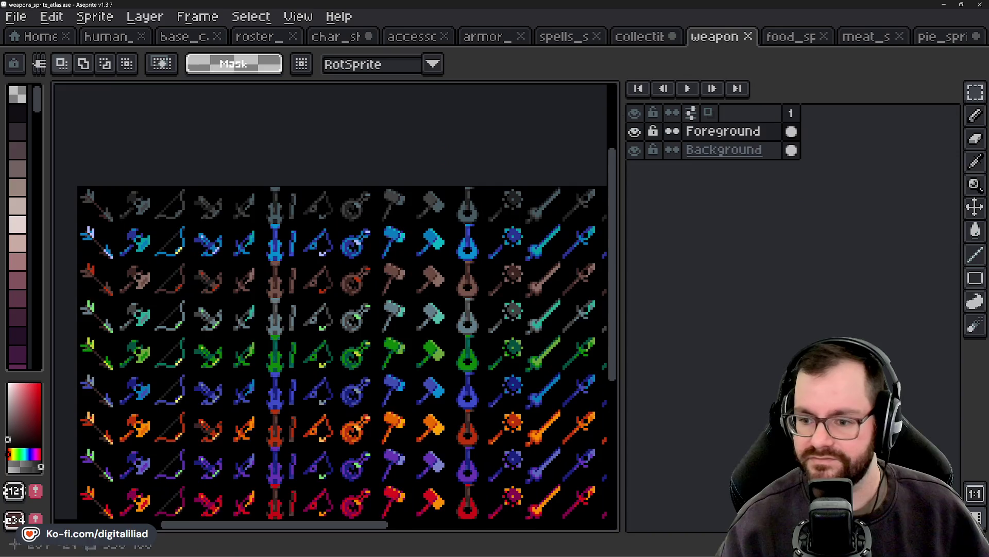
pyautogui.moveTo(309, 306)
pyautogui.mouseDown()
pyautogui.moveTo(431, 221)
pyautogui.moveTo(361, 212)
pyautogui.mouseUp()
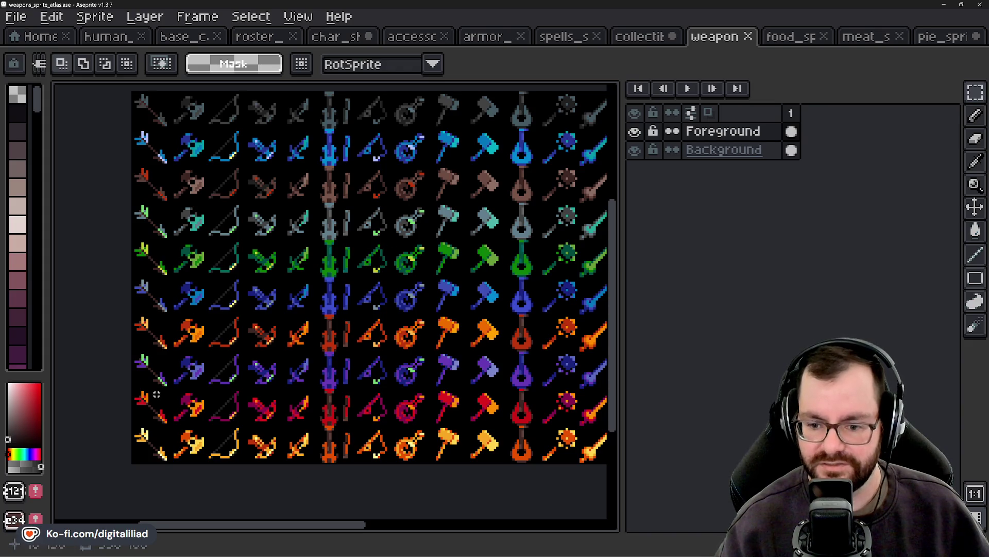
pyautogui.moveTo(149, 376); pyautogui.dragTo(442, 384)
pyautogui.hotkey('ctrl', 'd')
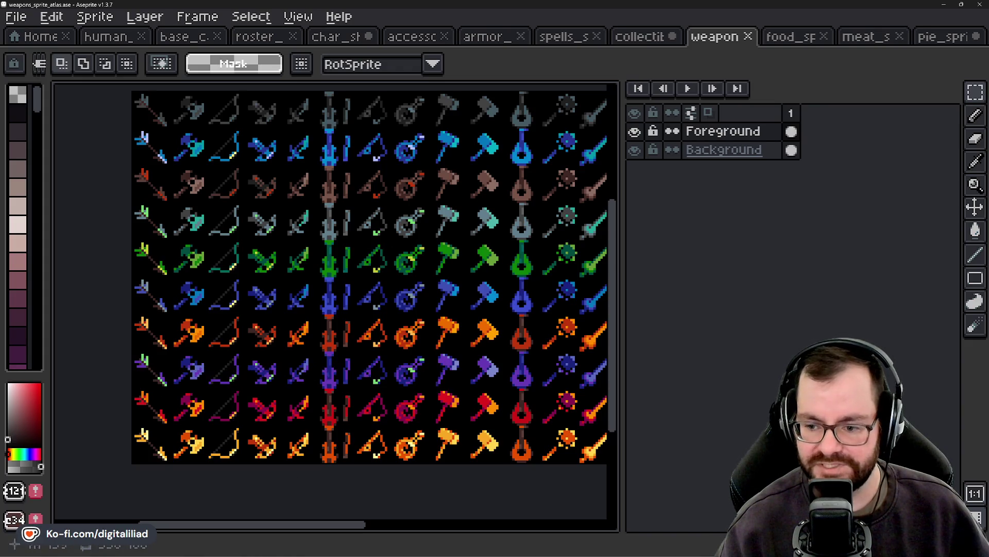
pyautogui.moveTo(157, 313); pyautogui.dragTo(438, 345)
pyautogui.hotkey('ctrl', 'd')
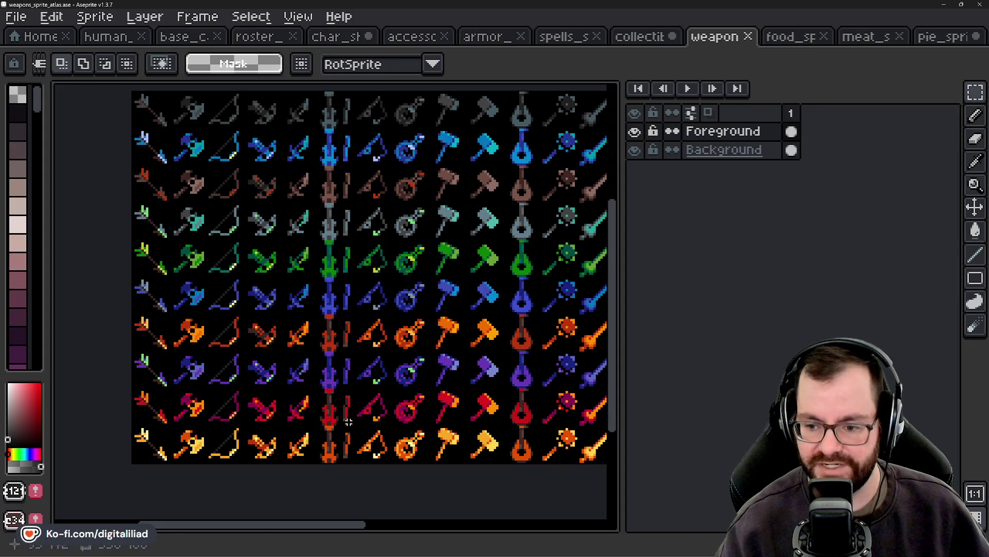
pyautogui.moveTo(163, 439); pyautogui.dragTo(472, 453)
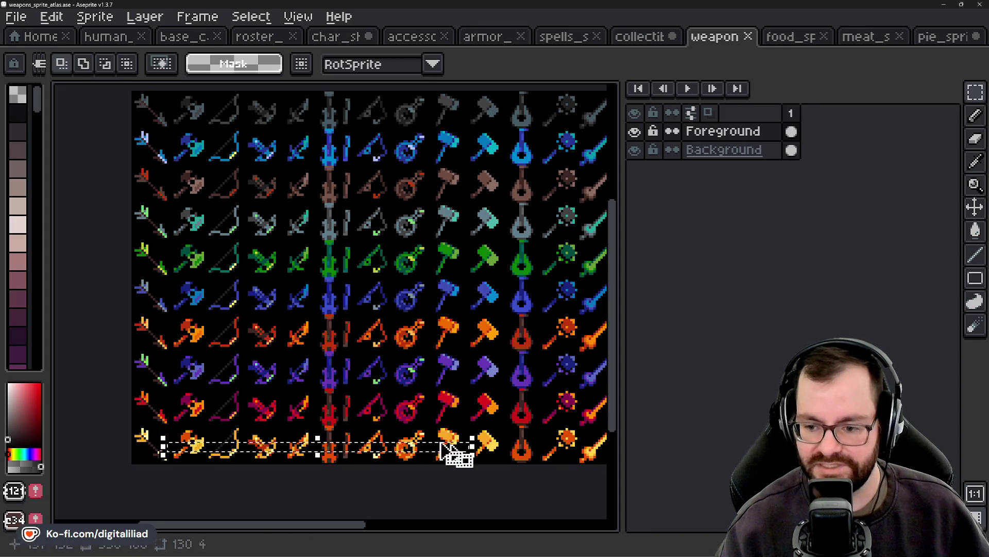
pyautogui.hotkey('ctrl', 'd')
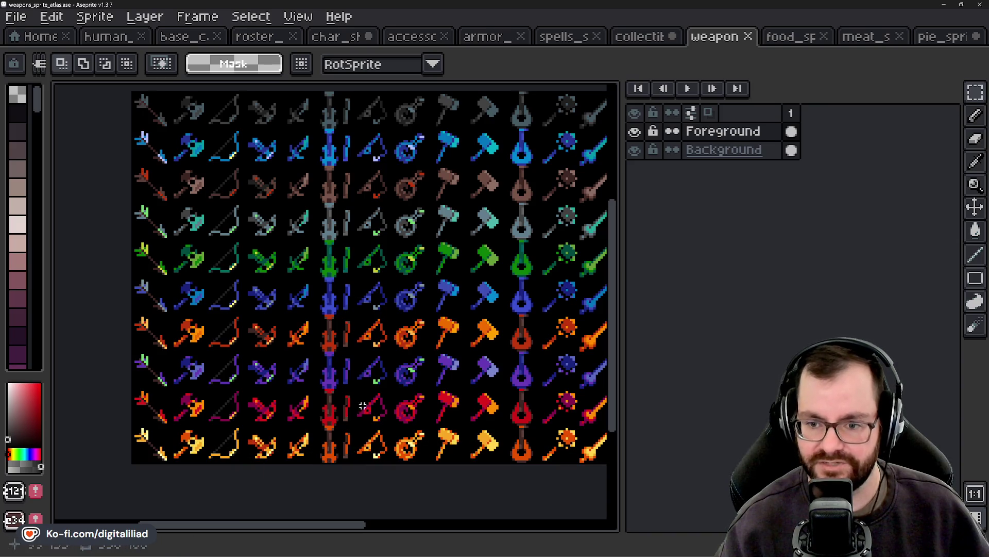
pyautogui.moveTo(161, 139); pyautogui.dragTo(422, 172)
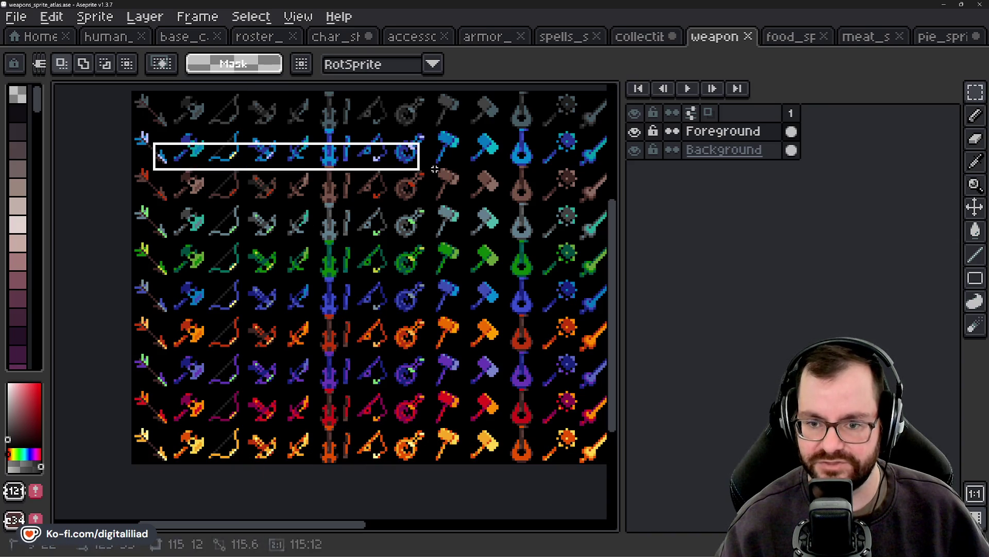
pyautogui.hotkey('ctrl', 'd')
# Step: Pan across the atlas and test selecting a single 16x16 blue sword tile
pyautogui.moveTo(433, 382)
pyautogui.mouseDown()
pyautogui.moveTo(349, 404)
pyautogui.moveTo(152, 409)
pyautogui.moveTo(89, 396)
pyautogui.mouseUp()
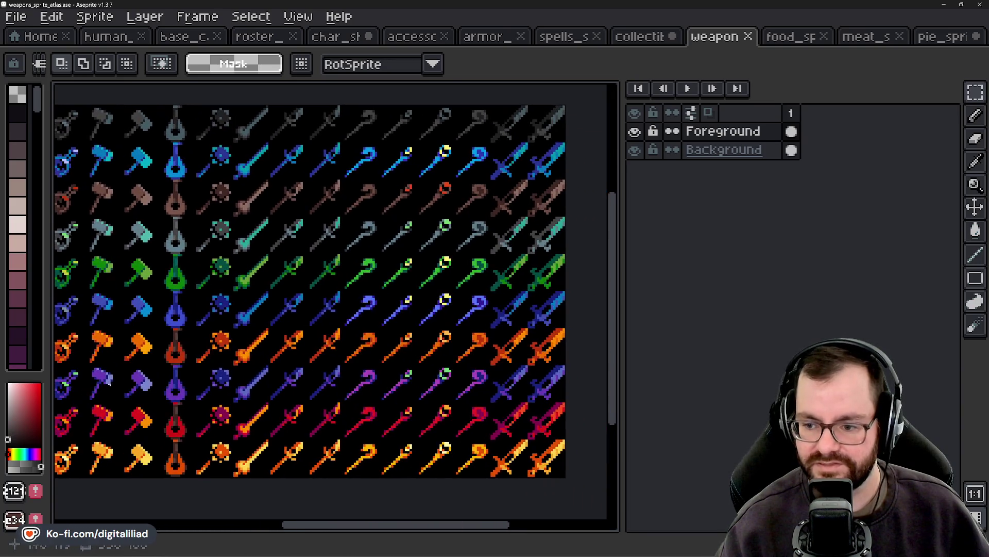
pyautogui.moveTo(306, 291); pyautogui.dragTo(342, 328)
pyautogui.hotkey('ctrl', 'd')
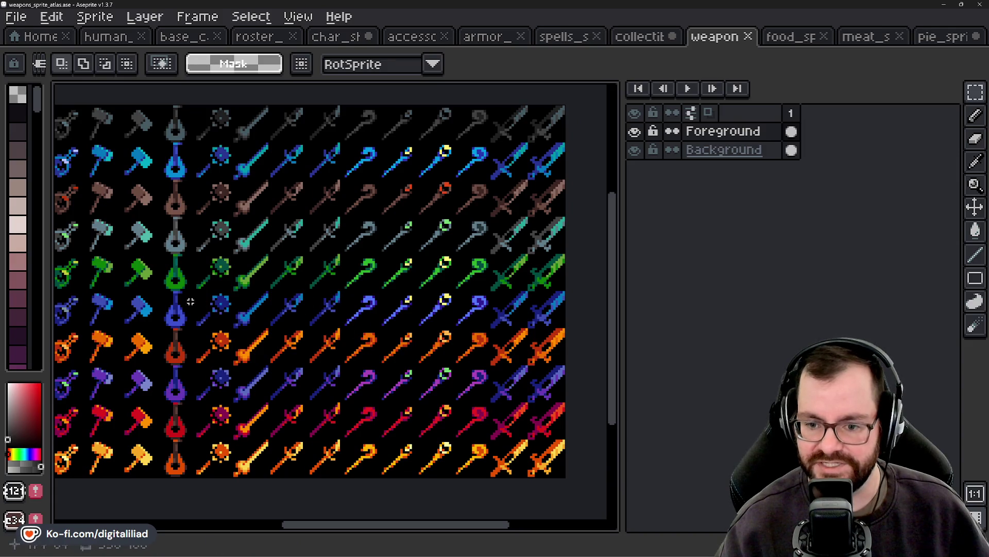
pyautogui.moveTo(318, 359); pyautogui.dragTo(247, 397)
pyautogui.scroll(-1, 398, 376)
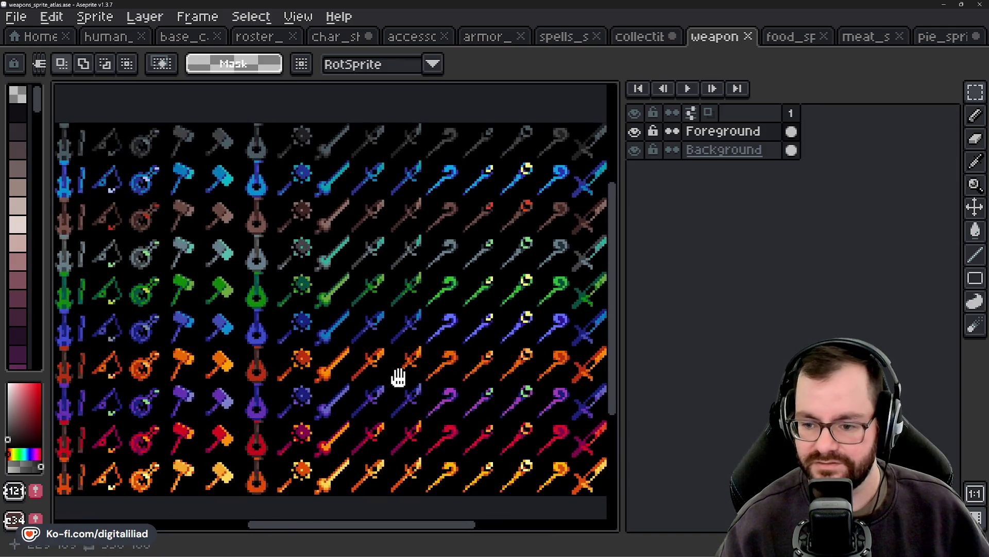
pyautogui.scroll(1, 466, 338)
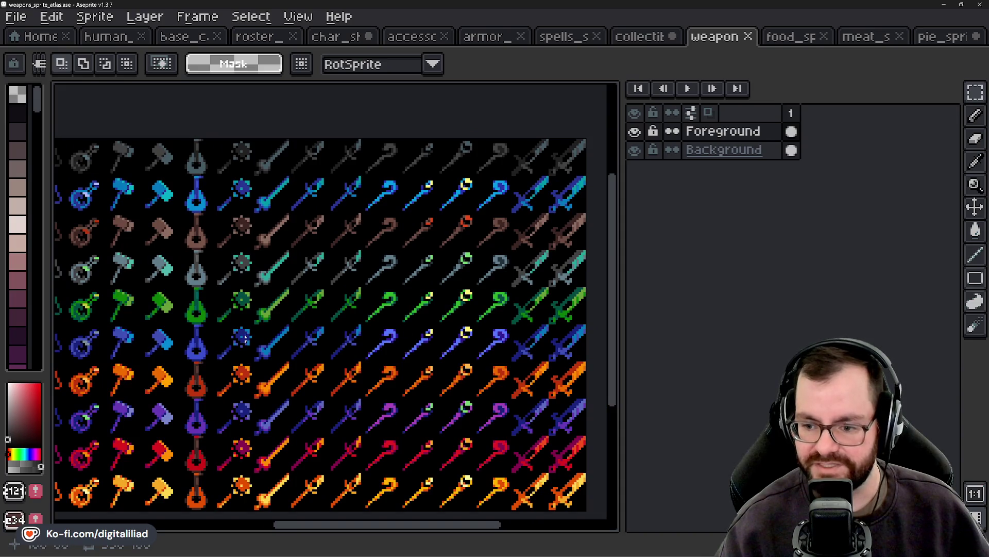
pyautogui.scroll(-1, 442, 369)
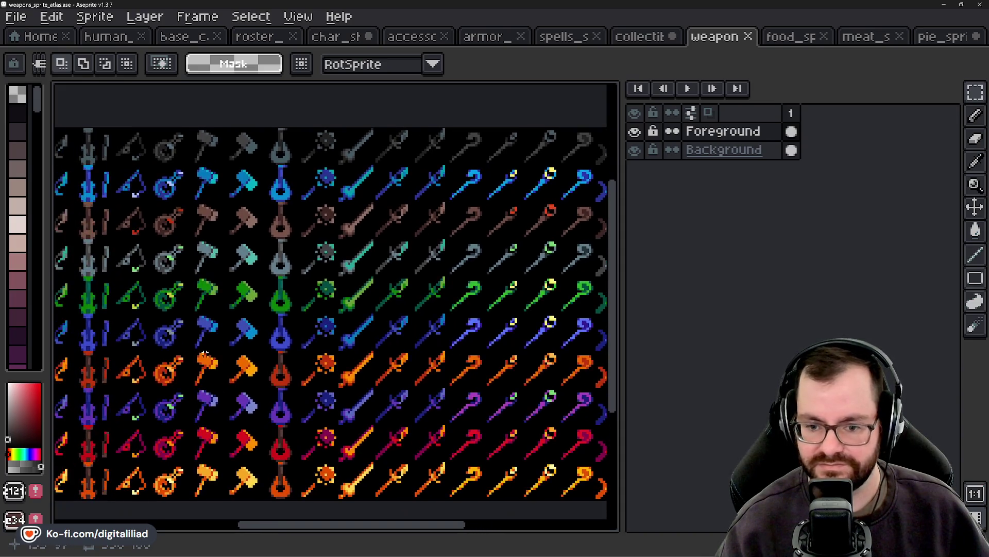
pyautogui.scroll(1, 186, 341)
pyautogui.moveTo(186, 341); pyautogui.dragTo(154, 321)
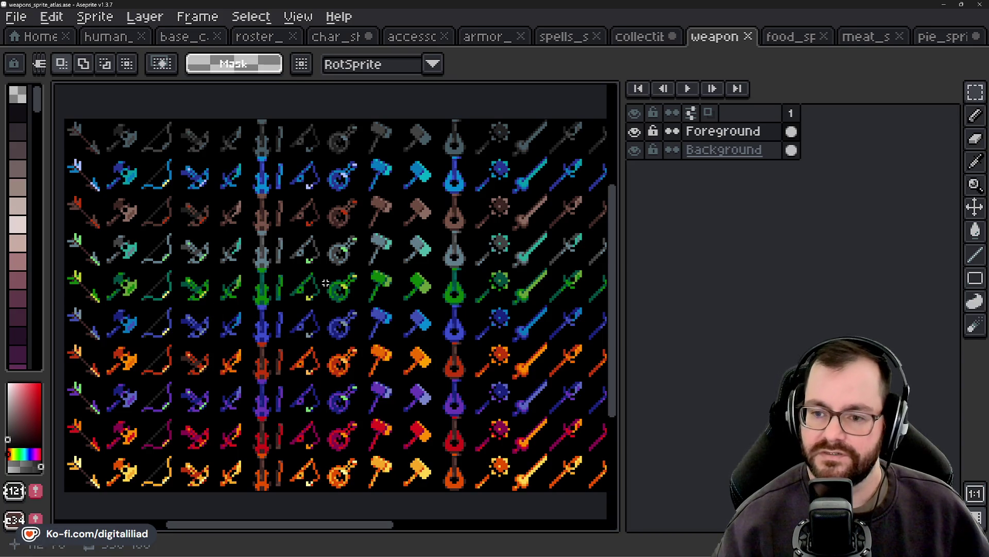
pyautogui.moveTo(333, 371); pyautogui.dragTo(336, 366)
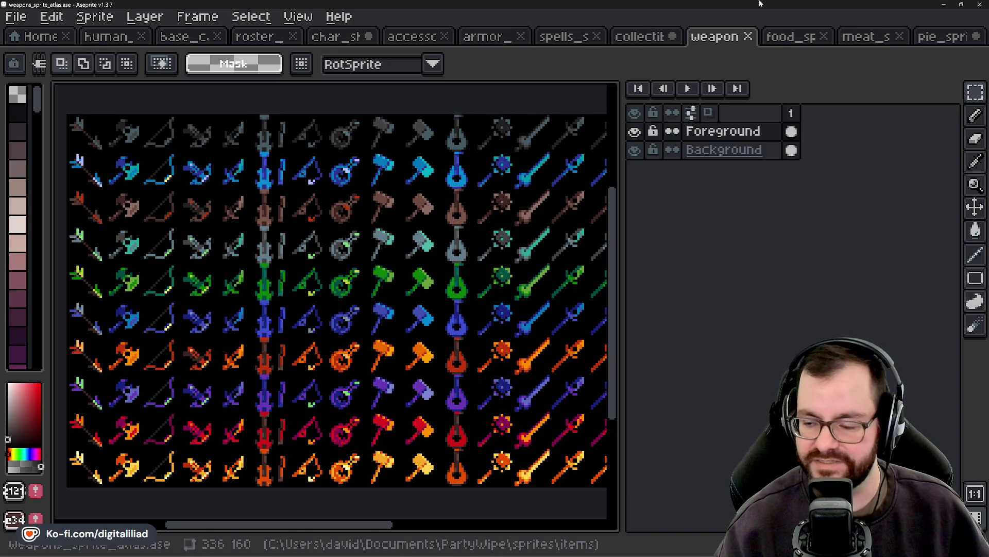
# Step: Glance at the collectibles atlas, then go back to char_sheet.ase and zoom in
pyautogui.click(636, 37)
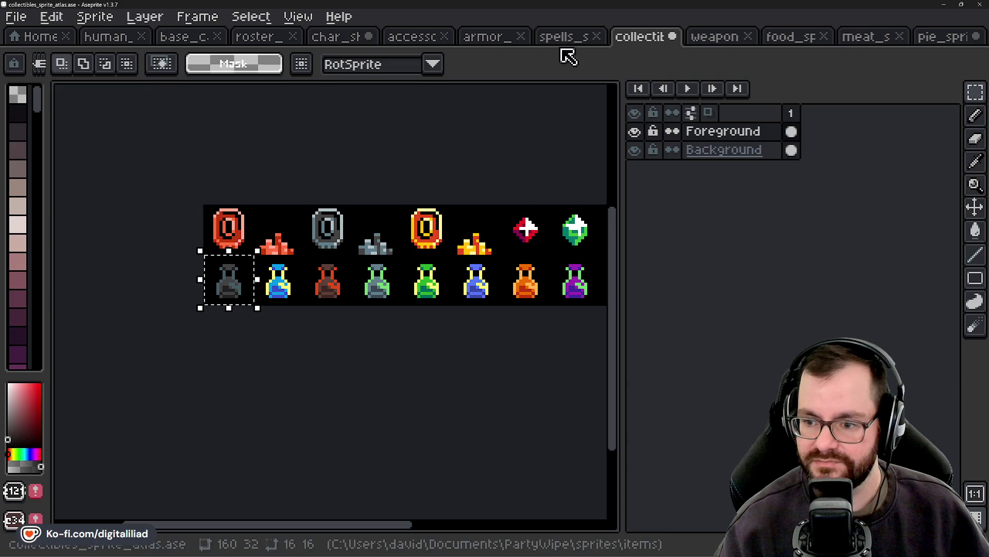
pyautogui.click(184, 383)
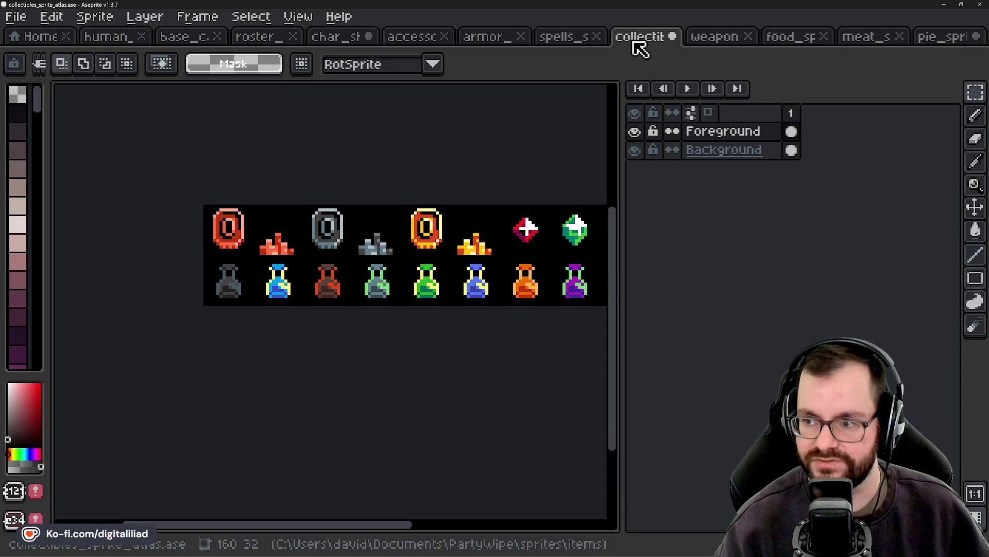
pyautogui.click(345, 37)
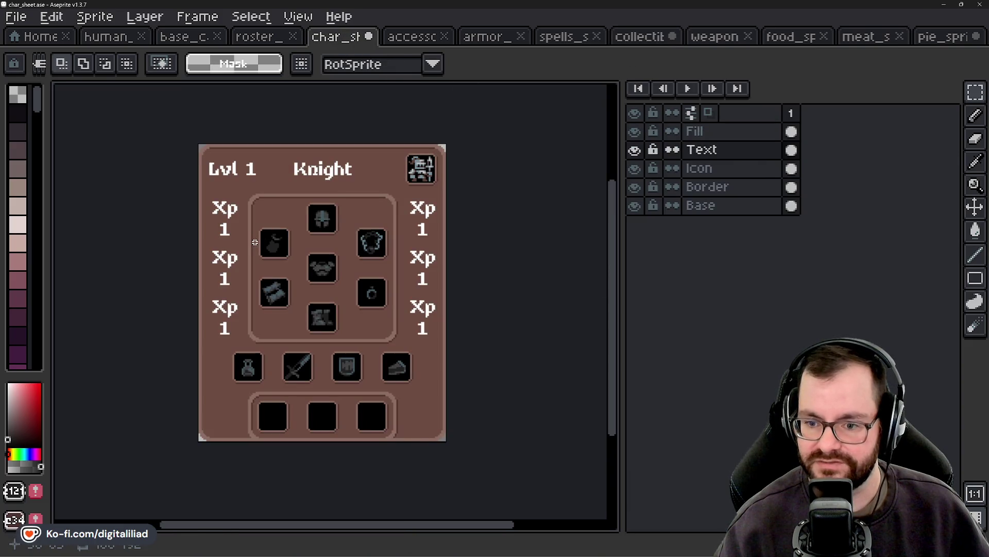
pyautogui.scroll(1, 255, 214)
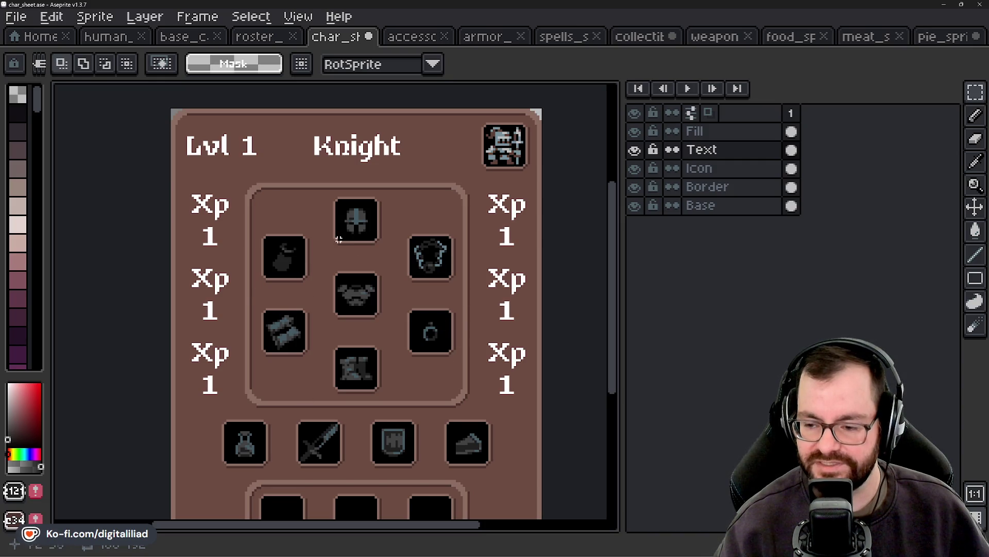
# Step: On the Border layer, copy the panel's rounded corner beside the potion slot, top and bottom
pyautogui.scroll(-2, 425, 443)
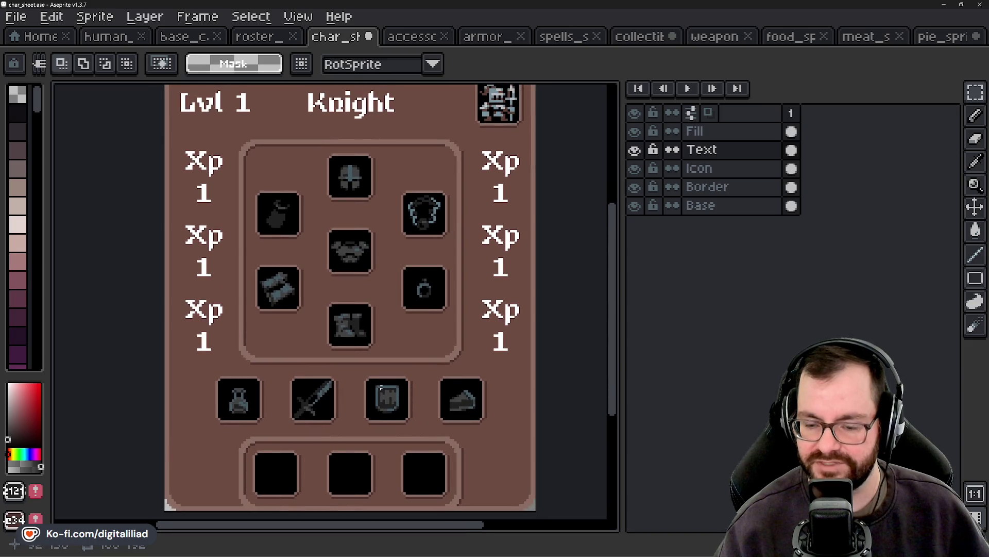
pyautogui.click(701, 188)
pyautogui.moveTo(265, 139); pyautogui.dragTo(253, 126)
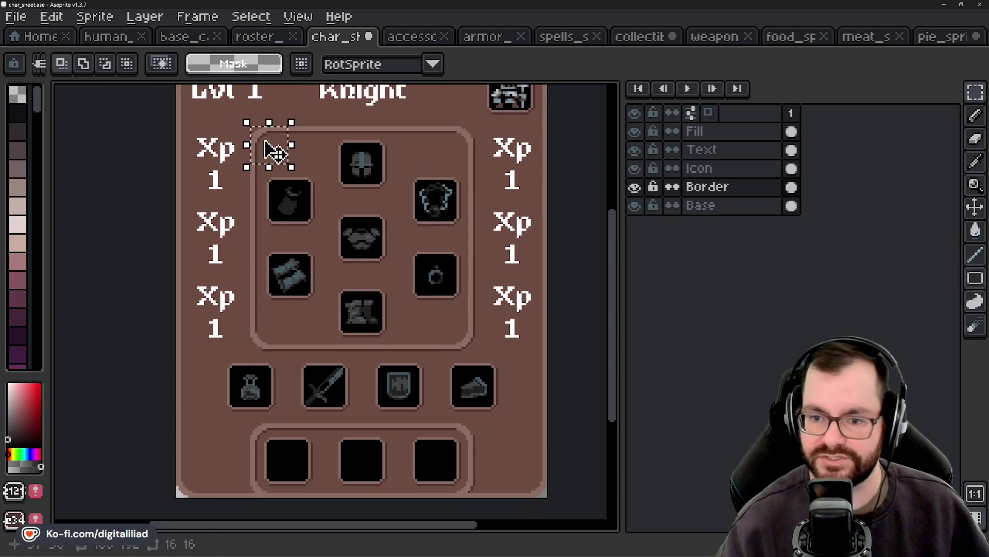
pyautogui.click(278, 155)
pyautogui.moveTo(284, 159); pyautogui.dragTo(276, 375)
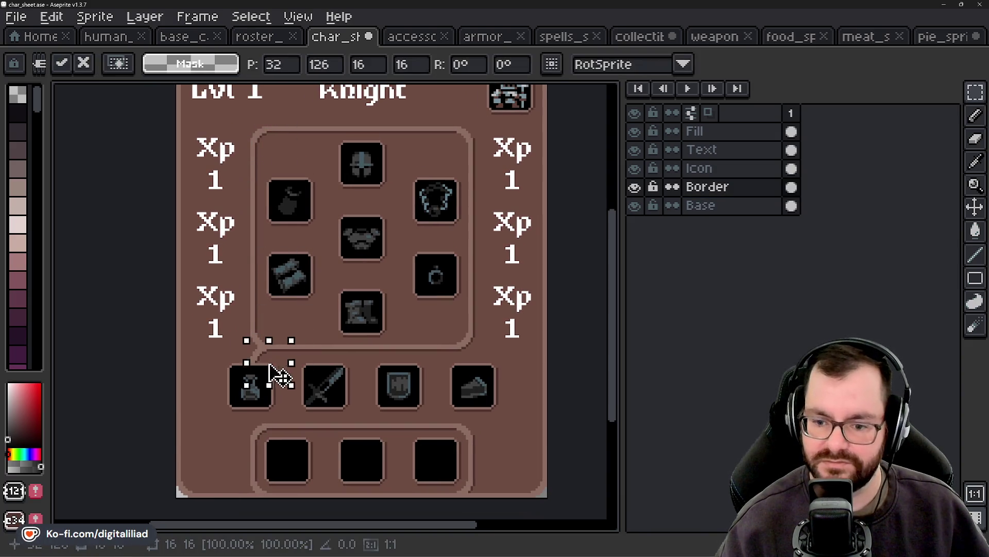
pyautogui.hotkey('ctrl', 'z')
pyautogui.click(283, 161)
pyautogui.moveTo(282, 161)
pyautogui.mouseDown()
pyautogui.moveTo(294, 426)
pyautogui.moveTo(258, 382)
pyautogui.moveTo(242, 386)
pyautogui.mouseUp()
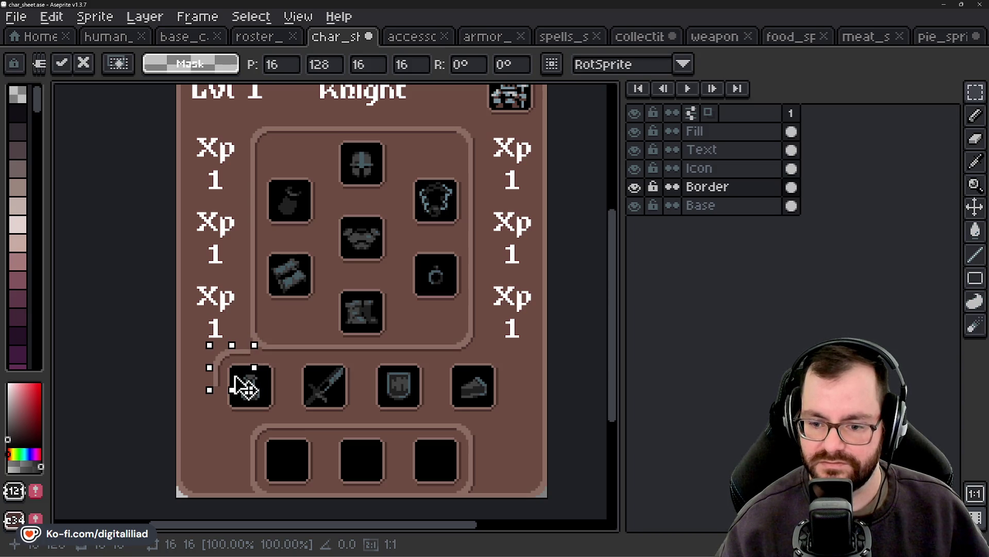
pyautogui.click(372, 369)
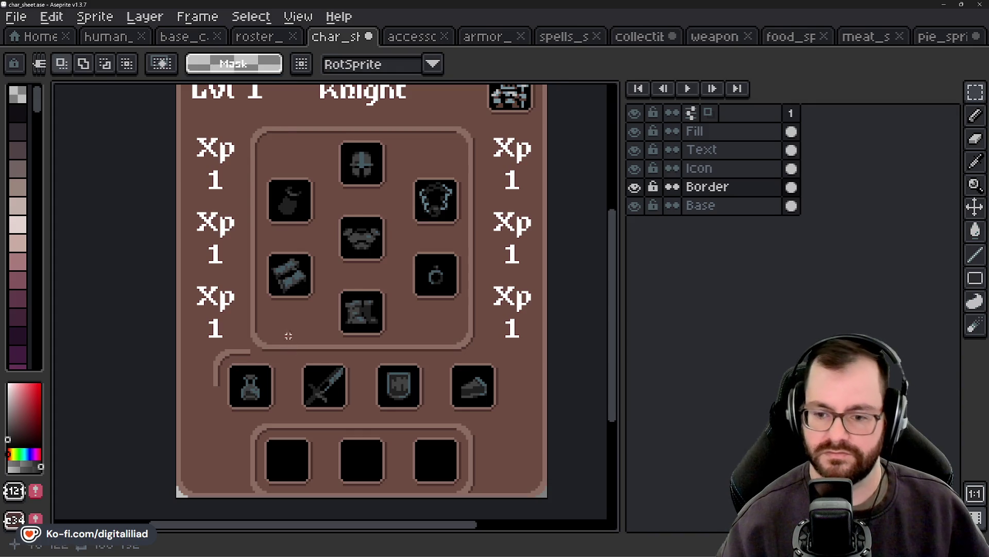
pyautogui.hotkey('ctrl', 'v')
pyautogui.moveTo(271, 155)
pyautogui.mouseDown()
pyautogui.moveTo(263, 379)
pyautogui.moveTo(243, 419)
pyautogui.mouseUp()
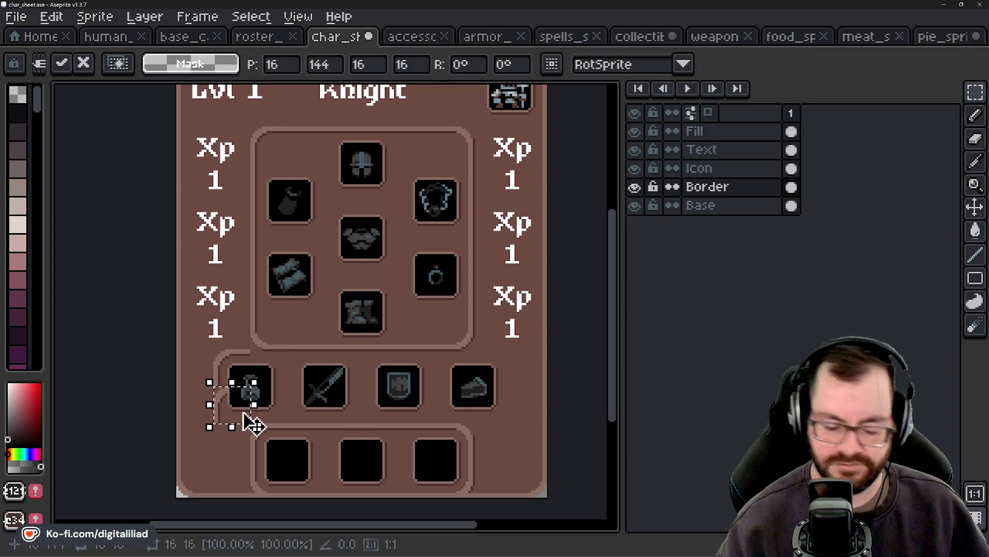
pyautogui.press('Escape')
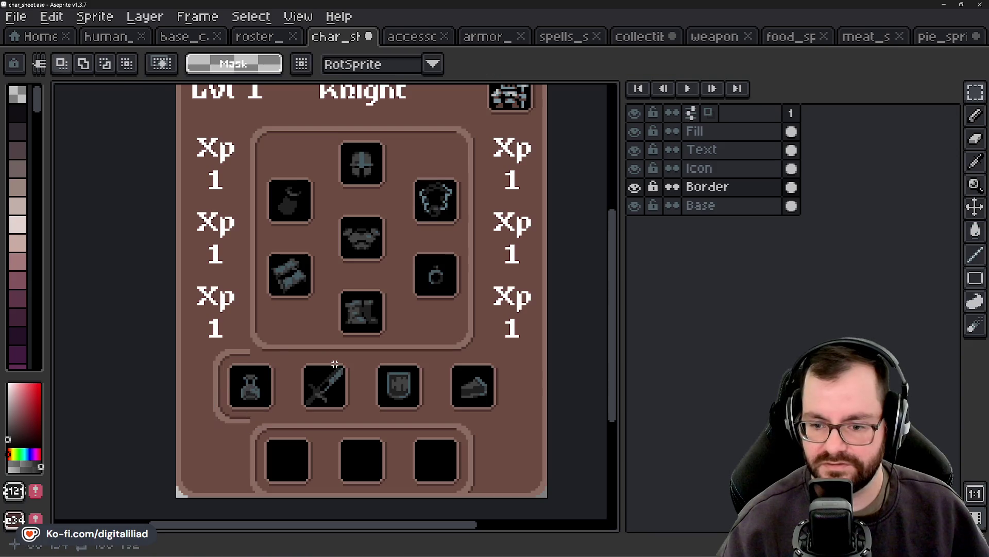
# Step: Fix the corner's pixels with the Pencil, recolouring the dark line under the potion slot brown
pyautogui.scroll(2, 204, 443)
pyautogui.scroll(1, 200, 454)
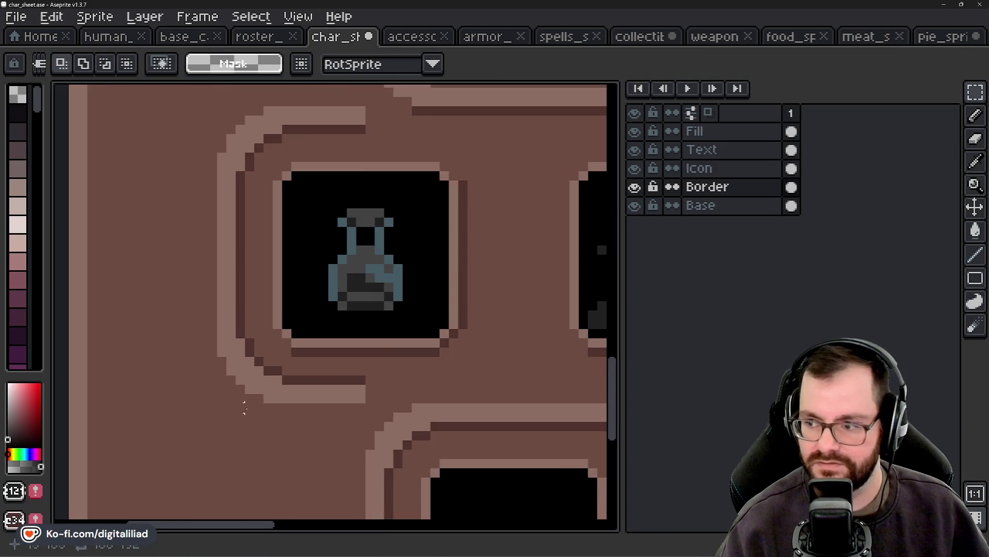
pyautogui.scroll(1, 262, 312)
pyautogui.press('b')
pyautogui.click(246, 322)
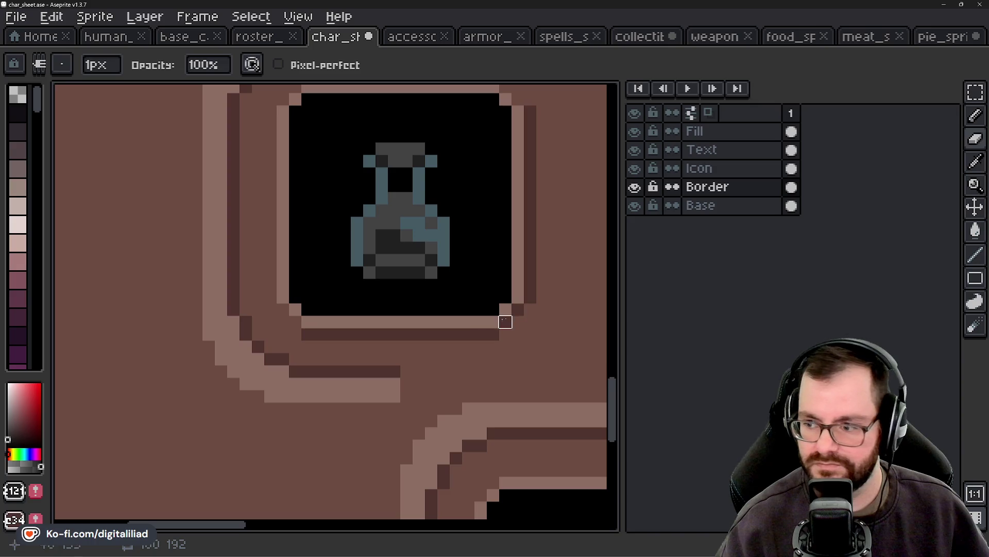
pyautogui.moveTo(258, 322); pyautogui.dragTo(270, 359)
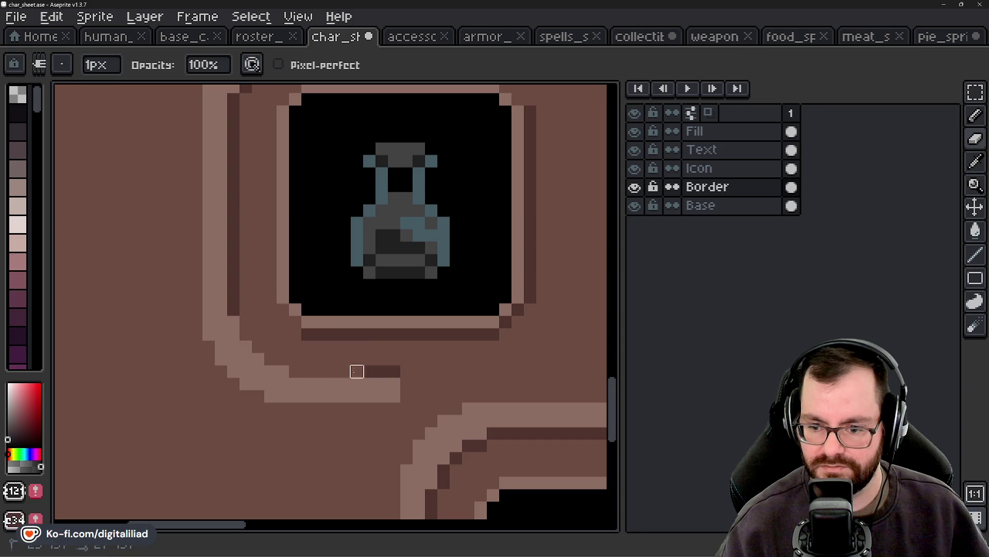
pyautogui.moveTo(271, 359); pyautogui.dragTo(405, 371)
pyautogui.scroll(-3, 330, 299)
pyautogui.click(975, 91)
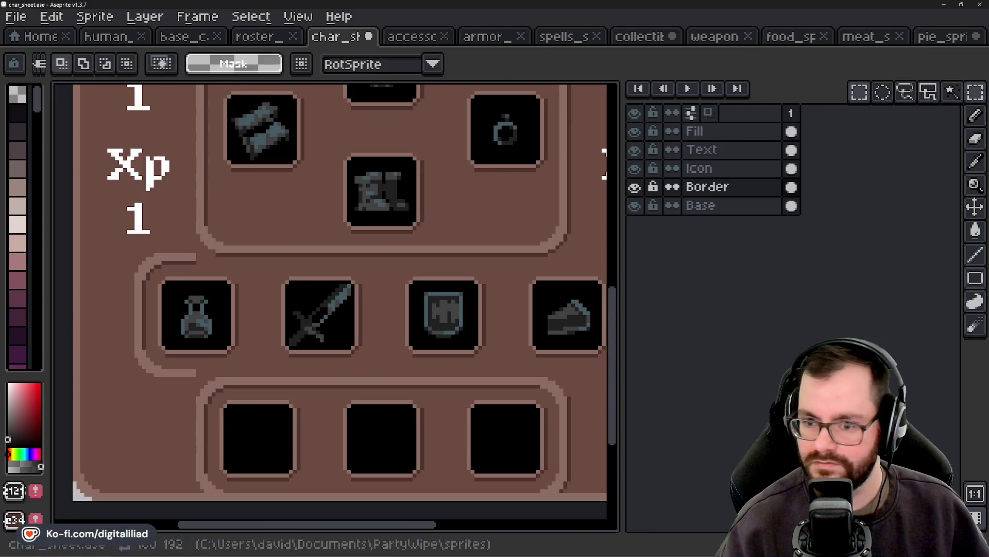
# Step: Paste the border corner flipped horizontally beside the pie slot at the row's right end
pyautogui.moveTo(402, 270); pyautogui.dragTo(331, 281)
pyautogui.scroll(2, 113, 265)
pyautogui.moveTo(126, 260); pyautogui.dragTo(222, 398)
pyautogui.scroll(-2, 285, 284)
pyautogui.hotkey('ctrl', 'c')
pyautogui.hscroll(5, 287, 353)
pyautogui.hotkey('ctrl', 'v')
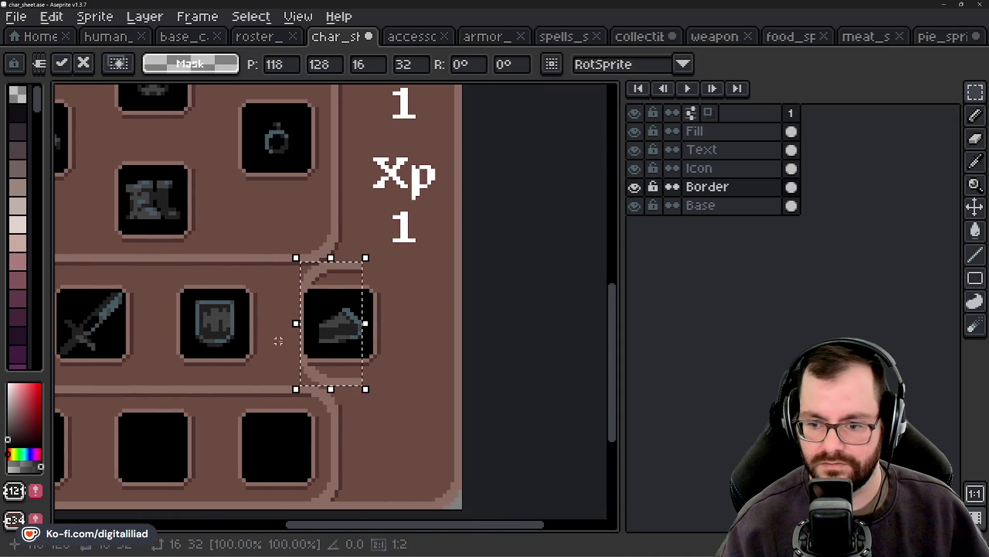
pyautogui.hotkey('shift', 'h')
pyautogui.moveTo(342, 332); pyautogui.dragTo(369, 332)
pyautogui.hotkey('ctrl', 'z')
pyautogui.hotkey('ctrl', 'v')
pyautogui.hotkey('shift', 'h')
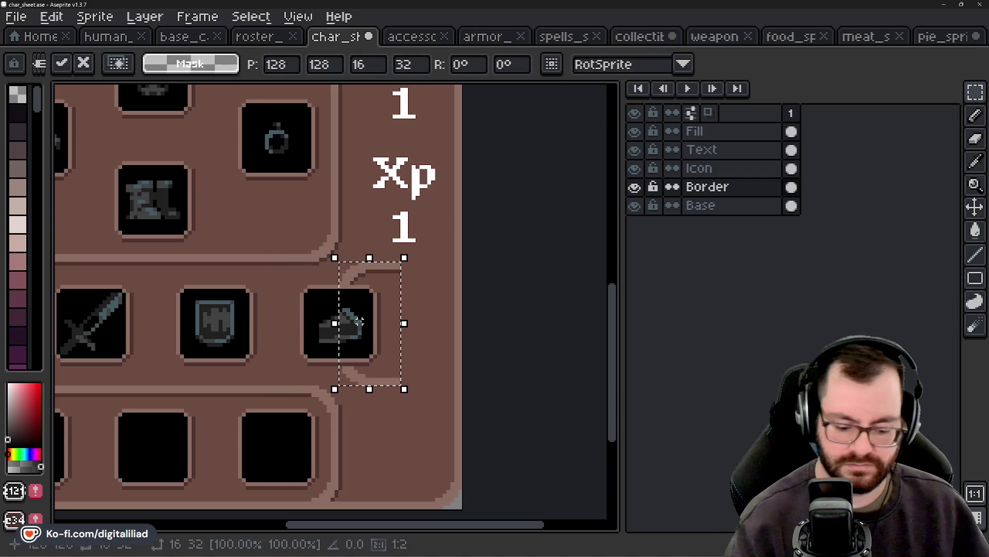
pyautogui.press('Return')
# Step: Paint over stray dark pixels on the right border end in brown
pyautogui.scroll(1, 398, 335)
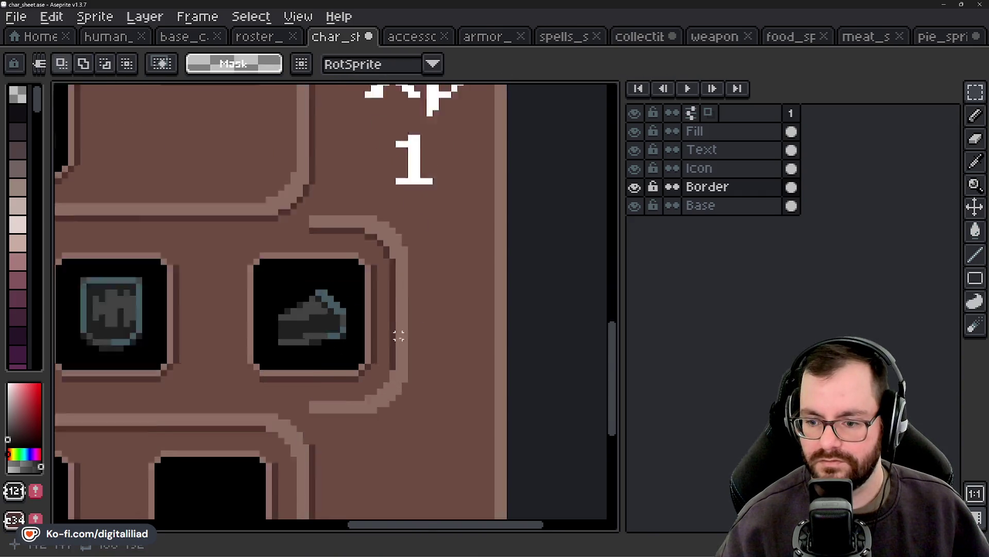
pyautogui.scroll(1, 399, 336)
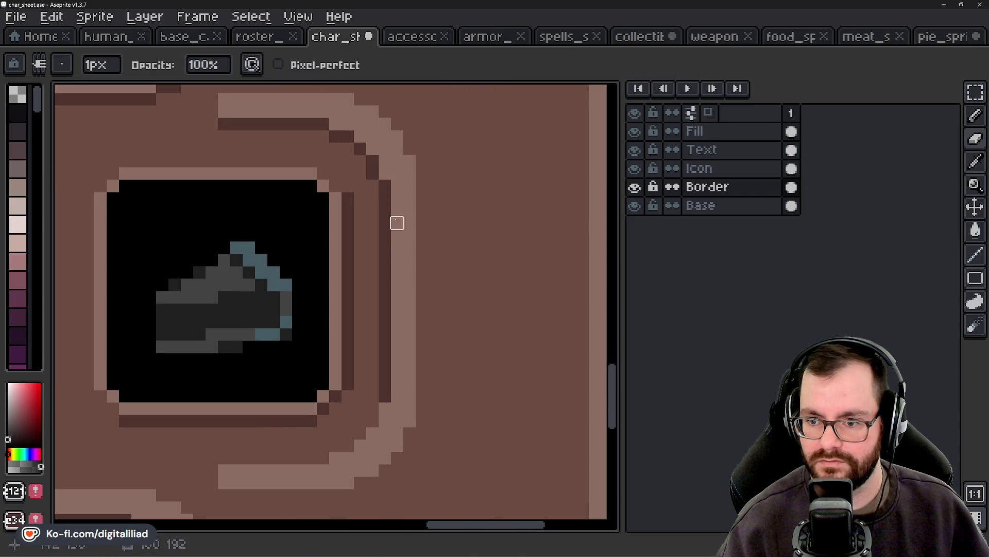
pyautogui.moveTo(323, 136)
pyautogui.mouseDown()
pyautogui.moveTo(347, 136)
pyautogui.moveTo(373, 161)
pyautogui.moveTo(384, 210)
pyautogui.moveTo(383, 282)
pyautogui.moveTo(370, 320)
pyautogui.moveTo(385, 347)
pyautogui.moveTo(384, 402)
pyautogui.mouseUp()
pyautogui.scroll(-4, 371, 371)
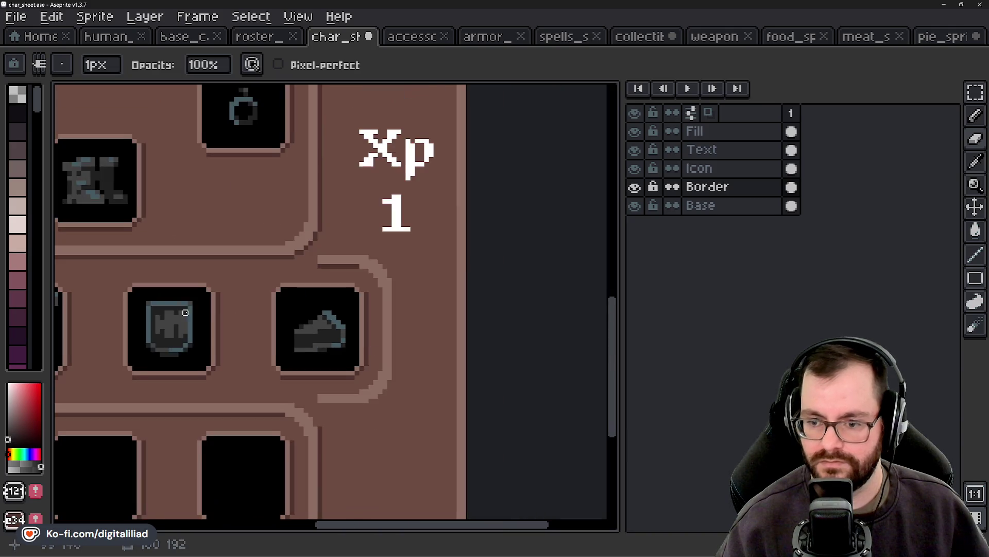
pyautogui.hscroll(-2, 381, 346)
pyautogui.scroll(3, 322, 287)
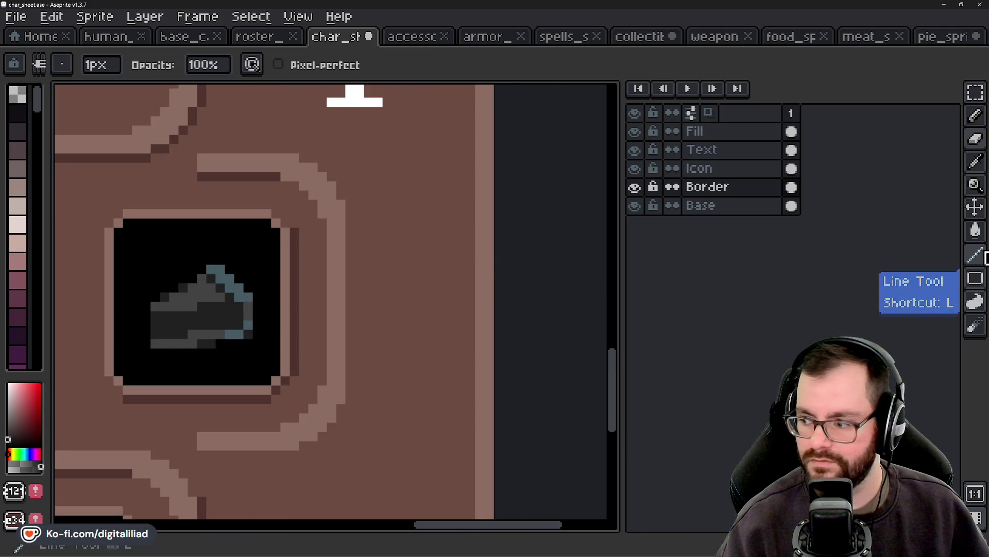
# Step: Draw a dark outline along the curved corner and a dark pixel row under the band
pyautogui.click(975, 254)
pyautogui.keyDown('alt'); pyautogui.click(203, 124); pyautogui.keyUp('alt')
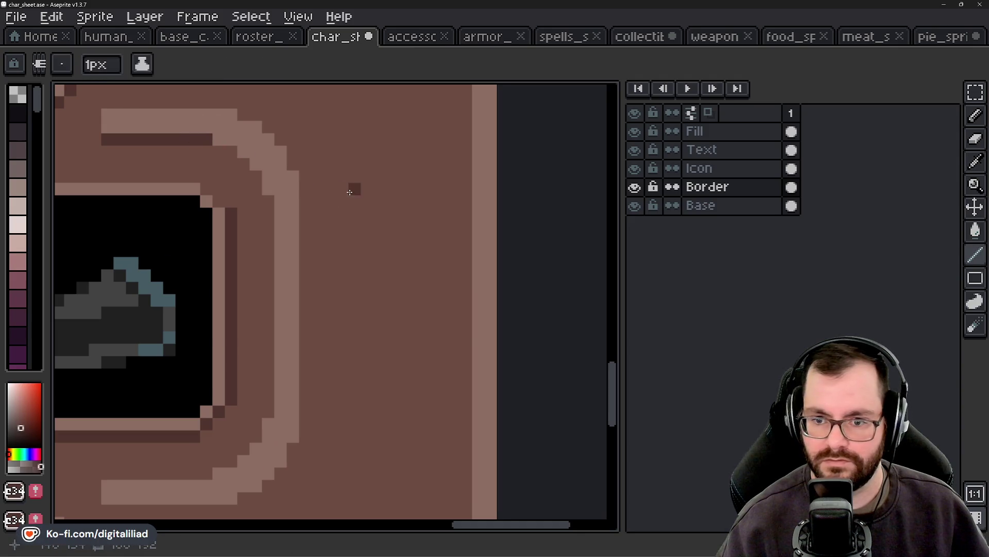
pyautogui.scroll(-2, 336, 249)
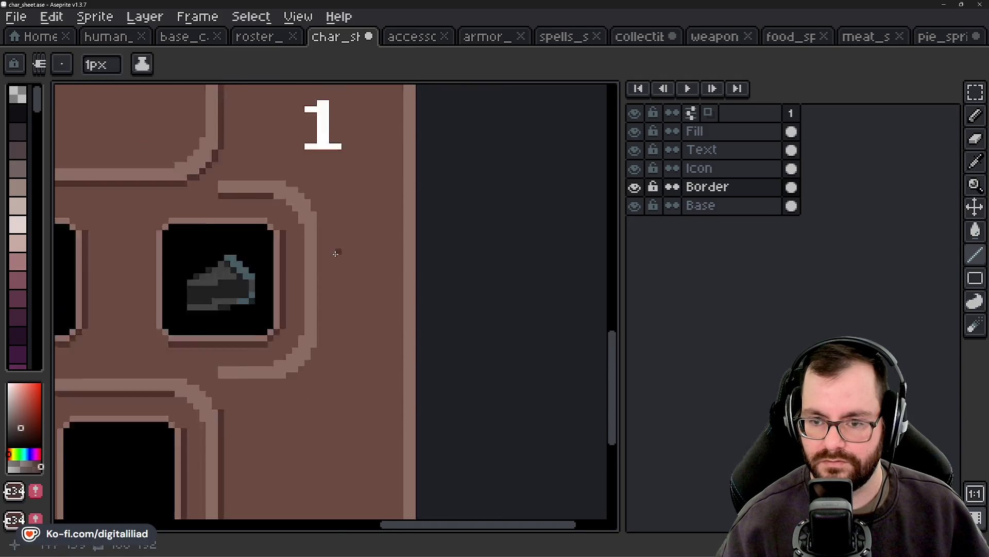
pyautogui.scroll(-1, 342, 261)
pyautogui.scroll(1, 309, 269)
pyautogui.scroll(1, 332, 200)
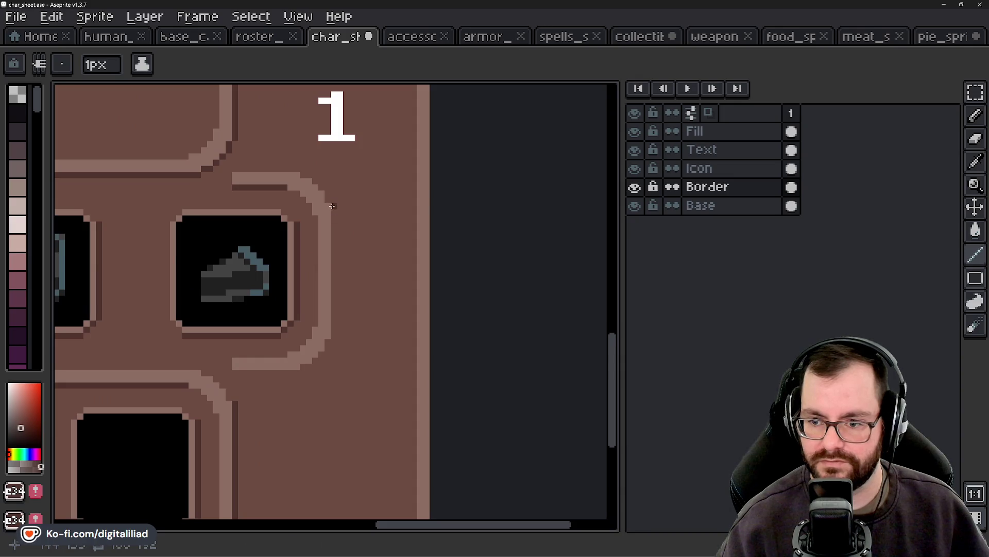
pyautogui.scroll(2, 345, 318)
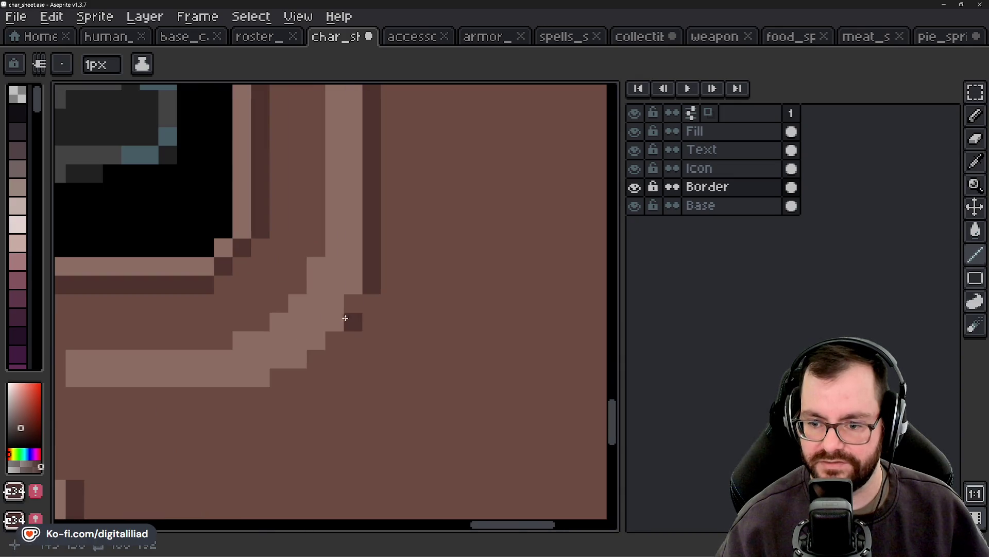
pyautogui.moveTo(346, 318); pyautogui.dragTo(278, 373)
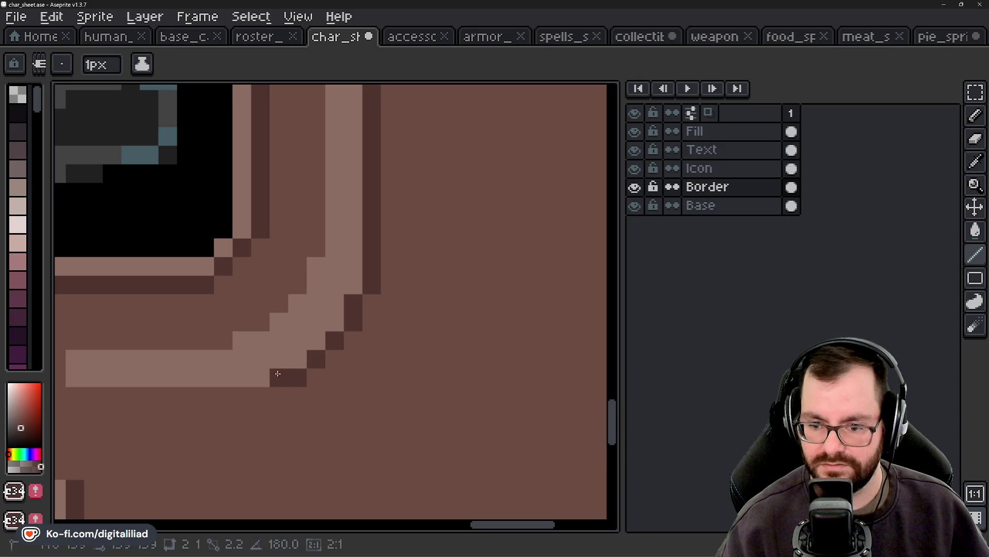
pyautogui.scroll(-3, 278, 373)
pyautogui.scroll(1, 243, 400)
pyautogui.moveTo(242, 400)
pyautogui.mouseDown()
pyautogui.moveTo(375, 371)
pyautogui.moveTo(518, 363)
pyautogui.mouseUp()
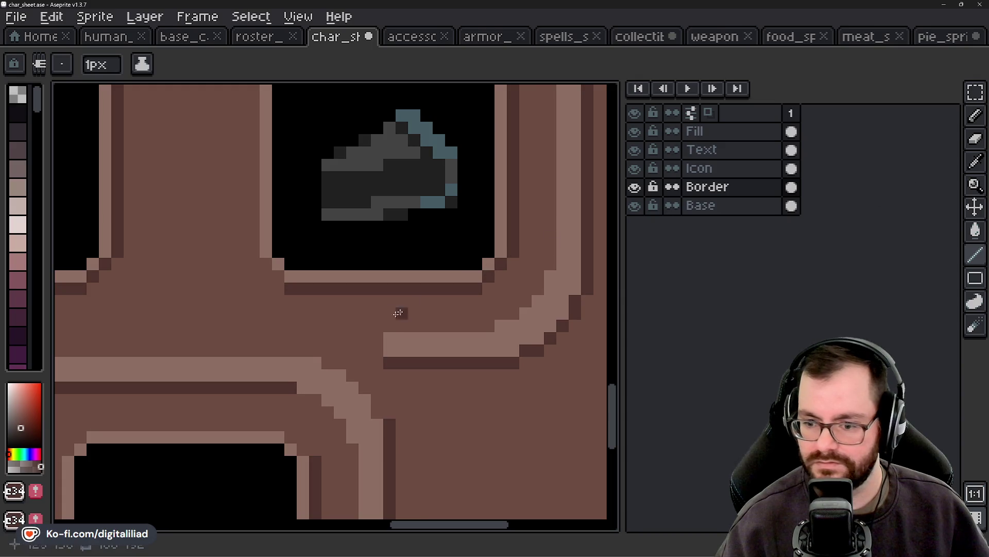
pyautogui.moveTo(377, 364); pyautogui.dragTo(328, 364)
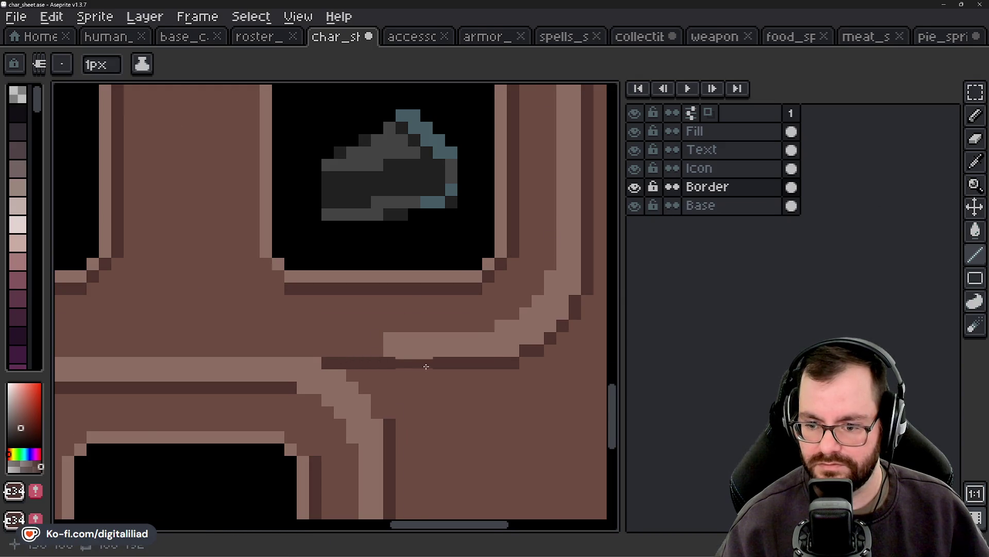
pyautogui.scroll(-3, 427, 366)
pyautogui.click(974, 98)
pyautogui.scroll(3, 410, 359)
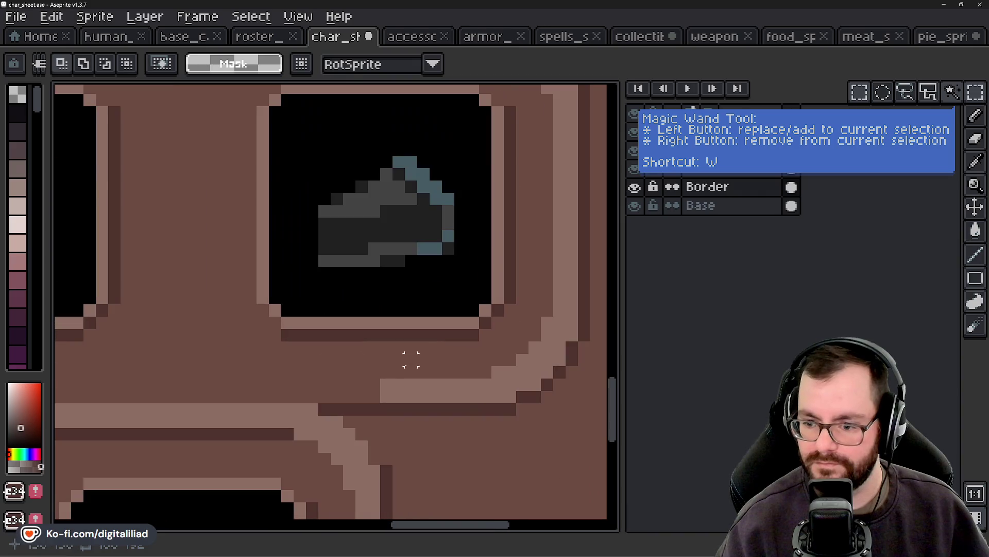
# Step: Marquee-select a thin strip of the border line beneath the equipment row
pyautogui.scroll(-3, 387, 391)
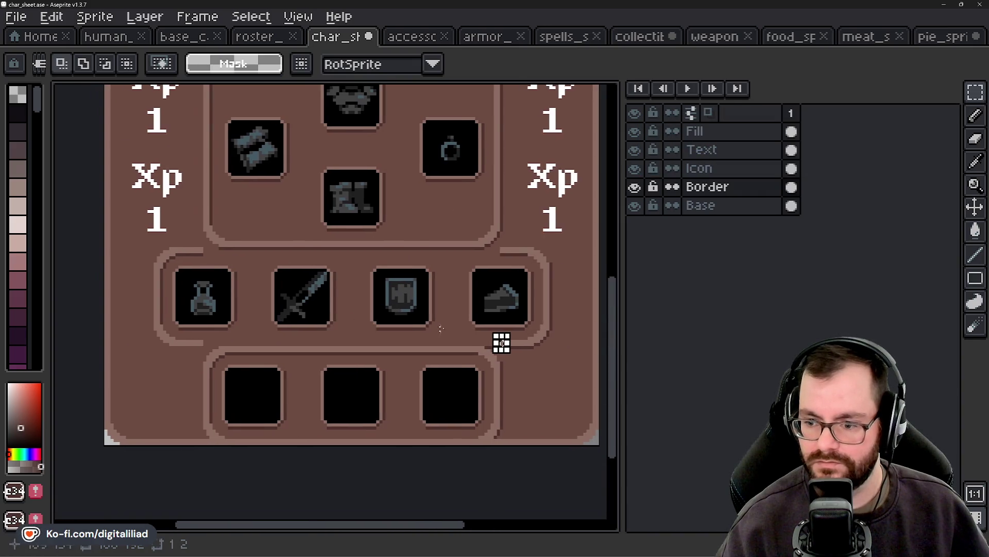
pyautogui.moveTo(499, 342); pyautogui.dragTo(196, 347)
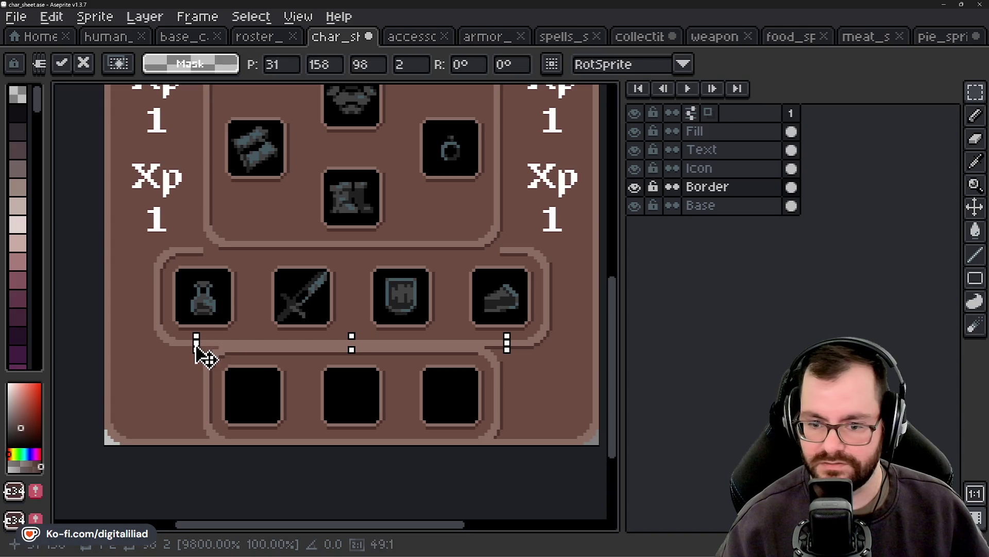
pyautogui.click(260, 270)
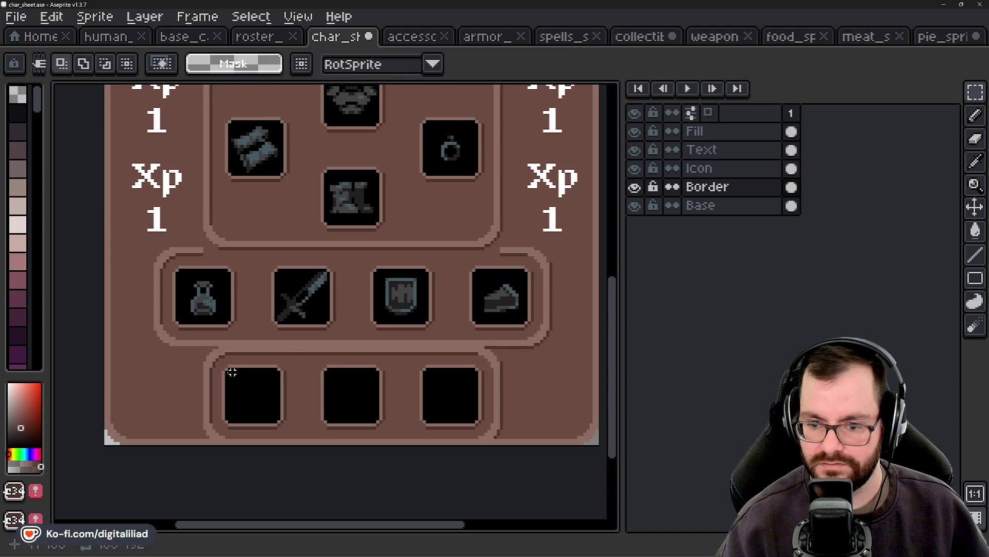
pyautogui.scroll(-2, 161, 372)
pyautogui.scroll(2, 232, 309)
pyautogui.scroll(1, 232, 309)
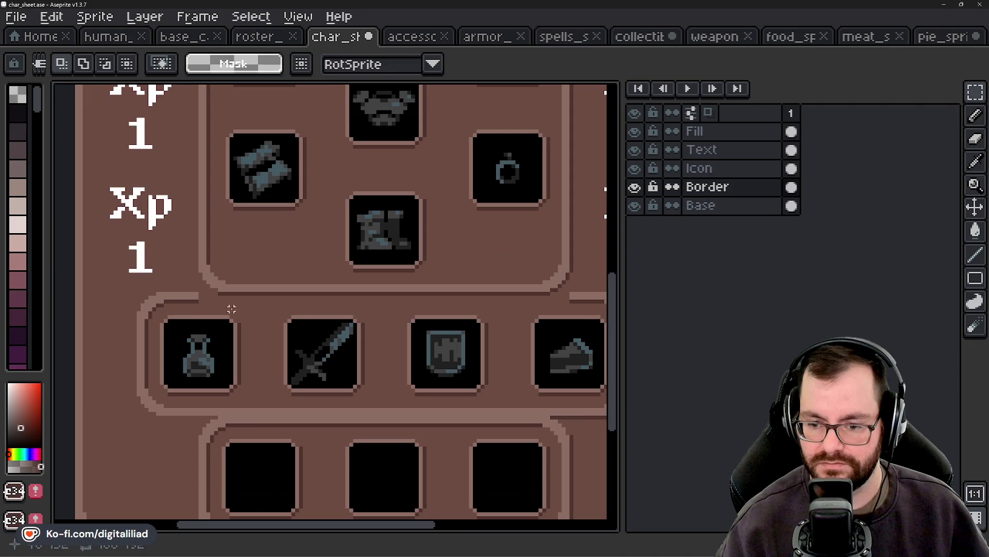
pyautogui.scroll(1, 211, 314)
pyautogui.scroll(2, 188, 314)
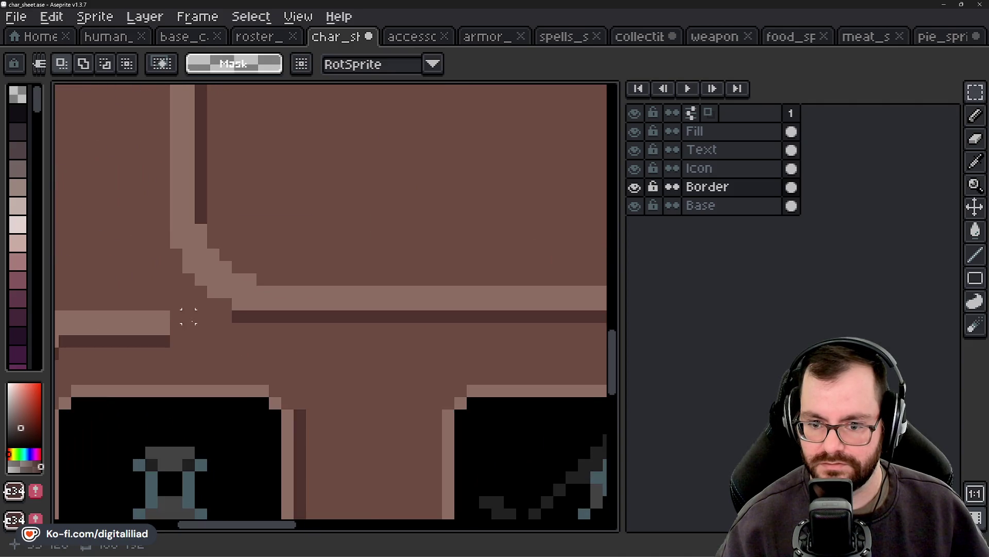
pyautogui.scroll(-2, 226, 316)
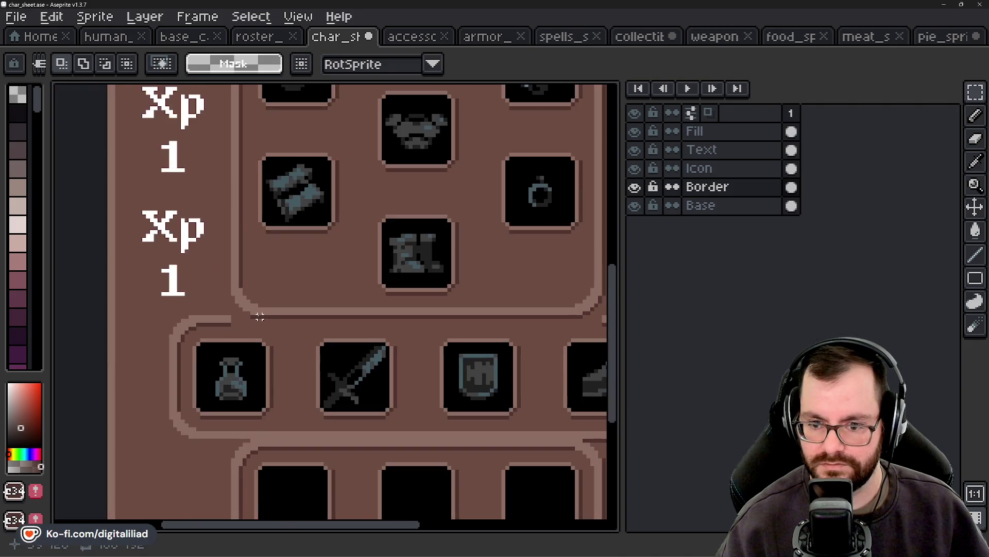
pyautogui.scroll(1, 225, 325)
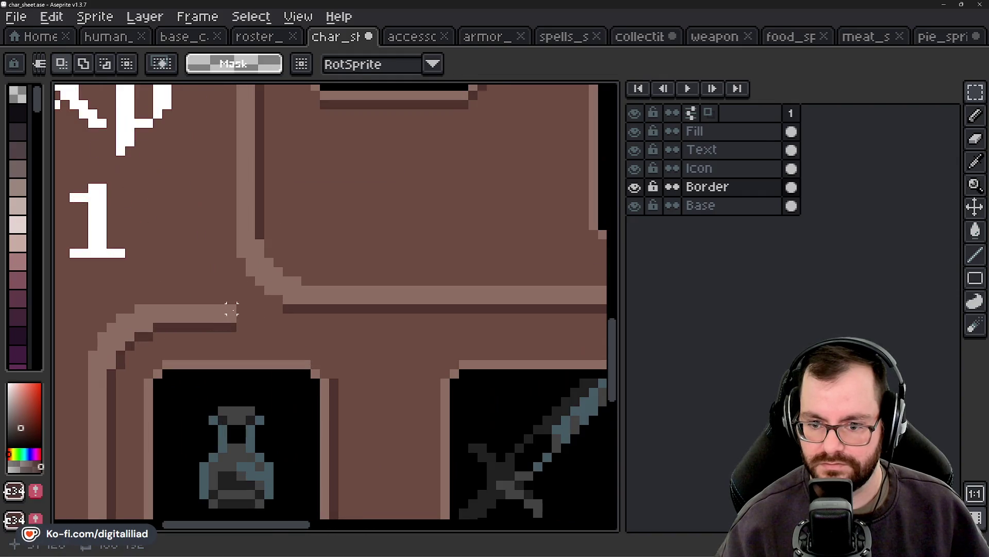
pyautogui.scroll(-2, 228, 315)
pyautogui.scroll(-1, 222, 316)
pyautogui.hscroll(1, 218, 315)
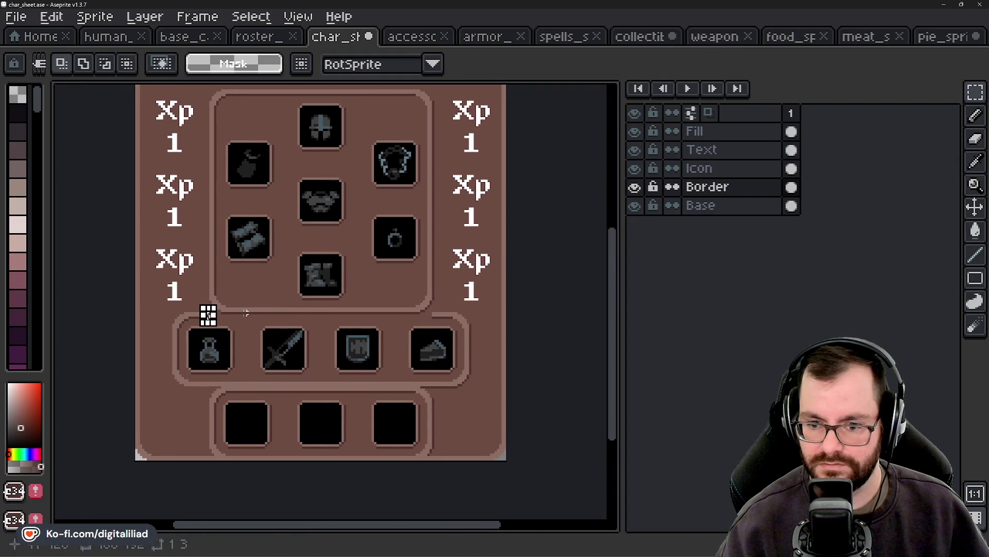
# Step: Stretch the border strip rightward along the equipment row panel and commit it
pyautogui.moveTo(209, 315)
pyautogui.mouseDown()
pyautogui.moveTo(453, 331)
pyautogui.moveTo(509, 315)
pyautogui.mouseUp()
pyautogui.press('Return')
pyautogui.scroll(2, 395, 349)
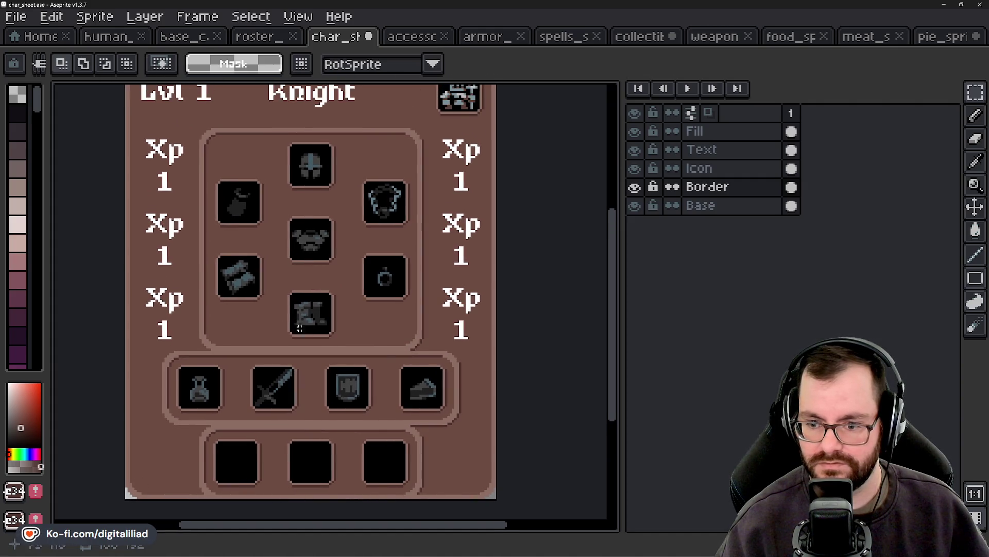
pyautogui.scroll(-1, 298, 328)
pyautogui.scroll(1, 329, 299)
pyautogui.scroll(1, 320, 280)
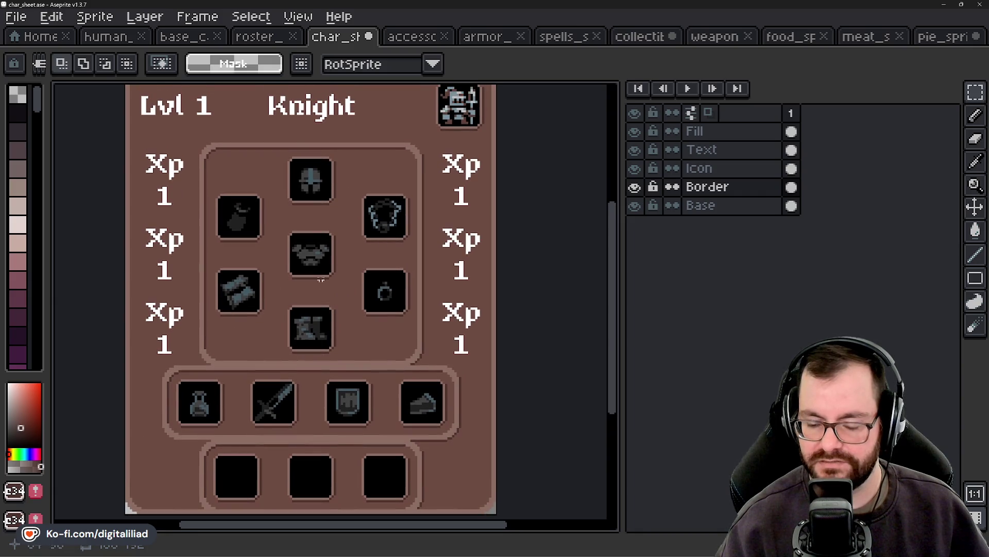
pyautogui.moveTo(283, 385)
pyautogui.mouseDown()
pyautogui.moveTo(292, 326)
pyautogui.moveTo(283, 342)
pyautogui.moveTo(303, 384)
pyautogui.mouseUp()
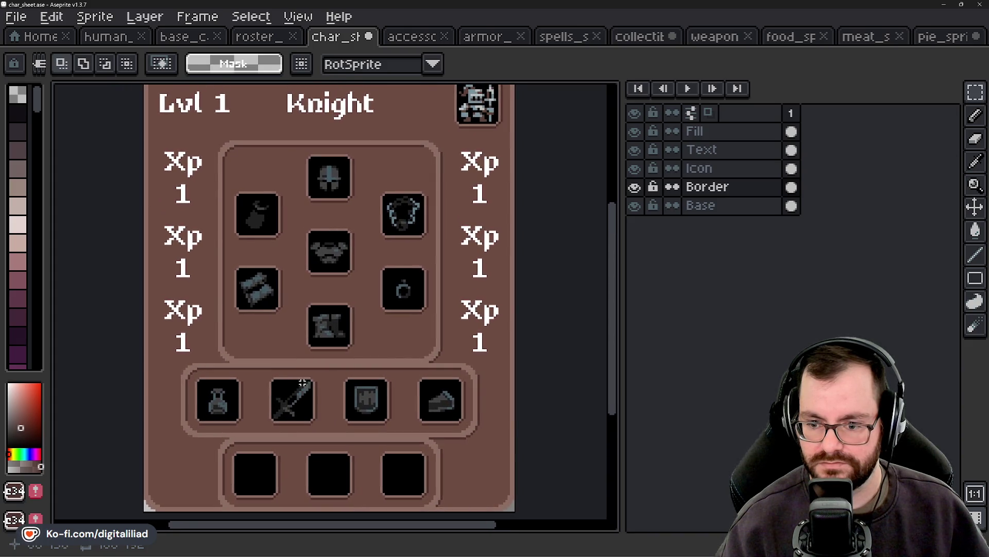
pyautogui.scroll(-4, 301, 376)
pyautogui.scroll(2, 301, 376)
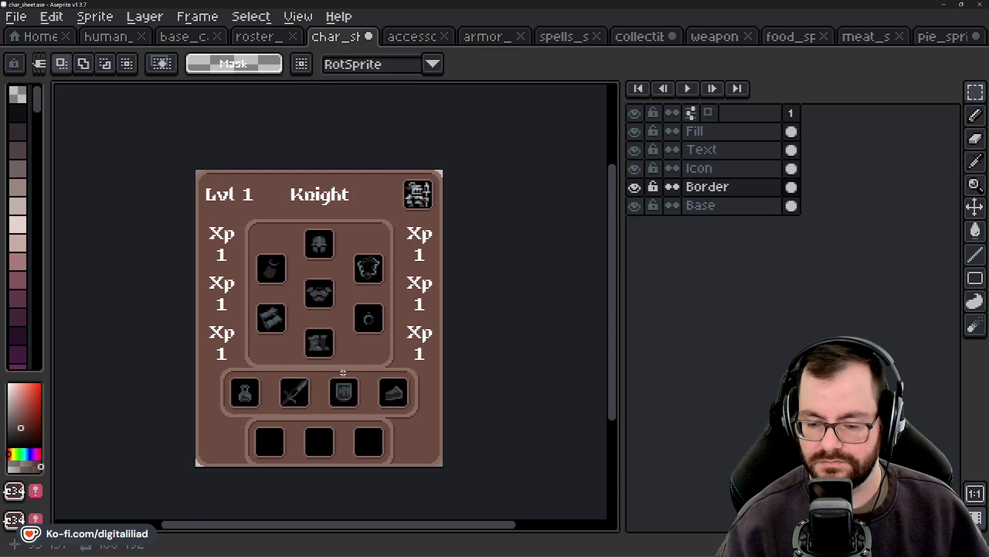
# Step: Pencil light border-colour pixels extending the border around the Xp column junction
pyautogui.scroll(1, 343, 372)
pyautogui.scroll(3, 235, 369)
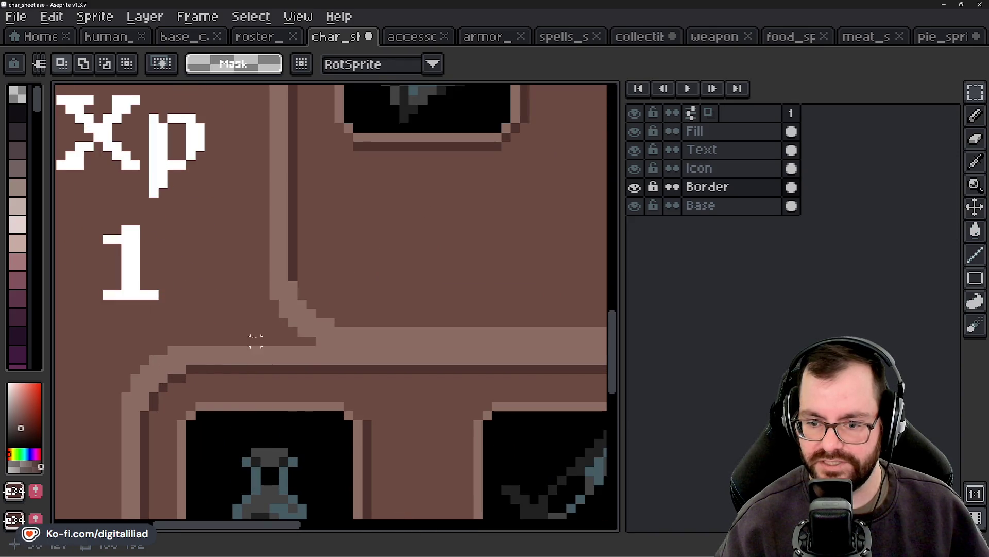
pyautogui.scroll(-1, 358, 316)
pyautogui.scroll(1, 386, 304)
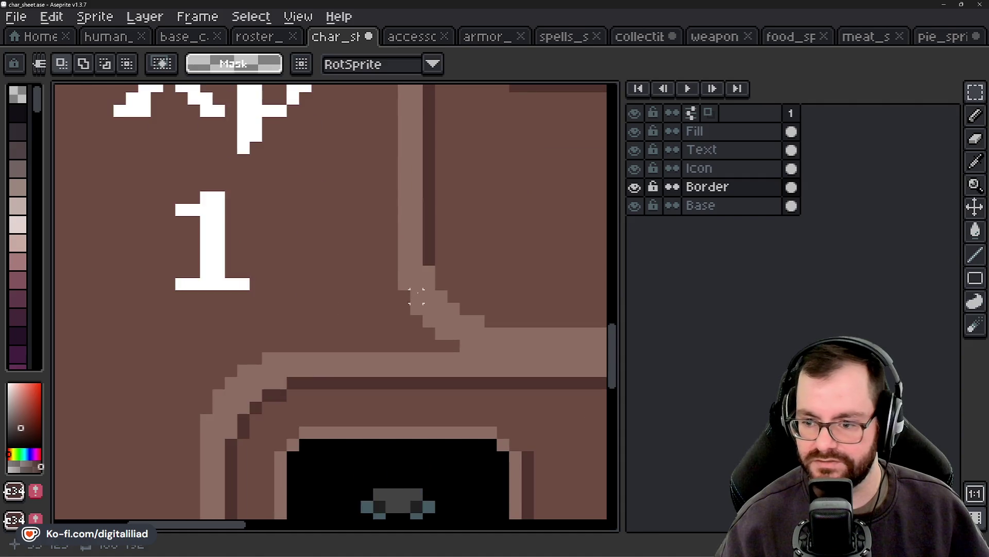
pyautogui.keyDown('alt'); pyautogui.click(417, 269); pyautogui.keyUp('alt')
pyautogui.press('b')
pyautogui.moveTo(392, 272); pyautogui.dragTo(400, 308)
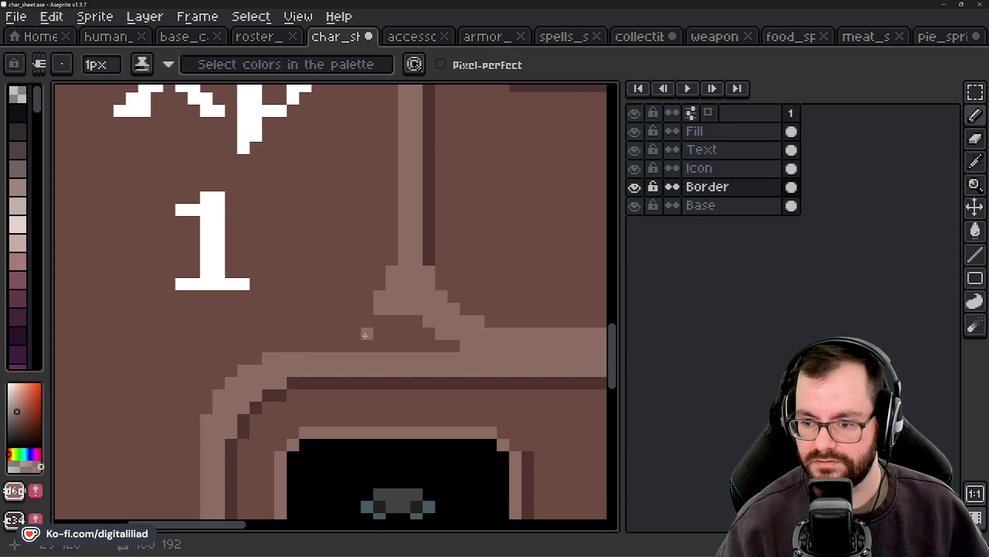
pyautogui.click(364, 308)
pyautogui.click(342, 321)
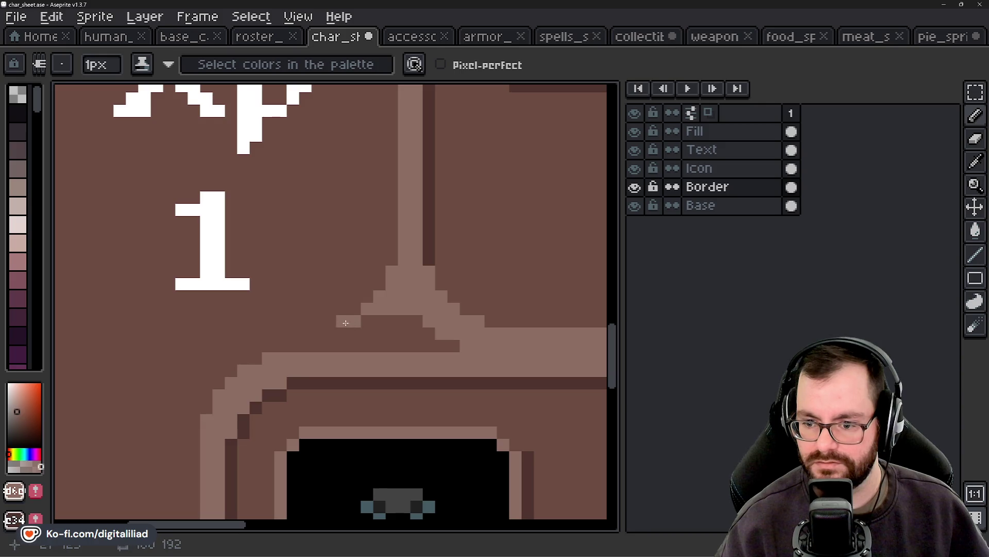
pyautogui.moveTo(367, 321)
pyautogui.mouseDown()
pyautogui.moveTo(422, 324)
pyautogui.moveTo(336, 331)
pyautogui.mouseUp()
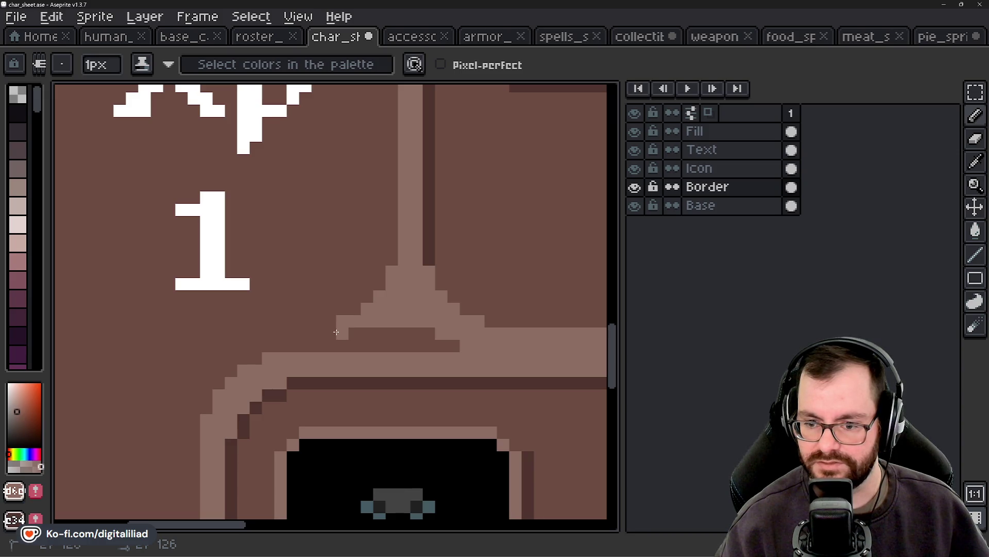
pyautogui.moveTo(336, 332)
pyautogui.mouseDown()
pyautogui.moveTo(310, 333)
pyautogui.moveTo(343, 345)
pyautogui.mouseUp()
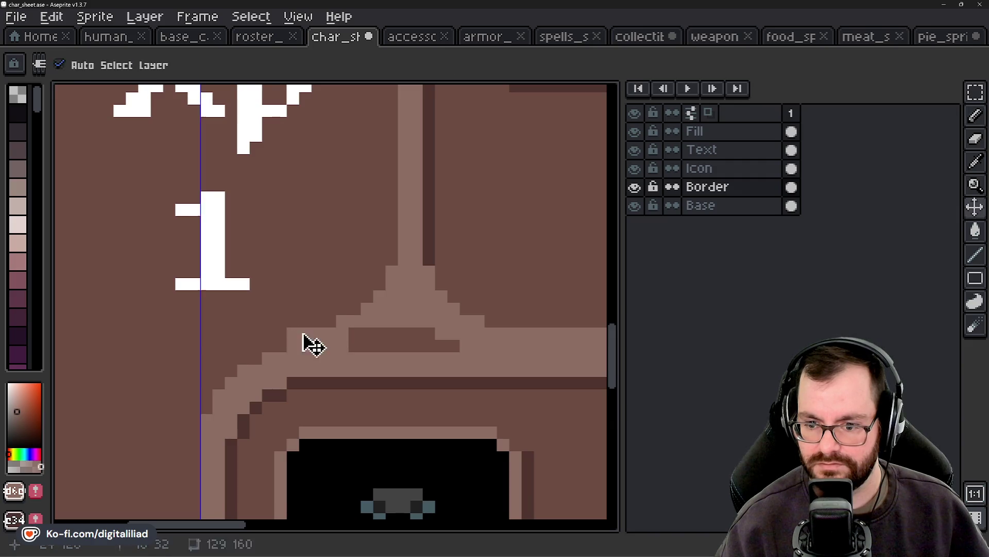
# Step: Paint over the dark bar in border colour and fill in the junction step
pyautogui.press('e')
pyautogui.scroll(-5, 309, 334)
pyautogui.scroll(-4, 337, 283)
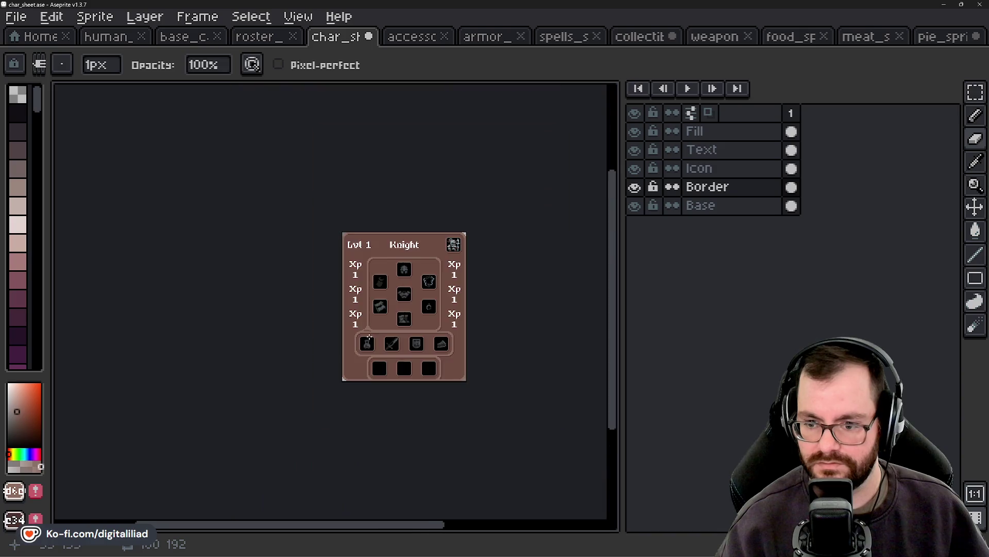
pyautogui.scroll(5, 370, 334)
pyautogui.scroll(3, 370, 334)
pyautogui.press('b')
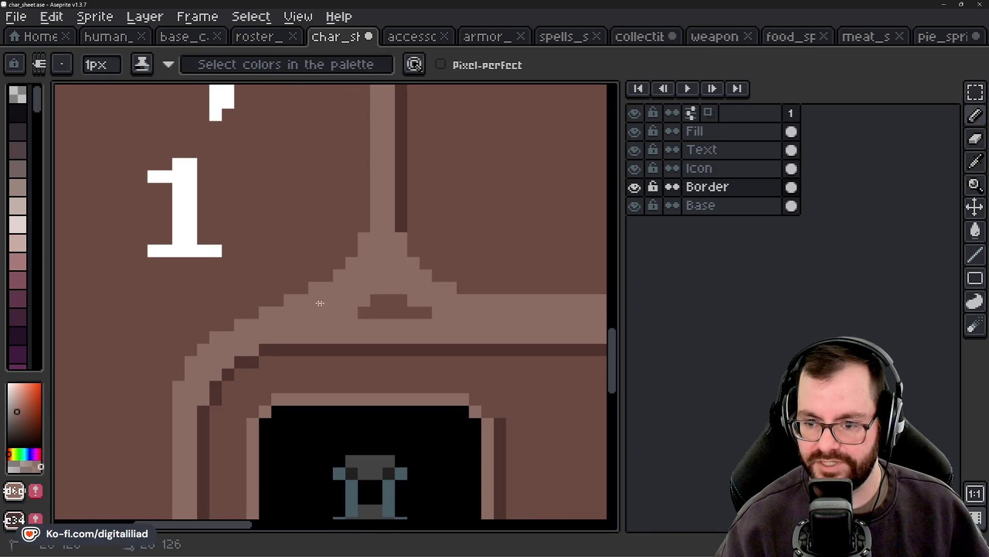
pyautogui.moveTo(356, 306); pyautogui.dragTo(430, 311)
pyautogui.scroll(-5, 366, 330)
pyautogui.scroll(-3, 366, 340)
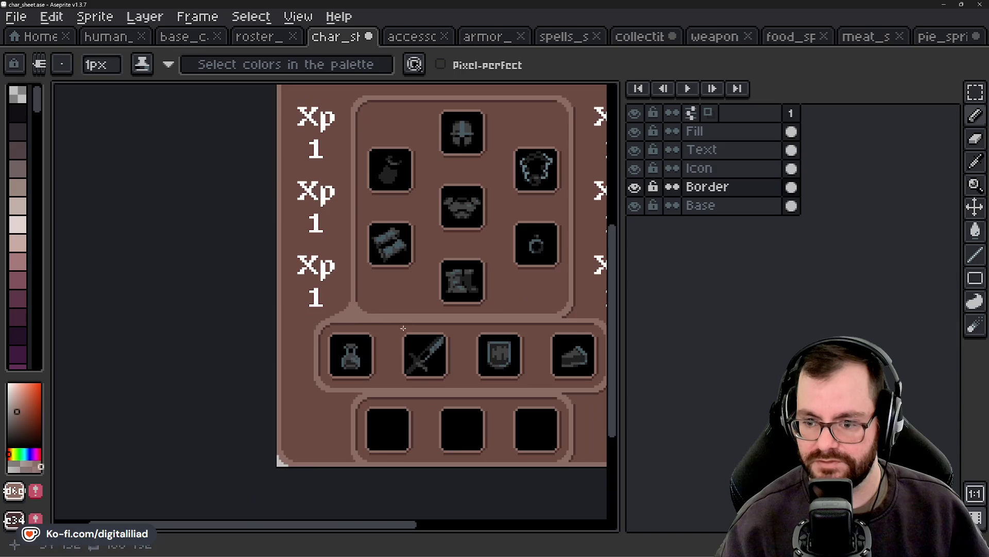
pyautogui.scroll(1, 366, 344)
pyautogui.scroll(-1, 366, 345)
pyautogui.scroll(4, 377, 361)
pyautogui.scroll(2, 394, 383)
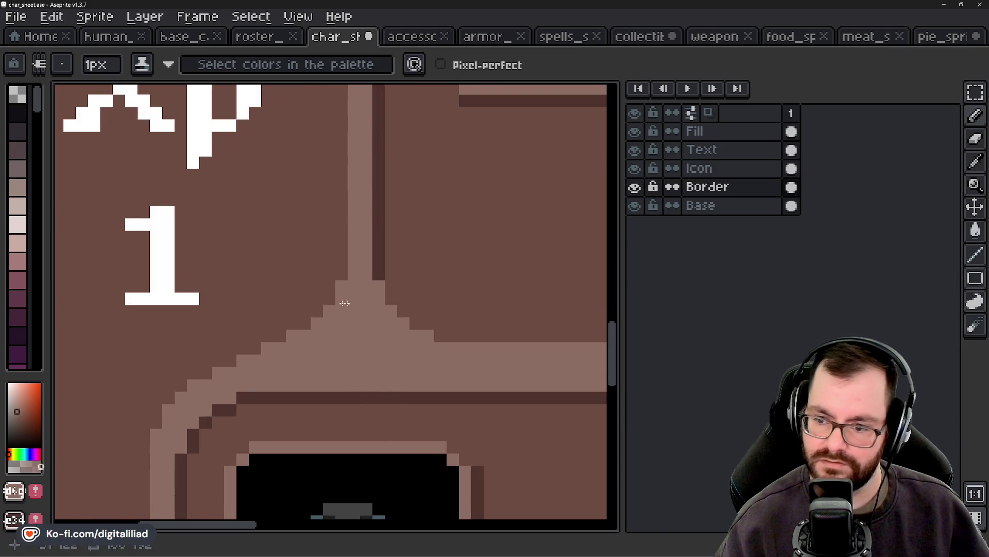
pyautogui.click(251, 297)
# Step: Darken one diagonal step pixel and lighten one pixel in the dark border line
pyautogui.scroll(-2, 250, 296)
pyautogui.scroll(-2, 248, 299)
pyautogui.scroll(-1, 355, 342)
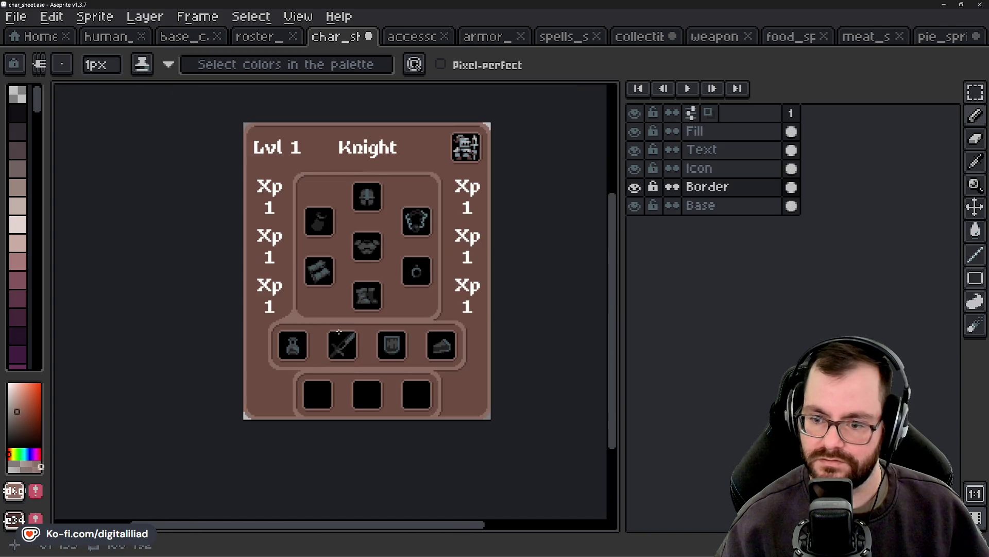
pyautogui.scroll(-1, 355, 342)
pyautogui.scroll(1, 356, 344)
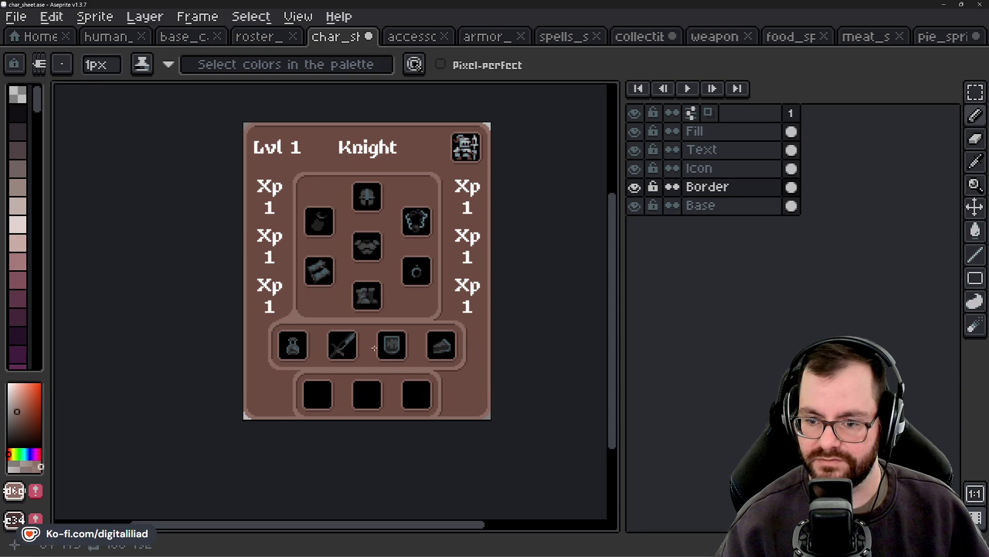
pyautogui.scroll(-1, 374, 348)
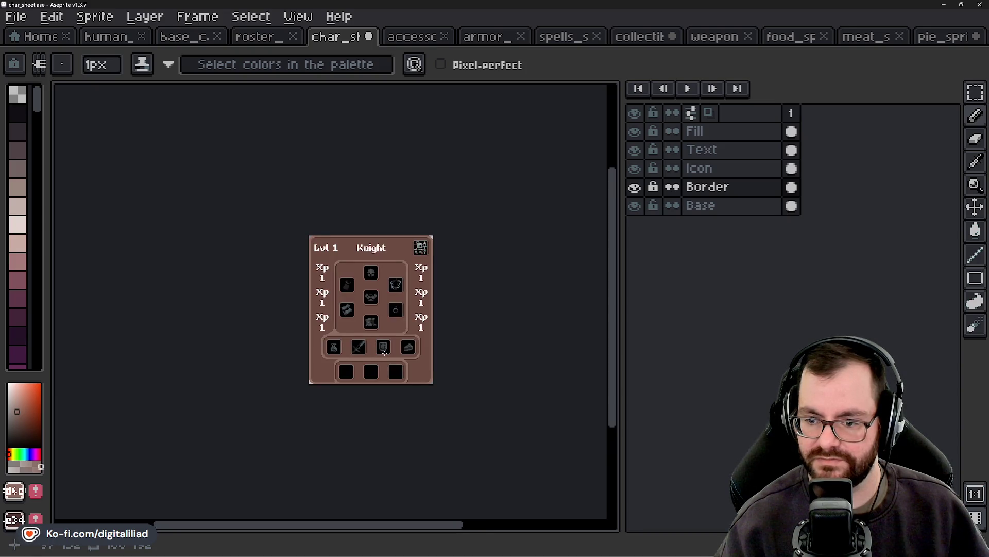
pyautogui.scroll(1, 388, 351)
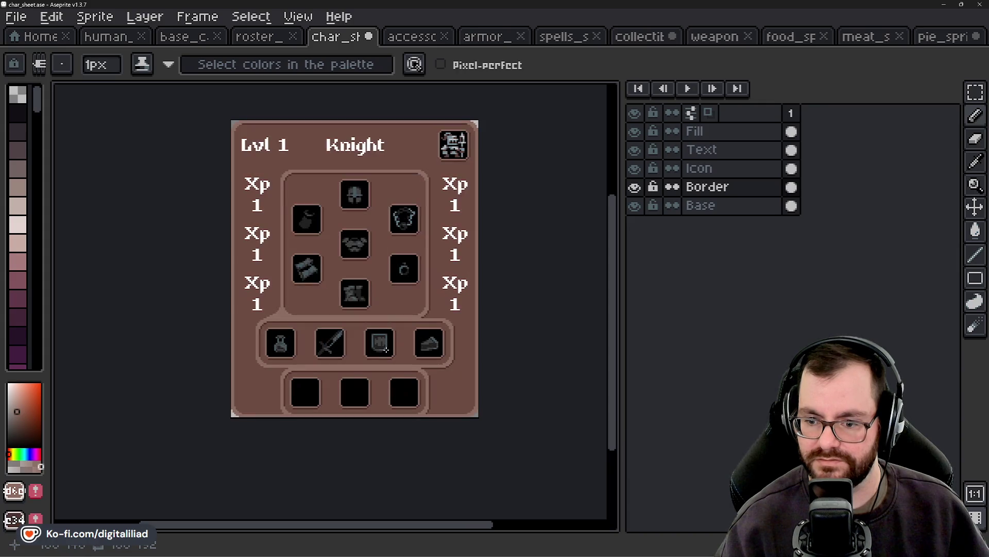
pyautogui.scroll(1, 381, 345)
pyautogui.scroll(1, 360, 336)
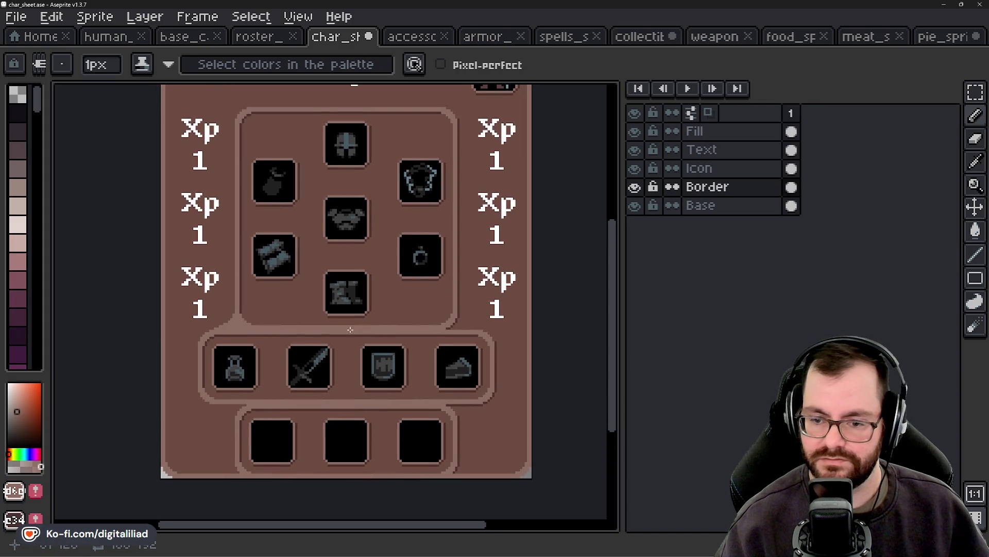
pyautogui.scroll(1, 259, 327)
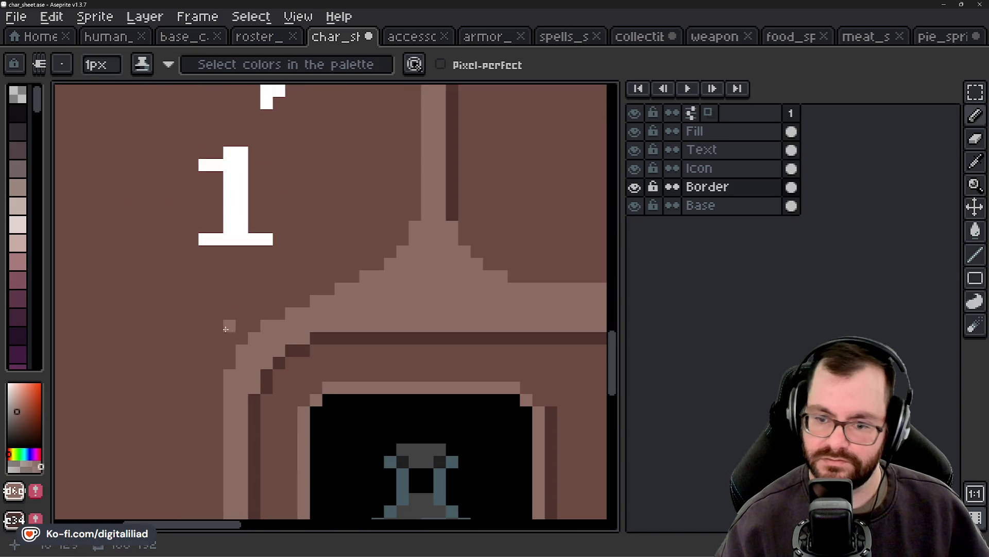
pyautogui.scroll(1, 332, 287)
pyautogui.click(330, 289)
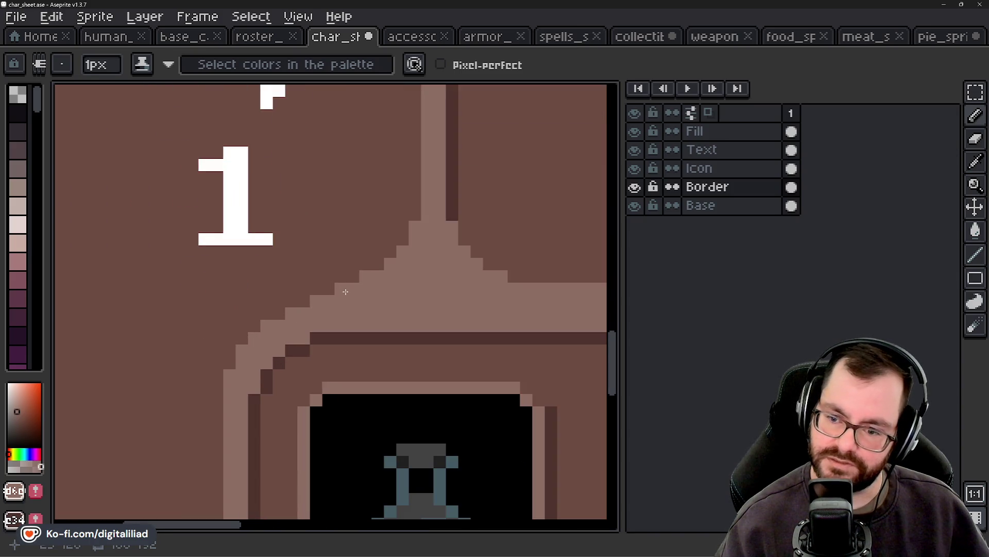
pyautogui.click(364, 339)
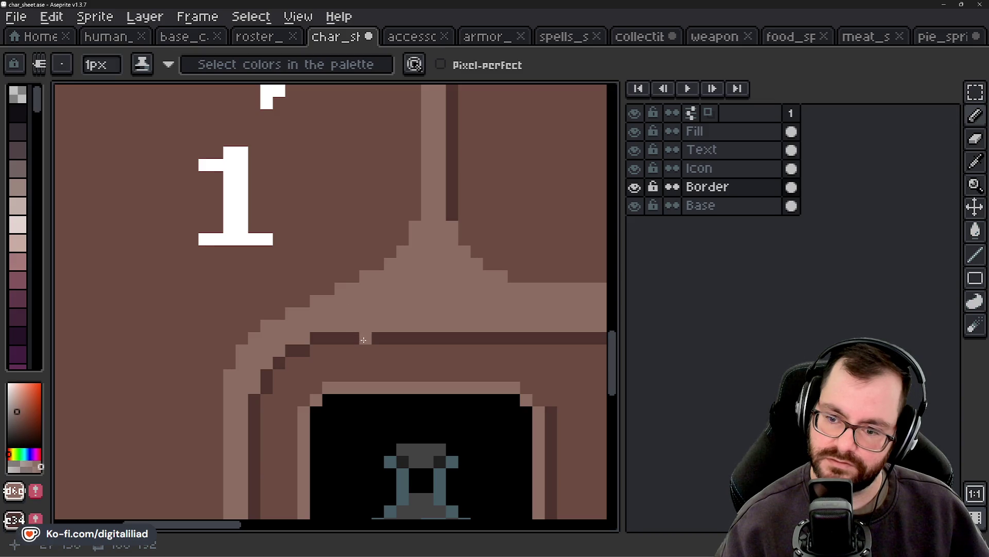
# Step: Bring the whole Knight sheet into view and save the file
pyautogui.scroll(-2, 165, 336)
pyautogui.scroll(-1, 165, 337)
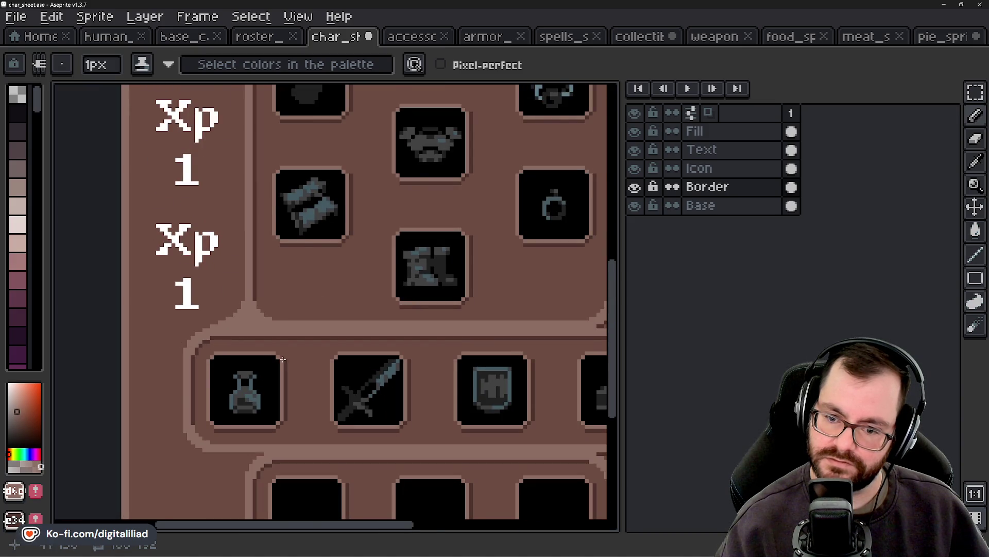
pyautogui.scroll(-2, 282, 359)
pyautogui.moveTo(335, 334); pyautogui.dragTo(323, 373)
pyautogui.hotkey('ctrl', 's')
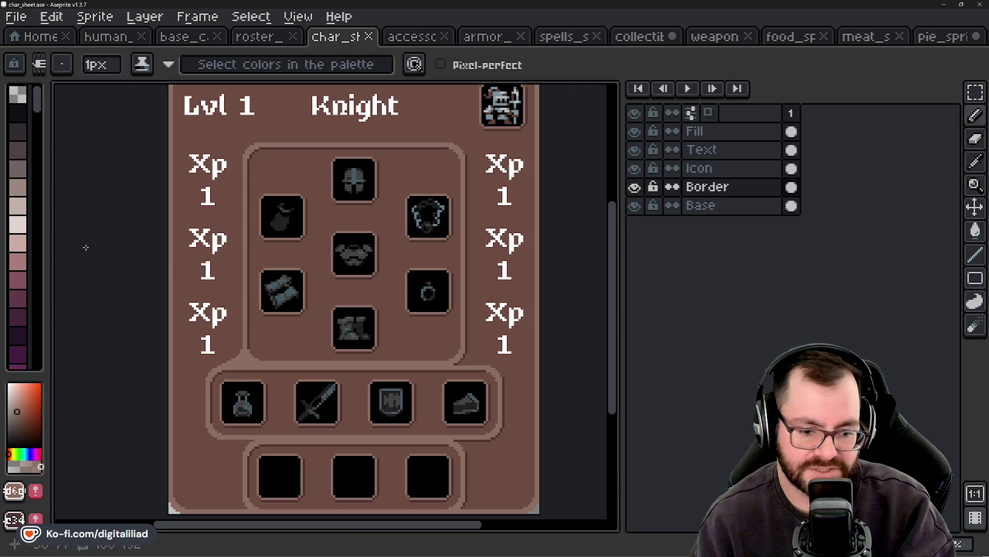
pyautogui.scroll(2, 317, 379)
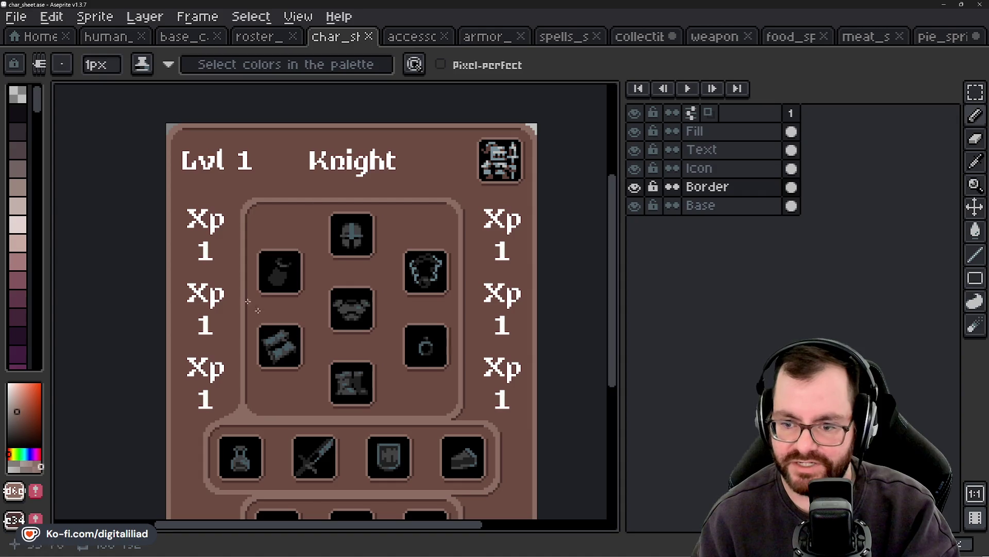
pyautogui.scroll(-2, 503, 306)
pyautogui.scroll(1, 364, 259)
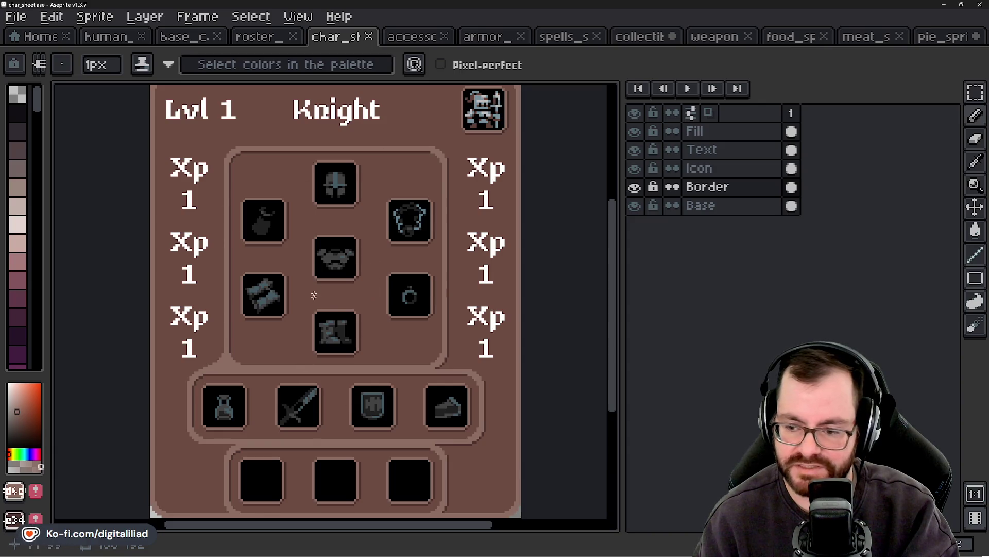
pyautogui.scroll(-3, 386, 350)
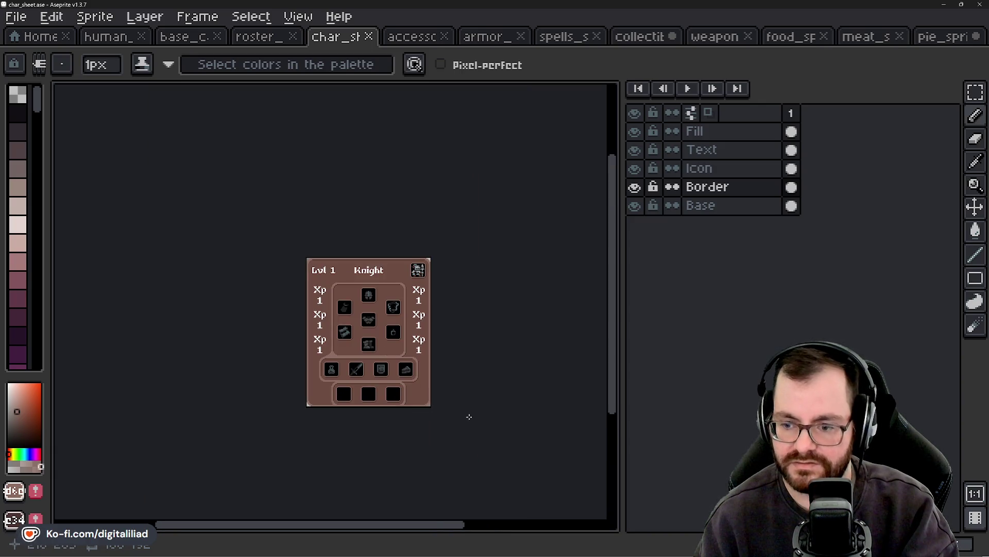
pyautogui.scroll(4, 345, 358)
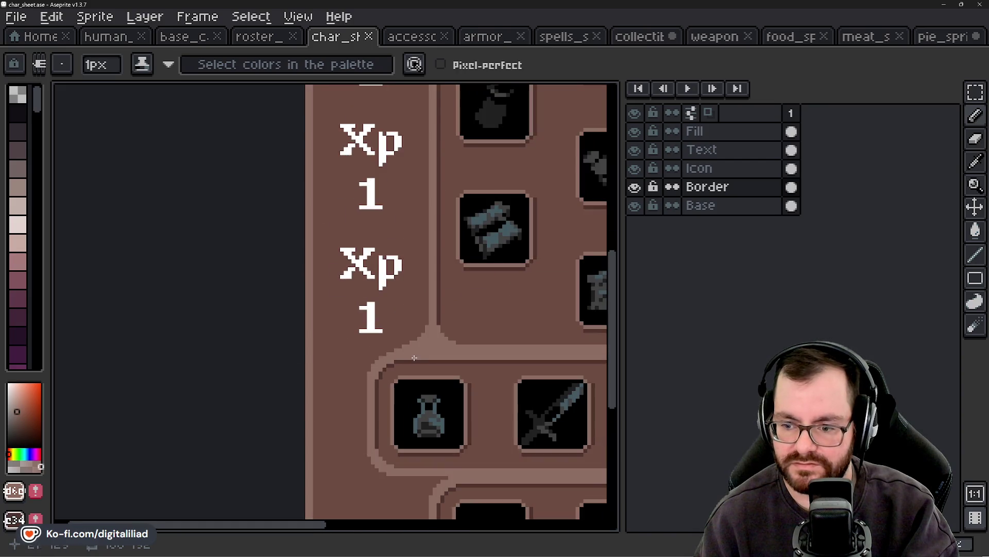
pyautogui.scroll(3, 428, 342)
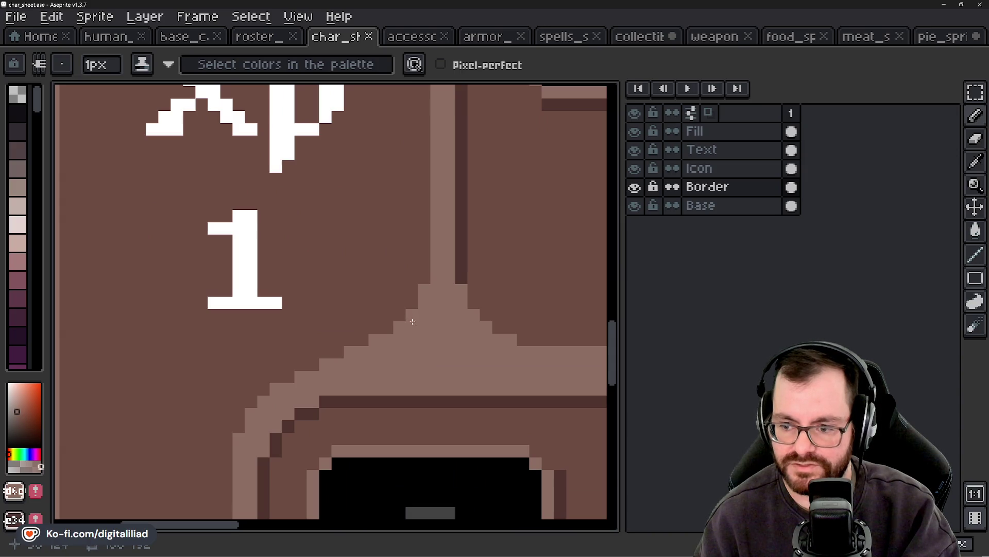
pyautogui.scroll(2, 412, 340)
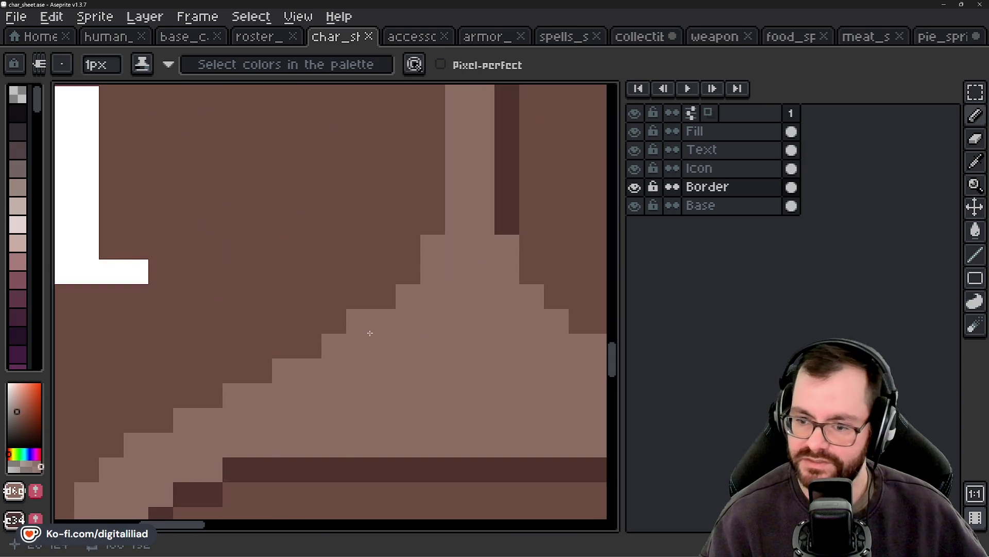
pyautogui.scroll(-1, 374, 353)
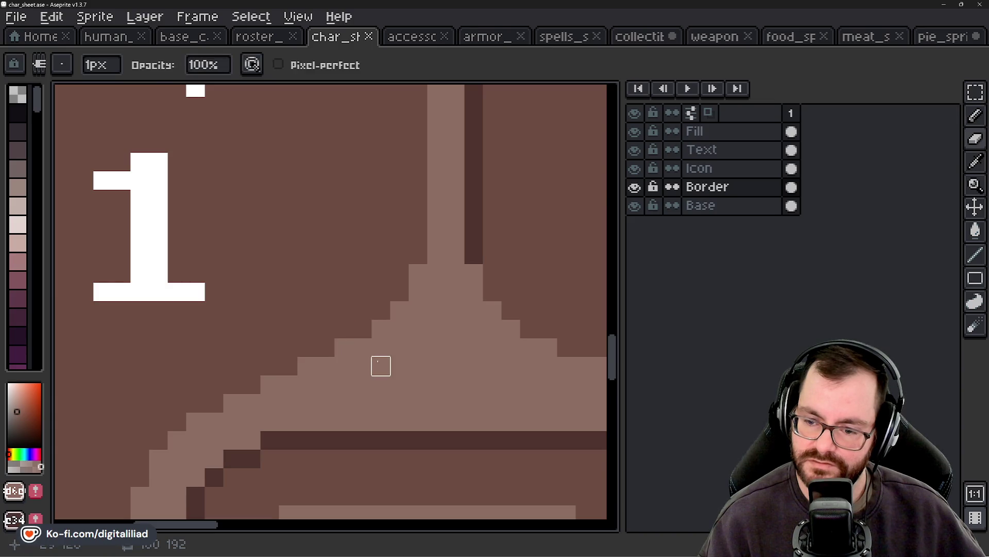
pyautogui.scroll(-2, 378, 363)
pyautogui.scroll(-2, 378, 364)
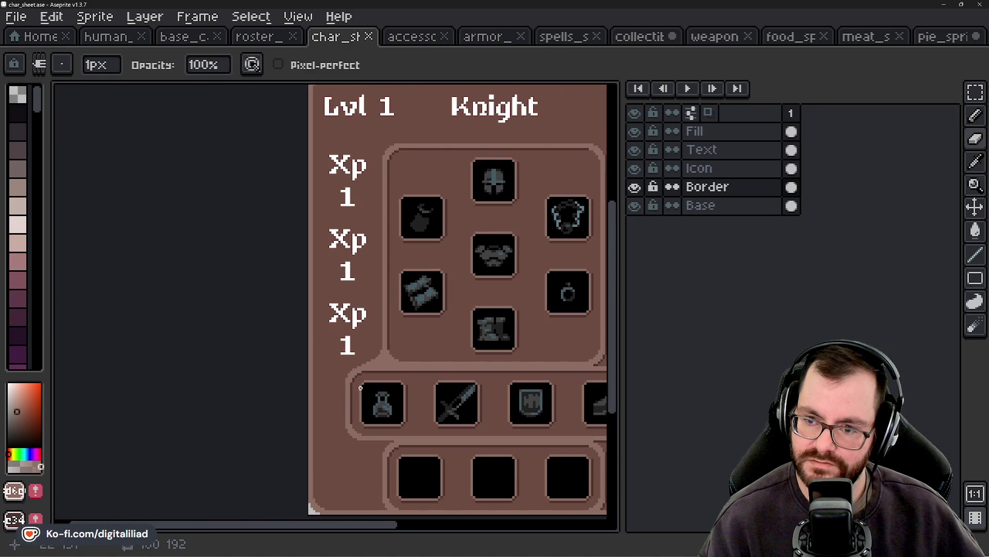
pyautogui.scroll(-1, 360, 388)
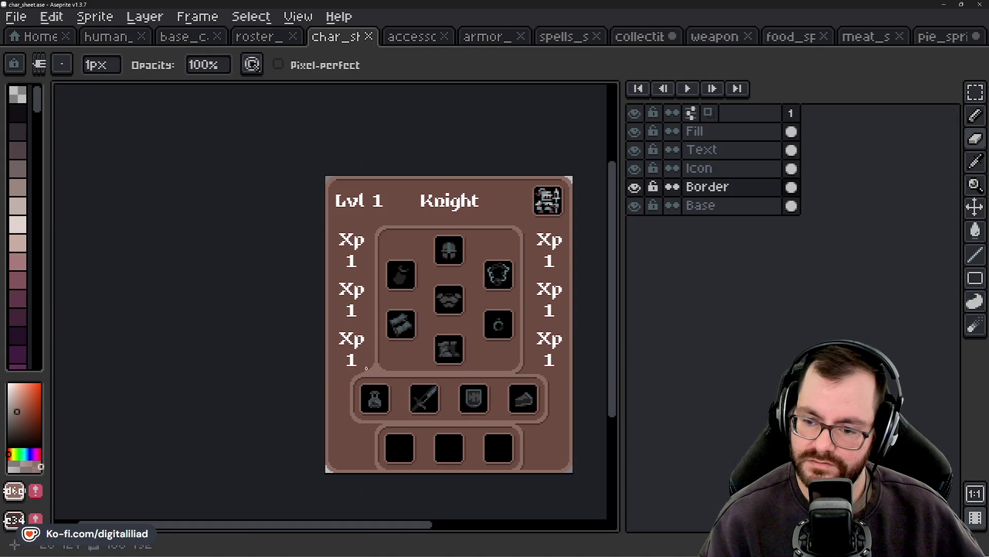
pyautogui.scroll(2, 324, 195)
pyautogui.scroll(2, 314, 178)
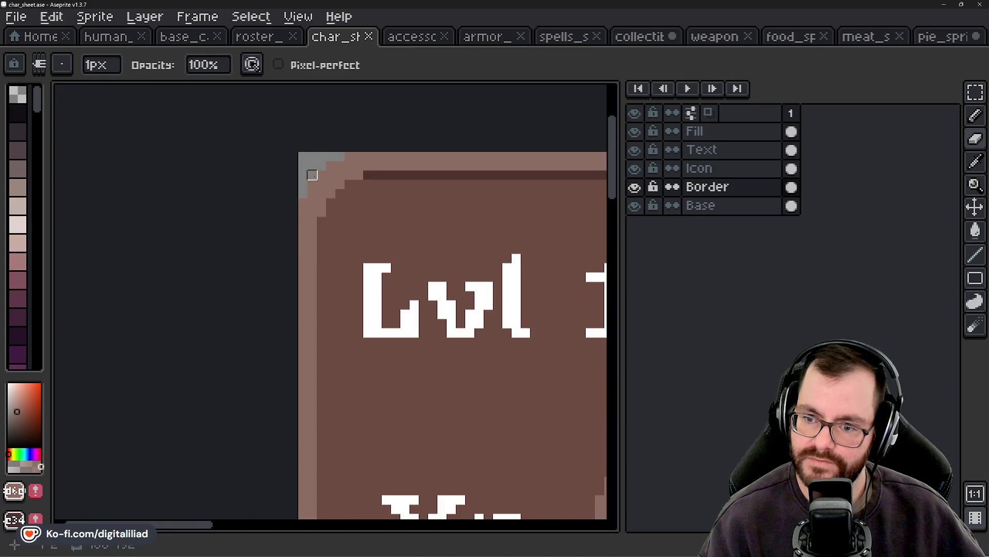
pyautogui.scroll(-2, 321, 166)
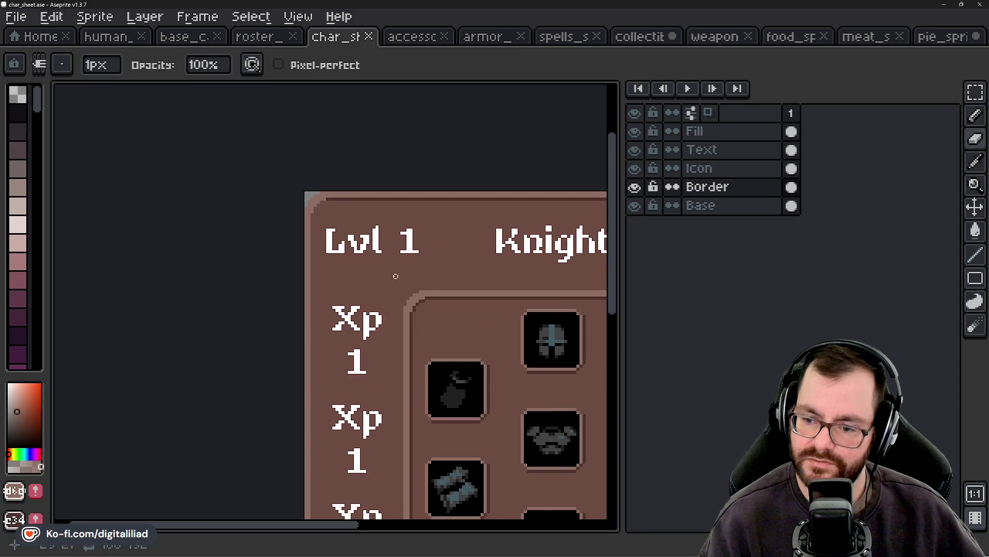
pyautogui.scroll(1, 396, 371)
pyautogui.scroll(2, 375, 376)
pyautogui.scroll(1, 367, 419)
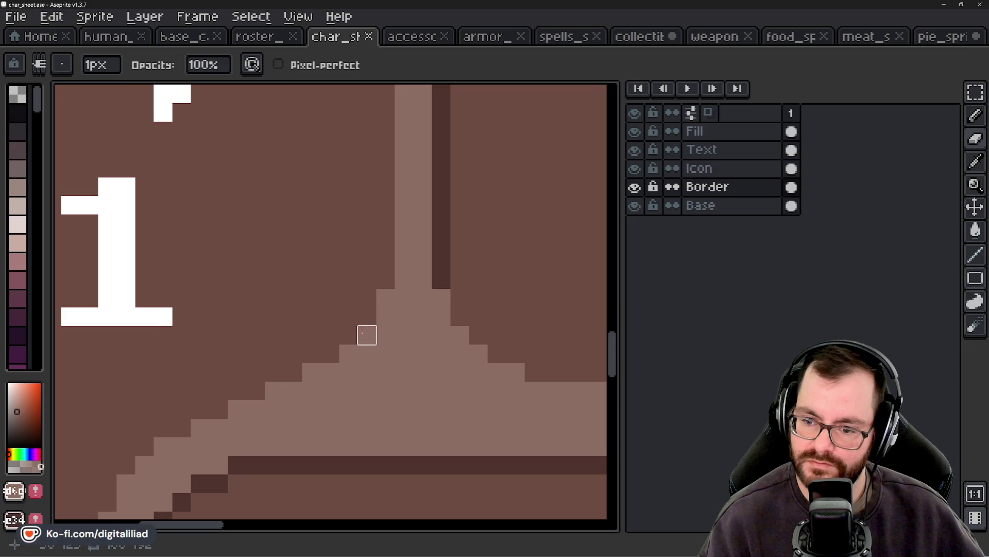
pyautogui.click(348, 354)
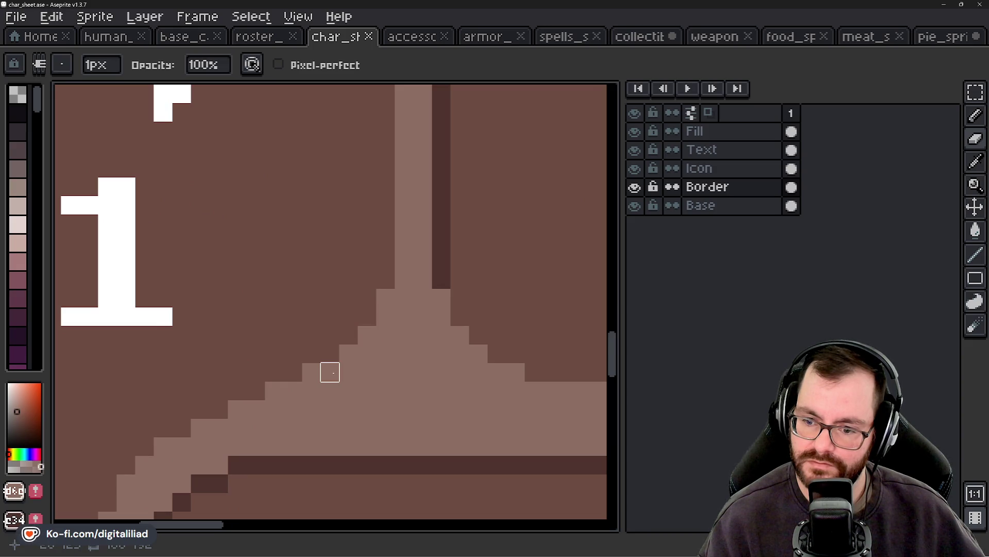
pyautogui.scroll(-1, 386, 410)
pyautogui.scroll(-1, 420, 283)
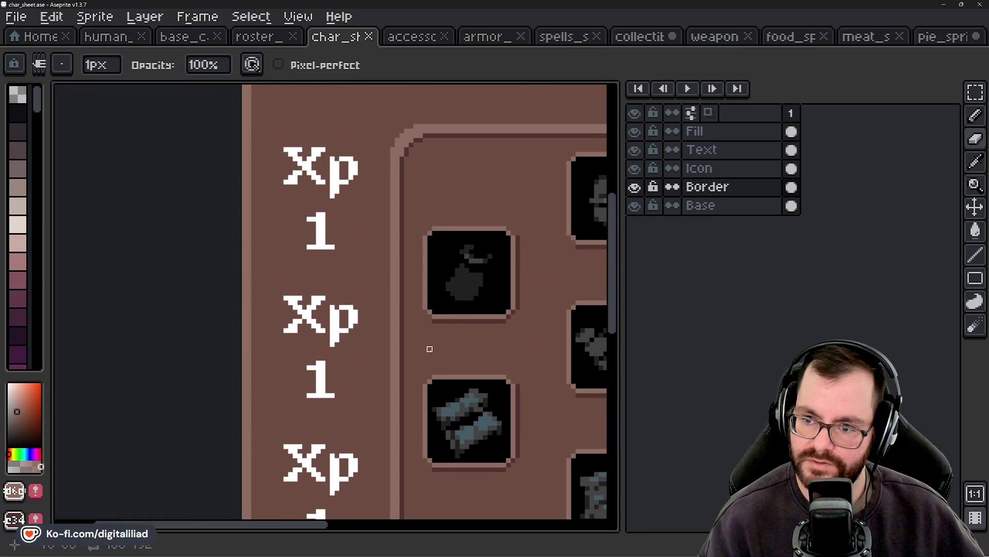
pyautogui.scroll(-3, 430, 340)
pyautogui.scroll(-2, 385, 252)
pyautogui.scroll(-1, 385, 251)
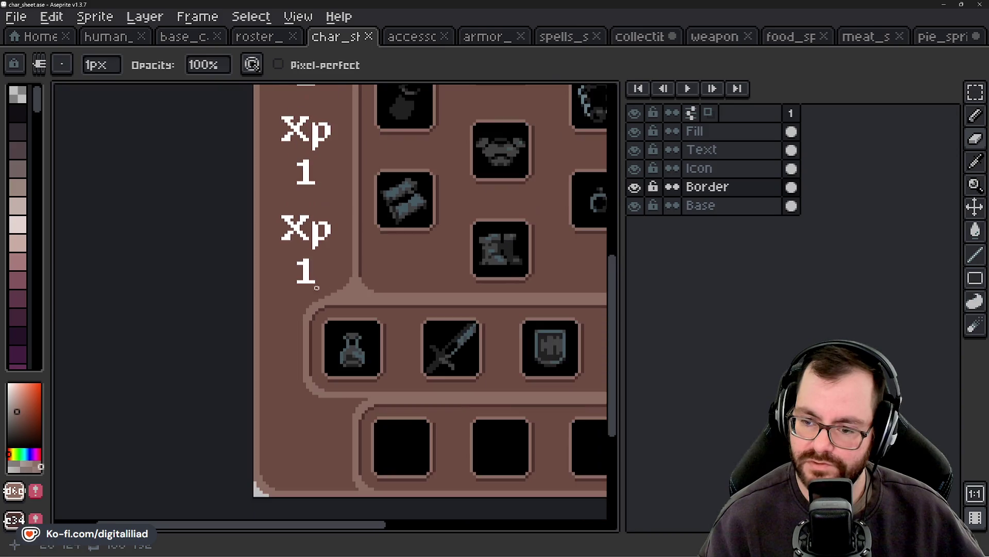
pyautogui.scroll(-1, 362, 294)
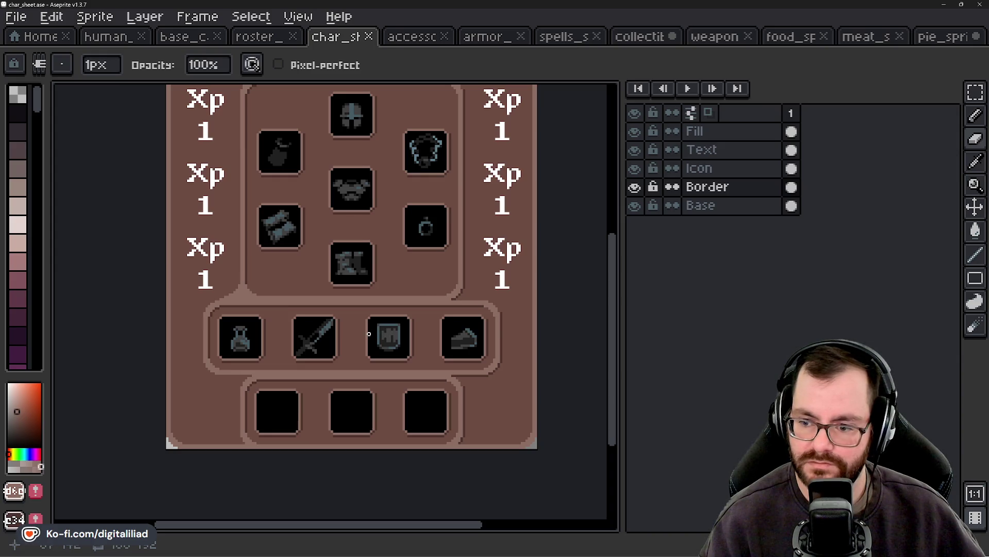
pyautogui.scroll(-1, 369, 334)
pyautogui.scroll(-1, 368, 334)
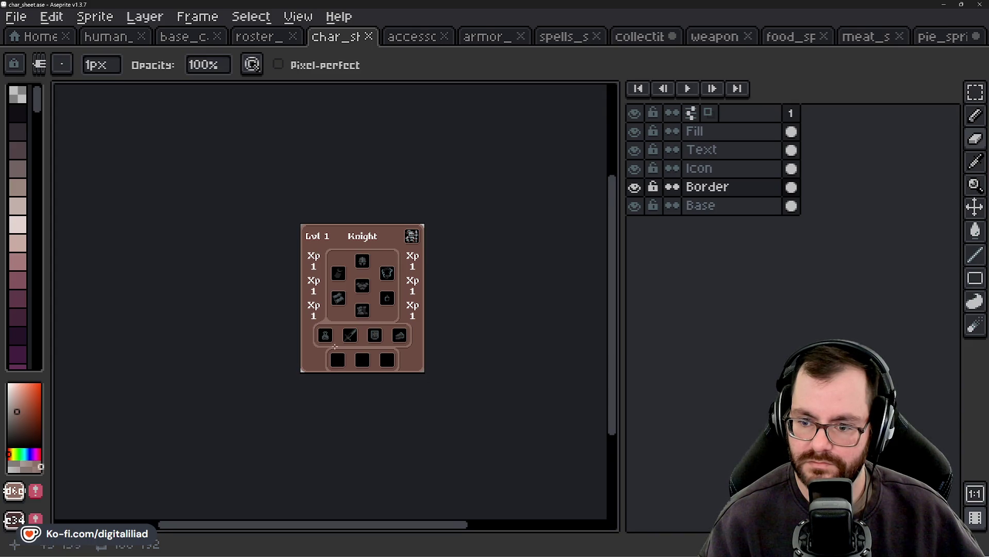
# Step: Save the Knight character sheet and bring up the Export As settings
pyautogui.scroll(2, 335, 346)
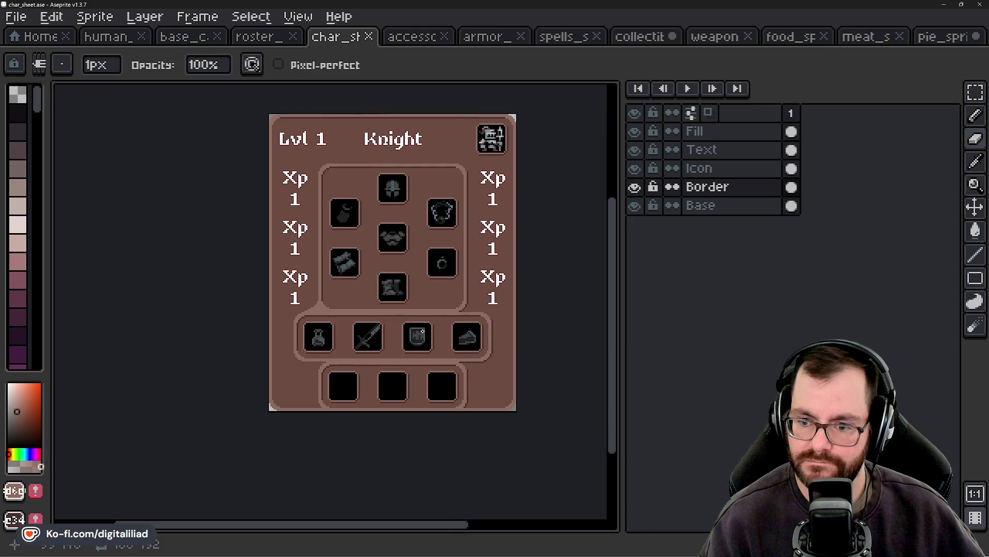
pyautogui.moveTo(423, 331); pyautogui.dragTo(402, 339)
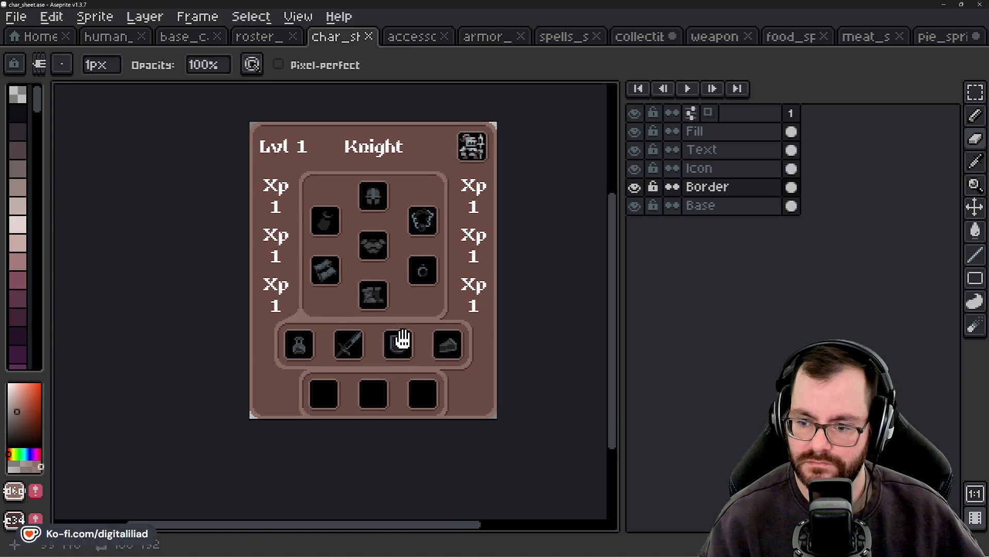
pyautogui.scroll(-2, 390, 347)
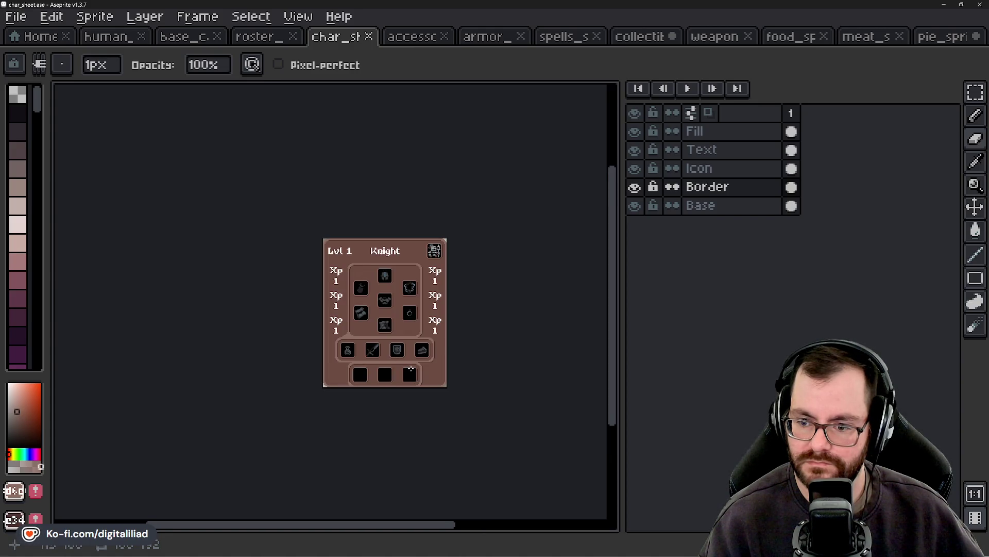
pyautogui.scroll(-2, 415, 373)
pyautogui.scroll(1, 429, 390)
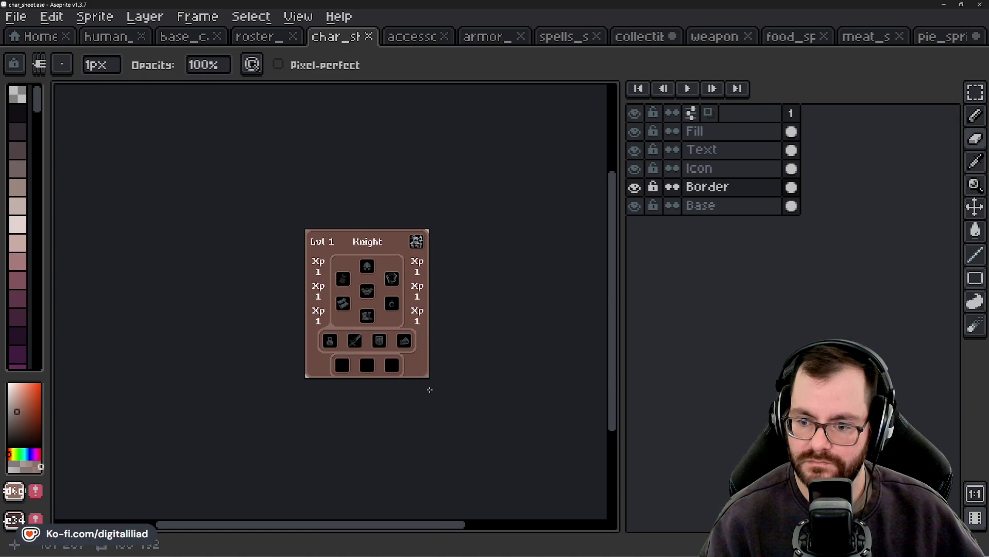
pyautogui.scroll(2, 387, 342)
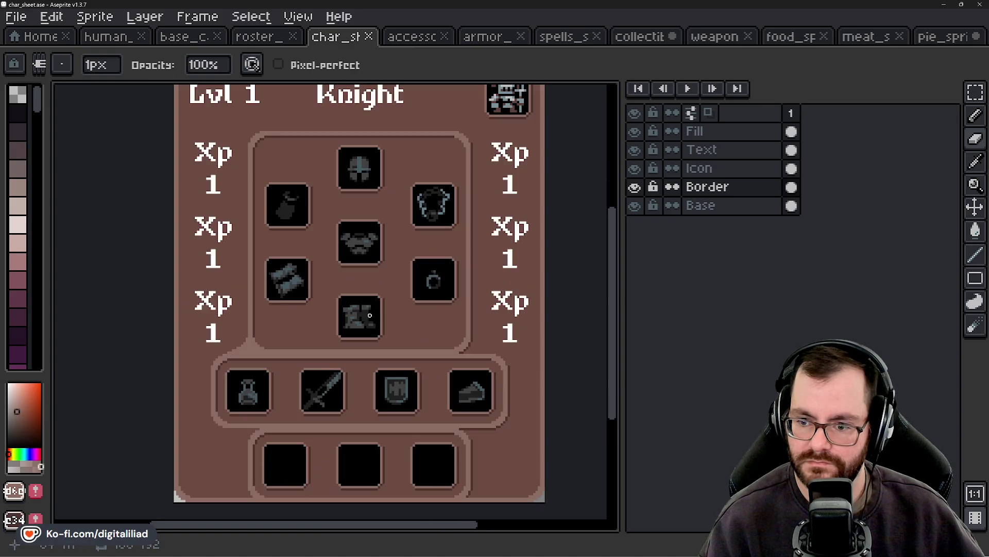
pyautogui.scroll(-2, 379, 327)
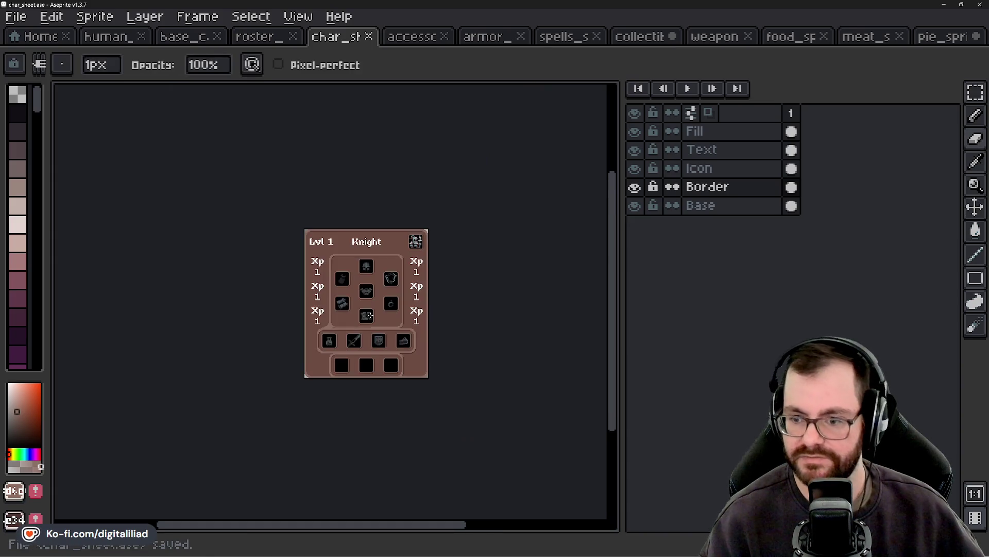
pyautogui.hotkey('ctrl', 'alt', 'shift', 's')
# Step: Export it as char_sheet into the sprites folder, then return to Godot
pyautogui.click(533, 133)
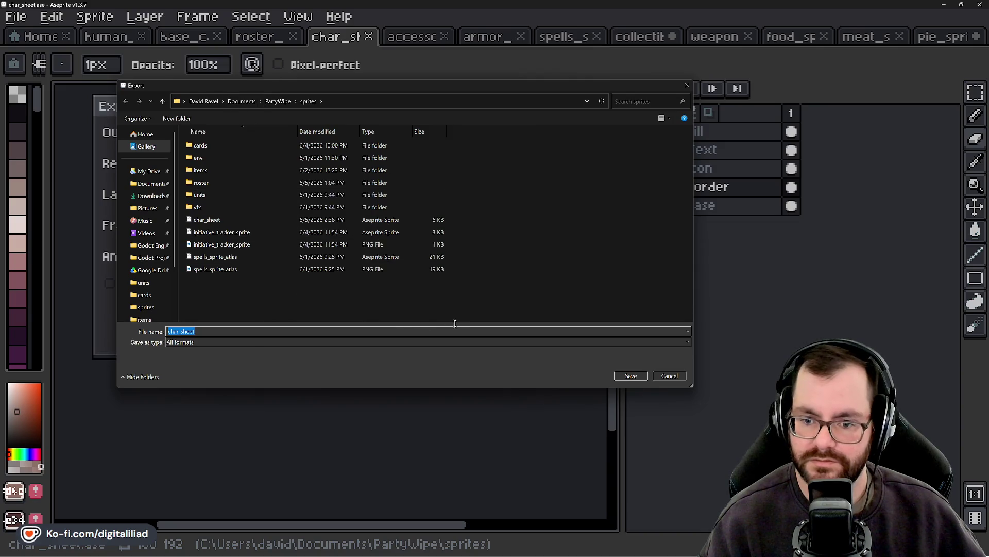
pyautogui.click(630, 374)
pyautogui.click(397, 309)
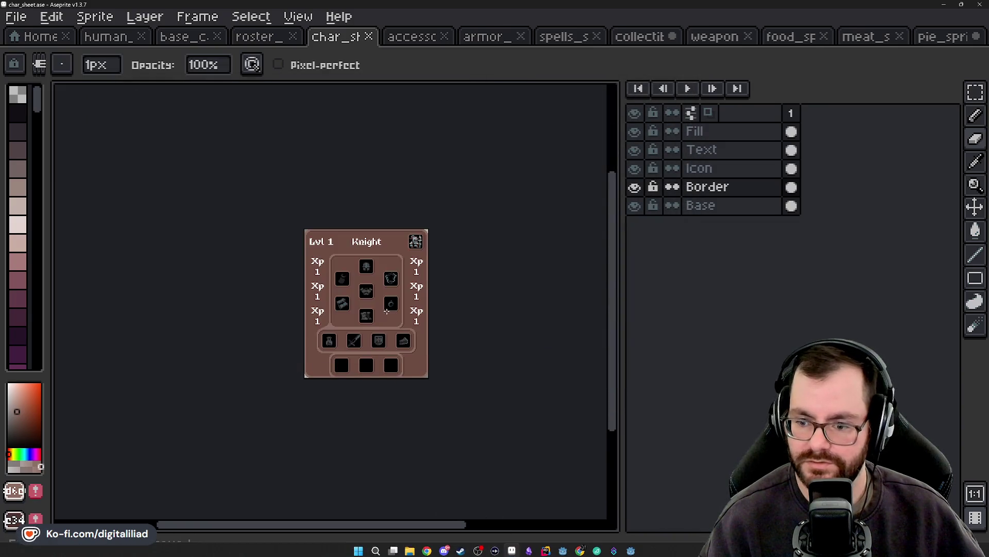
pyautogui.moveTo(597, 550)
pyautogui.click(590, 502)
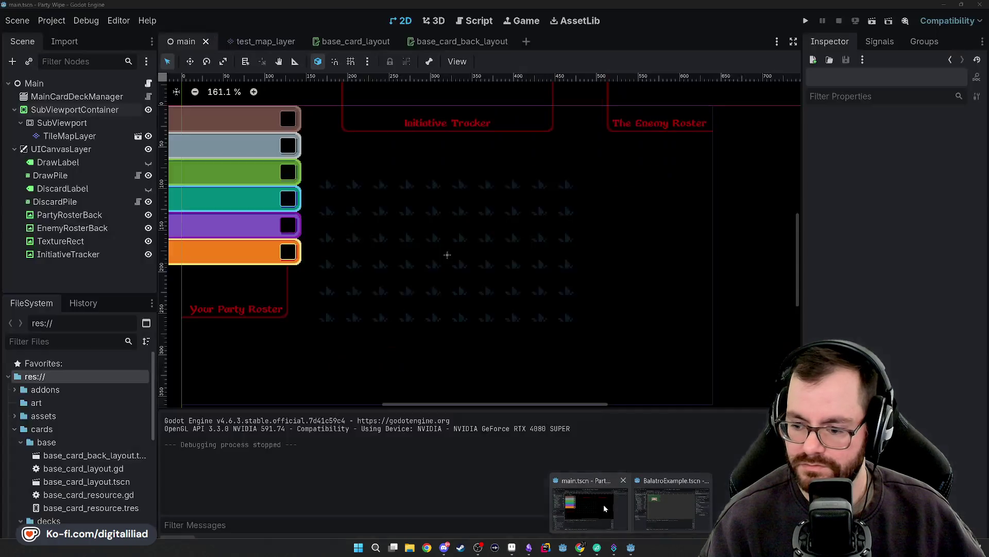
# Step: Rename the roster tabs TextureRect node to RosterTabs
pyautogui.moveTo(360, 302); pyautogui.dragTo(468, 332)
pyautogui.click(341, 185)
pyautogui.scroll(1, 335, 140)
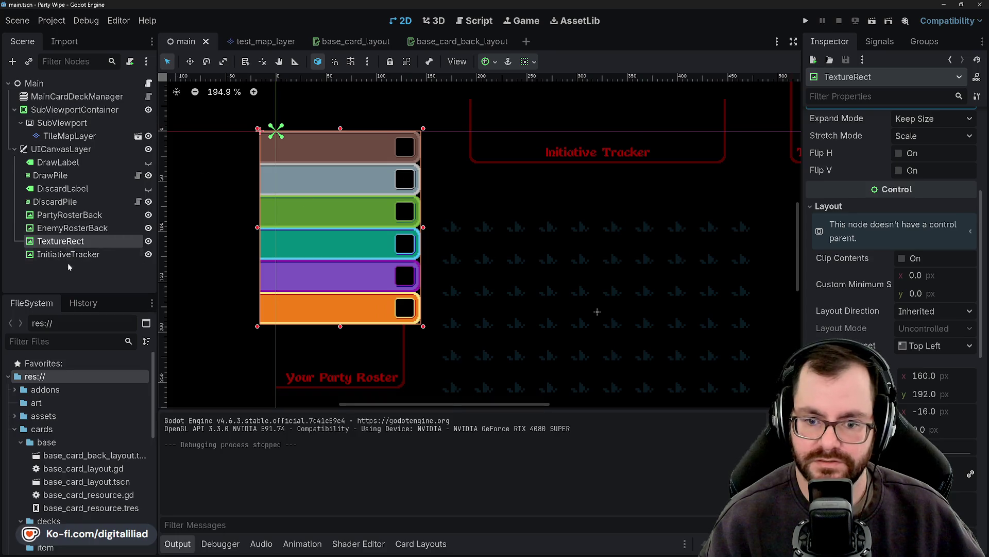
pyautogui.doubleClick(92, 241)
pyautogui.write('R')
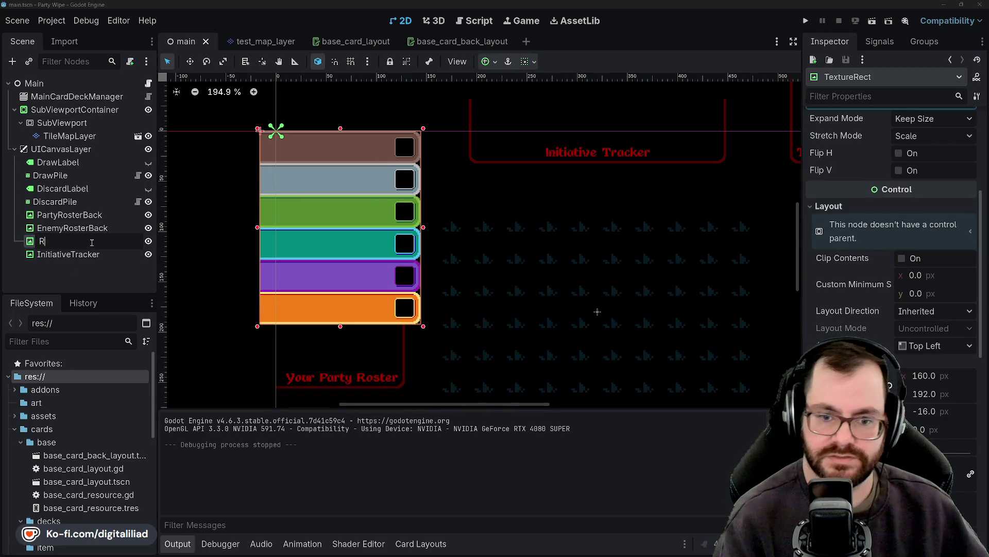
pyautogui.write('oster')
pyautogui.write('S')
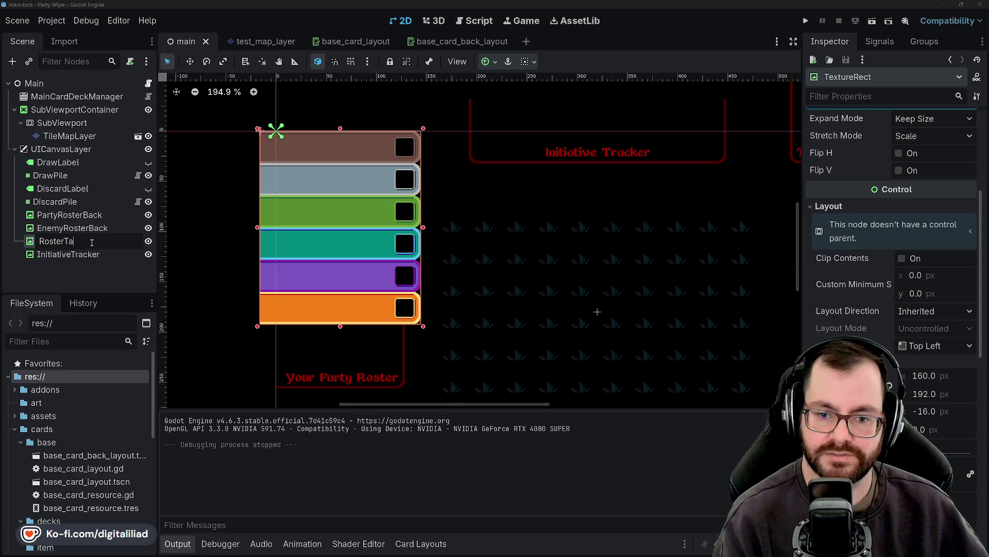
pyautogui.press('Return')
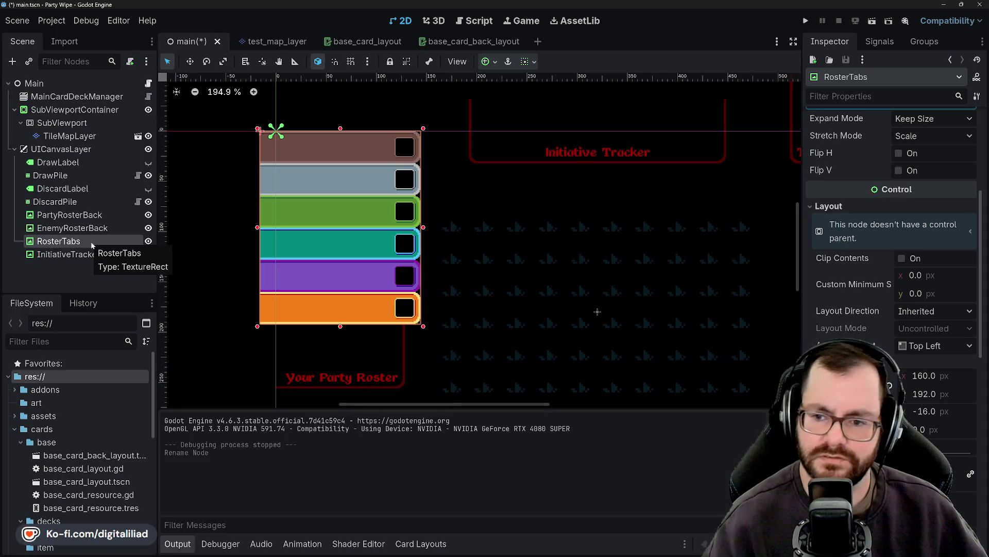
pyautogui.click(76, 270)
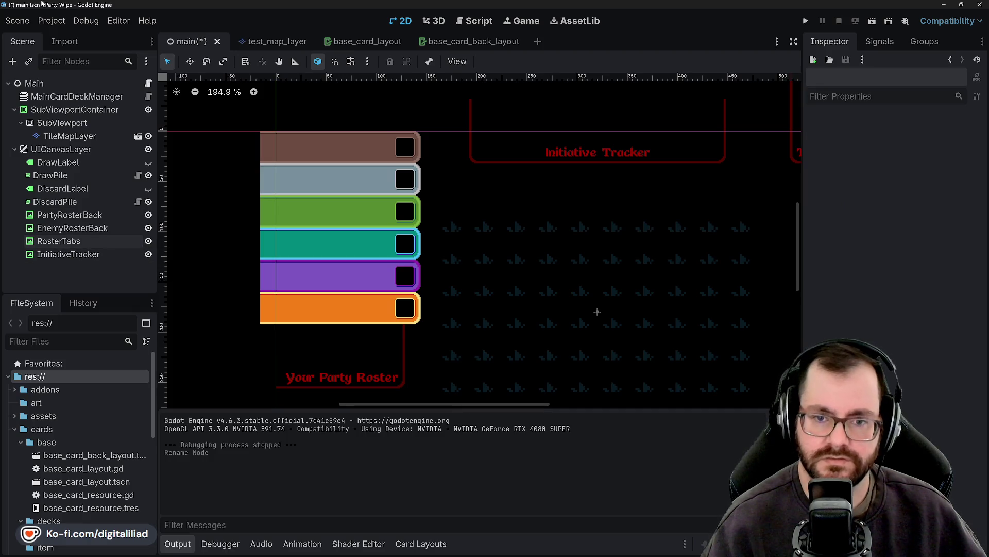
# Step: Add a new TextureRect node under UICanvasLayer, then go back to Aseprite
pyautogui.click(11, 61)
pyautogui.write('text')
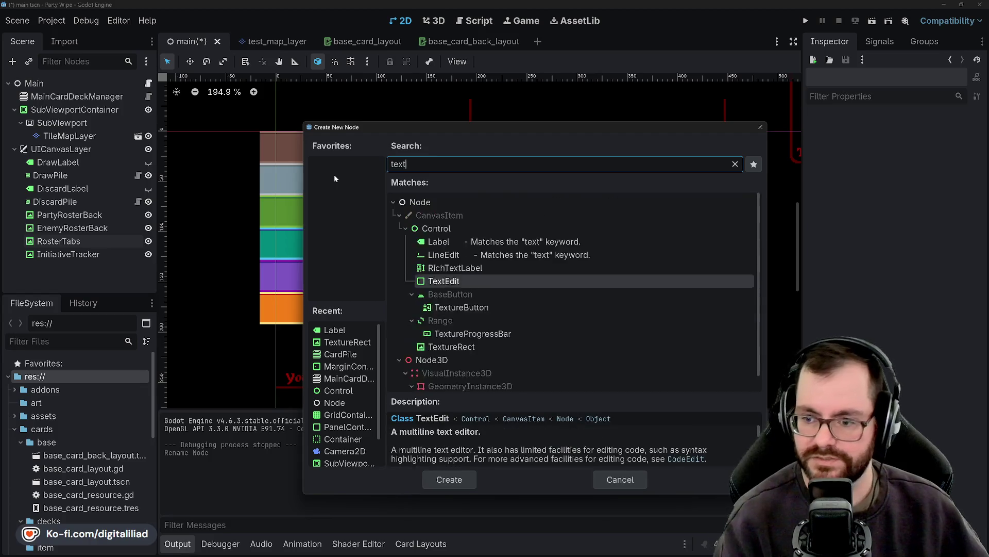
pyautogui.write('ure')
pyautogui.click(441, 475)
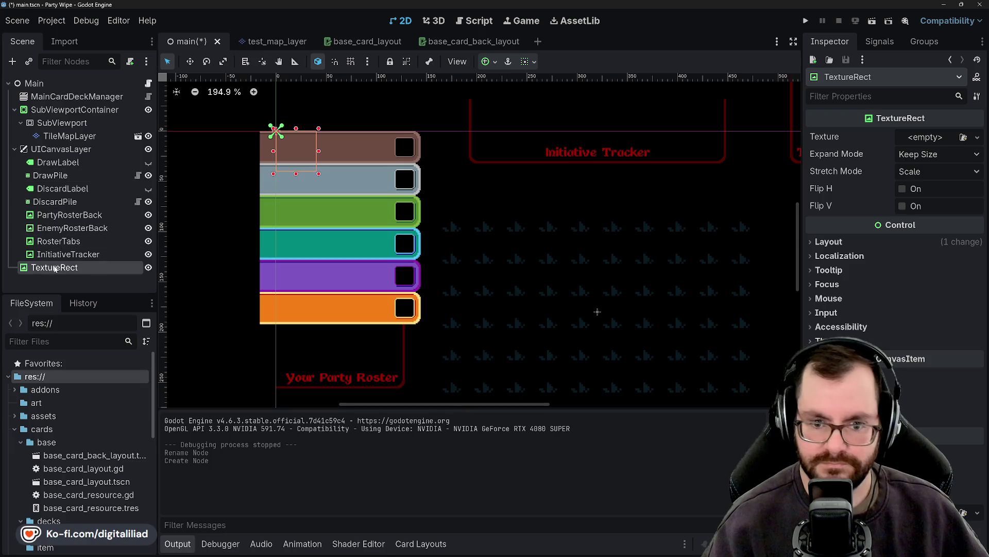
pyautogui.moveTo(55, 267); pyautogui.dragTo(62, 150)
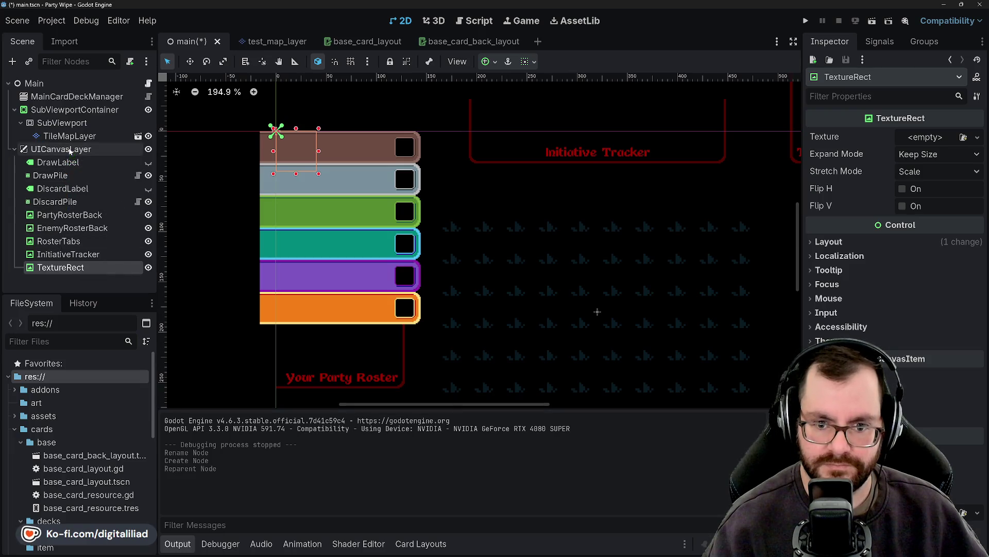
pyautogui.doubleClick(72, 266)
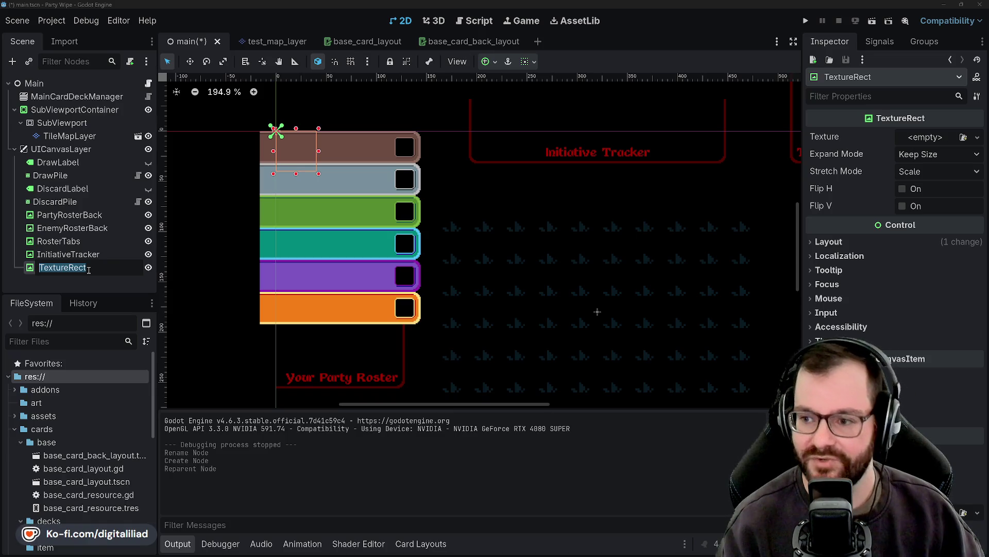
pyautogui.click(510, 549)
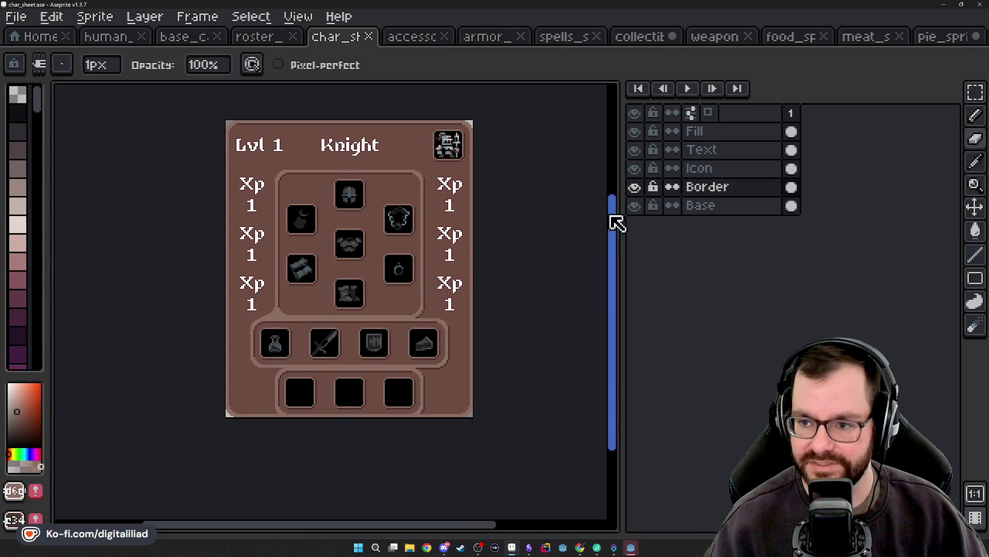
# Step: Show base_card and step through its six colour frames, ending on the brown frame
pyautogui.click(183, 38)
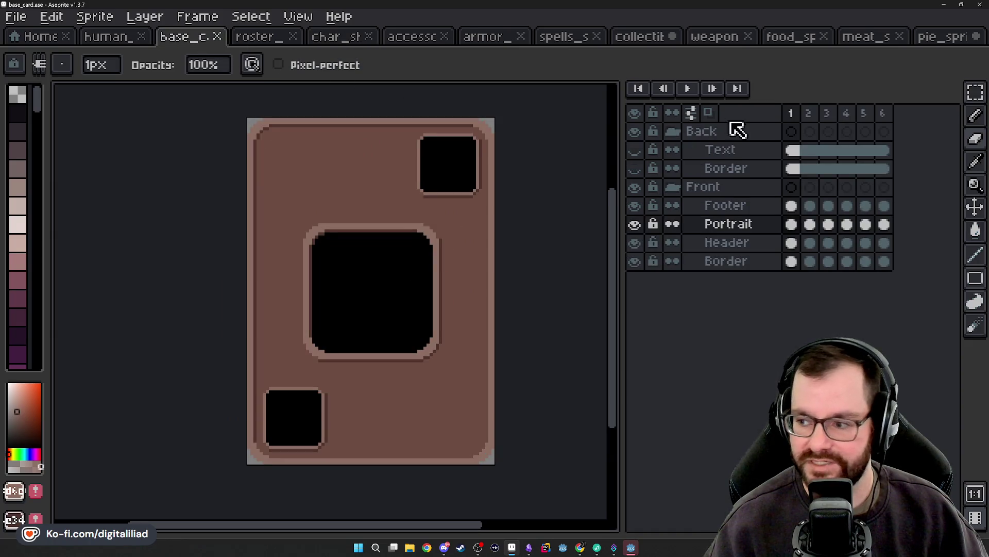
pyautogui.click(809, 115)
pyautogui.press('Right')
pyautogui.press('Right')
pyautogui.press('Right')
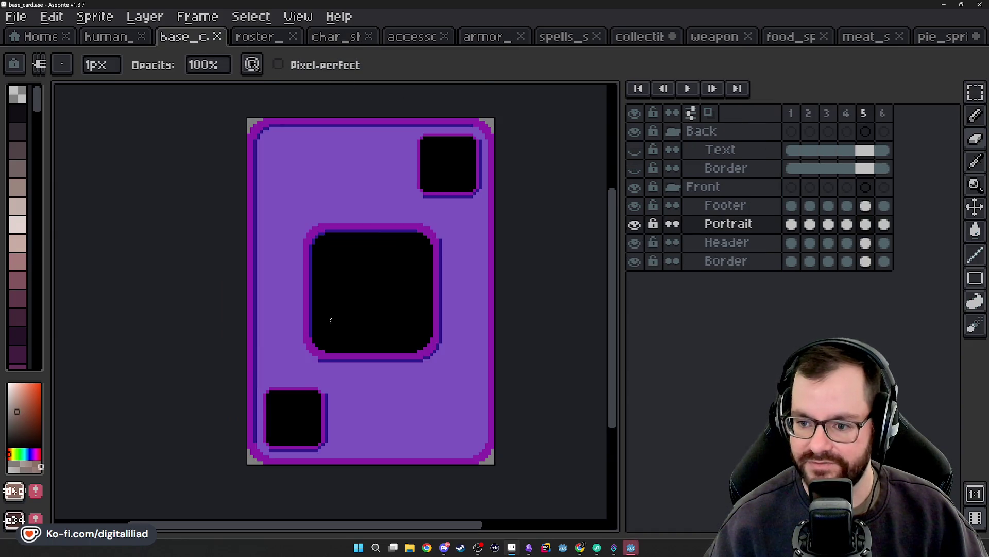
pyautogui.press('Right')
pyautogui.press('Left')
pyautogui.press('Left')
pyautogui.press('Left')
pyautogui.press('Left')
pyautogui.press('Right')
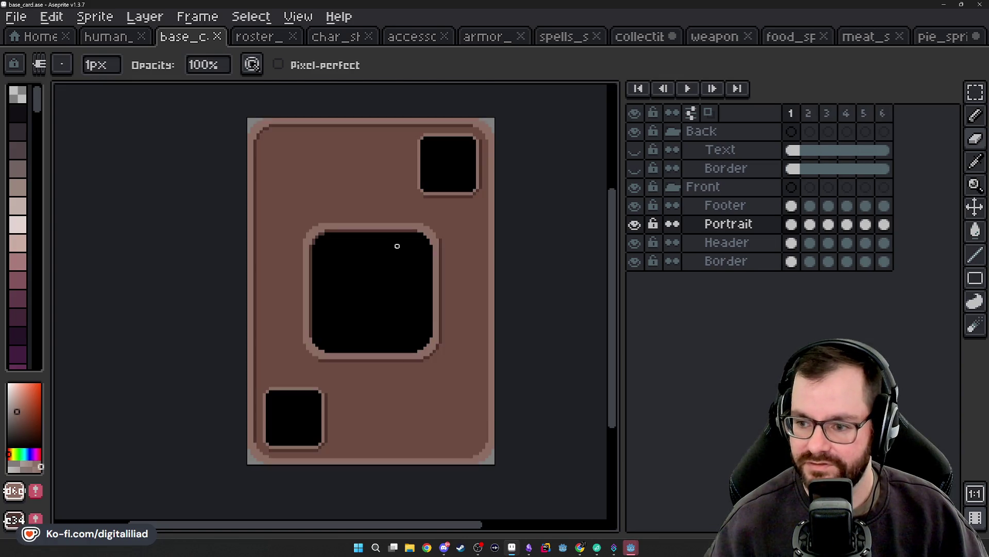
pyautogui.press('Right')
pyautogui.press('Right')
pyautogui.press('Right')
pyautogui.press('Left')
pyautogui.press('Left')
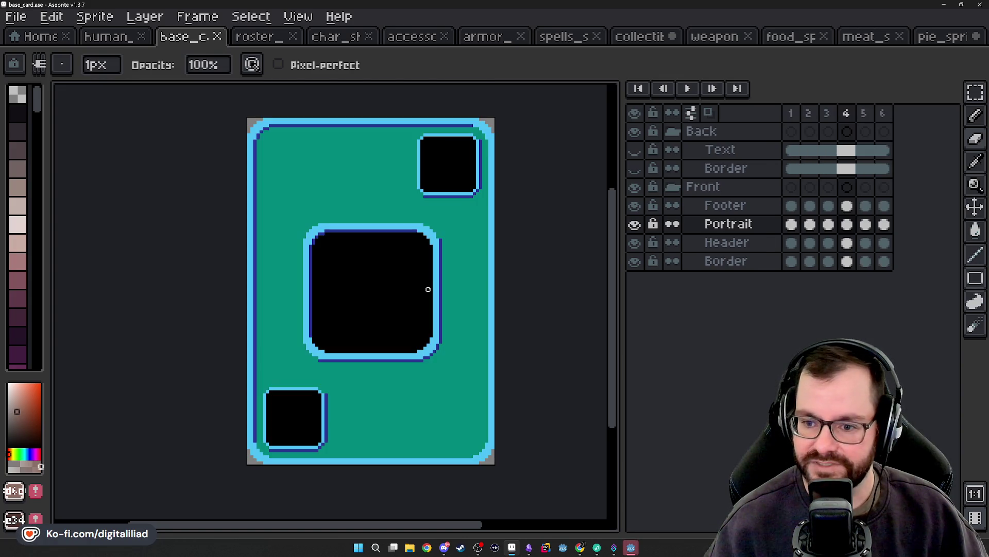
pyautogui.press('Left')
pyautogui.press('Left')
pyautogui.press('Left')
pyautogui.press('Right')
pyautogui.press('Right')
pyautogui.press('Right')
pyautogui.press('Right')
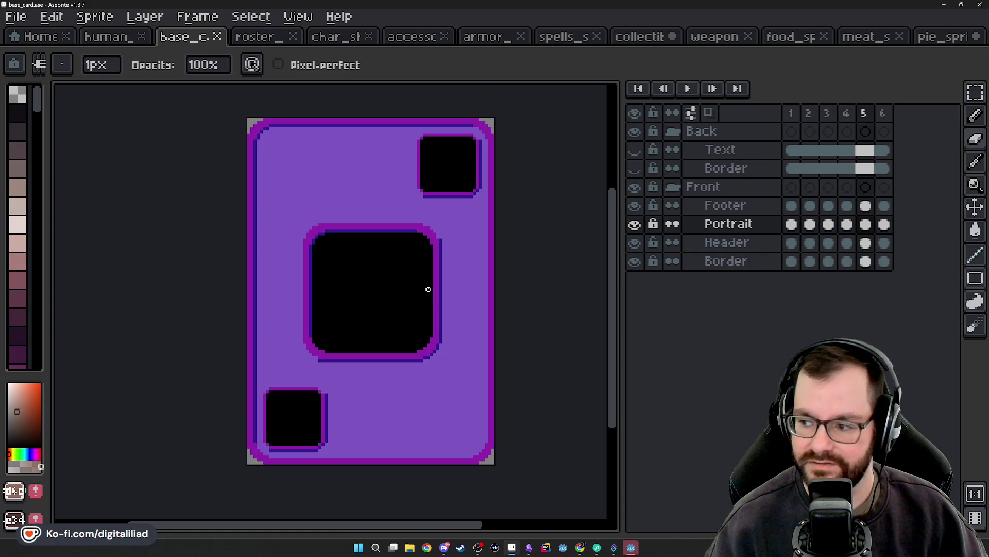
pyautogui.press('Right')
pyautogui.press('Left')
pyautogui.press('Left')
pyautogui.press('Left')
pyautogui.press('Left')
pyautogui.press('Left')
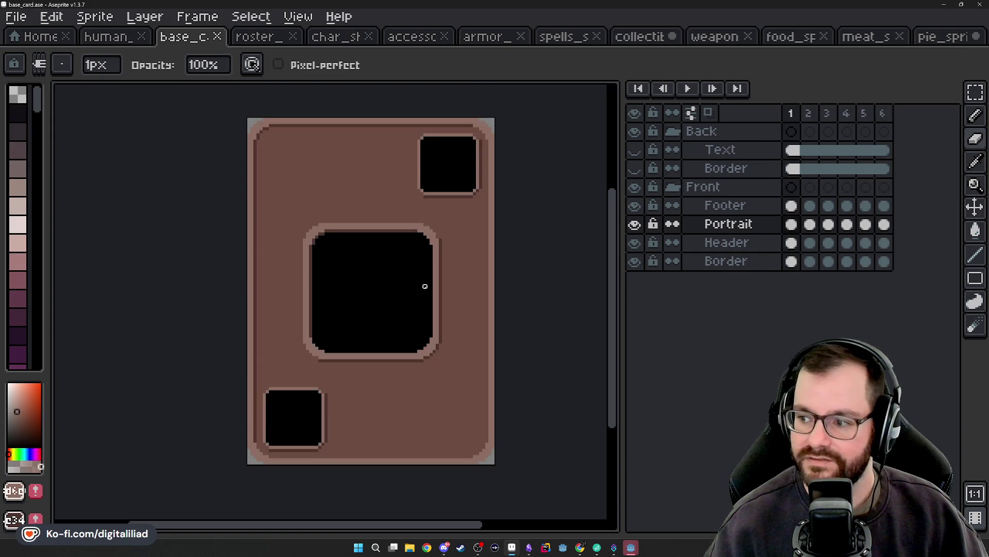
# Step: Look over the six cards in the roster atlas, then return to the Knight sheet
pyautogui.click(255, 37)
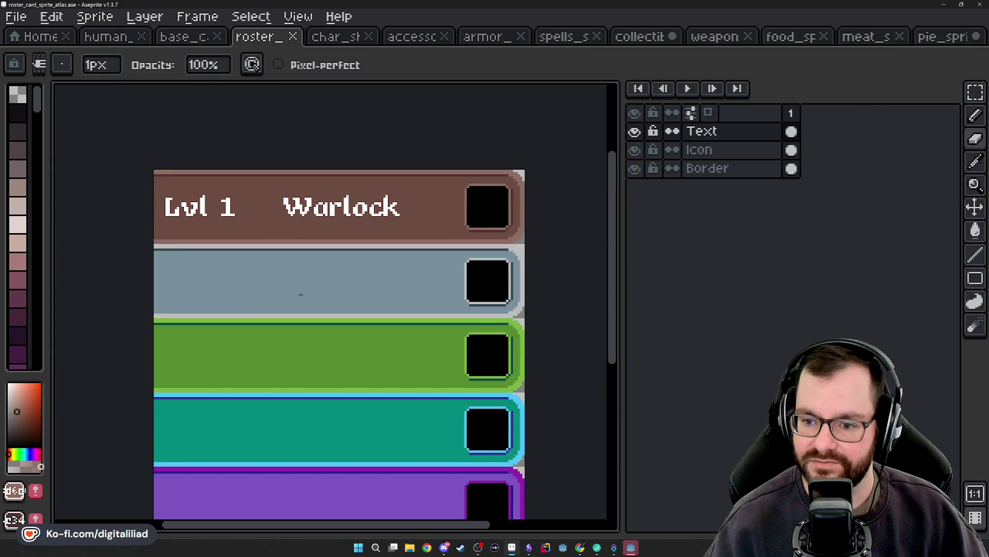
pyautogui.scroll(-1, 301, 295)
pyautogui.moveTo(345, 288); pyautogui.dragTo(347, 262)
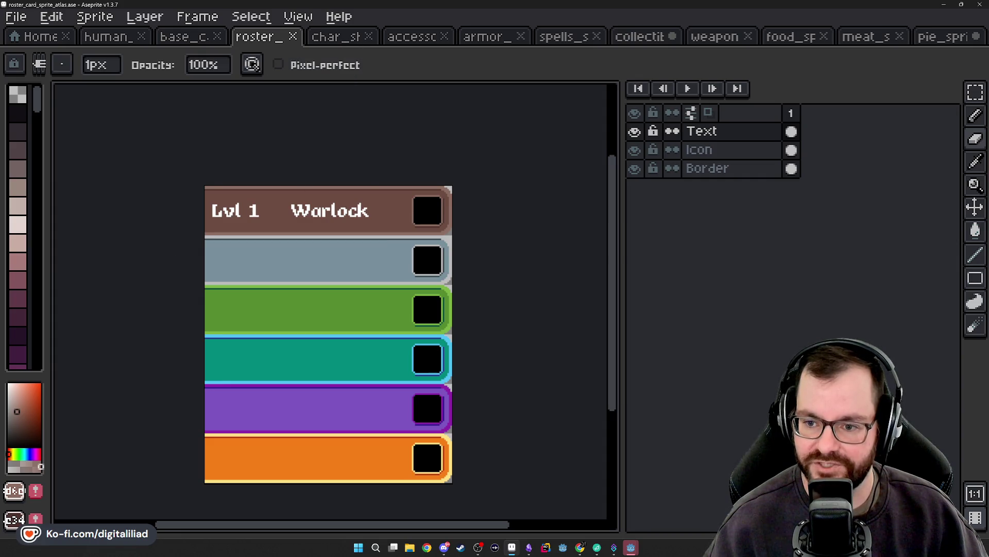
pyautogui.click(340, 37)
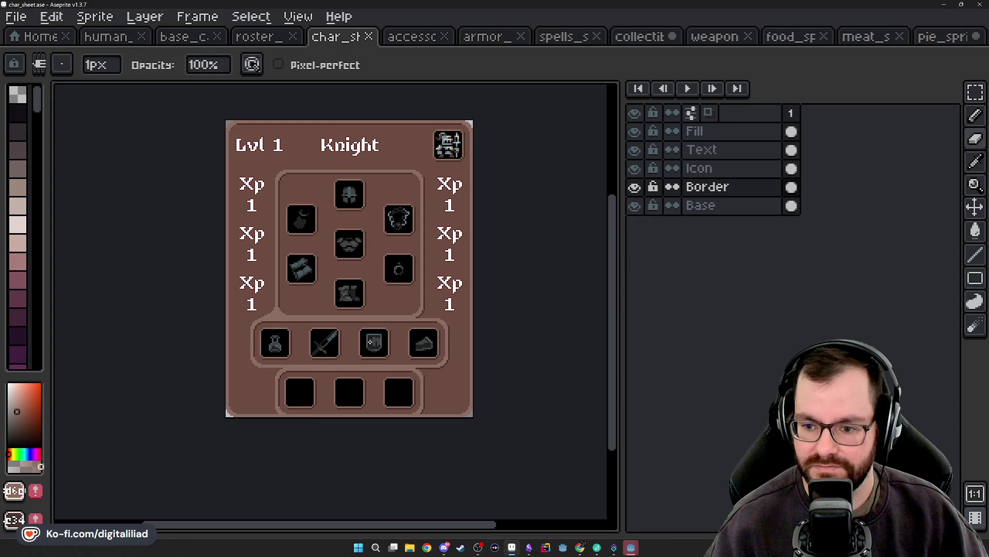
# Step: Duplicate the border junction from the item row's left end beside the pie slot
pyautogui.scroll(2, 370, 342)
pyautogui.scroll(1, 503, 332)
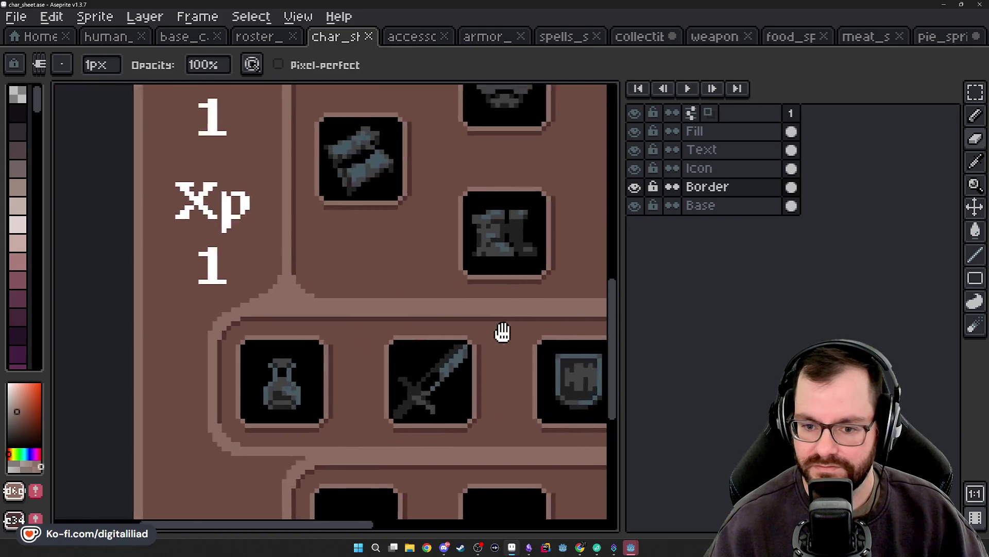
pyautogui.click(975, 92)
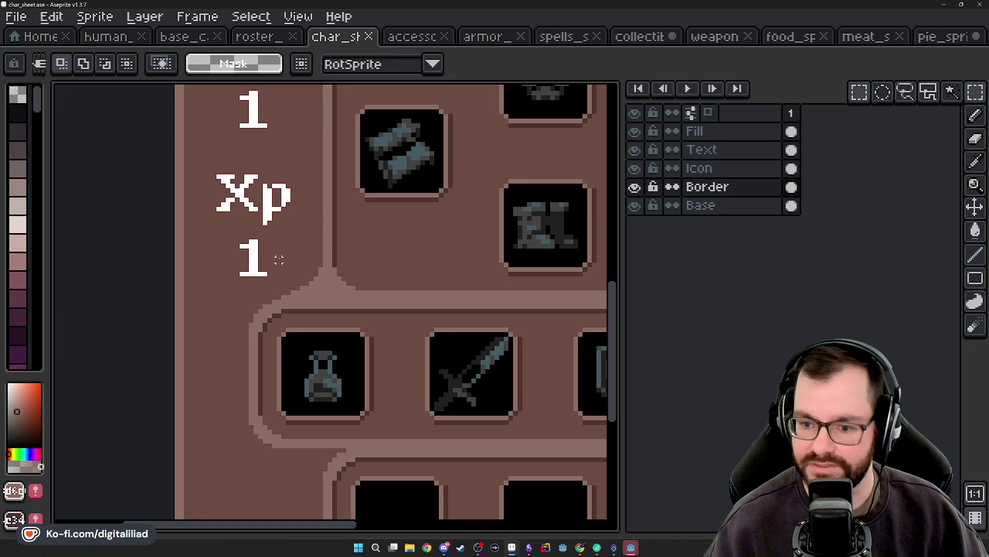
pyautogui.moveTo(250, 226); pyautogui.dragTo(397, 372)
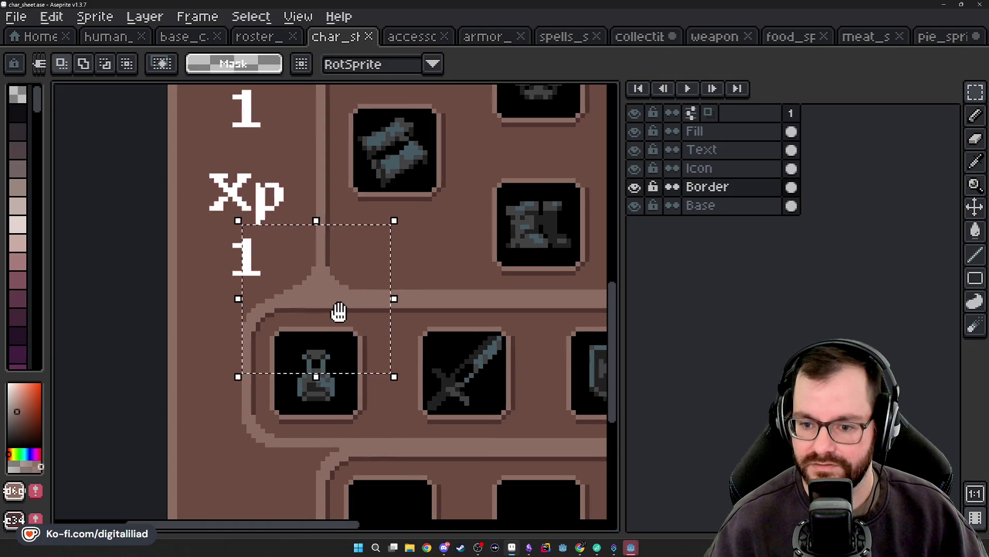
pyautogui.scroll(-2, 325, 315)
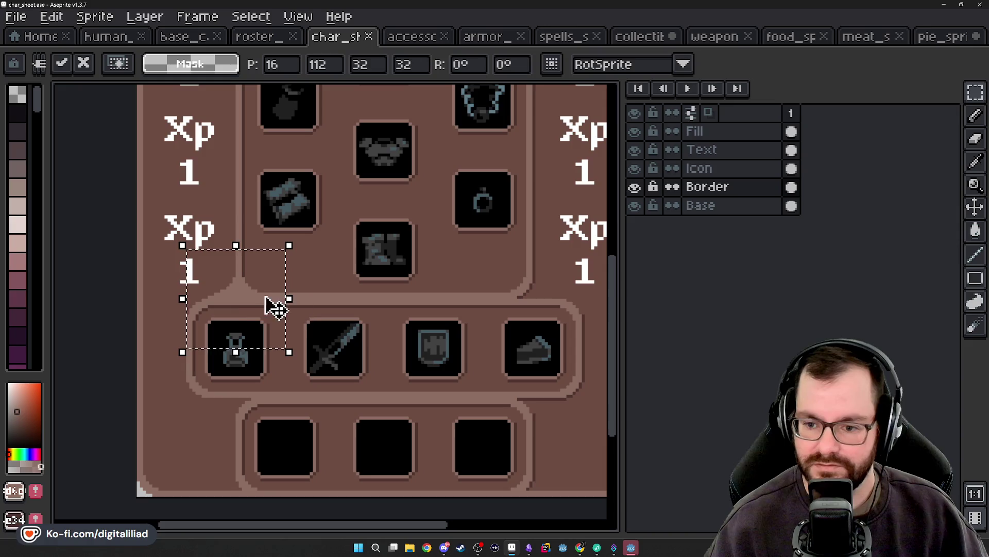
pyautogui.moveTo(250, 301); pyautogui.dragTo(536, 299)
pyautogui.hotkey('ctrl', 'z')
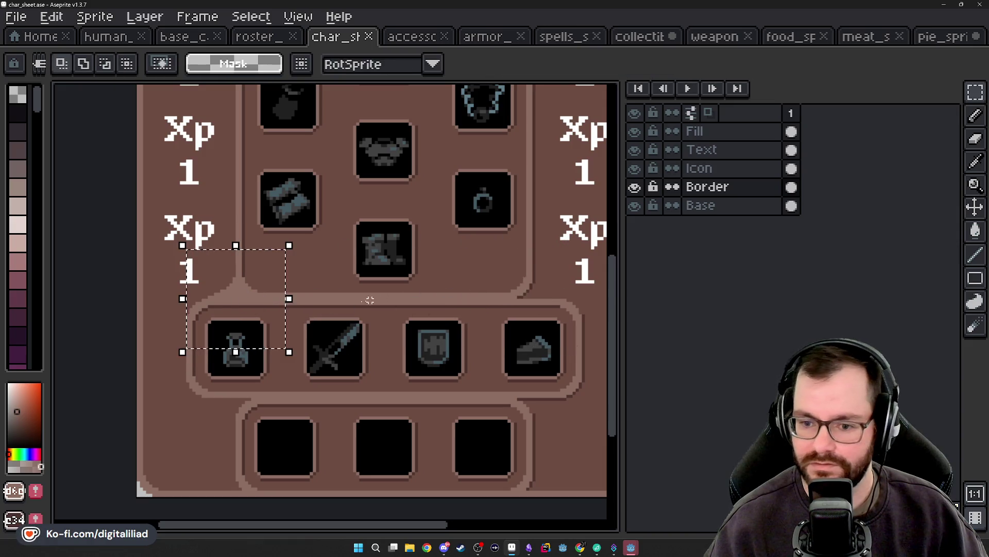
pyautogui.moveTo(247, 316); pyautogui.dragTo(549, 314)
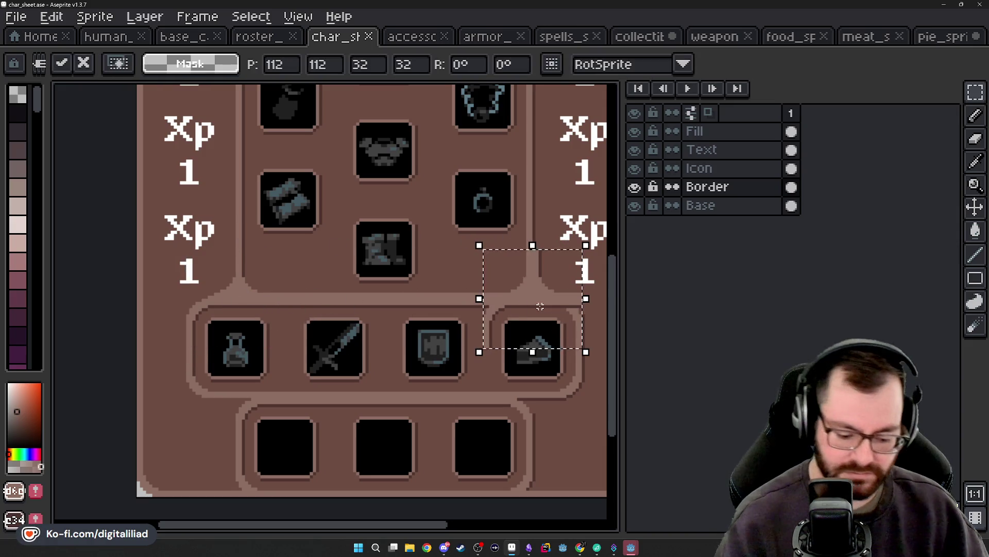
pyautogui.hscroll(3, 551, 317)
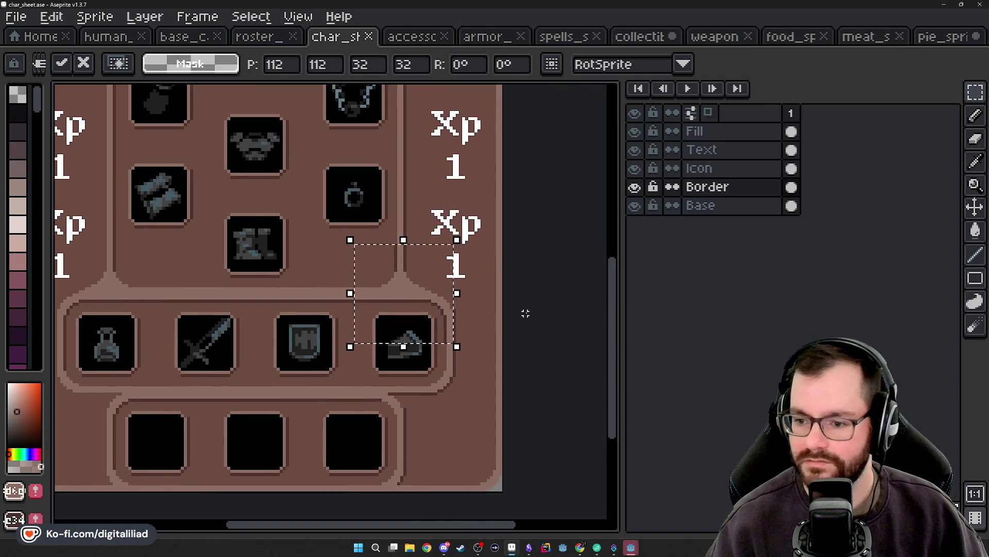
pyautogui.press('Return')
# Step: Repaint the copied junction's dark line pixels in the light border colour
pyautogui.scroll(2, 425, 309)
pyautogui.scroll(2, 426, 309)
pyautogui.press('b')
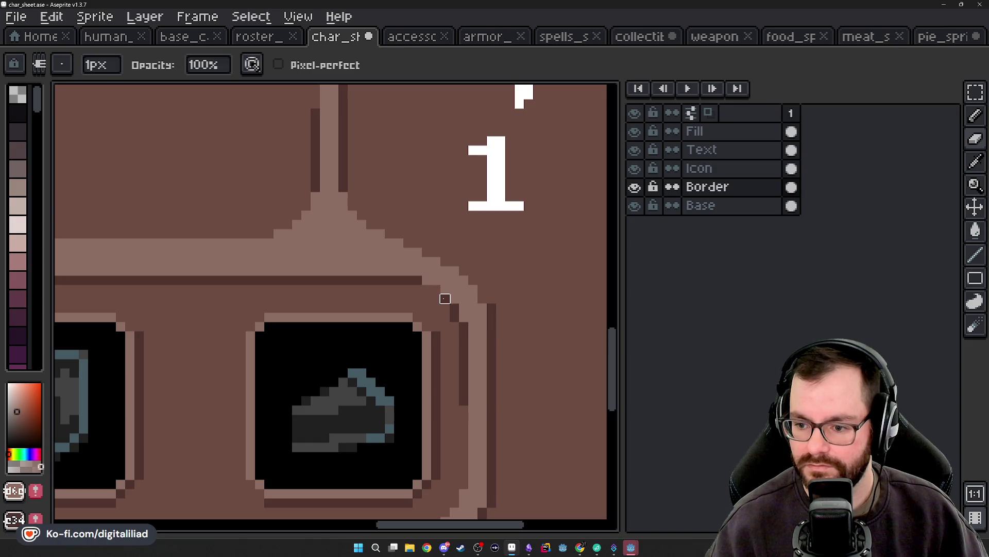
pyautogui.moveTo(464, 327); pyautogui.dragTo(463, 382)
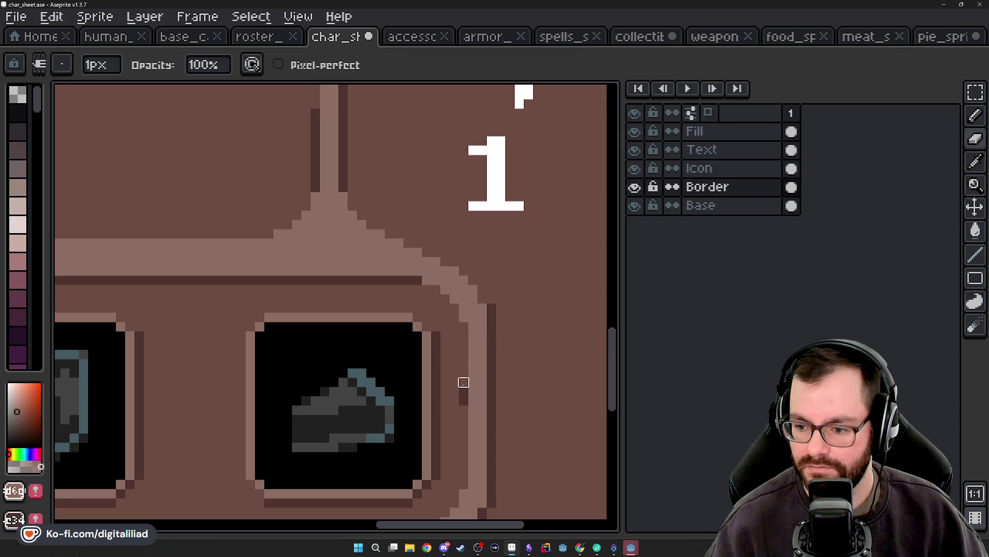
pyautogui.scroll(3, 398, 345)
pyautogui.hscroll(-2, 399, 344)
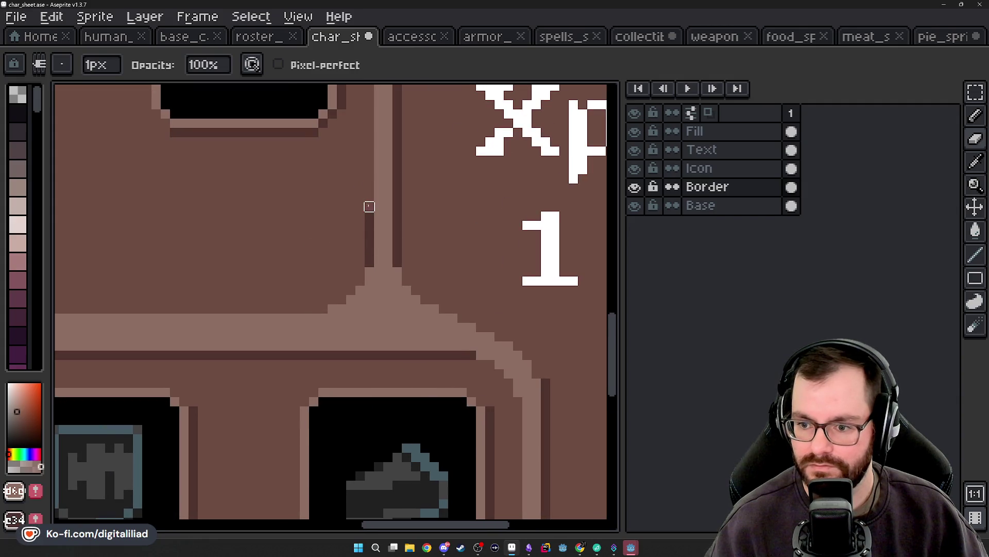
pyautogui.scroll(-2, 370, 262)
pyautogui.scroll(-1, 348, 232)
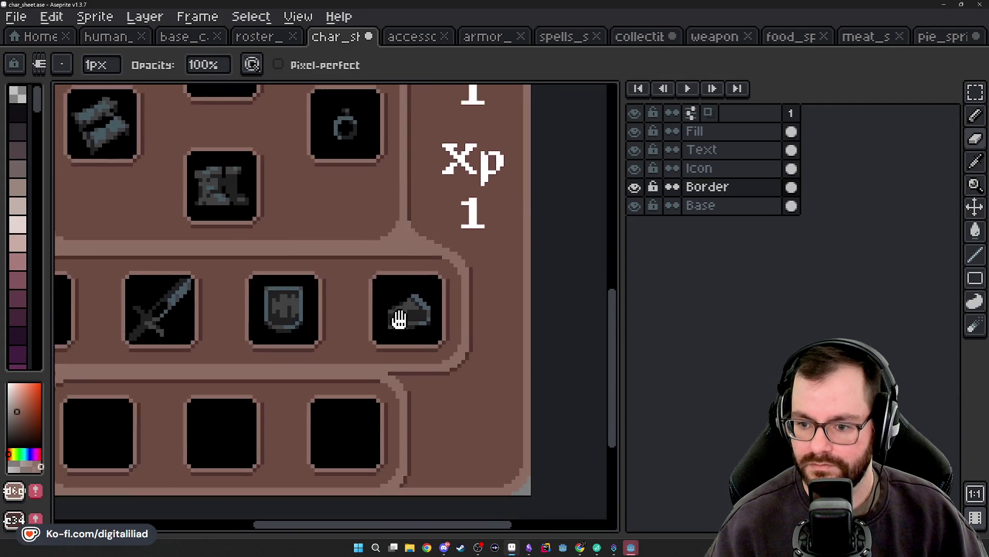
pyautogui.scroll(-1, 400, 320)
pyautogui.hscroll(-1, 400, 320)
pyautogui.scroll(-2, 389, 331)
pyautogui.hscroll(-3, 389, 331)
pyautogui.scroll(1, 150, 324)
pyautogui.moveTo(119, 317); pyautogui.dragTo(320, 336)
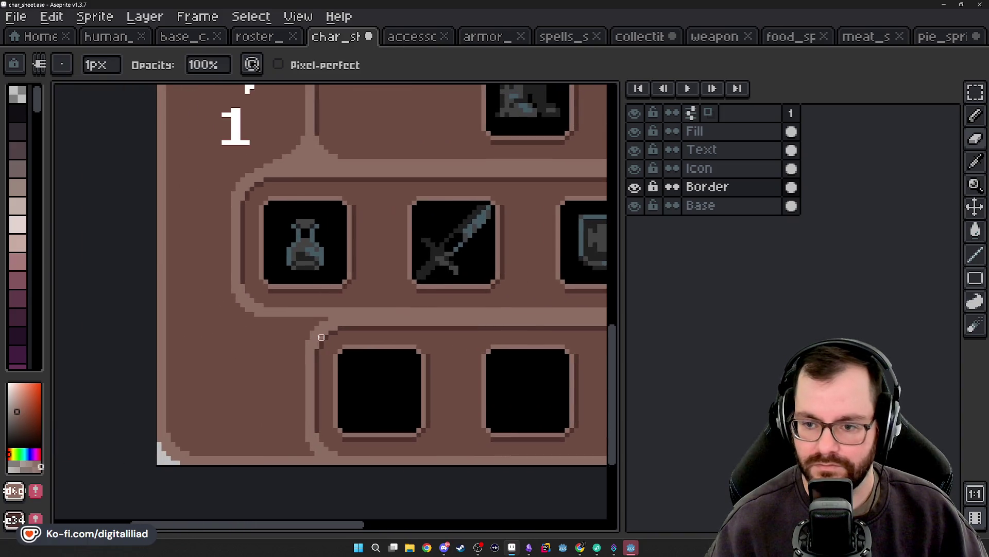
pyautogui.moveTo(354, 281); pyautogui.dragTo(322, 353)
pyautogui.hscroll(2, 322, 353)
pyautogui.hscroll(3, 365, 375)
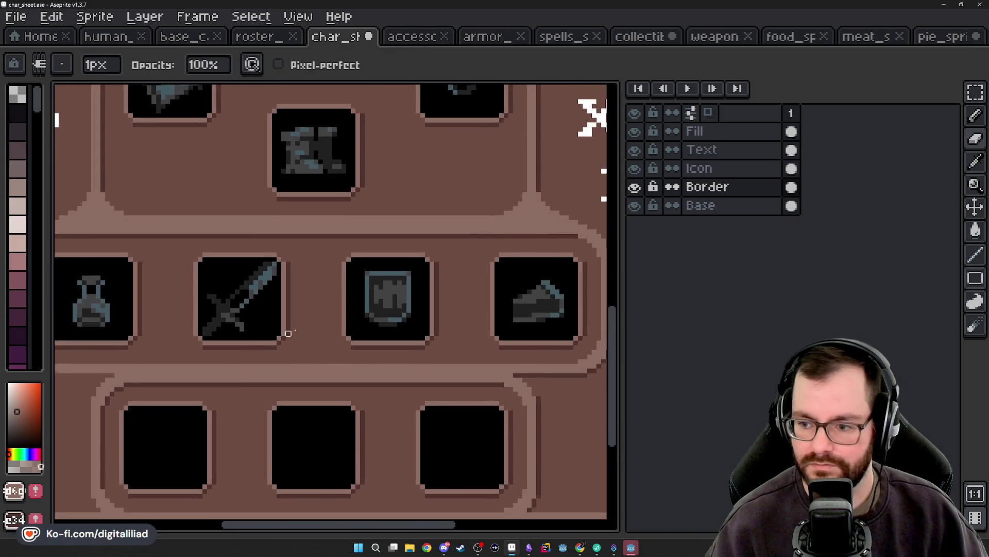
pyautogui.scroll(-1, 364, 309)
# Step: Reselect the 32x32 junction block at the item row's left end
pyautogui.click(976, 92)
pyautogui.hscroll(-3, 321, 315)
pyautogui.hscroll(-2, 379, 258)
pyautogui.moveTo(292, 137)
pyautogui.mouseDown()
pyautogui.moveTo(420, 265)
pyautogui.moveTo(366, 304)
pyautogui.mouseUp()
pyautogui.hotkey('ctrl', 'z')
pyautogui.hotkey('ctrl', 'z')
pyautogui.hotkey('ctrl', 'y')
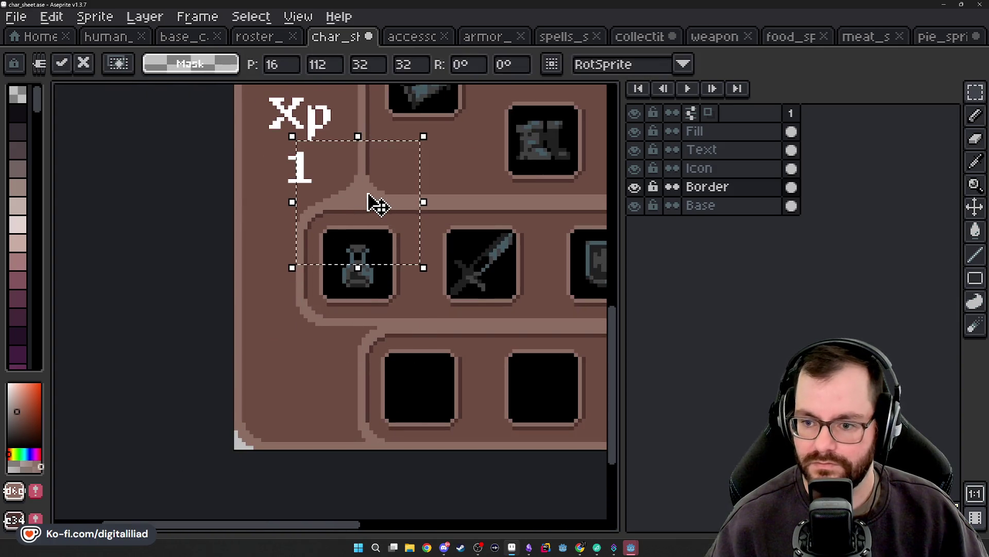
# Step: Copy the junction block down below the item row to P 16,144, flipped vertically
pyautogui.moveTo(369, 203); pyautogui.dragTo(369, 316)
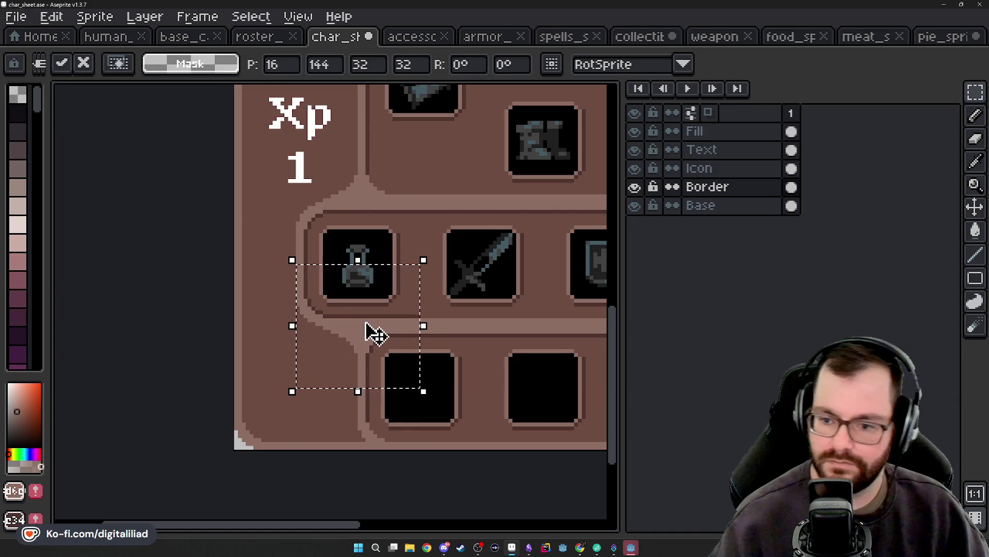
pyautogui.hotkey('shift', 'v')
pyautogui.press('Return')
pyautogui.scroll(3, 361, 333)
# Step: Smooth the junction's diagonal corner with light pixels, then add eyedropped dark brown shading pixels
pyautogui.press('b')
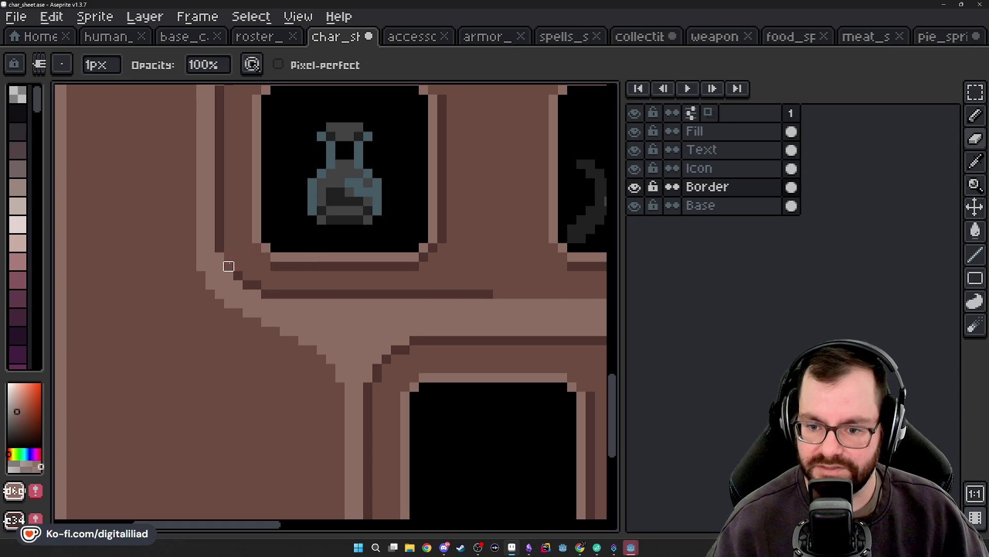
pyautogui.moveTo(238, 275); pyautogui.dragTo(377, 294)
pyautogui.click(248, 285)
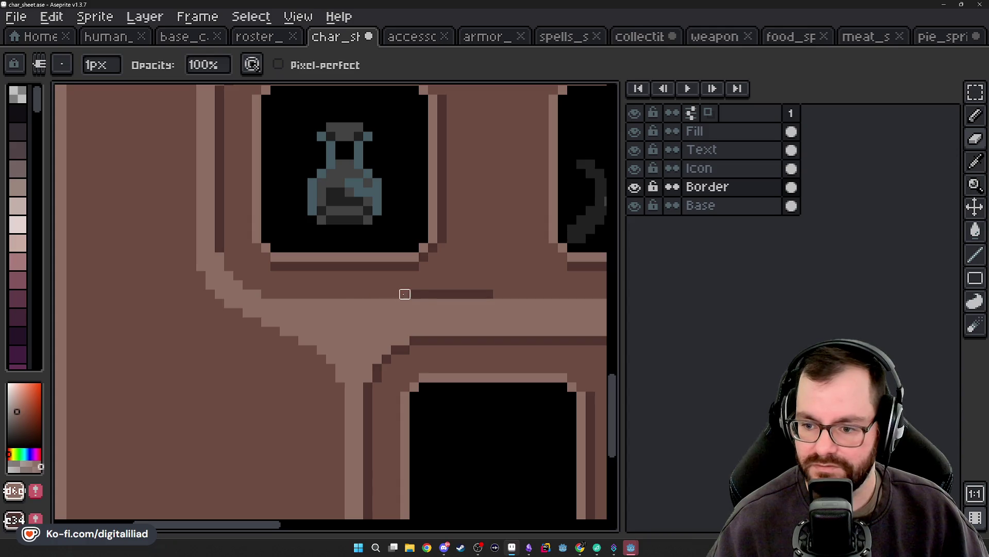
pyautogui.scroll(-3, 386, 283)
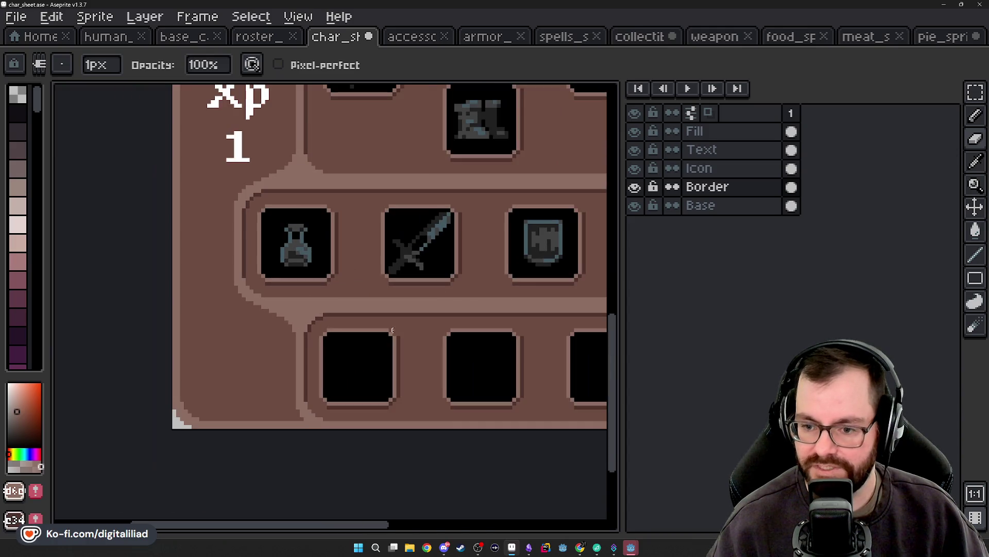
pyautogui.scroll(3, 204, 331)
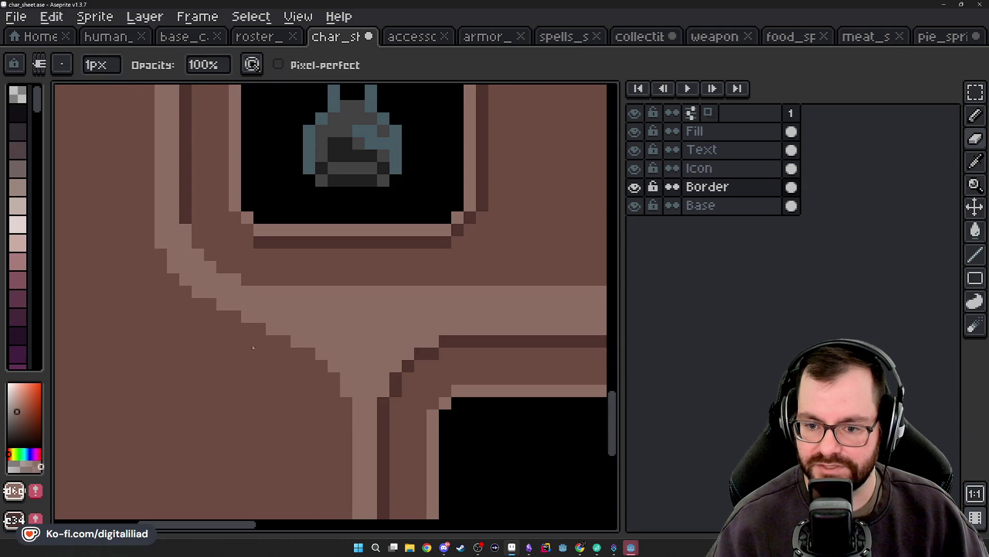
pyautogui.keyDown('alt'); pyautogui.click(193, 198); pyautogui.keyUp('alt')
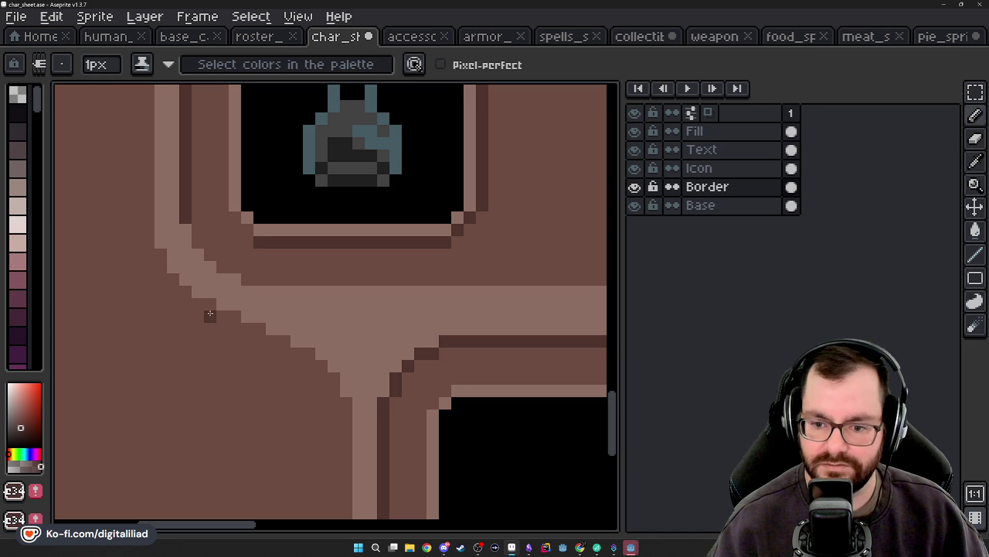
pyautogui.click(198, 303)
pyautogui.click(210, 303)
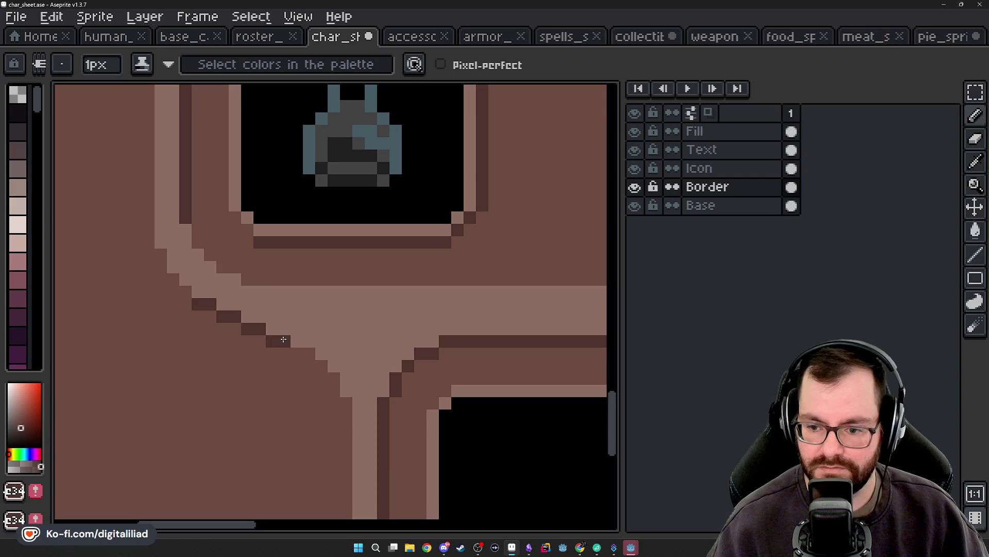
# Step: Place one more dark brown pixel at the border corner
pyautogui.scroll(-2, 315, 351)
pyautogui.scroll(-2, 335, 340)
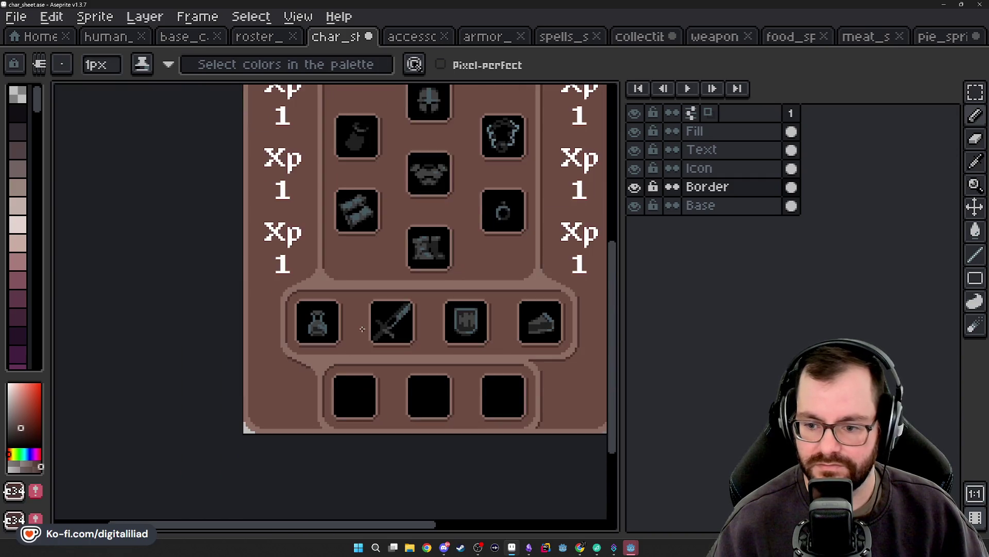
pyautogui.scroll(-2, 362, 328)
pyautogui.moveTo(403, 341); pyautogui.dragTo(390, 350)
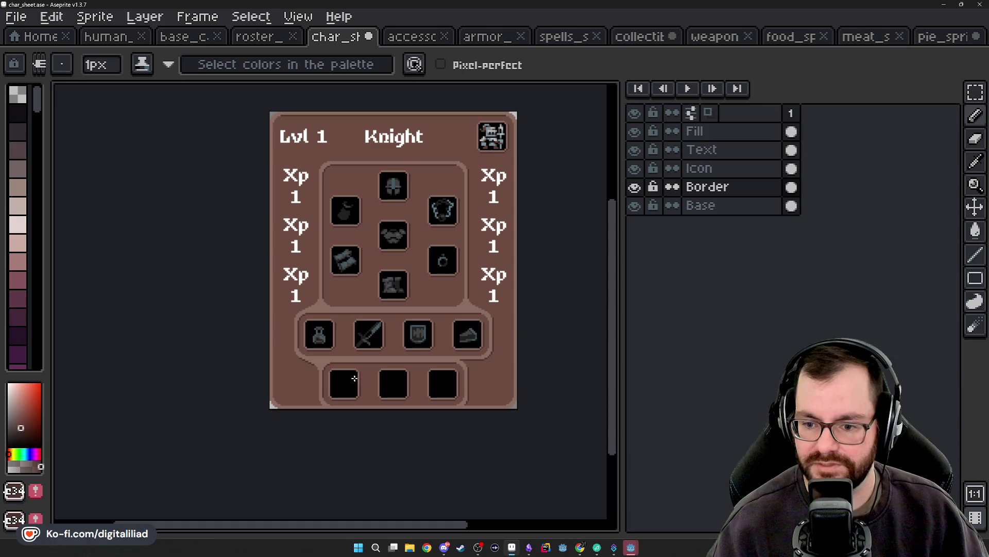
pyautogui.scroll(3, 315, 374)
pyautogui.press('ctrl')
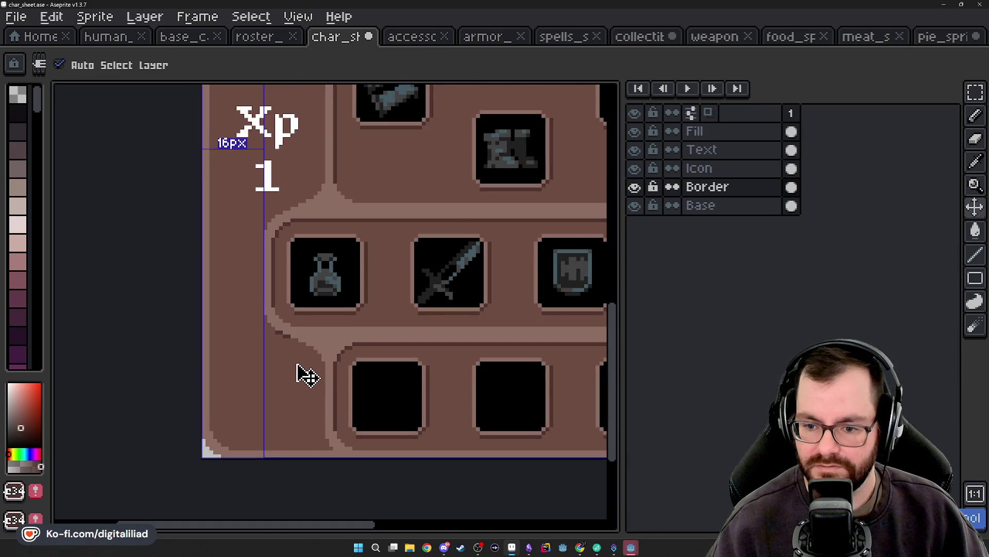
pyautogui.scroll(2, 292, 356)
pyautogui.click(296, 320)
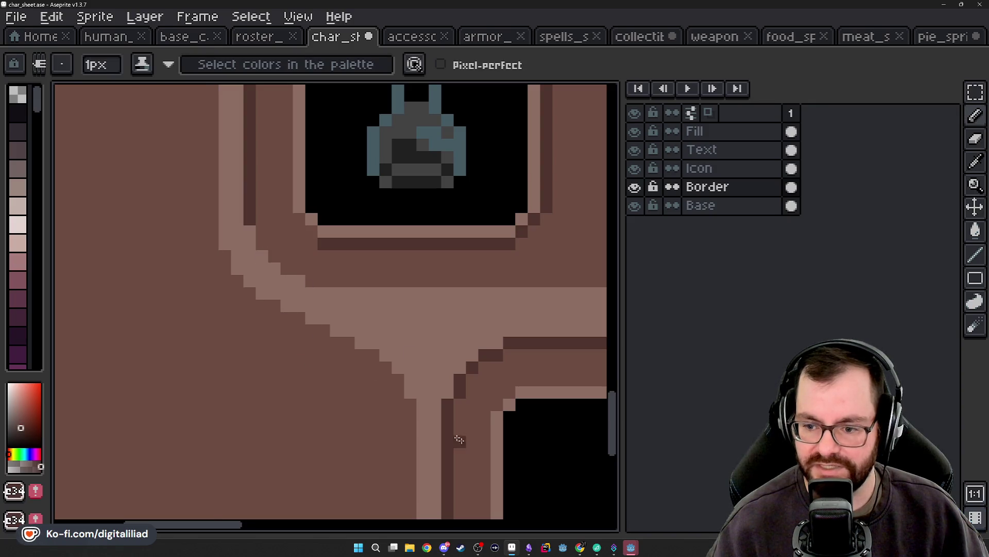
# Step: Paste the 32x32 junction block and carry it over to the right item slot
pyautogui.scroll(-5, 268, 304)
pyautogui.scroll(-2, 262, 300)
pyautogui.scroll(-1, 265, 302)
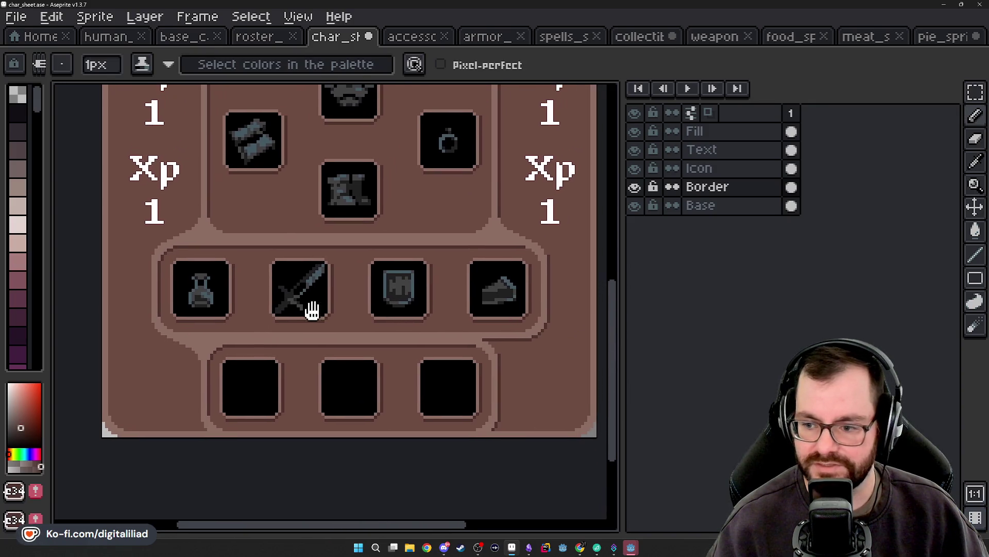
pyautogui.moveTo(309, 304)
pyautogui.mouseDown()
pyautogui.moveTo(309, 347)
pyautogui.moveTo(318, 353)
pyautogui.mouseUp()
pyautogui.hotkey('ctrl', 'v')
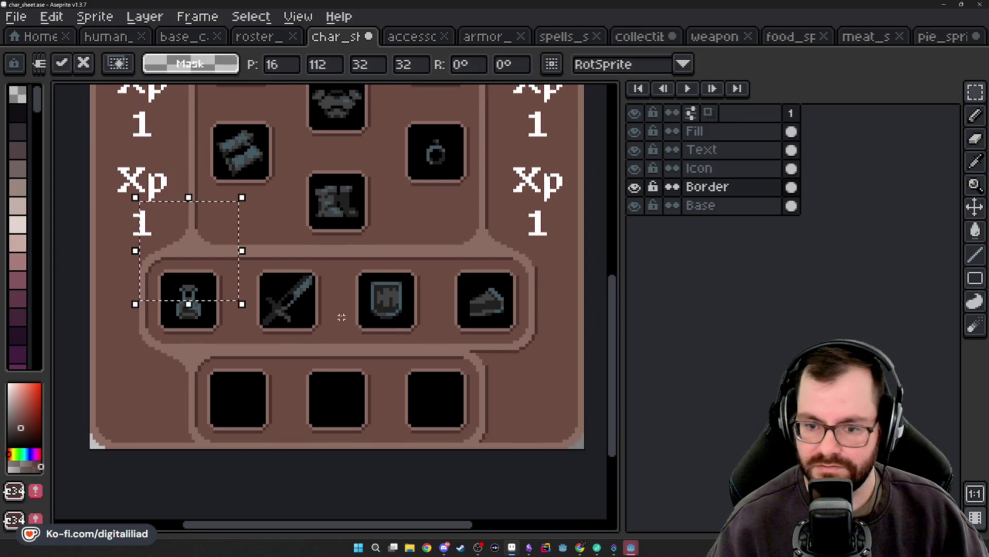
pyautogui.press('Return')
pyautogui.moveTo(201, 250); pyautogui.dragTo(442, 258)
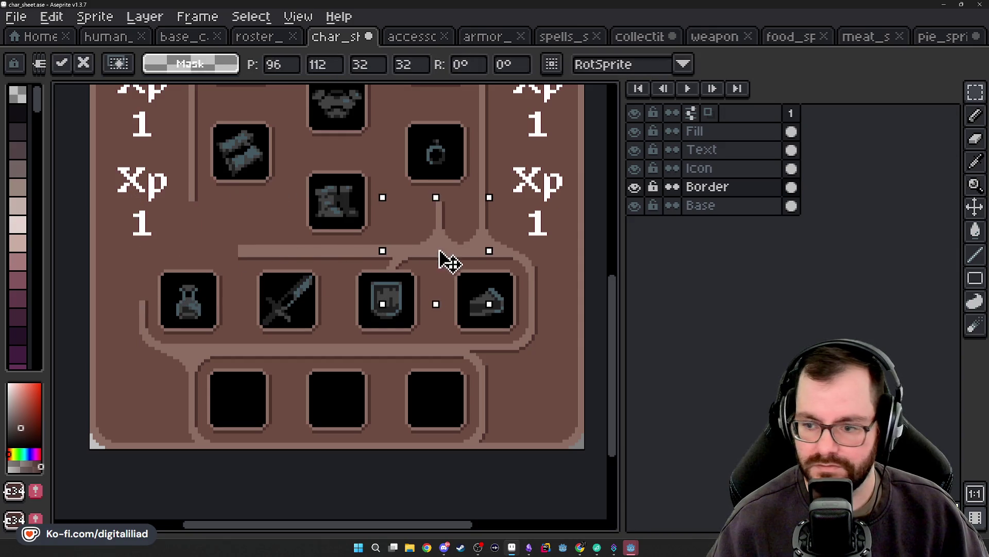
pyautogui.press('Escape')
pyautogui.moveTo(206, 253)
pyautogui.mouseDown()
pyautogui.moveTo(495, 334)
pyautogui.moveTo(492, 361)
pyautogui.mouseUp()
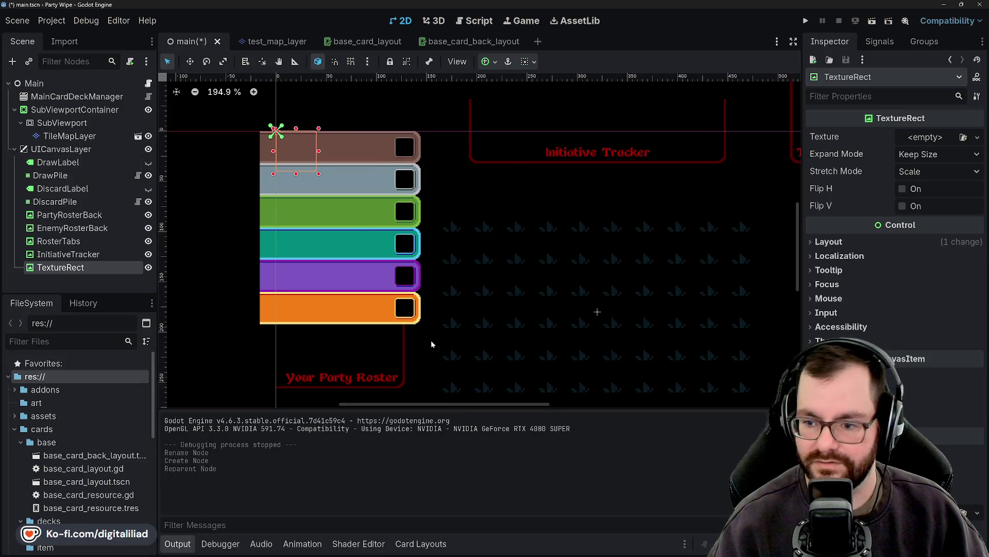
# Step: Leave the Godot main scene and return to the Knight character sheet in Aseprite
pyautogui.hotkey('alt', 'Tab')
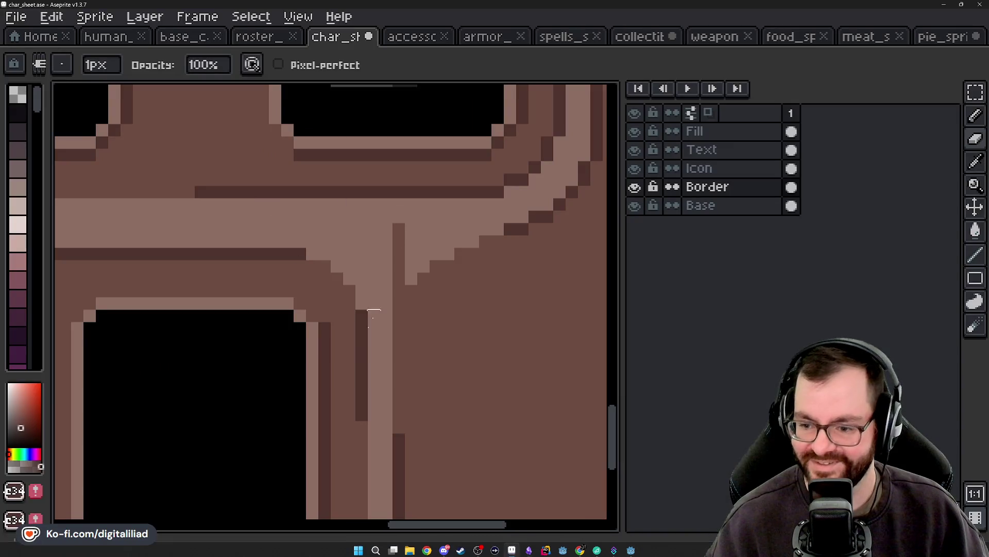
# Step: Try painting the dark vertical border line lighter brown, then undo it
pyautogui.moveTo(357, 360); pyautogui.dragTo(409, 331)
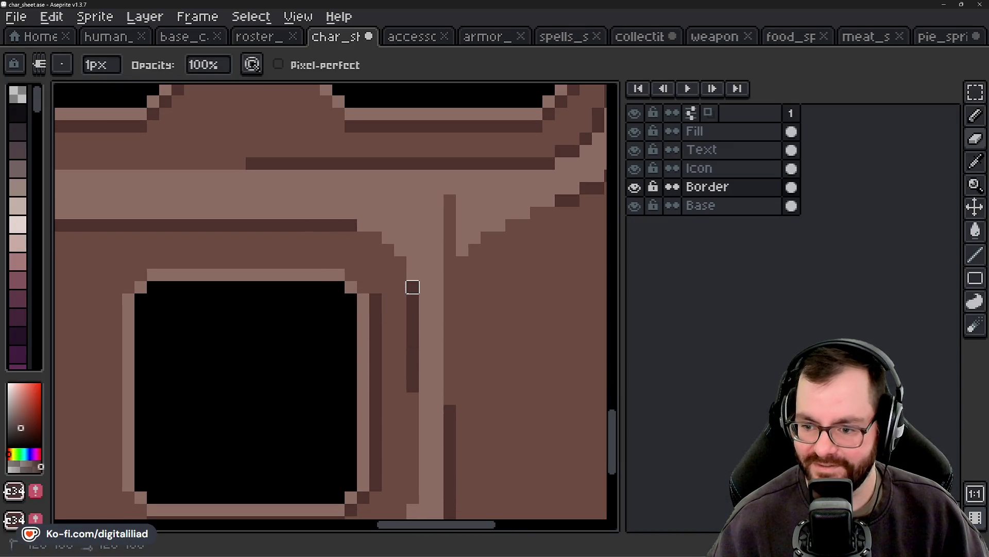
pyautogui.moveTo(412, 287); pyautogui.dragTo(412, 386)
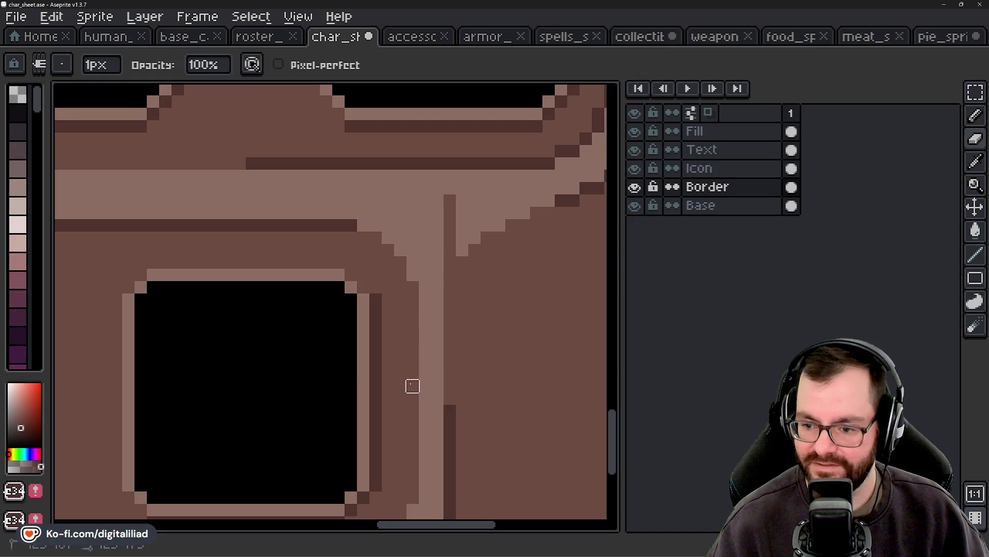
pyautogui.scroll(-3, 388, 323)
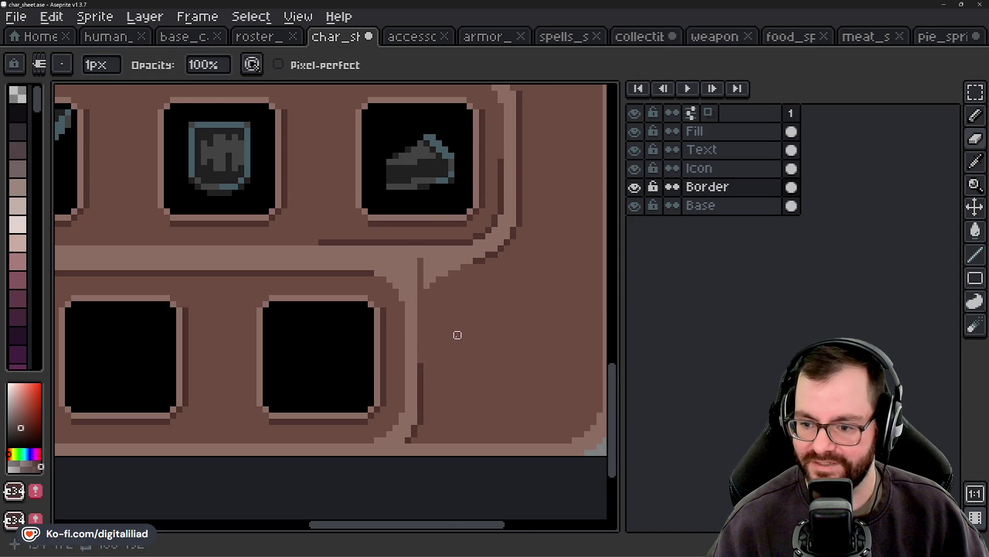
pyautogui.press('v')
pyautogui.hotkey('ctrl', 'z')
pyautogui.press('b')
pyautogui.scroll(3, 468, 309)
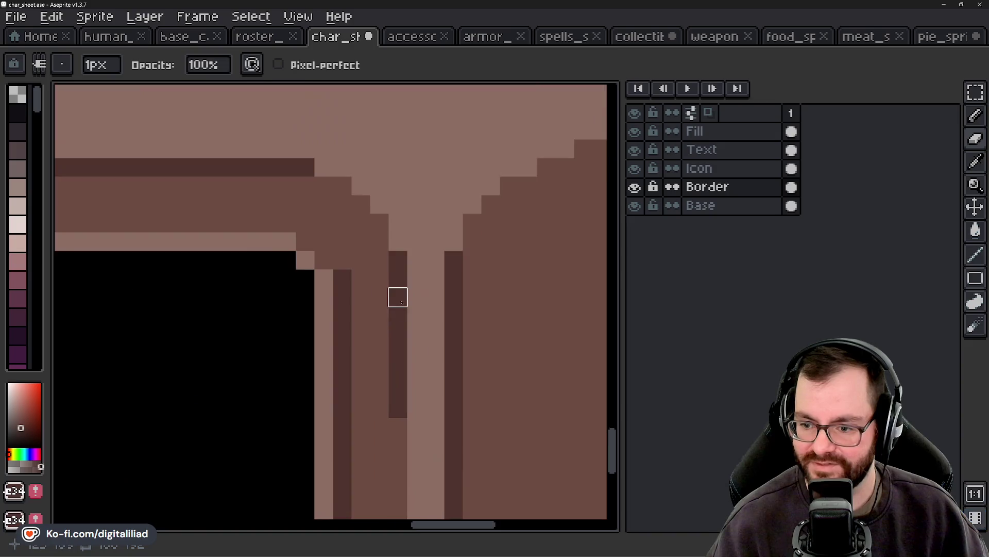
# Step: Lighten the dark pixel column beside the border band, and redraw the dark row as a straight lighter-brown line
pyautogui.moveTo(398, 278); pyautogui.dragTo(398, 412)
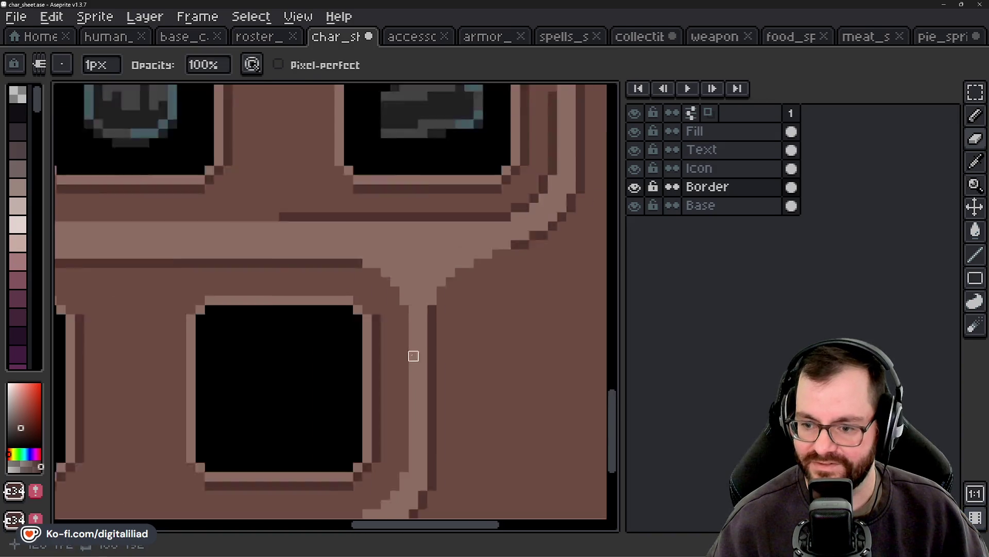
pyautogui.scroll(-3, 403, 334)
pyautogui.scroll(2, 404, 335)
pyautogui.scroll(1, 424, 298)
pyautogui.moveTo(535, 274)
pyautogui.mouseDown()
pyautogui.moveTo(486, 287)
pyautogui.moveTo(424, 275)
pyautogui.mouseUp()
pyautogui.hotkey('ctrl', 'z')
pyautogui.click(975, 254)
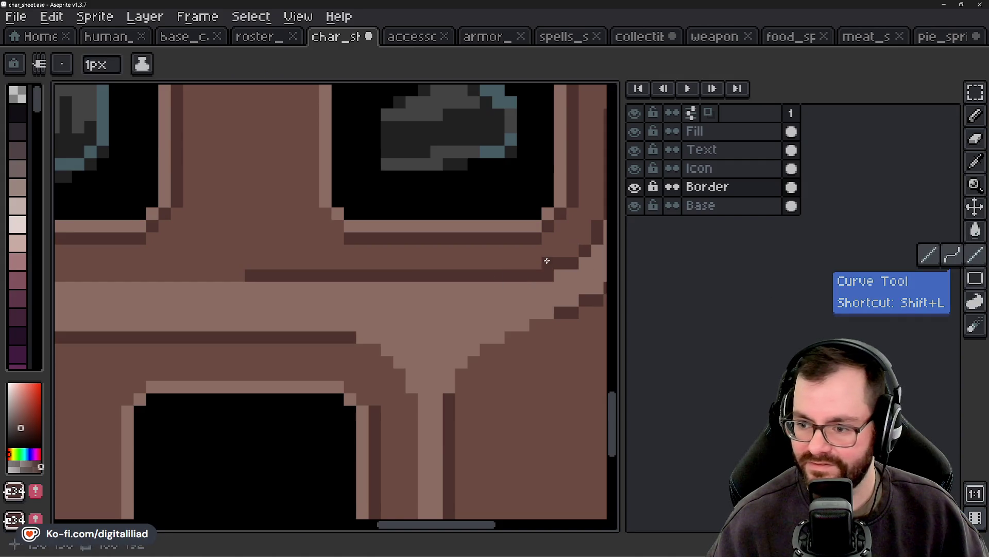
pyautogui.keyDown('alt'); pyautogui.click(264, 255); pyautogui.keyUp('alt')
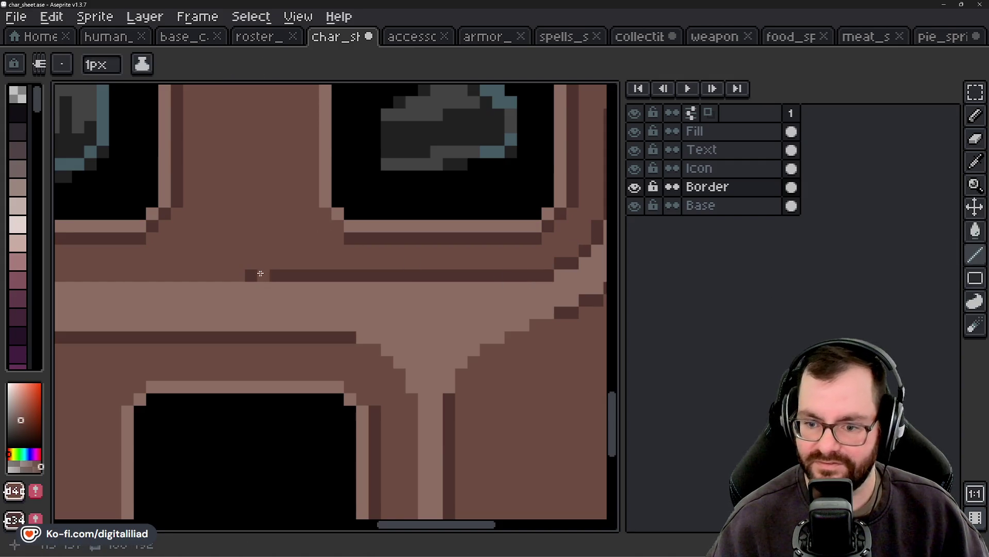
pyautogui.moveTo(250, 274)
pyautogui.mouseDown()
pyautogui.moveTo(536, 275)
pyautogui.moveTo(249, 338)
pyautogui.mouseUp()
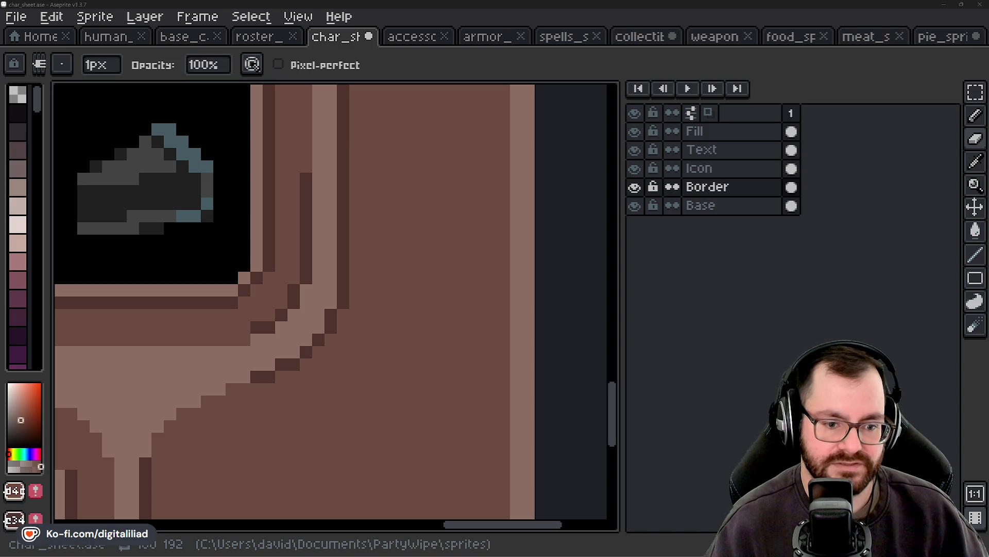
# Step: Pan and zoom the view down to the lower item slots
pyautogui.scroll(-3, 361, 369)
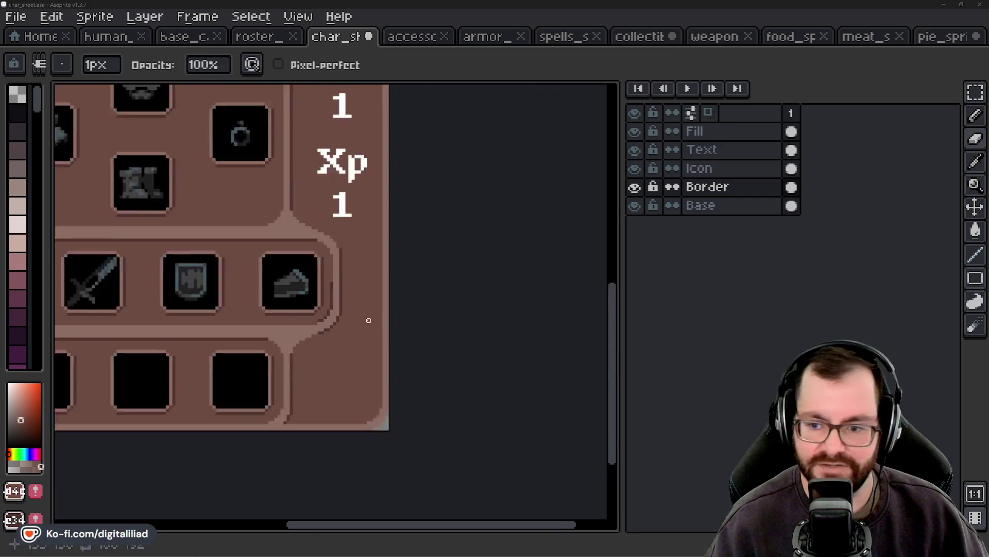
pyautogui.scroll(-2, 361, 369)
pyautogui.scroll(-2, 362, 369)
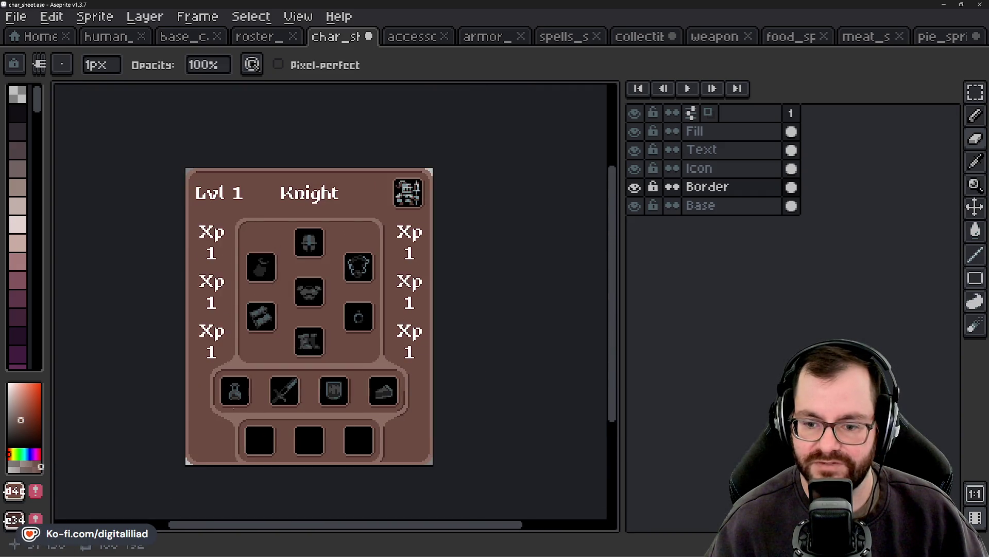
pyautogui.scroll(2, 217, 439)
pyautogui.scroll(2, 211, 453)
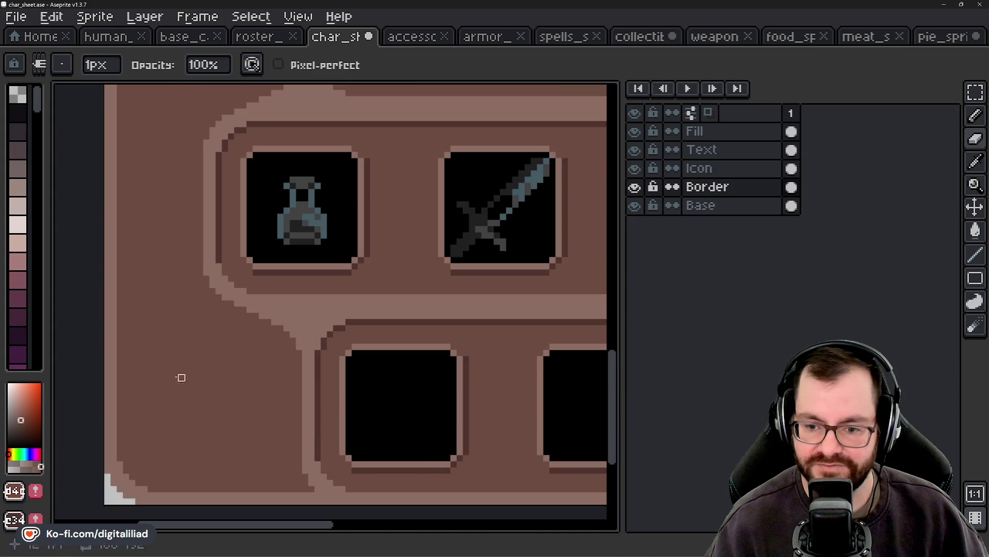
pyautogui.scroll(-1, 194, 395)
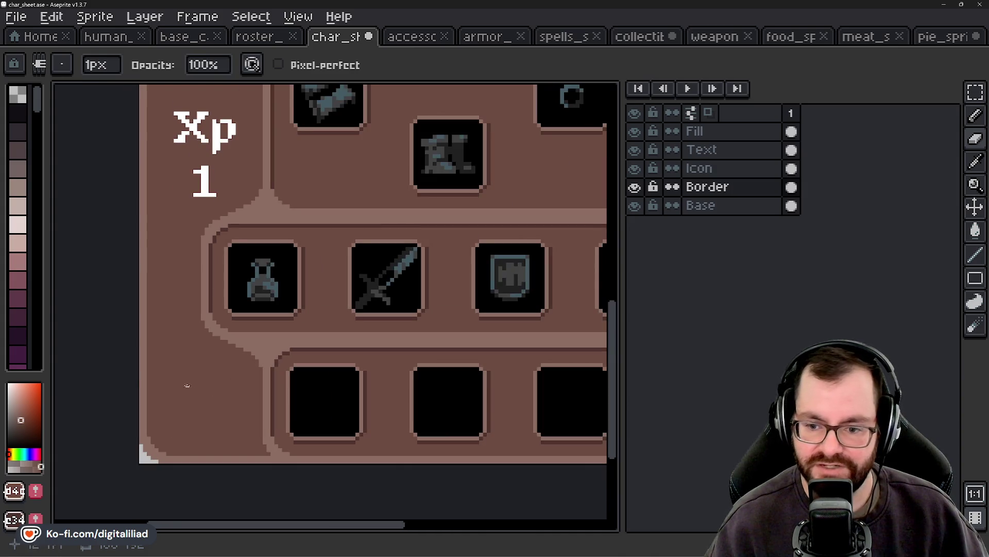
pyautogui.moveTo(212, 384); pyautogui.dragTo(141, 357)
pyautogui.hscroll(1, 258, 351)
pyautogui.hscroll(1, 360, 346)
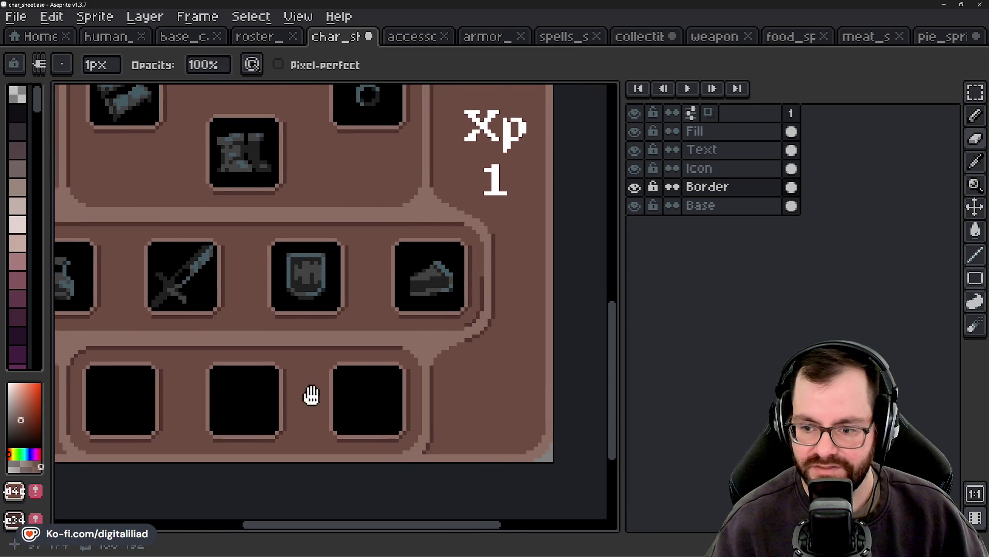
pyautogui.scroll(-1, 311, 395)
pyautogui.scroll(-2, 411, 371)
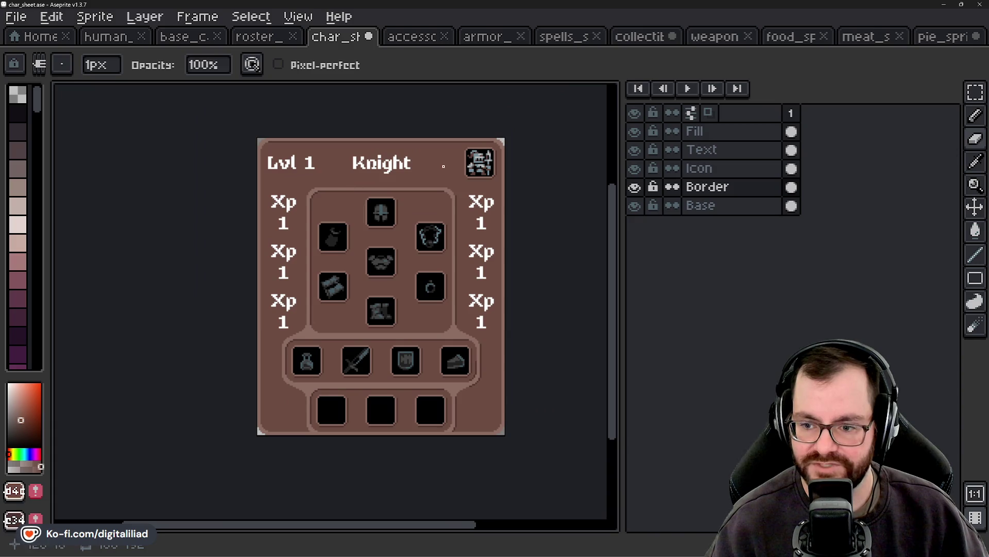
pyautogui.scroll(2, 366, 402)
pyautogui.moveTo(366, 402); pyautogui.dragTo(291, 349)
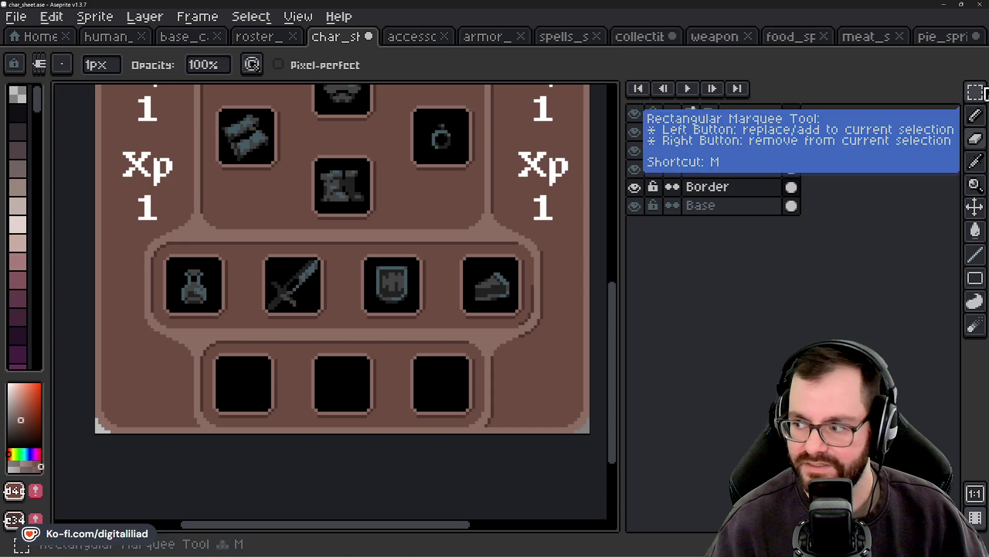
pyautogui.click(975, 91)
pyautogui.moveTo(300, 386); pyautogui.dragTo(288, 358)
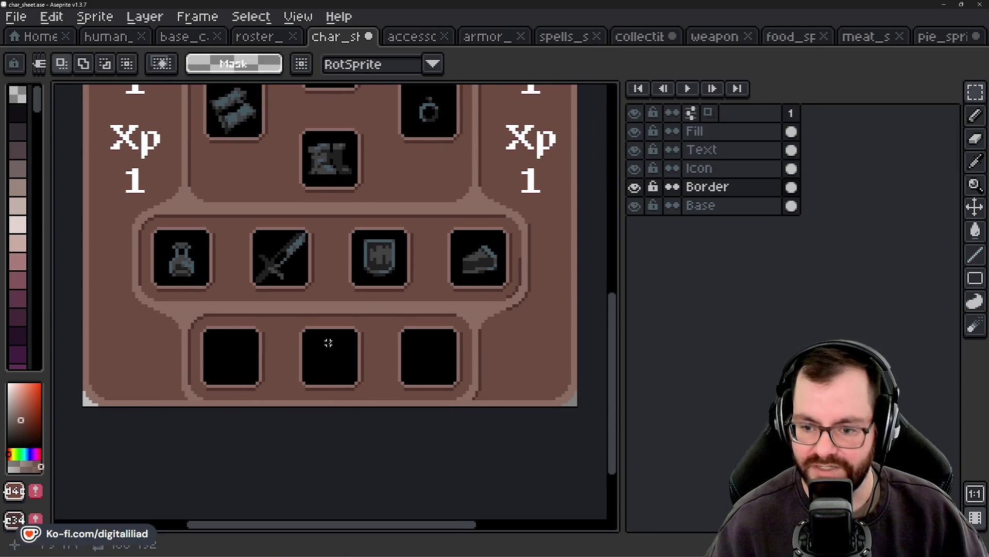
pyautogui.moveTo(291, 321); pyautogui.dragTo(380, 406)
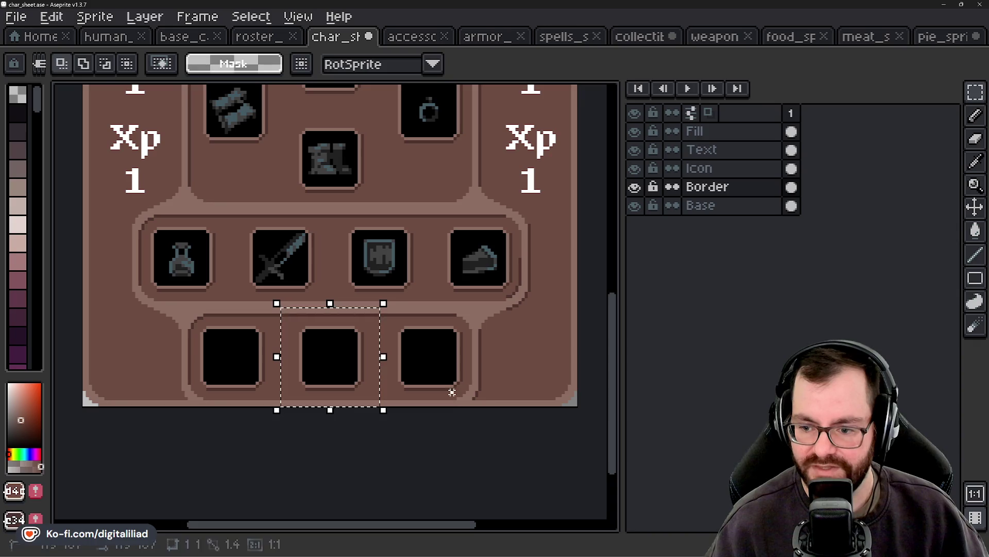
pyautogui.hotkey('ctrl', 'd')
pyautogui.moveTo(231, 306); pyautogui.dragTo(438, 414)
pyautogui.hotkey('ctrl', 'd')
pyautogui.moveTo(194, 305); pyautogui.dragTo(463, 404)
pyautogui.hotkey('ctrl', 'd')
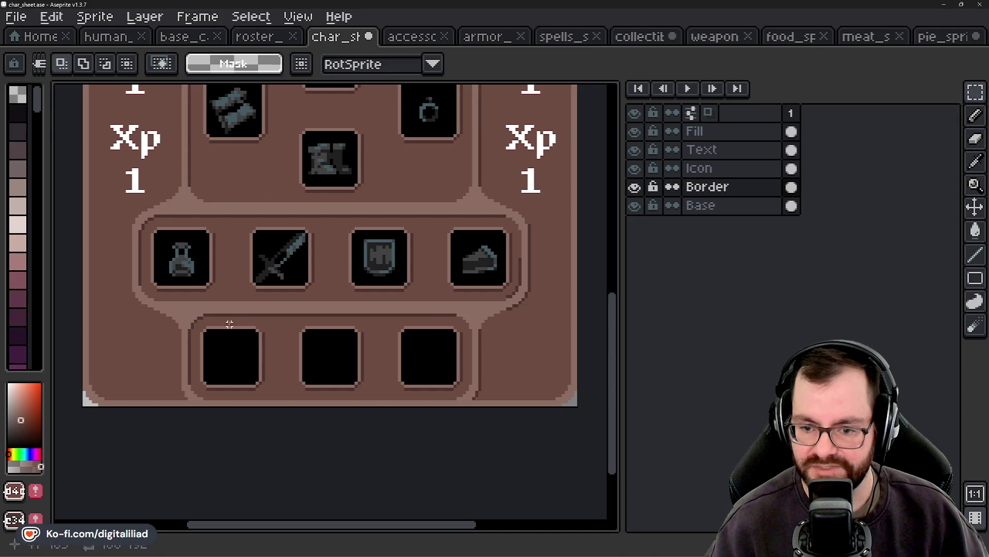
pyautogui.moveTo(124, 334); pyautogui.dragTo(552, 375)
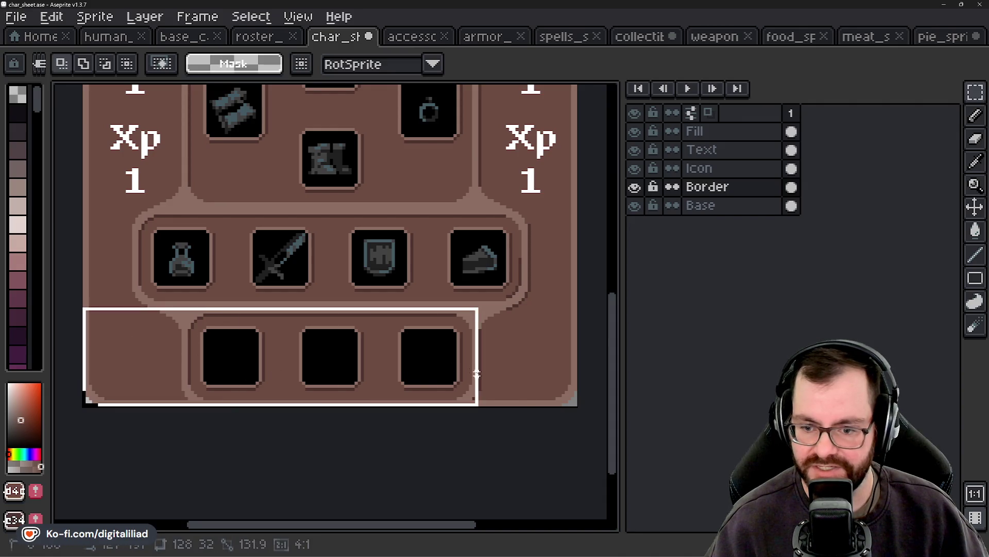
pyautogui.scroll(-3, 531, 324)
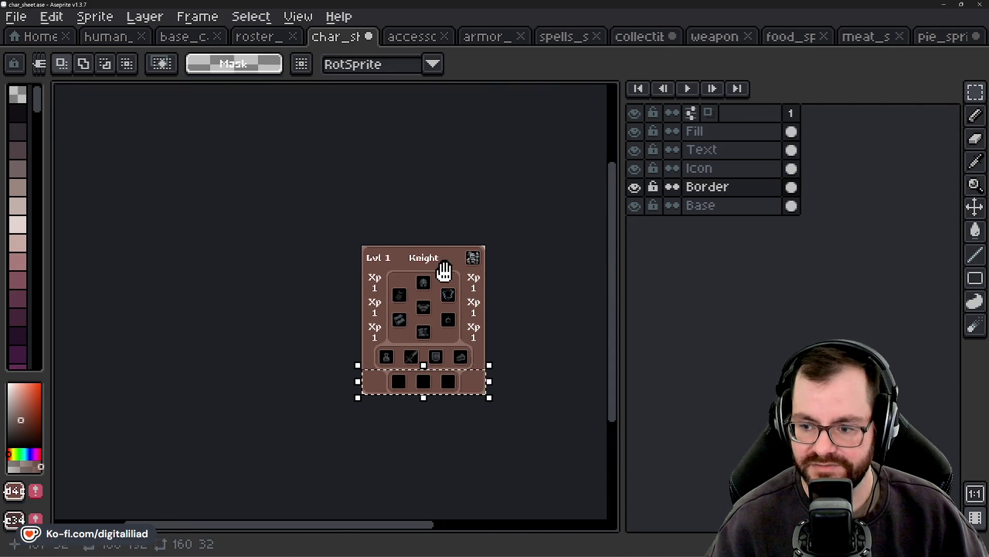
pyautogui.scroll(3, 438, 299)
pyautogui.moveTo(237, 403); pyautogui.dragTo(237, 321)
pyautogui.hotkey('ctrl', 'd')
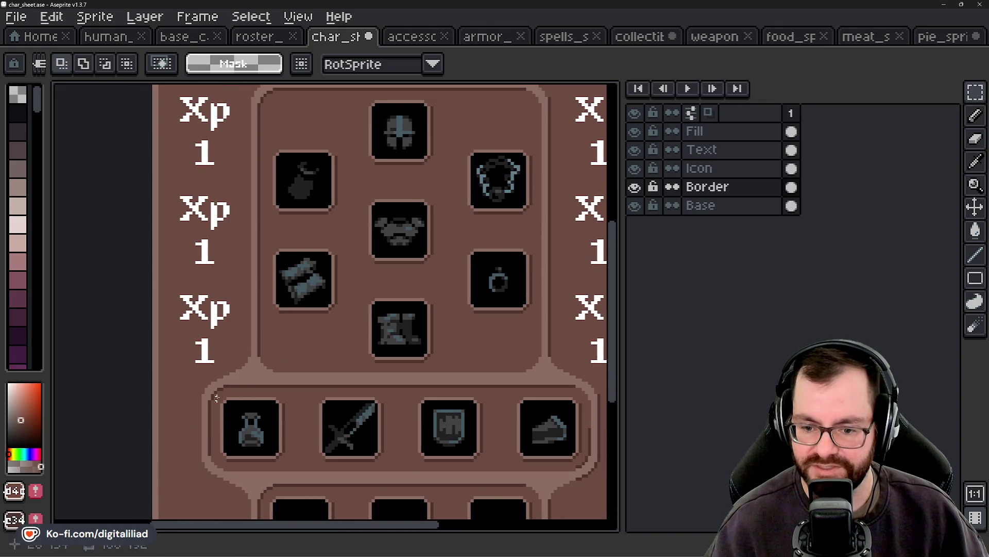
pyautogui.scroll(-2, 349, 361)
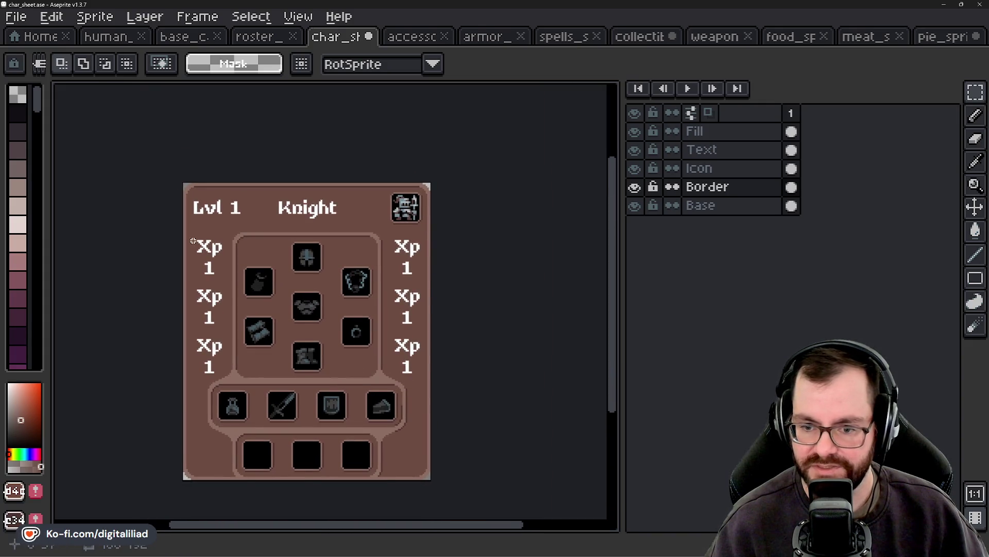
pyautogui.scroll(1, 289, 315)
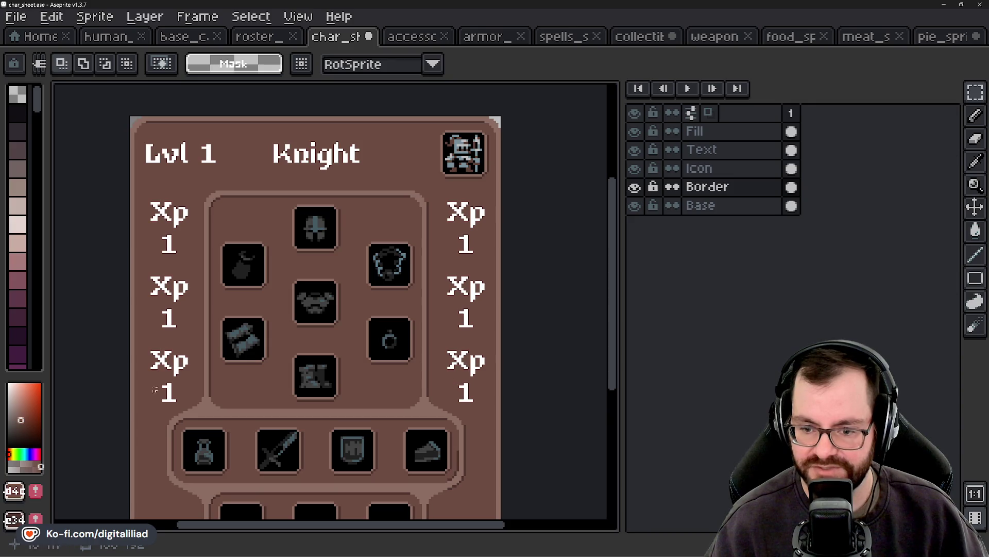
pyautogui.moveTo(317, 425)
pyautogui.mouseDown()
pyautogui.moveTo(306, 358)
pyautogui.moveTo(301, 366)
pyautogui.mouseUp()
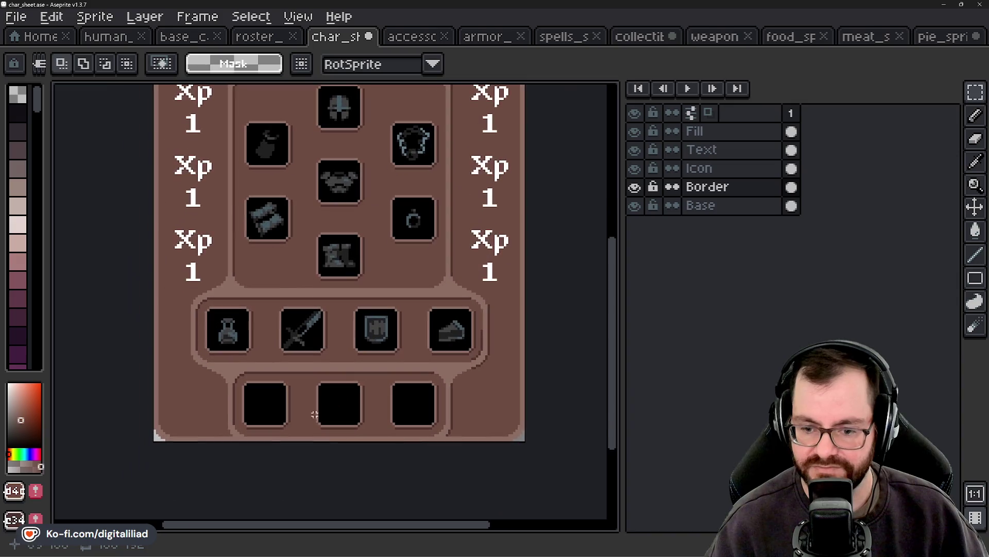
pyautogui.moveTo(205, 320); pyautogui.dragTo(203, 365)
pyautogui.scroll(1, 278, 314)
pyautogui.hscroll(-2, 239, 293)
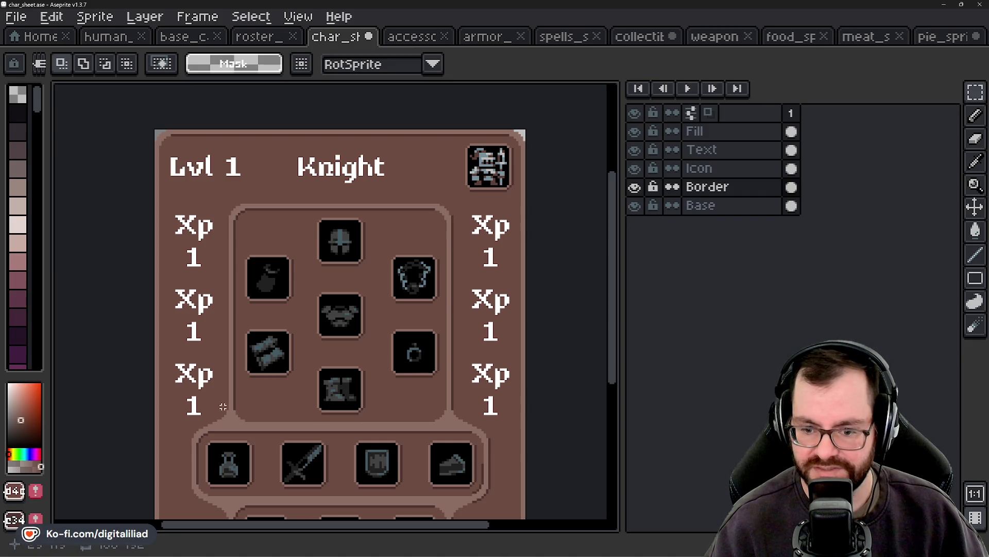
pyautogui.scroll(1, 228, 411)
pyautogui.scroll(1, 179, 418)
pyautogui.scroll(1, 199, 393)
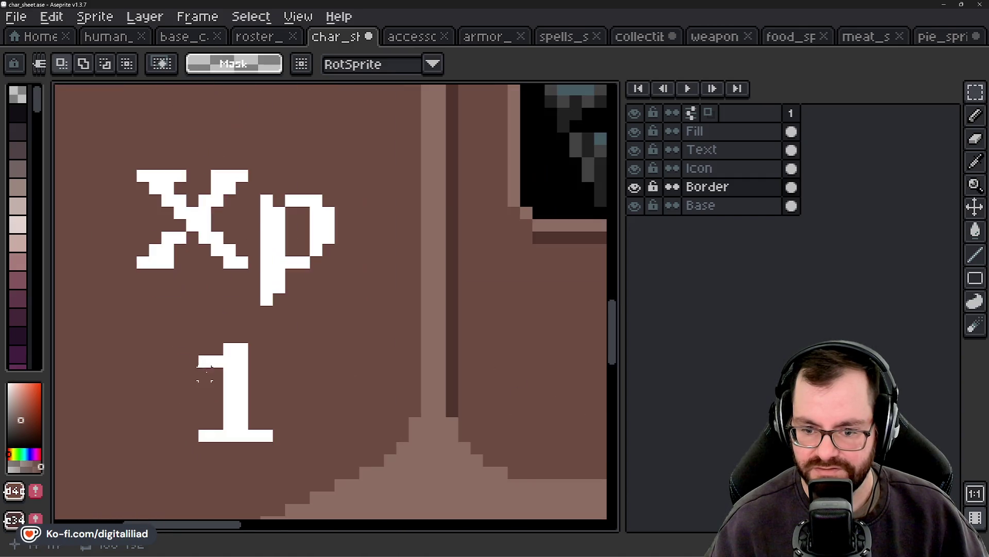
# Step: On the Text layer, shift the 1 left under the bottom-left Xp label
pyautogui.moveTo(199, 342); pyautogui.dragTo(274, 442)
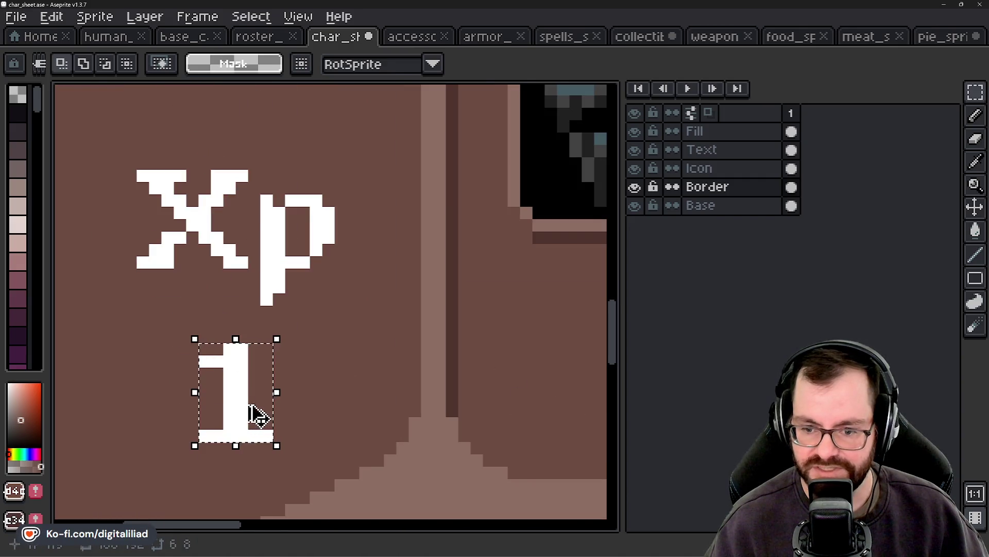
pyautogui.click(250, 415)
pyautogui.moveTo(245, 411)
pyautogui.mouseDown()
pyautogui.moveTo(226, 413)
pyautogui.moveTo(252, 419)
pyautogui.mouseUp()
pyautogui.press('Escape')
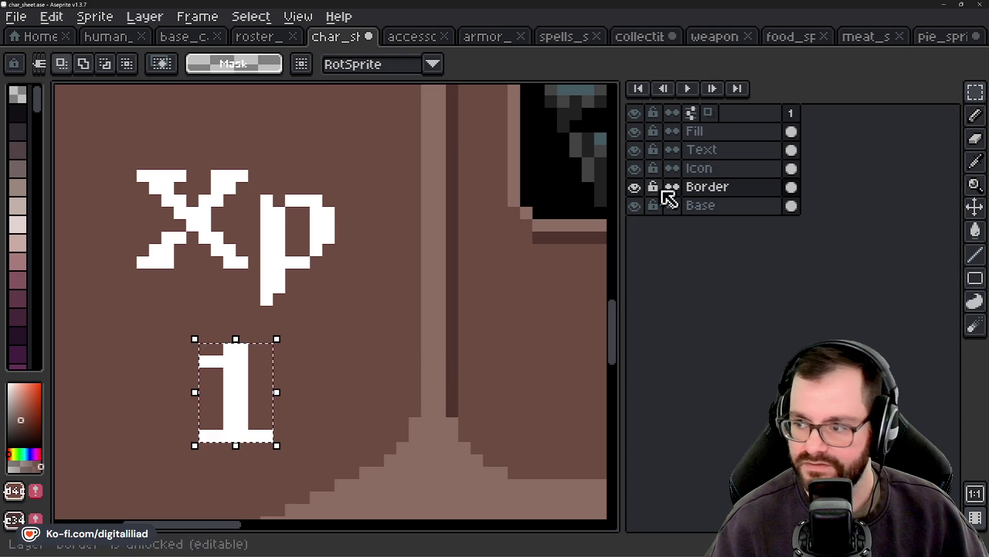
pyautogui.click(690, 150)
pyautogui.moveTo(242, 413); pyautogui.dragTo(199, 413)
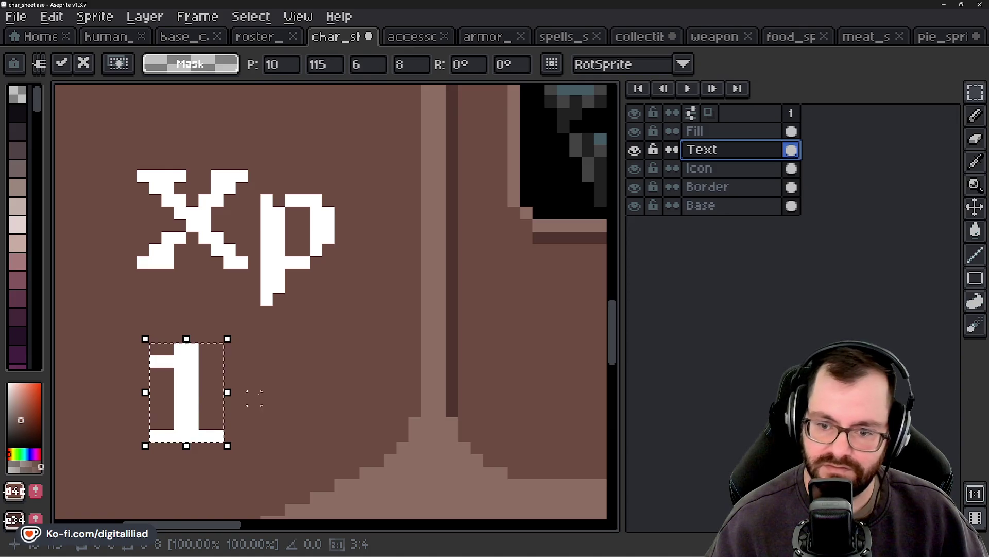
pyautogui.click(229, 286)
pyautogui.hotkey('ctrl', 'shift', 'd')
pyautogui.hotkey('ctrl', 'd')
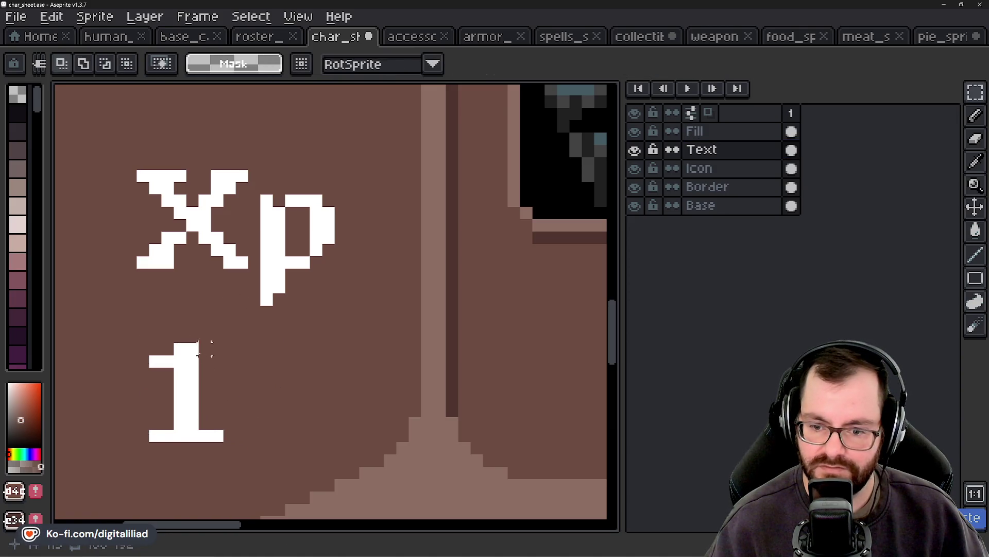
# Step: Place a copy of the 1 beside it to make 11
pyautogui.moveTo(137, 330)
pyautogui.mouseDown()
pyautogui.moveTo(260, 441)
pyautogui.moveTo(137, 361)
pyautogui.moveTo(147, 336)
pyautogui.mouseUp()
pyautogui.moveTo(206, 401); pyautogui.dragTo(297, 397)
pyautogui.hotkey('ctrl', 'd')
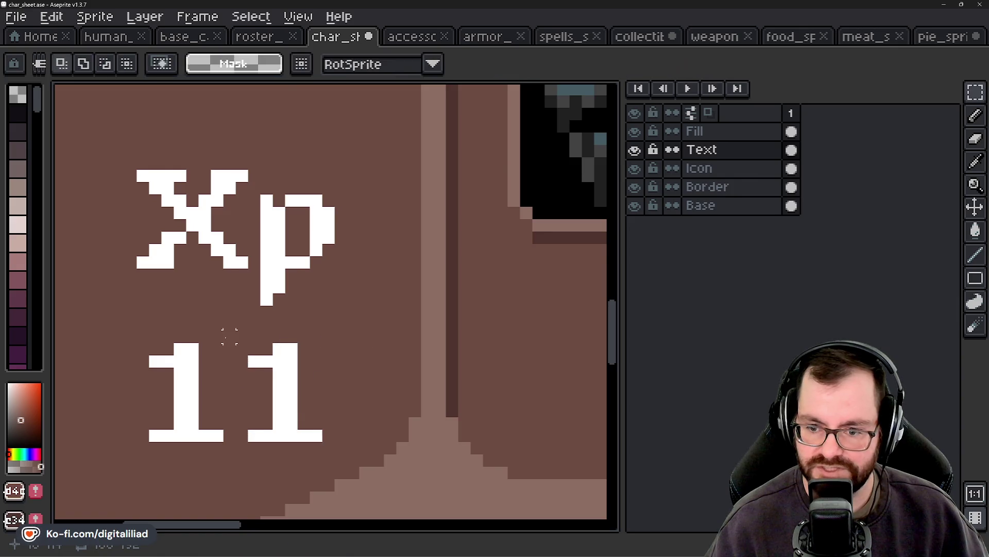
pyautogui.scroll(-3, 228, 332)
pyautogui.scroll(-1, 227, 336)
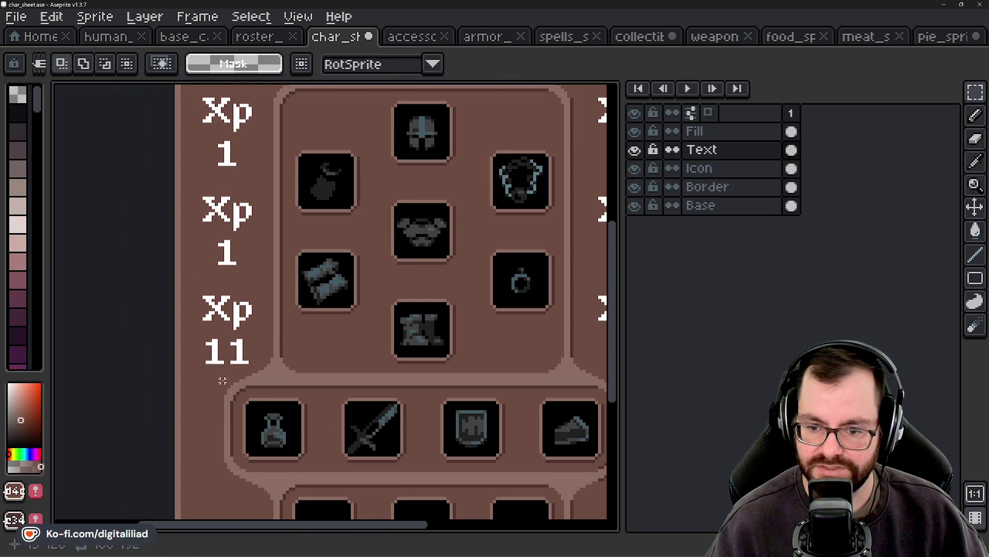
pyautogui.scroll(-2, 245, 381)
pyautogui.scroll(3, 251, 358)
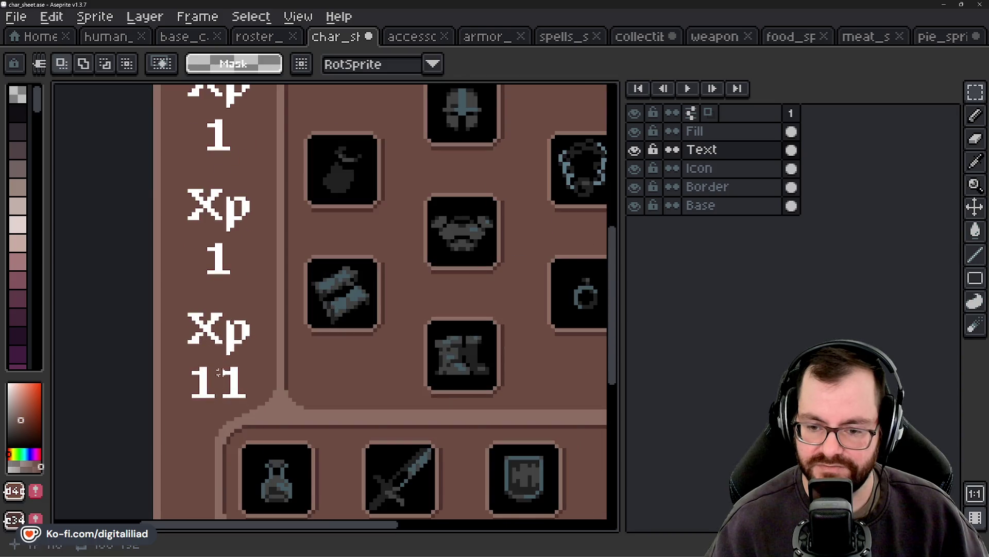
pyautogui.scroll(-1, 212, 411)
pyautogui.scroll(-2, 193, 380)
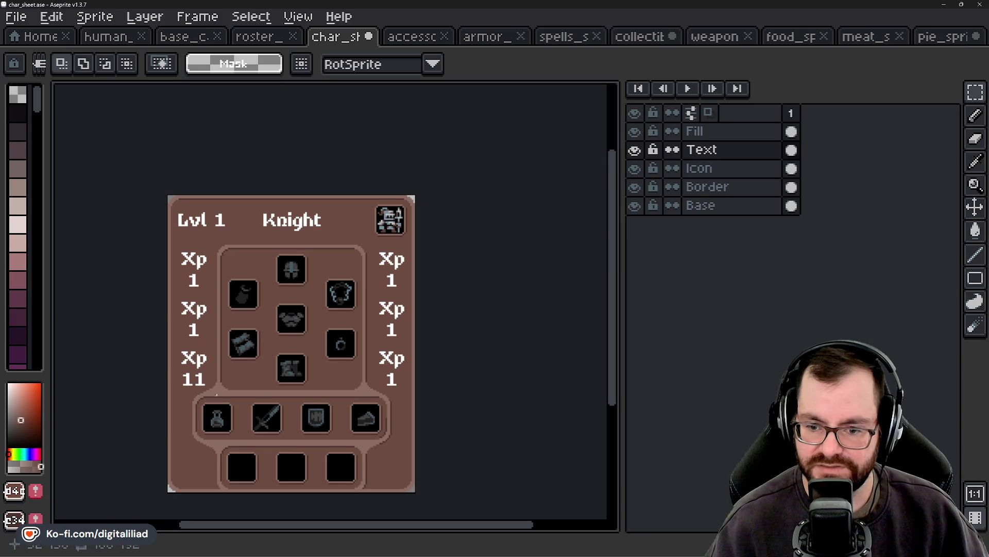
pyautogui.scroll(2, 191, 391)
pyautogui.scroll(2, 190, 390)
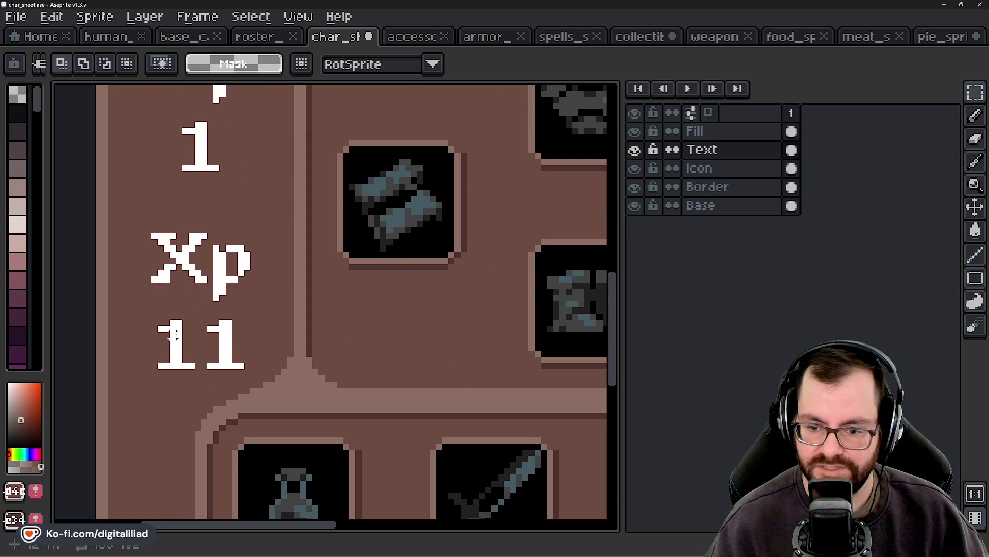
# Step: Shift the 11 left by five pixels and drop in a third 1 to make 111
pyautogui.moveTo(223, 357); pyautogui.dragTo(246, 370)
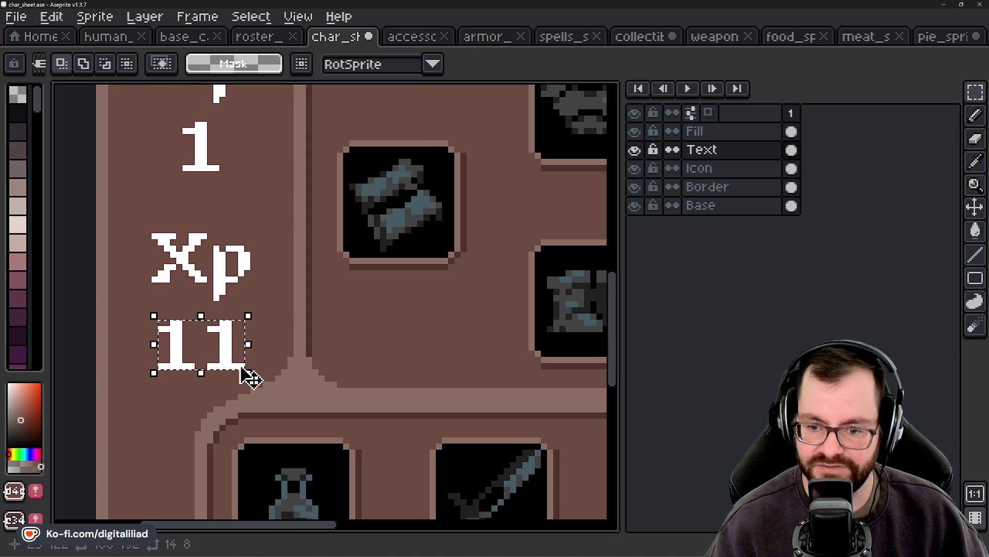
pyautogui.click(226, 363)
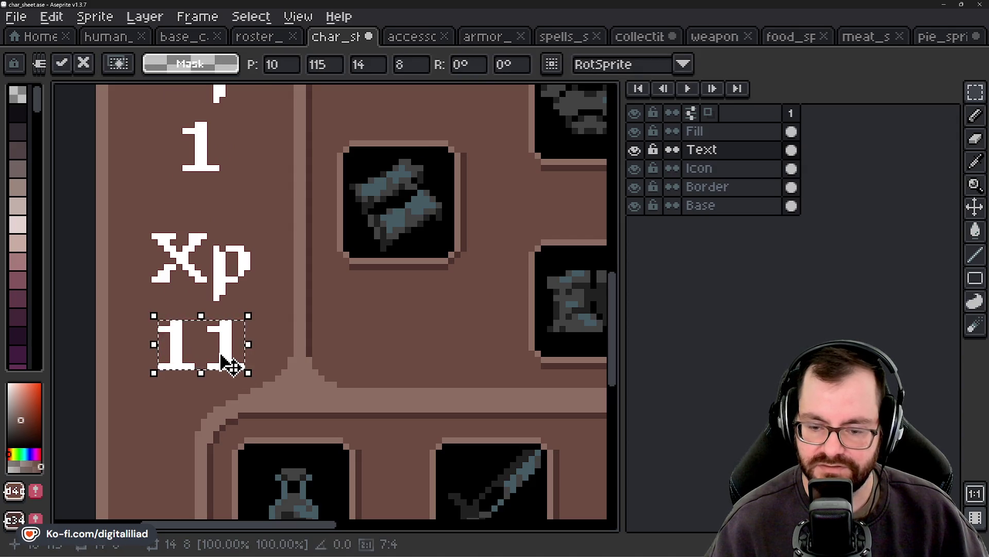
pyautogui.press('Return')
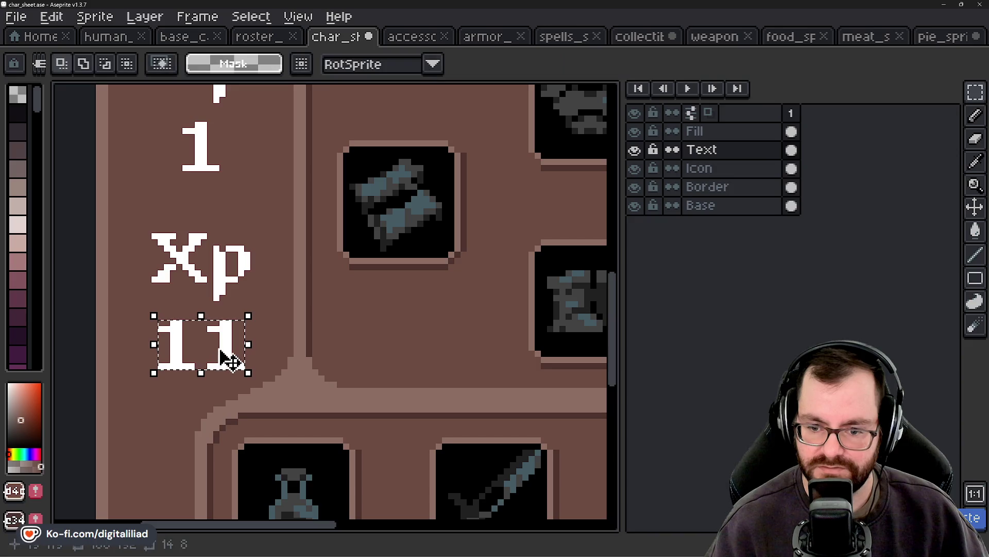
pyautogui.click(227, 359)
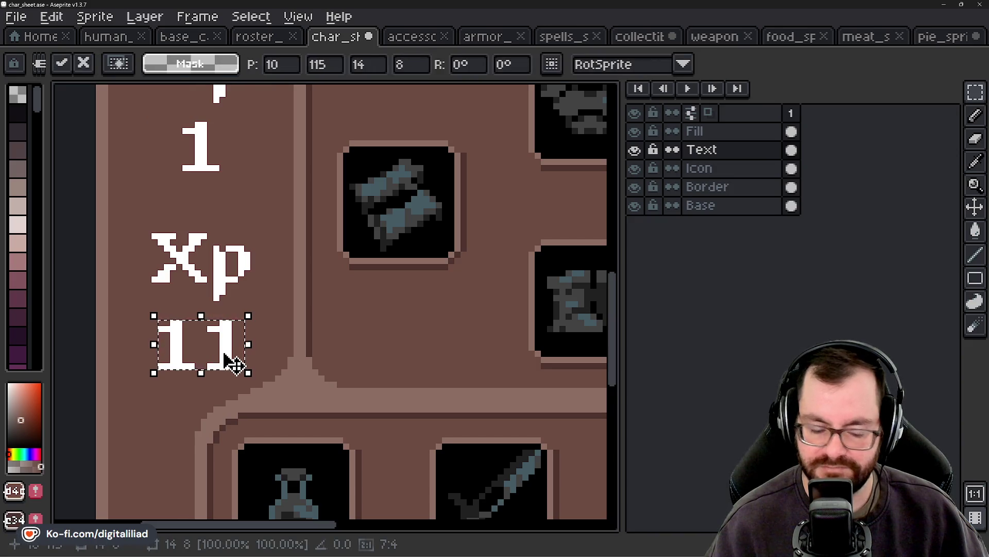
pyautogui.moveTo(220, 360); pyautogui.dragTo(186, 355)
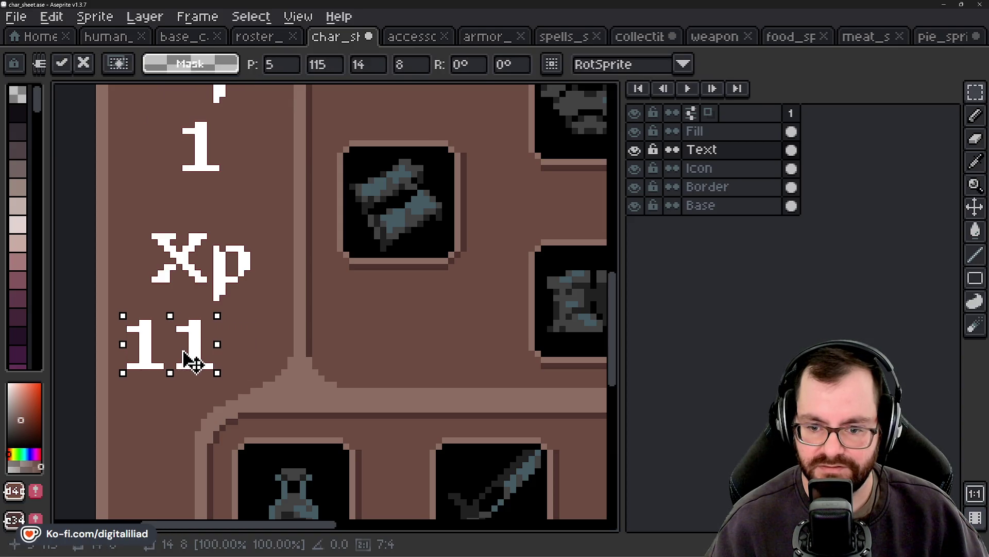
pyautogui.moveTo(186, 355); pyautogui.dragTo(203, 353)
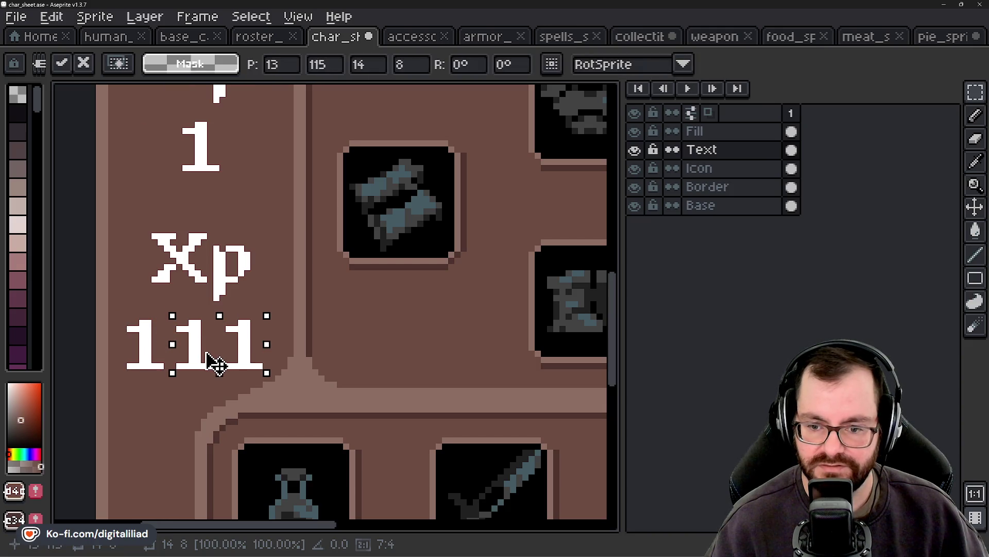
pyautogui.hotkey('ctrl', 'd')
# Step: Select the whole 111 and nudge it one pixel right
pyautogui.scroll(1, 151, 320)
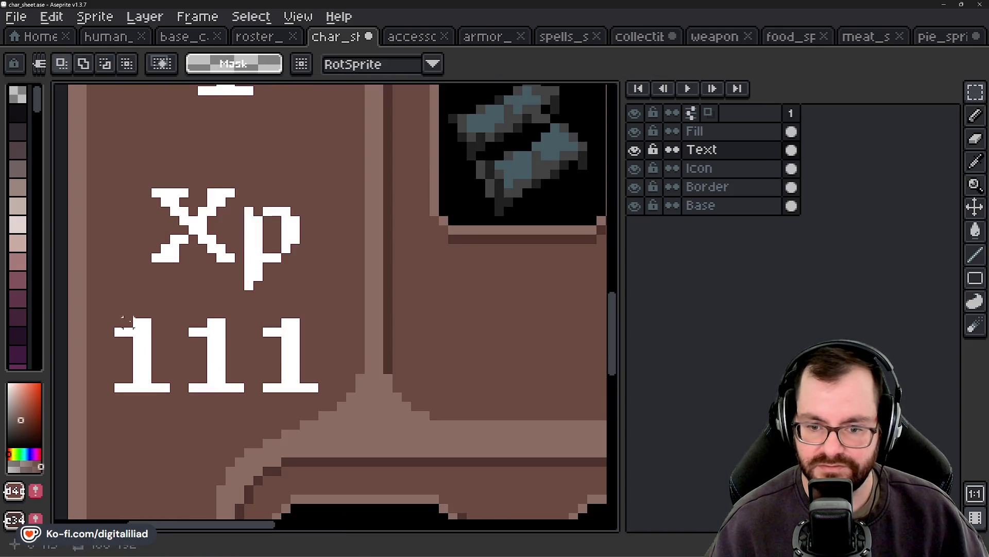
pyautogui.moveTo(84, 382); pyautogui.dragTo(118, 394)
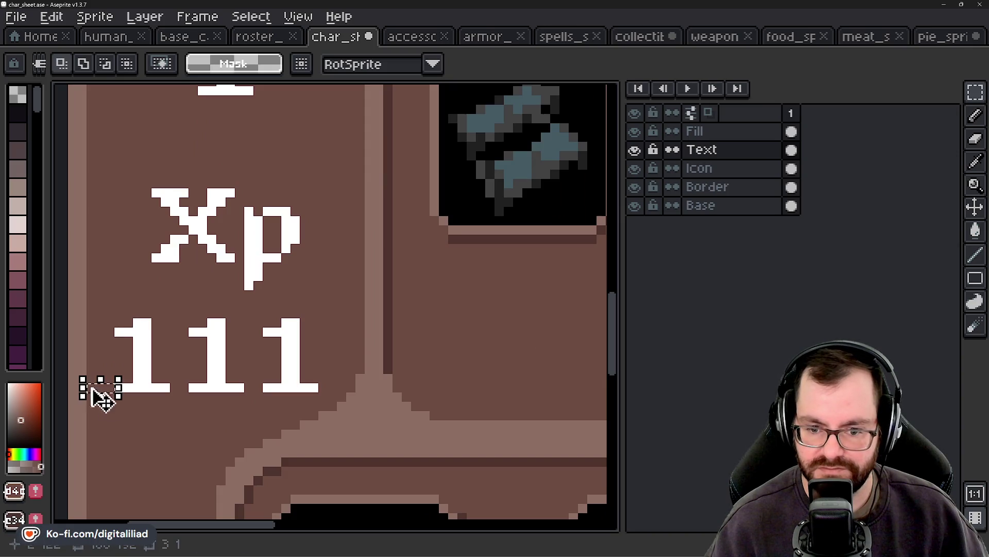
pyautogui.click(128, 434)
pyautogui.moveTo(318, 381); pyautogui.dragTo(340, 387)
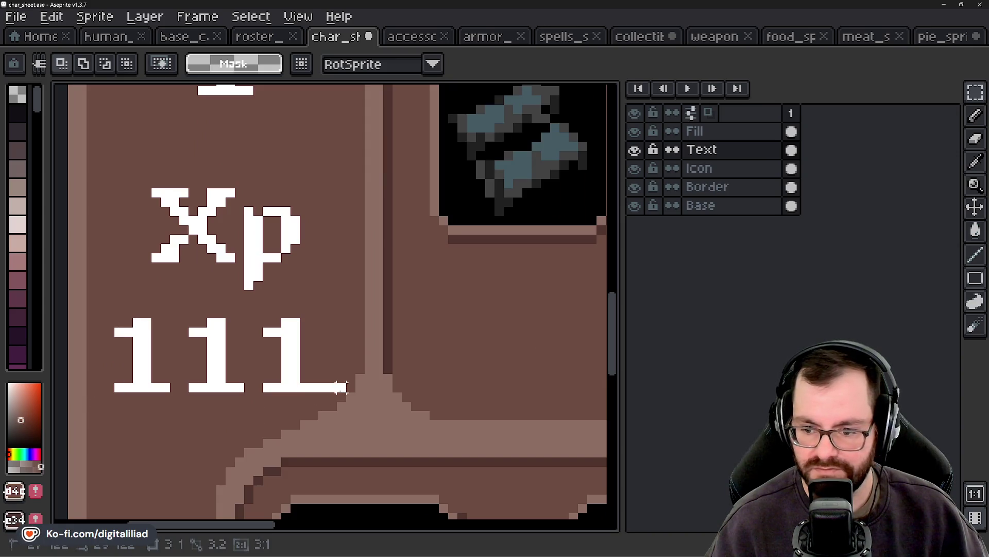
pyautogui.click(350, 304)
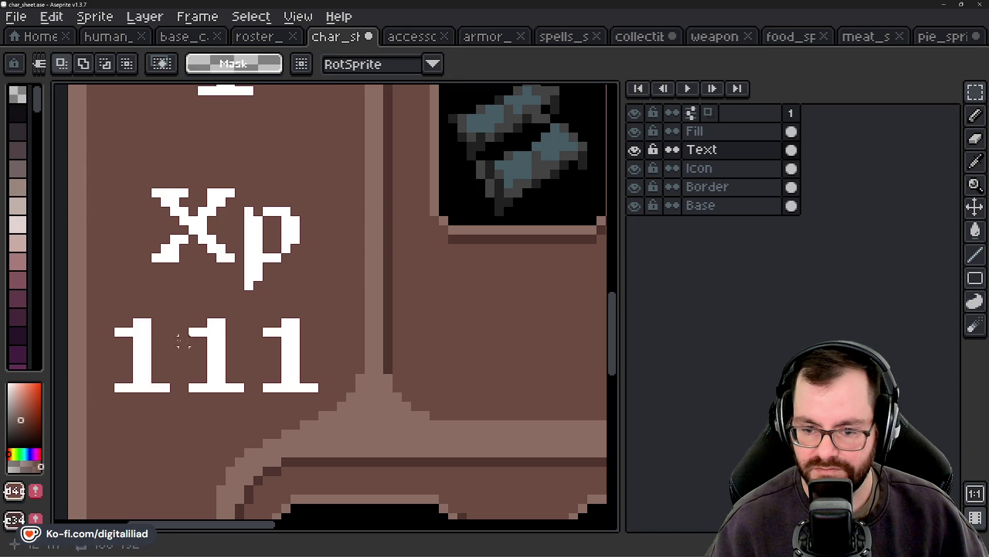
pyautogui.moveTo(114, 318); pyautogui.dragTo(315, 397)
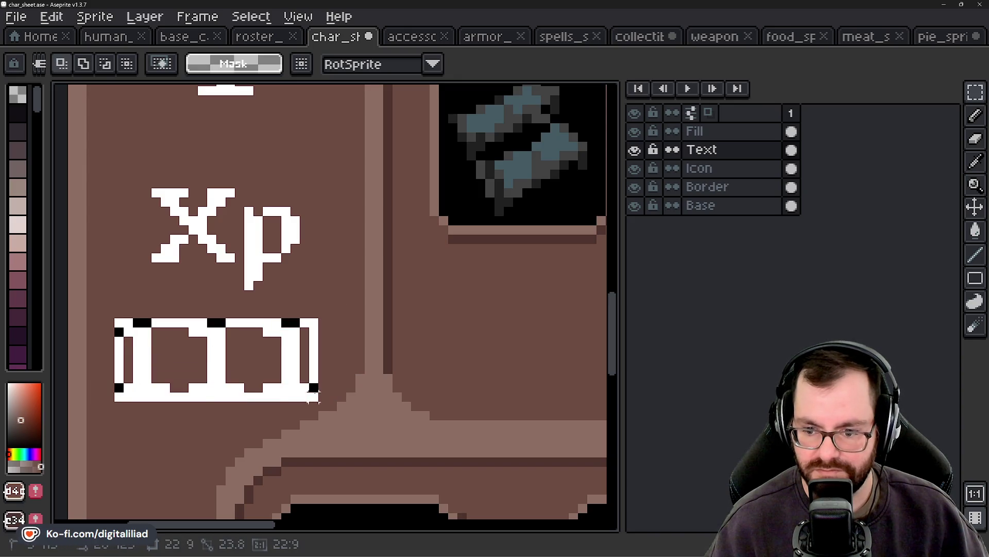
pyautogui.press('Right')
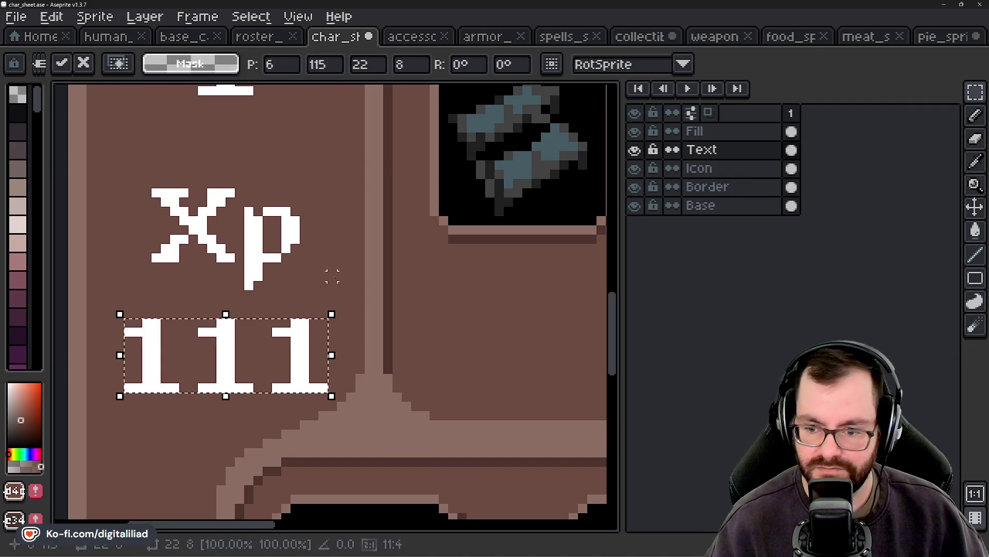
pyautogui.press('Return')
pyautogui.scroll(-2, 332, 276)
pyautogui.scroll(-2, 309, 310)
pyautogui.scroll(-1, 273, 387)
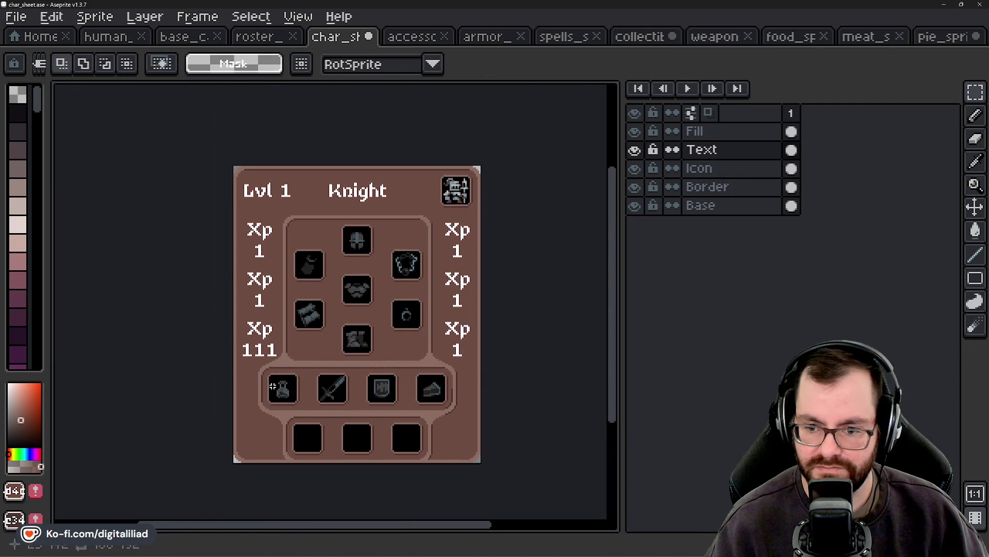
pyautogui.scroll(2, 273, 386)
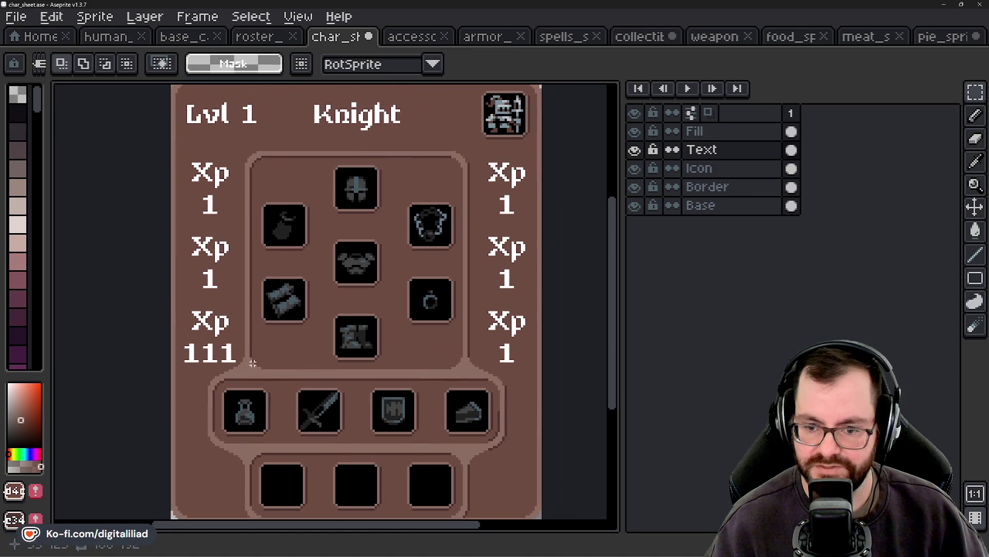
pyautogui.scroll(1, 254, 365)
pyautogui.scroll(1, 263, 377)
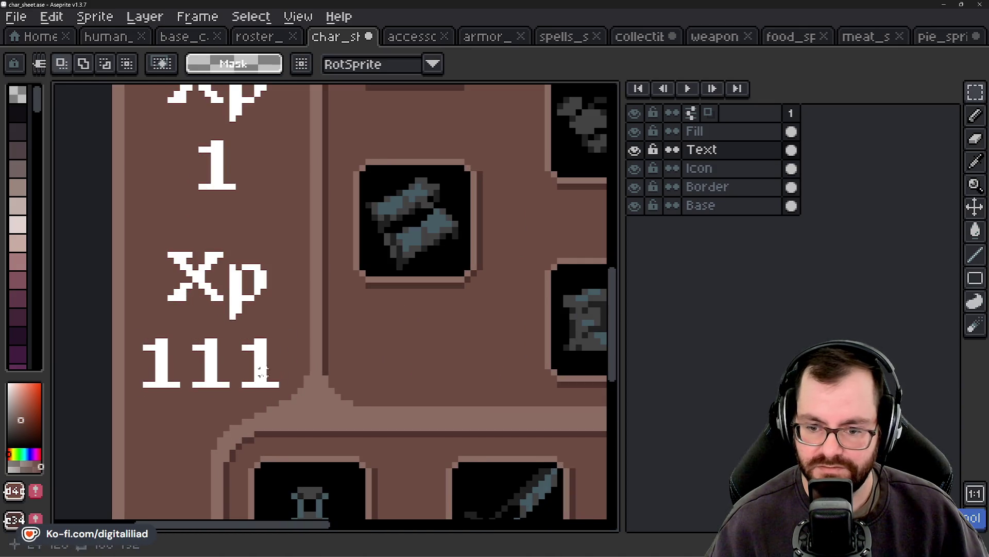
# Step: Undo back to the single 1 centred under Xp and deselect
pyautogui.hotkey('ctrl', 'z')
pyautogui.hotkey('ctrl', 'z')
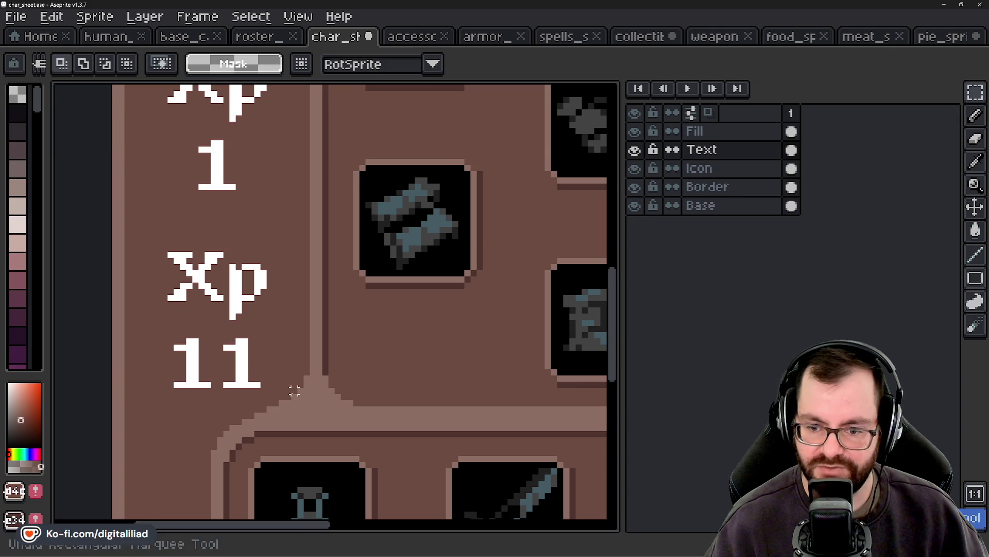
pyautogui.hotkey('ctrl', 'z')
pyautogui.hotkey('ctrl', 'z')
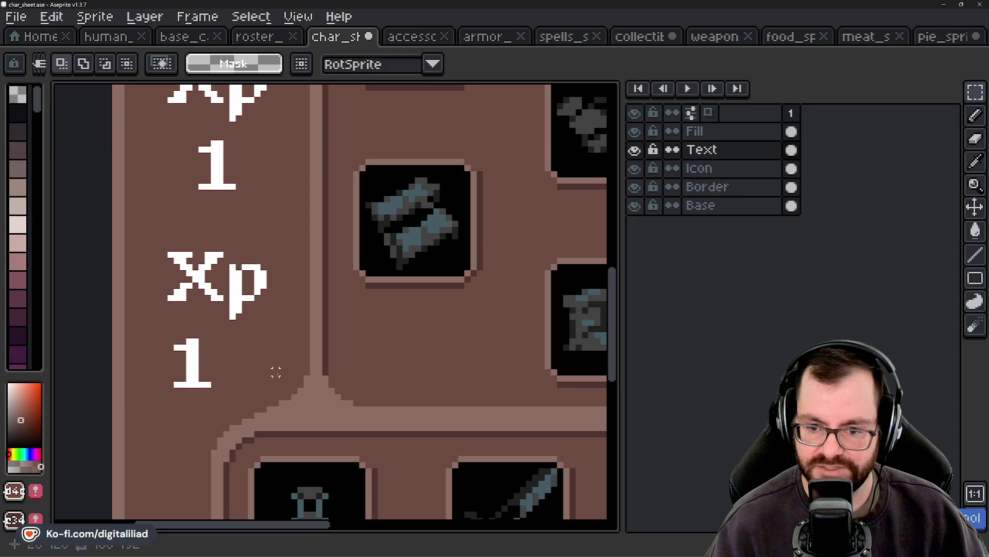
pyautogui.hotkey('ctrl', 'z')
pyautogui.hotkey('ctrl', 'z')
pyautogui.hotkey('ctrl', 'd')
pyautogui.scroll(-2, 307, 292)
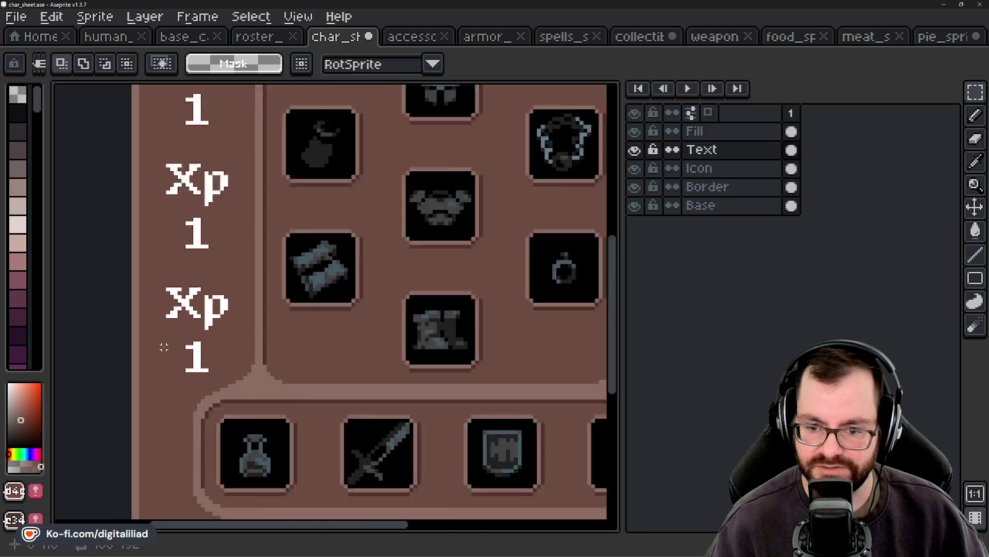
pyautogui.scroll(-3, 237, 356)
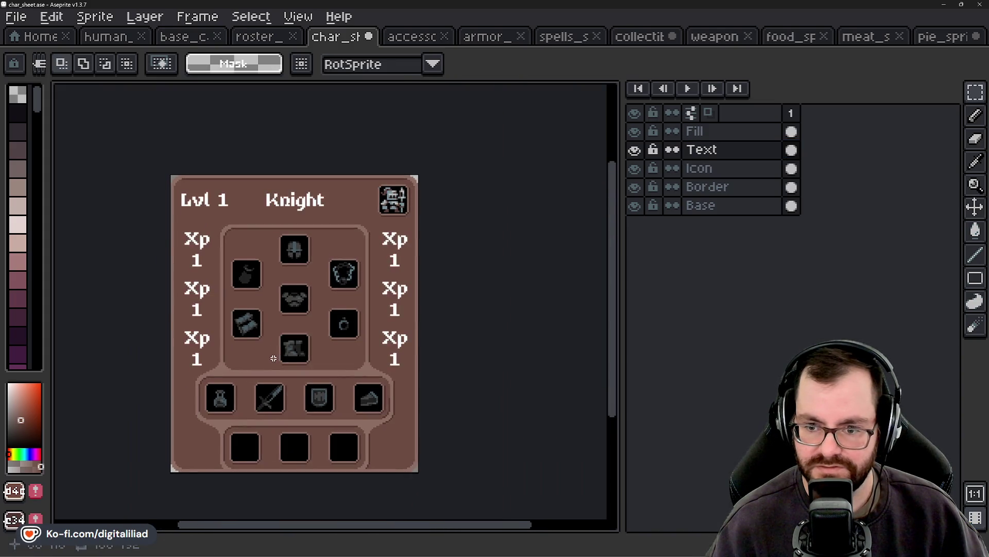
pyautogui.scroll(2, 277, 354)
pyautogui.moveTo(348, 371); pyautogui.dragTo(297, 330)
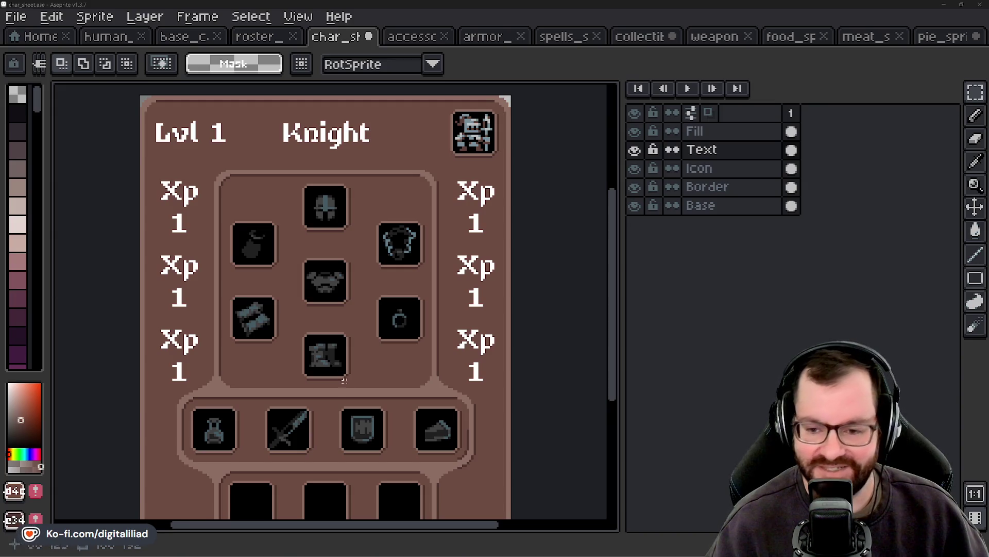
pyautogui.moveTo(341, 379); pyautogui.dragTo(339, 298)
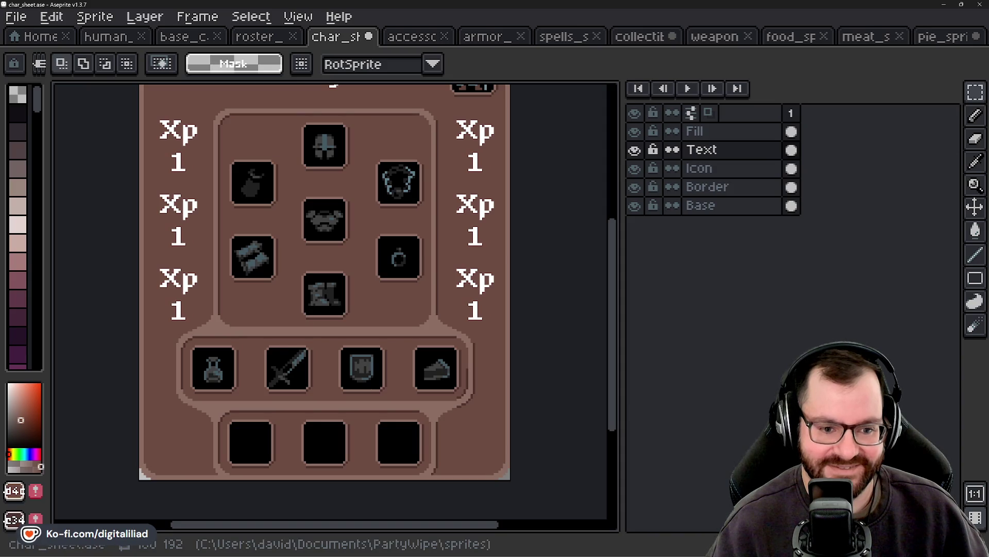
pyautogui.moveTo(314, 359)
pyautogui.mouseDown()
pyautogui.moveTo(328, 388)
pyautogui.moveTo(319, 380)
pyautogui.mouseUp()
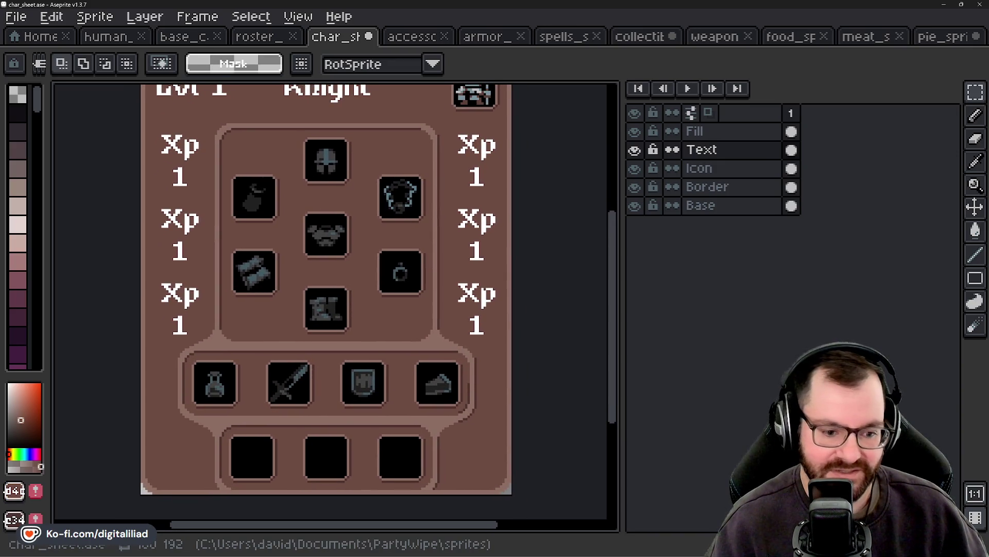
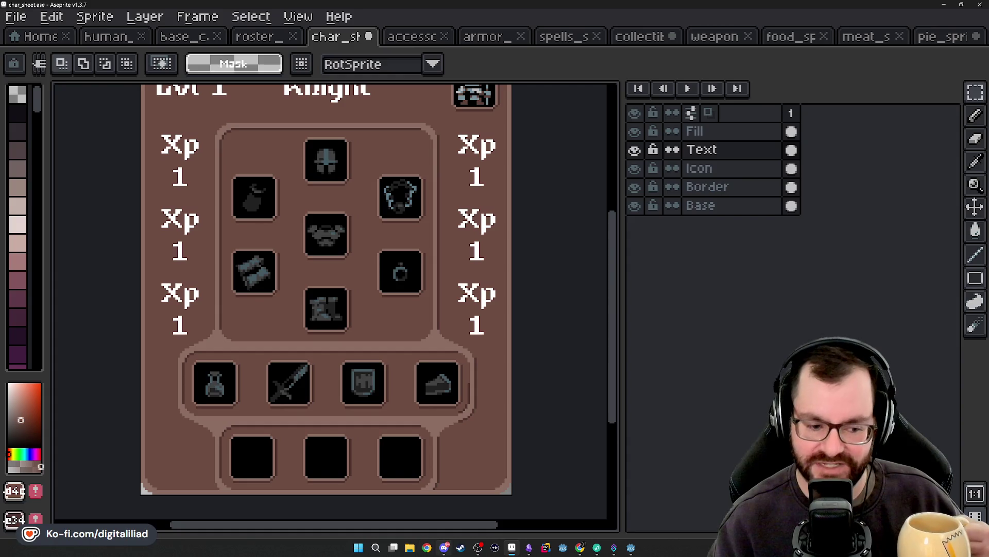
# Step: Check the Lvl 1 Knight header and compare the sizes of the left and right Xp columns
pyautogui.moveTo(503, 322)
pyautogui.mouseDown()
pyautogui.moveTo(497, 373)
pyautogui.moveTo(503, 356)
pyautogui.mouseUp()
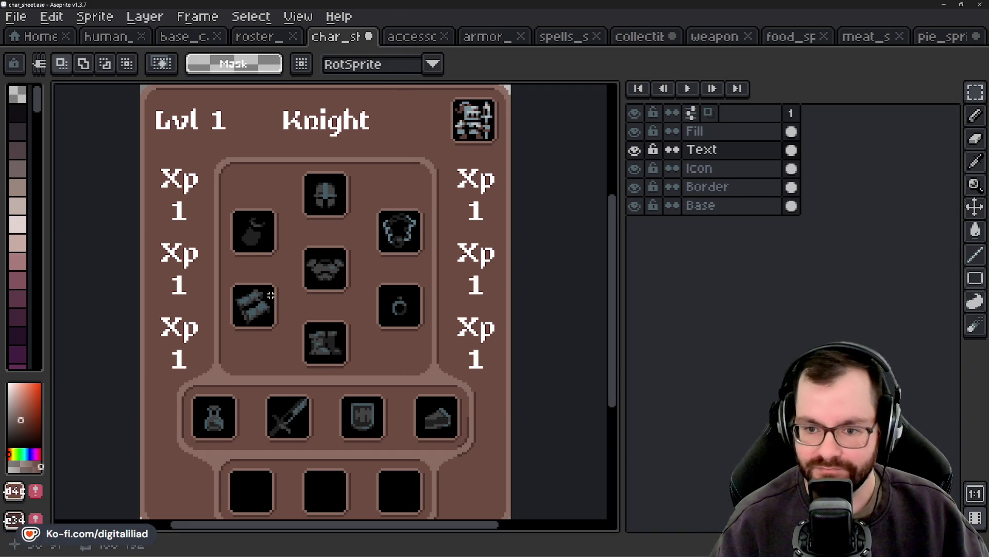
pyautogui.scroll(-3, 261, 263)
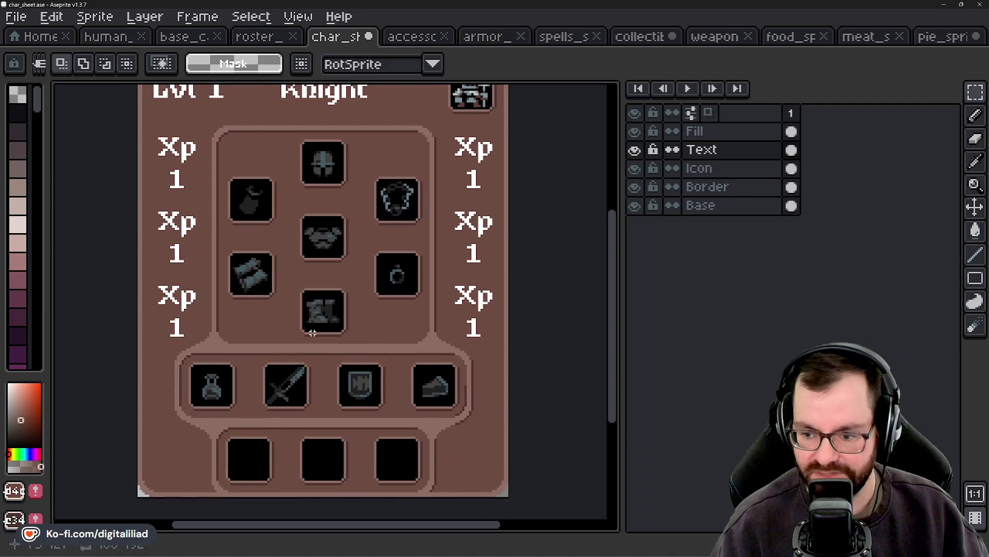
pyautogui.scroll(3, 310, 308)
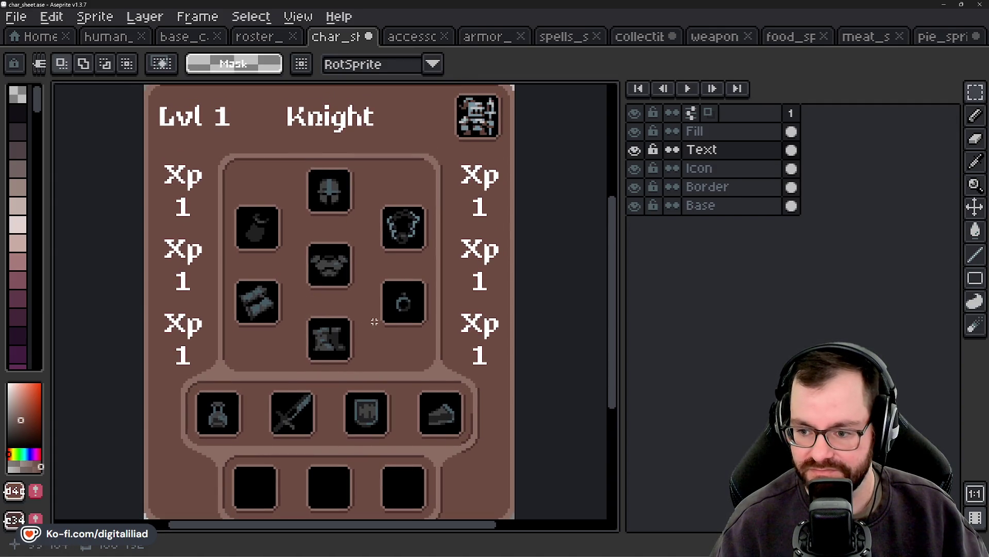
pyautogui.scroll(-1, 375, 321)
pyautogui.scroll(1, 238, 239)
pyautogui.scroll(2, 236, 219)
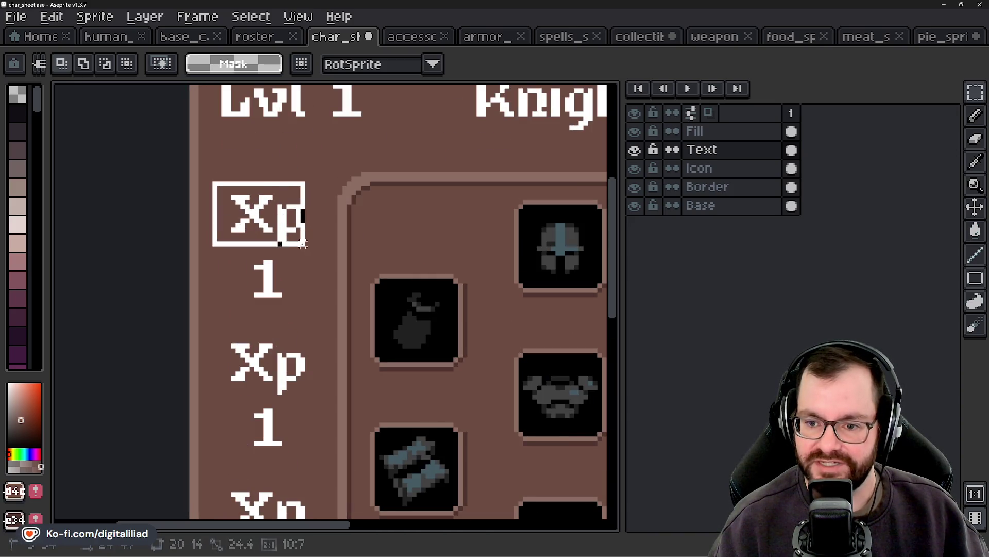
pyautogui.moveTo(219, 188); pyautogui.dragTo(322, 252)
pyautogui.click(307, 285)
pyautogui.scroll(-2, 307, 286)
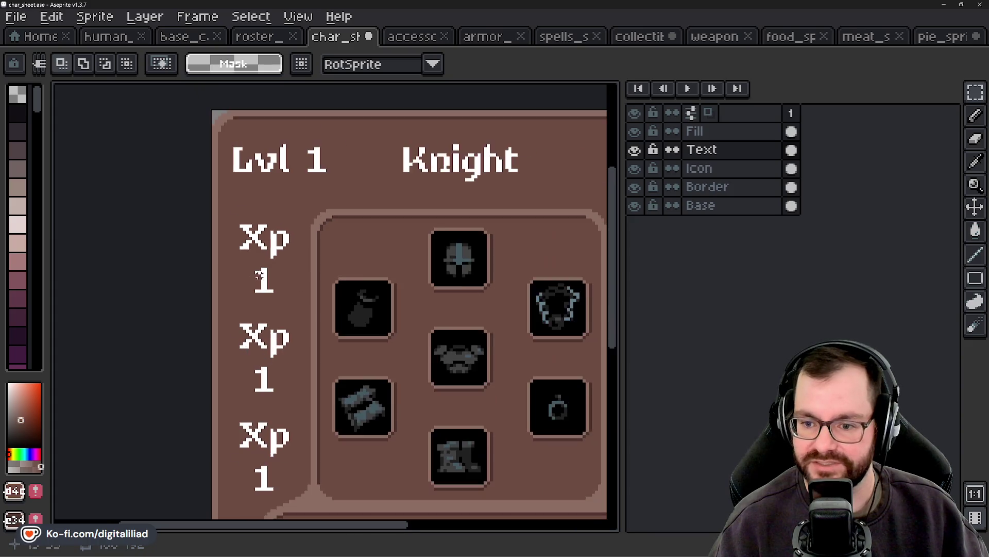
pyautogui.moveTo(203, 260); pyautogui.dragTo(248, 271)
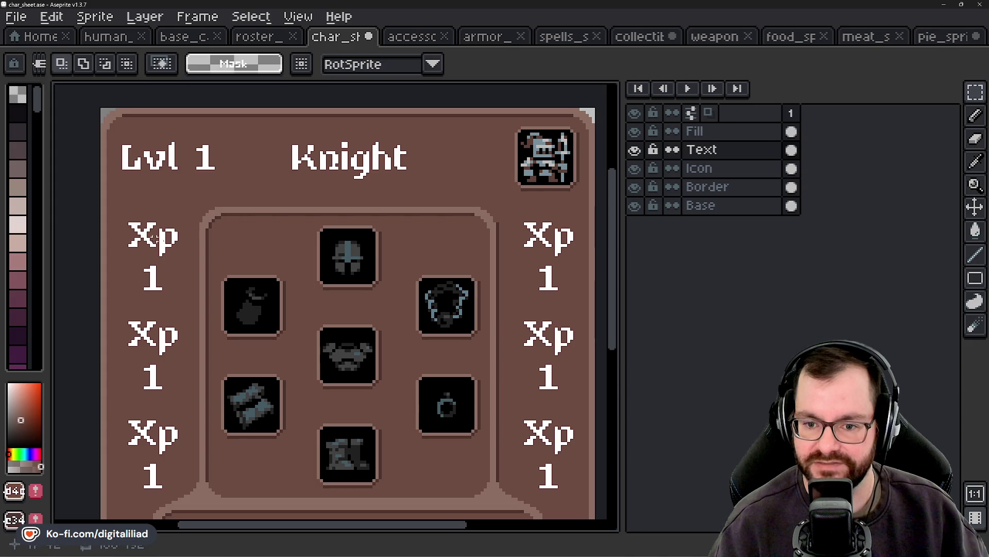
pyautogui.hscroll(3, 436, 258)
pyautogui.hscroll(1, 436, 258)
pyautogui.scroll(1, 437, 257)
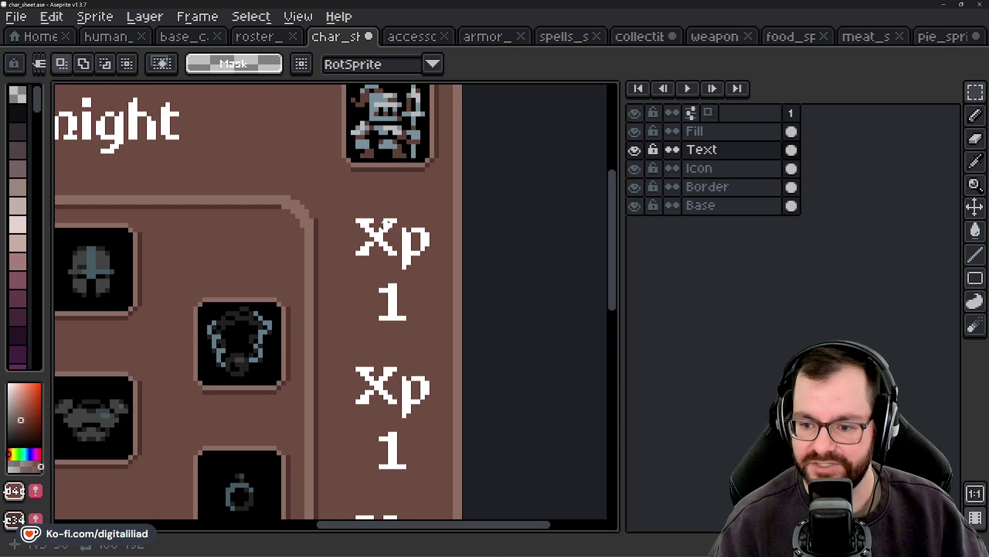
pyautogui.scroll(-2, 365, 223)
pyautogui.scroll(1, 453, 258)
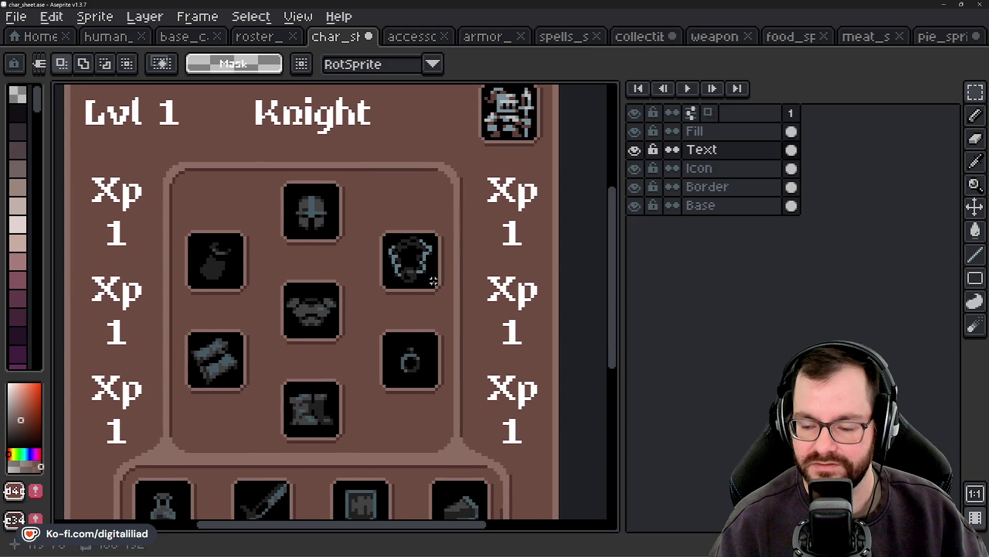
pyautogui.scroll(-1, 400, 334)
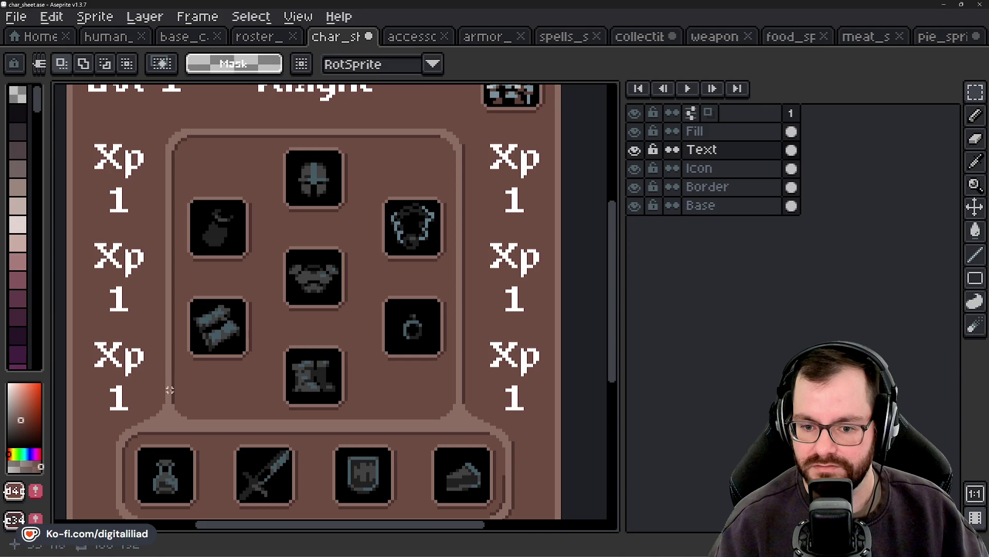
pyautogui.moveTo(169, 390)
pyautogui.mouseDown()
pyautogui.moveTo(178, 366)
pyautogui.moveTo(180, 396)
pyautogui.mouseUp()
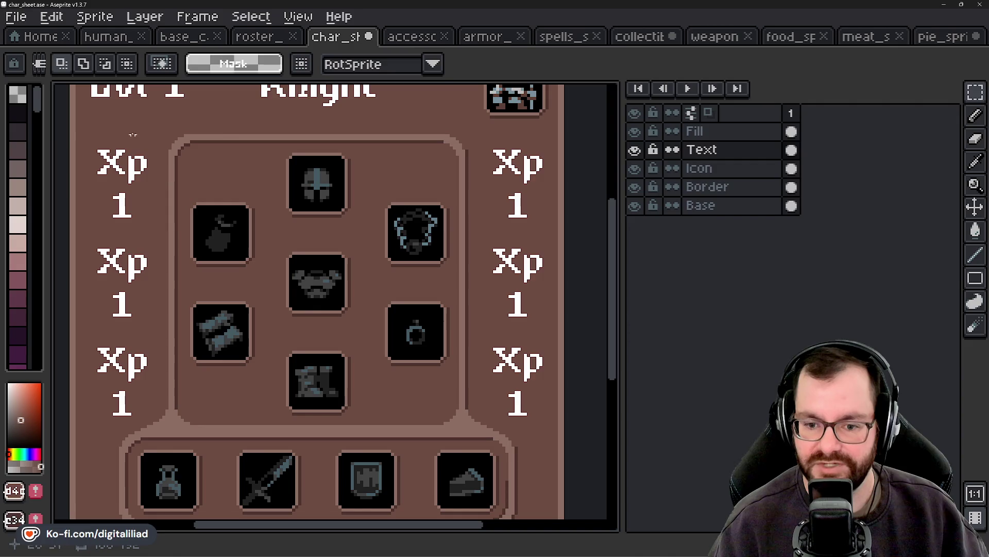
pyautogui.moveTo(82, 136); pyautogui.dragTo(161, 429)
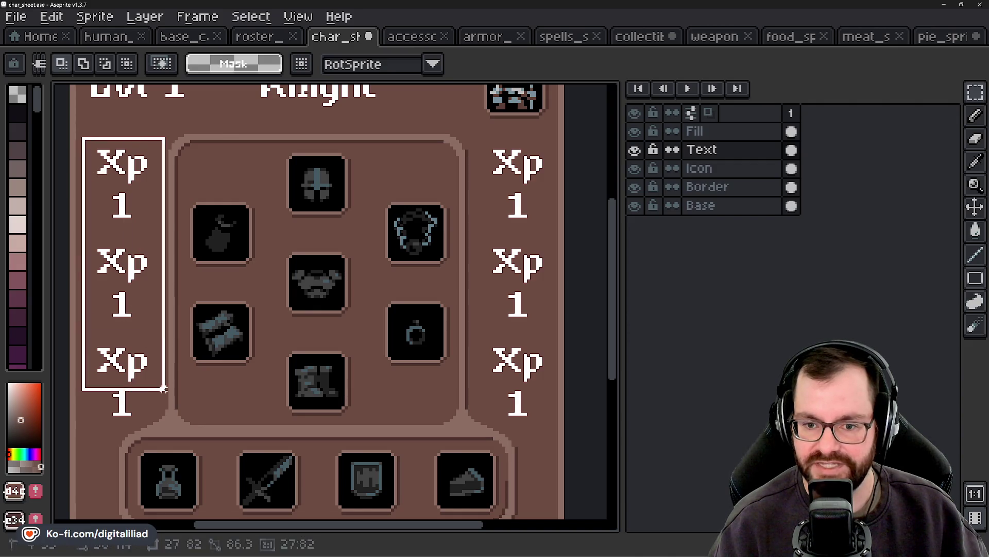
pyautogui.moveTo(473, 135); pyautogui.dragTo(553, 426)
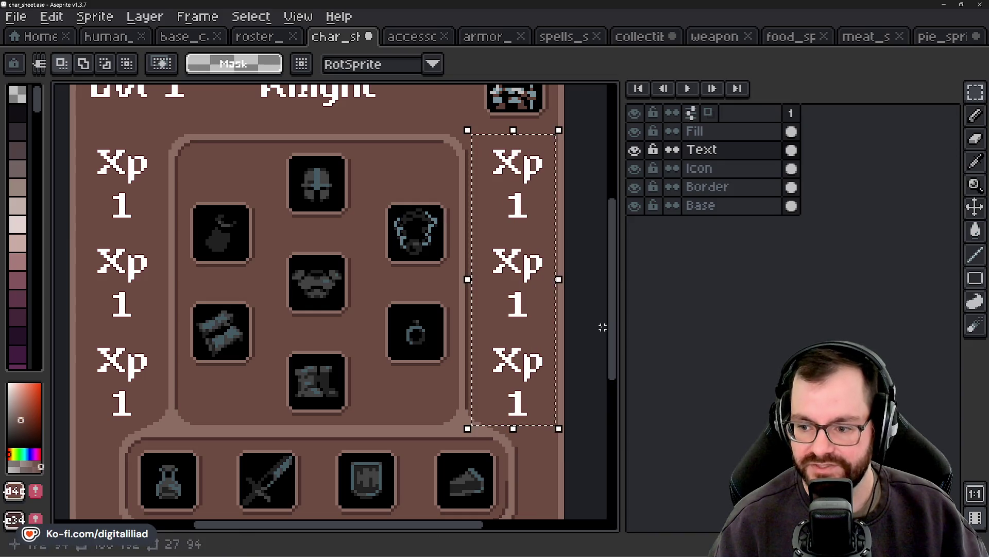
pyautogui.hotkey('ctrl', 'd')
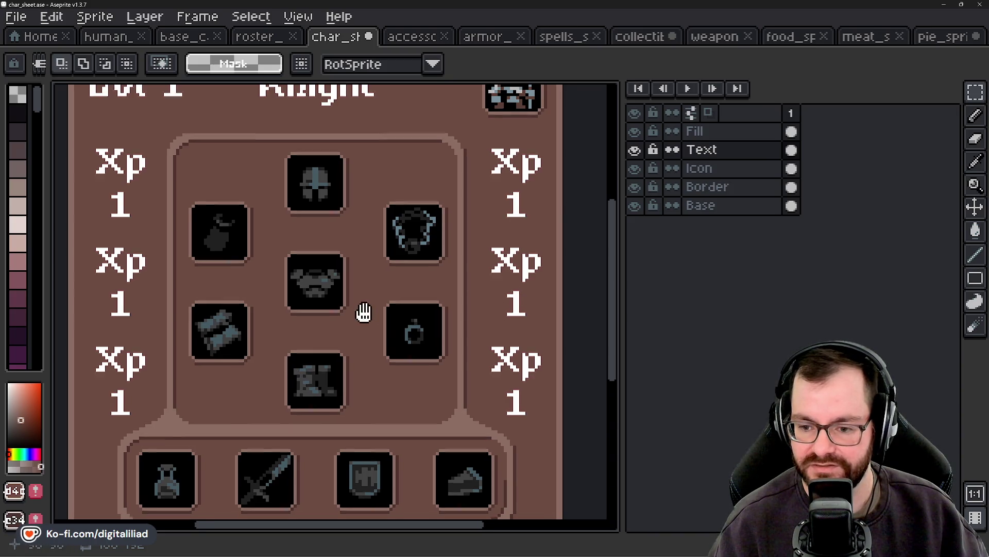
# Step: On the Border layer, move a 32x32 border block into the sheet's lower-left corner
pyautogui.moveTo(364, 309)
pyautogui.mouseDown()
pyautogui.moveTo(337, 252)
pyautogui.moveTo(366, 303)
pyautogui.mouseUp()
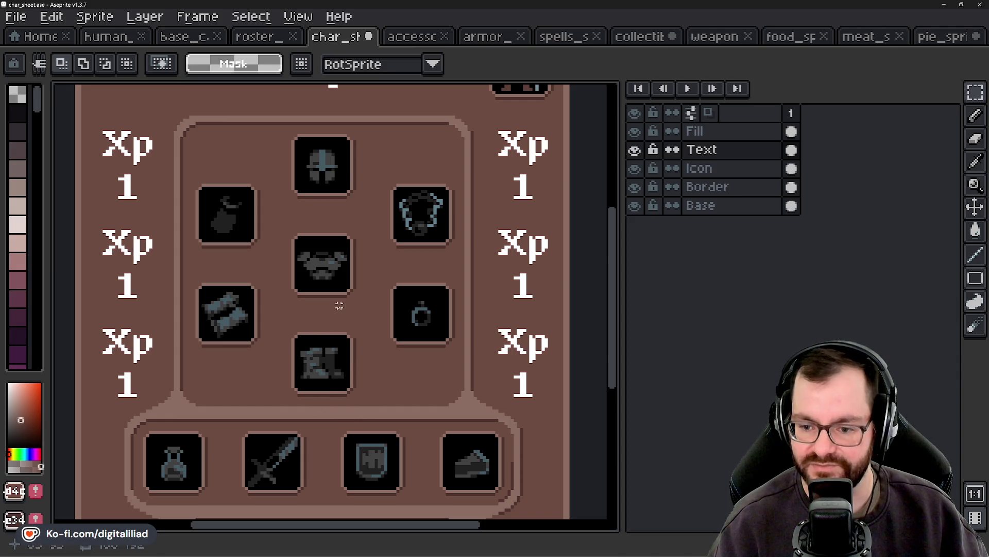
pyautogui.scroll(-1, 302, 349)
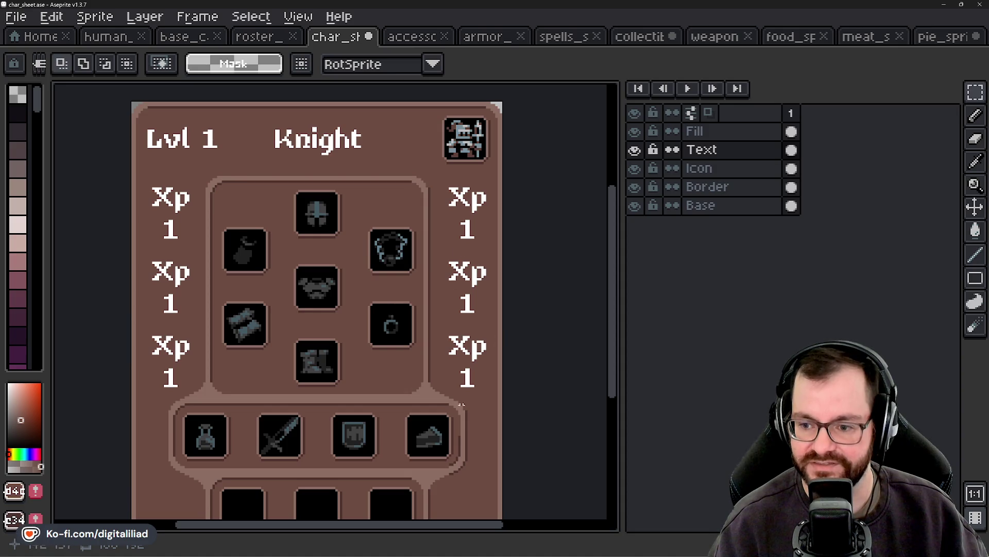
pyautogui.moveTo(453, 427); pyautogui.dragTo(458, 375)
pyautogui.moveTo(449, 206); pyautogui.dragTo(450, 318)
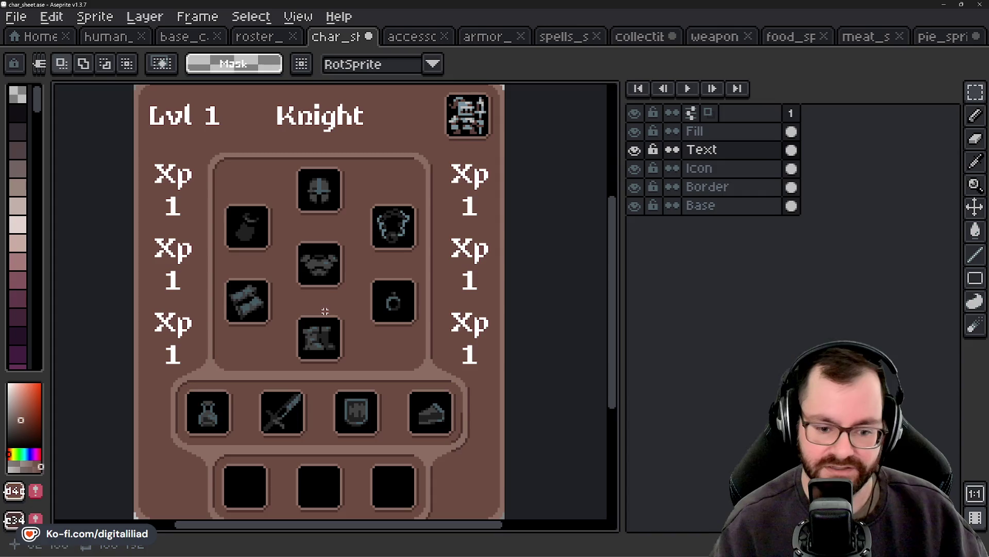
pyautogui.scroll(-1, 316, 335)
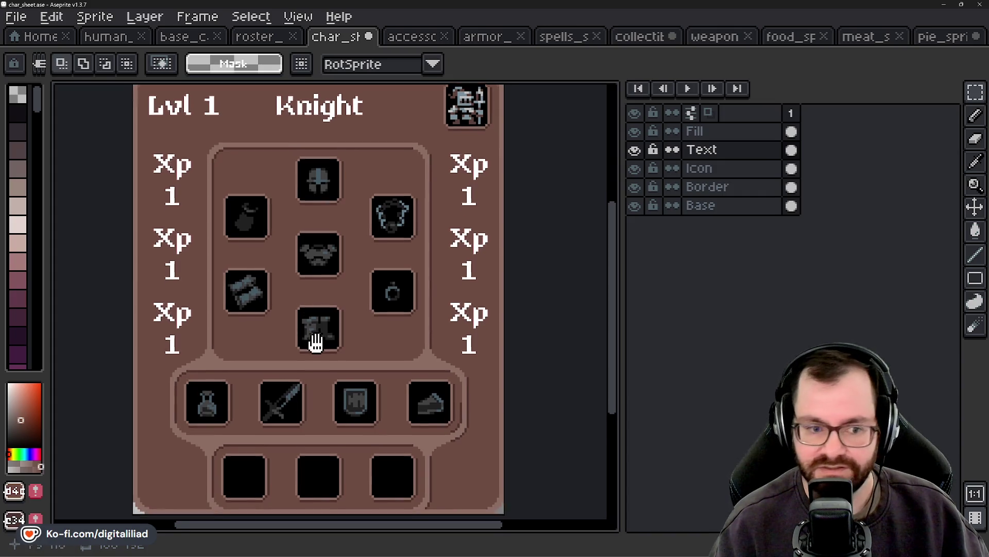
pyautogui.scroll(-1, 316, 335)
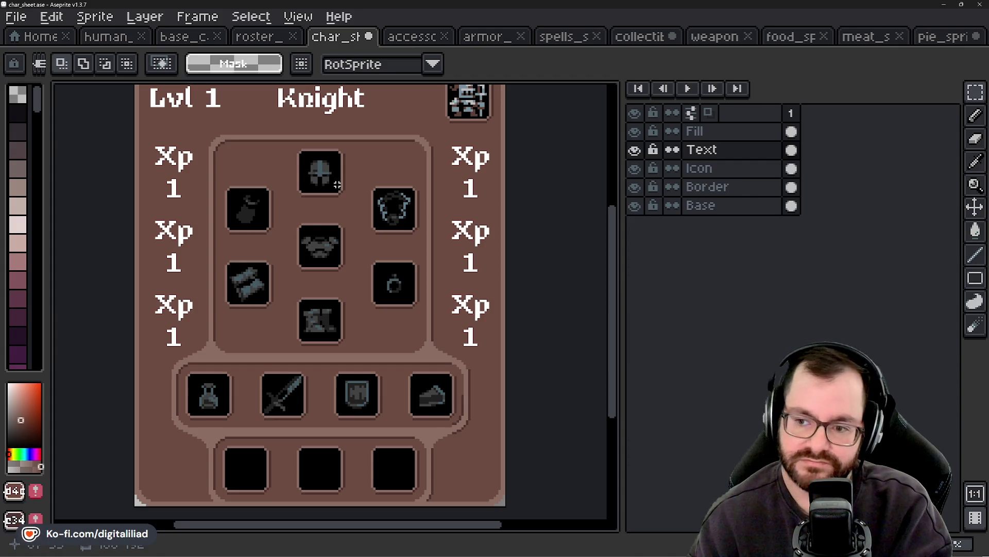
pyautogui.moveTo(322, 230); pyautogui.dragTo(314, 265)
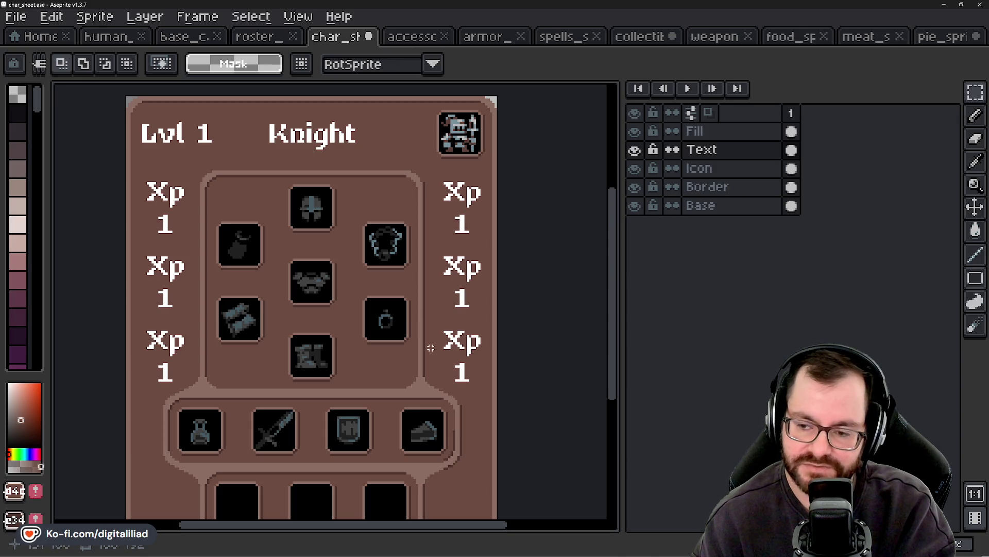
pyautogui.moveTo(328, 413)
pyautogui.mouseDown()
pyautogui.moveTo(360, 368)
pyautogui.moveTo(358, 424)
pyautogui.moveTo(345, 392)
pyautogui.moveTo(348, 362)
pyautogui.mouseUp()
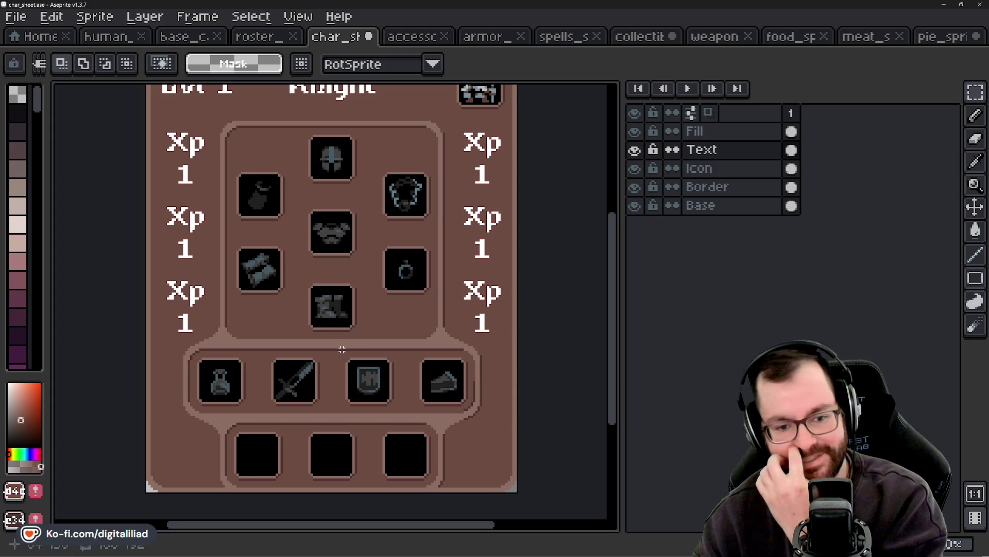
pyautogui.moveTo(354, 416)
pyautogui.mouseDown()
pyautogui.moveTo(351, 380)
pyautogui.moveTo(369, 424)
pyautogui.moveTo(361, 453)
pyautogui.moveTo(357, 404)
pyautogui.mouseUp()
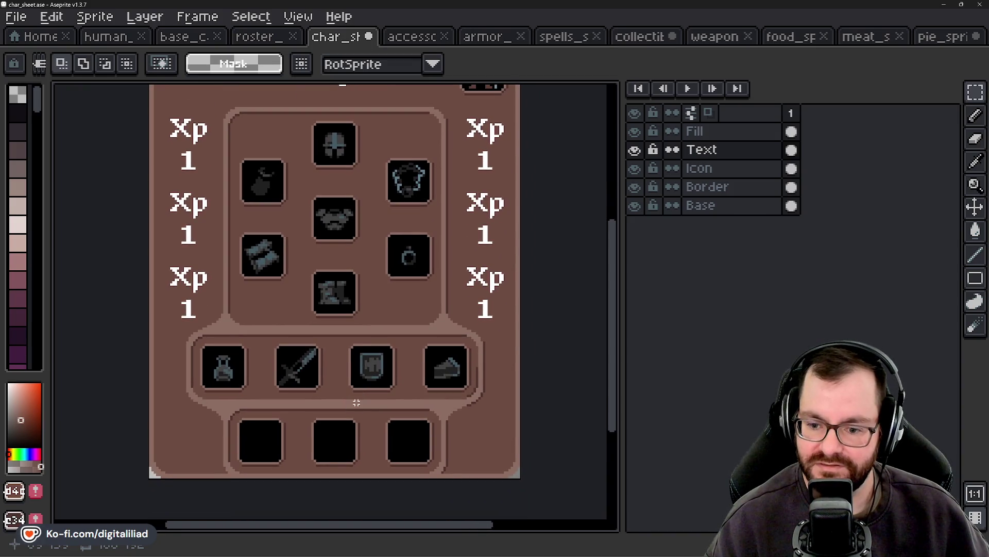
pyautogui.scroll(-5, 356, 402)
pyautogui.scroll(3, 356, 403)
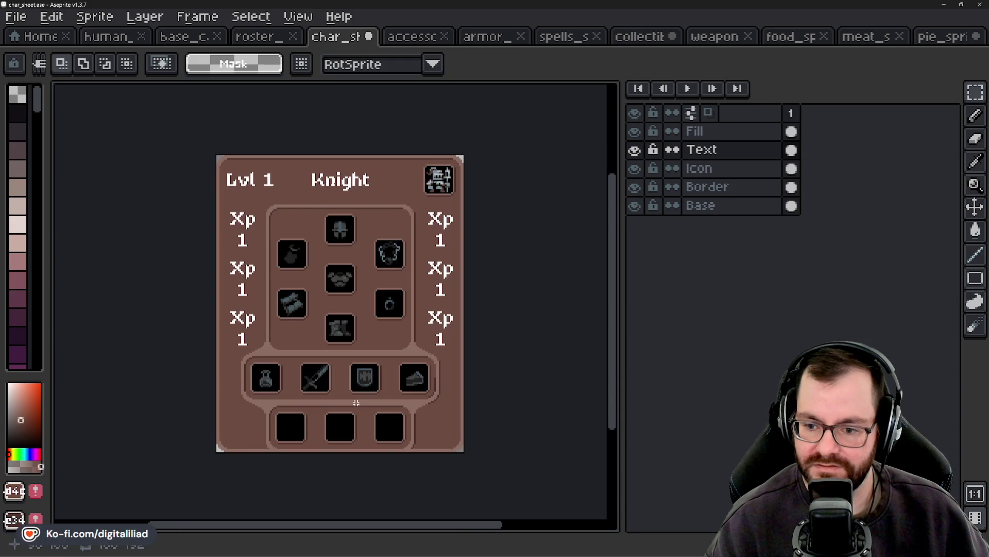
pyautogui.scroll(1, 251, 443)
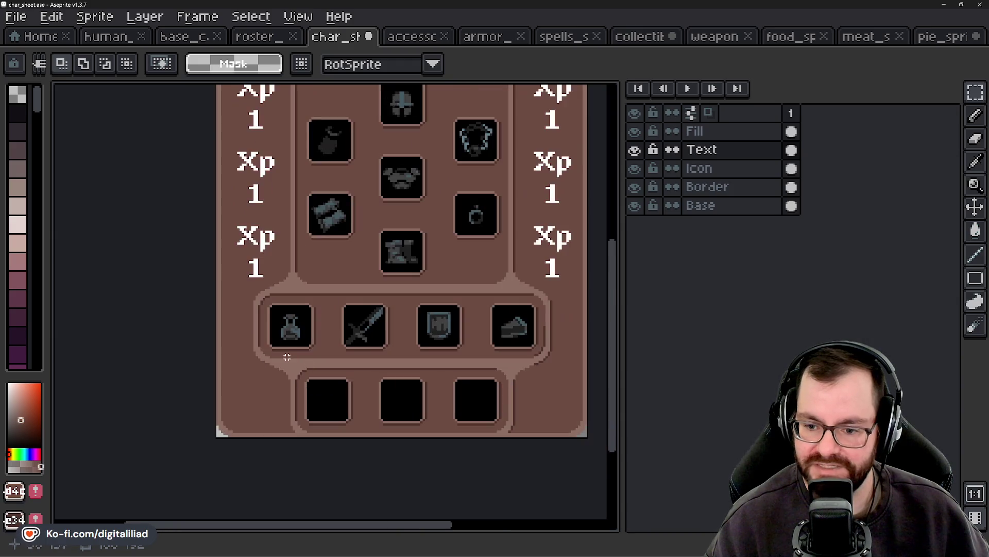
pyautogui.scroll(1, 236, 373)
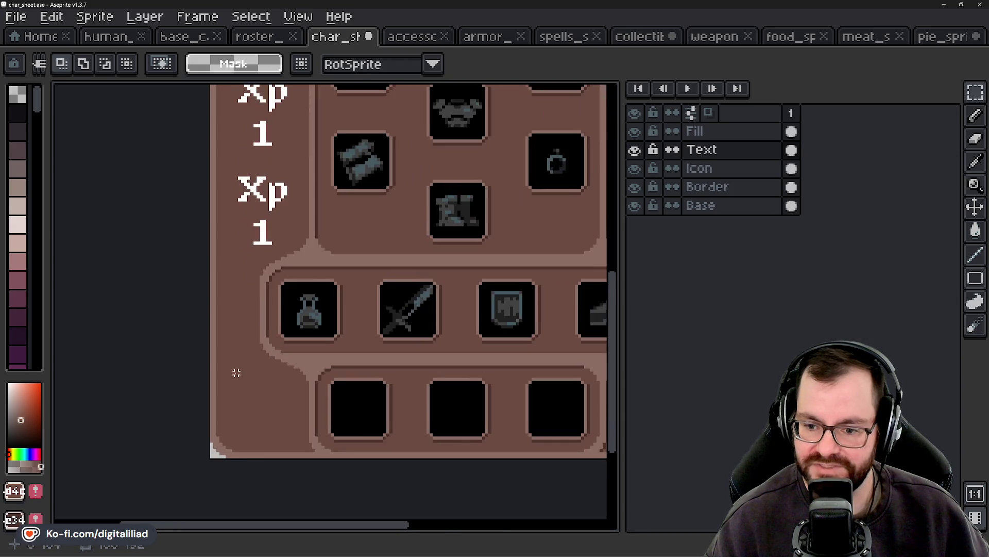
pyautogui.click(706, 187)
pyautogui.moveTo(264, 216)
pyautogui.mouseDown()
pyautogui.moveTo(319, 280)
pyautogui.moveTo(311, 359)
pyautogui.moveTo(269, 393)
pyautogui.mouseUp()
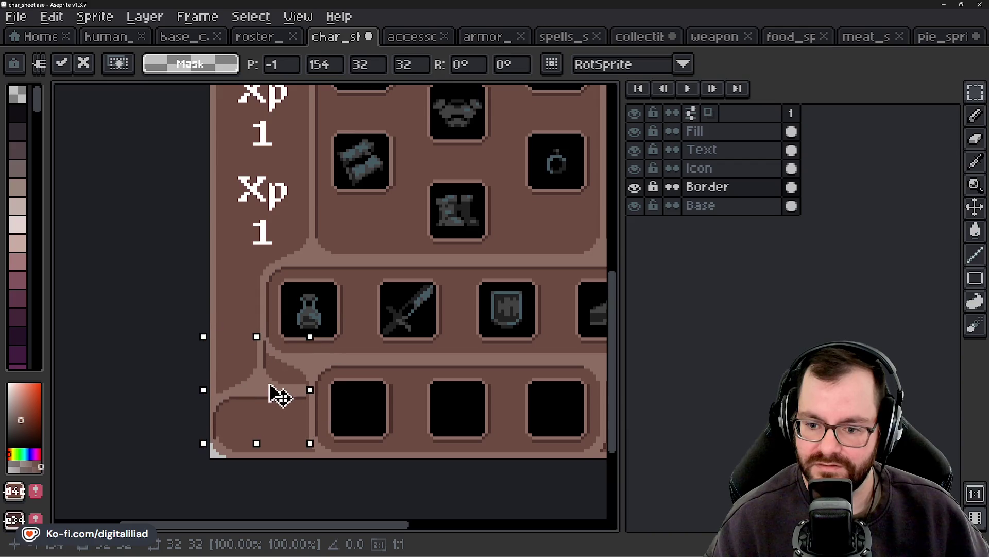
pyautogui.hotkey('ctrl', 'z')
pyautogui.click(338, 278)
pyautogui.moveTo(338, 278); pyautogui.dragTo(265, 369)
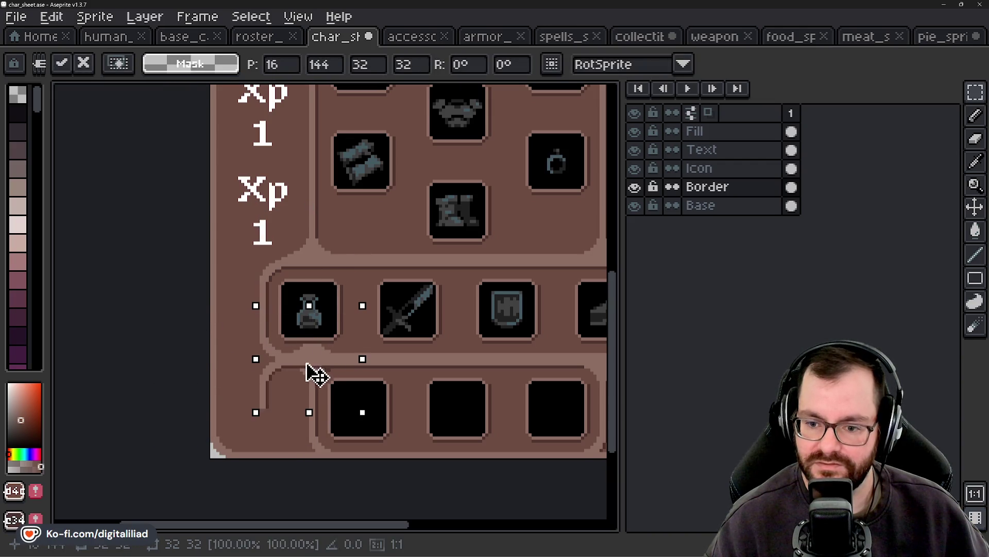
pyautogui.scroll(-3, 264, 335)
pyautogui.click(284, 359)
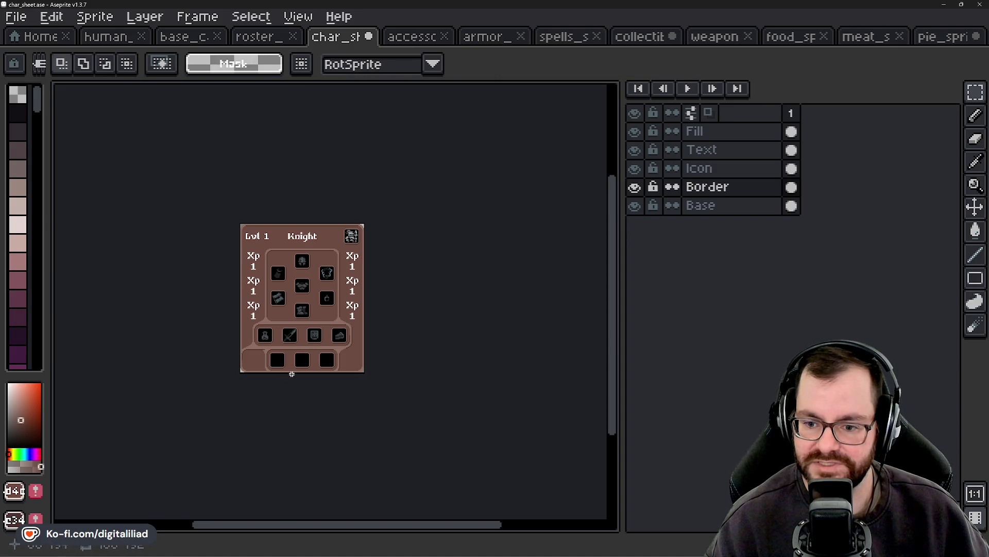
# Step: Zoom in on the corner and select the bottom-left 16x16 border cell
pyautogui.scroll(3, 265, 354)
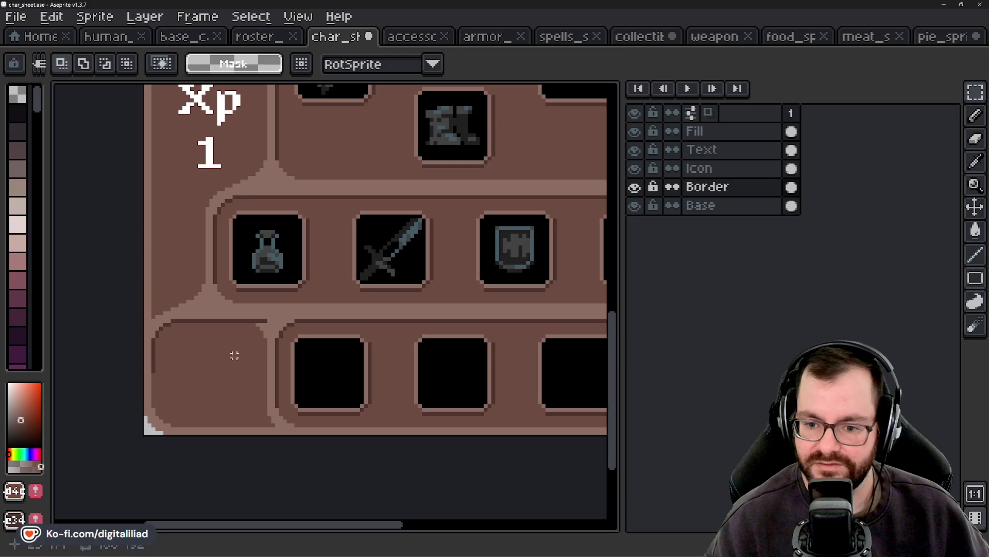
pyautogui.scroll(-1, 235, 355)
pyautogui.scroll(-1, 252, 330)
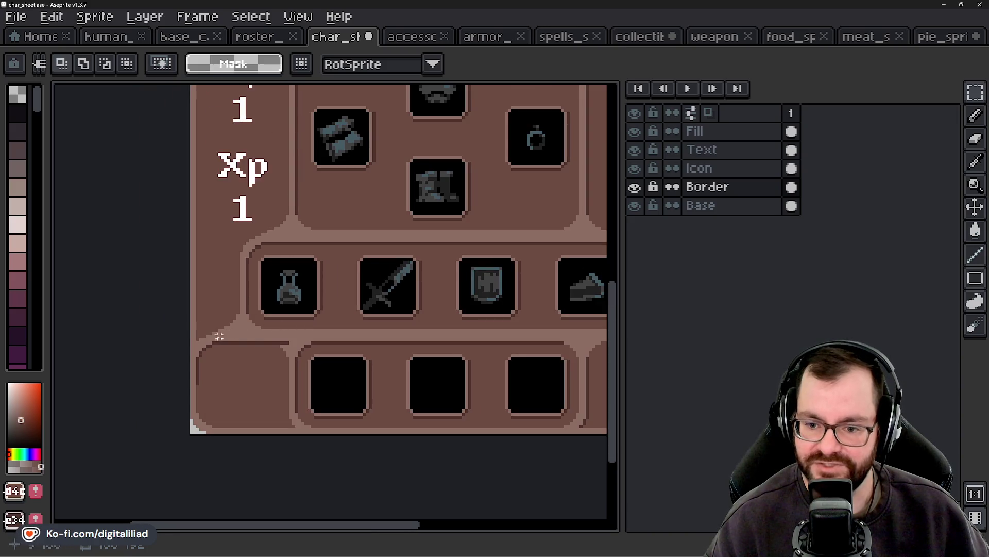
pyautogui.scroll(2, 242, 351)
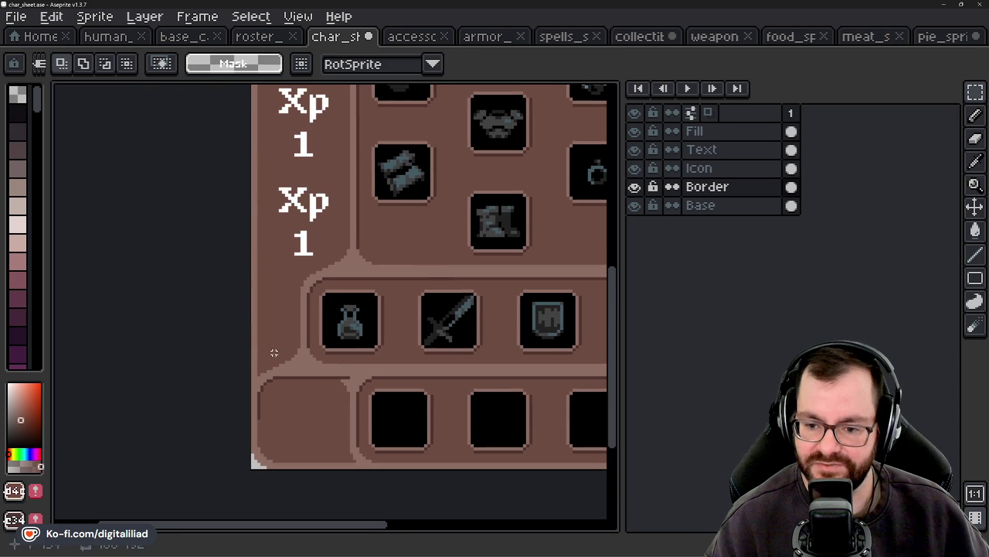
pyautogui.scroll(1, 252, 330)
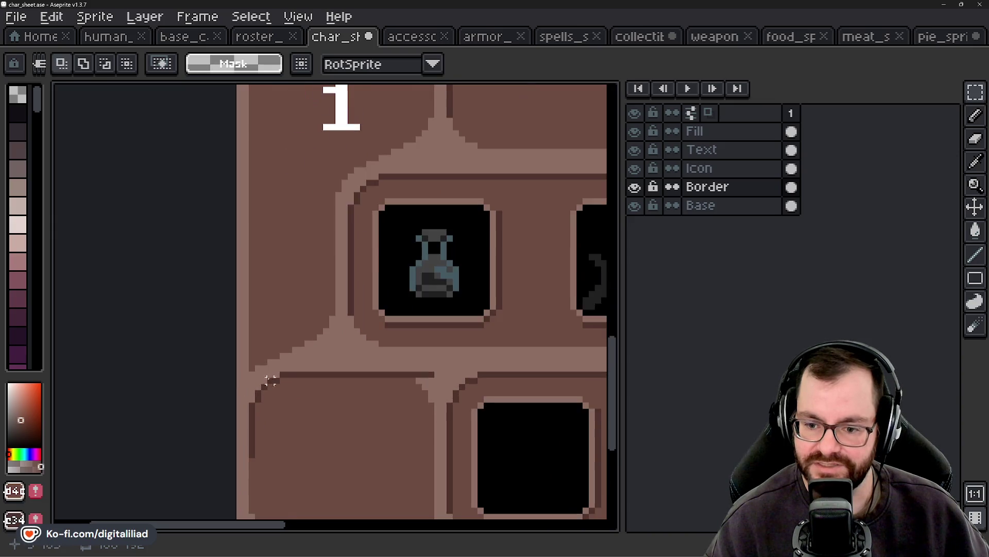
pyautogui.scroll(1, 265, 380)
pyautogui.scroll(1, 307, 372)
pyautogui.scroll(-2, 320, 340)
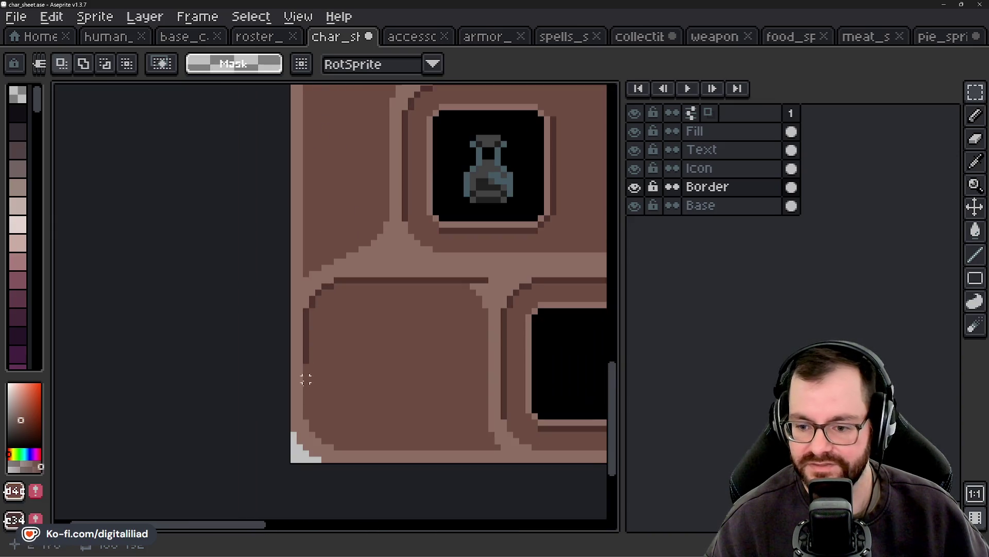
pyautogui.moveTo(293, 415)
pyautogui.mouseDown()
pyautogui.moveTo(327, 453)
pyautogui.moveTo(358, 254)
pyautogui.mouseUp()
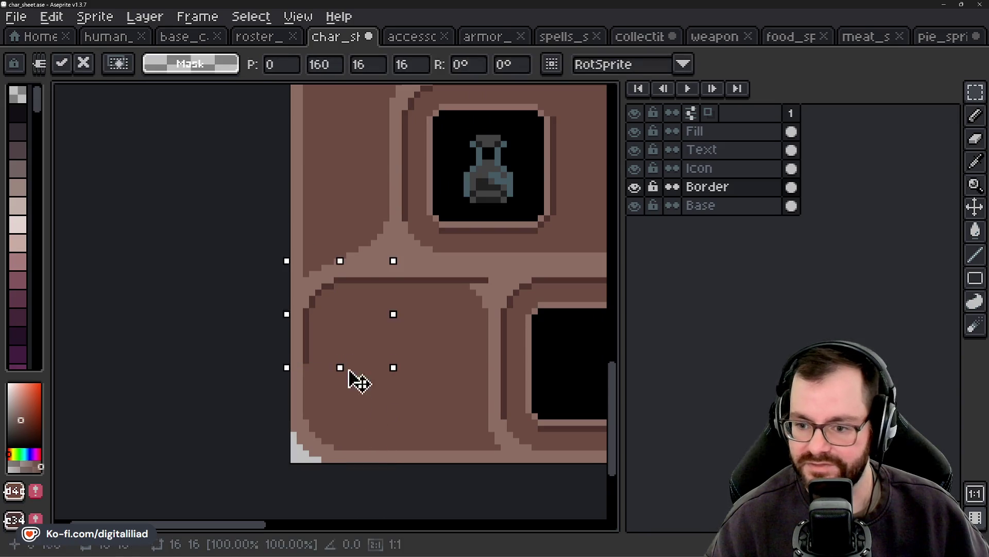
# Step: Move the bottom-left corner border cell up one grid row
pyautogui.press('Escape')
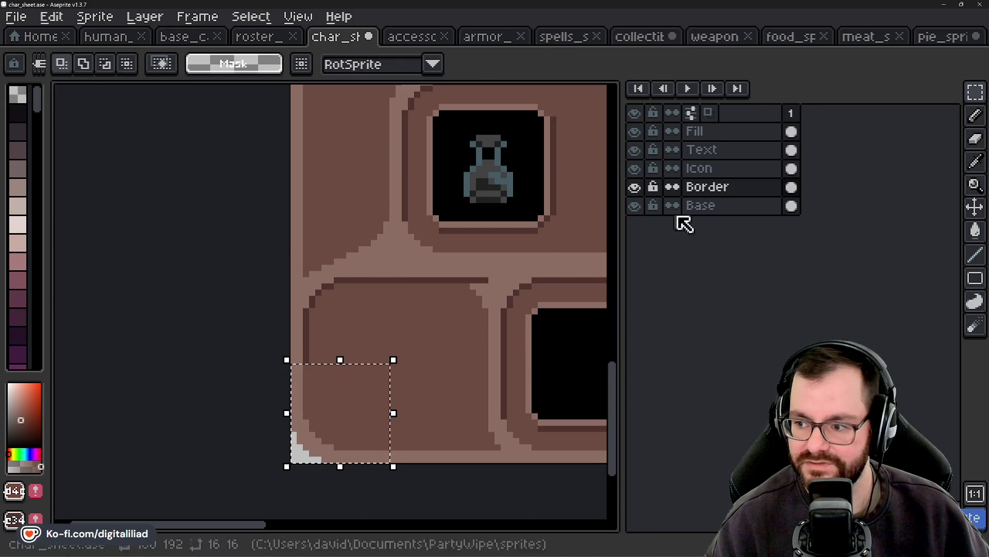
pyautogui.click(691, 207)
pyautogui.click(324, 392)
pyautogui.click(734, 190)
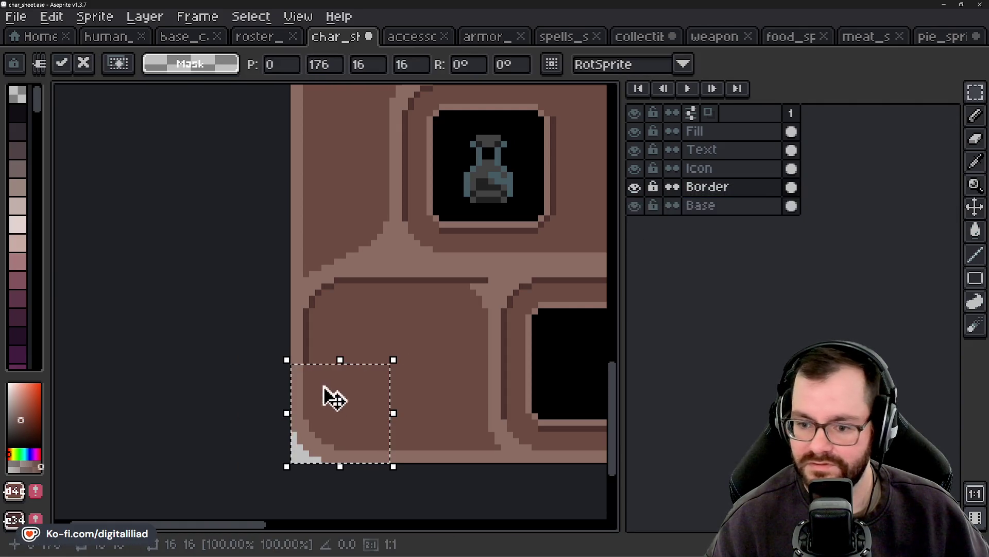
pyautogui.moveTo(327, 397); pyautogui.dragTo(365, 240)
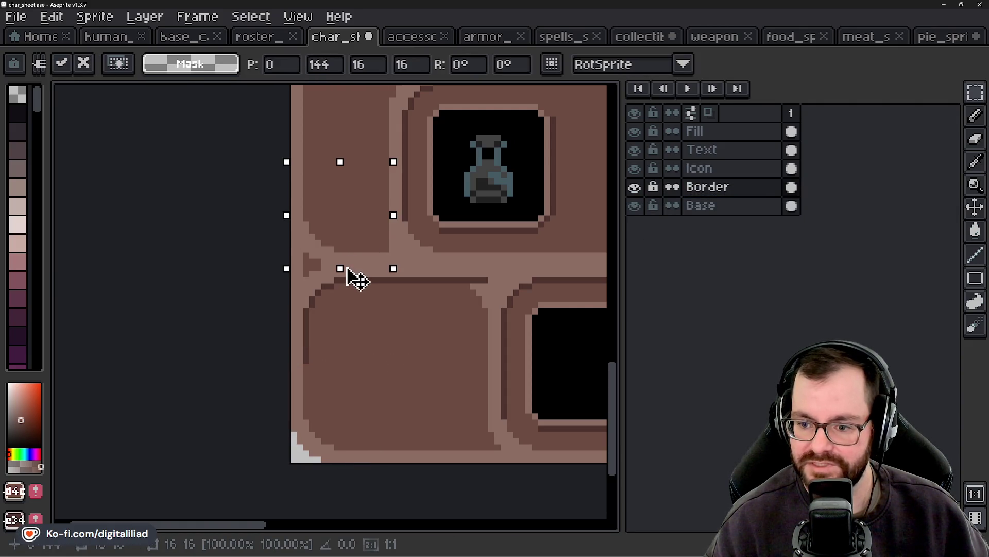
pyautogui.scroll(-2, 353, 276)
pyautogui.press('Return')
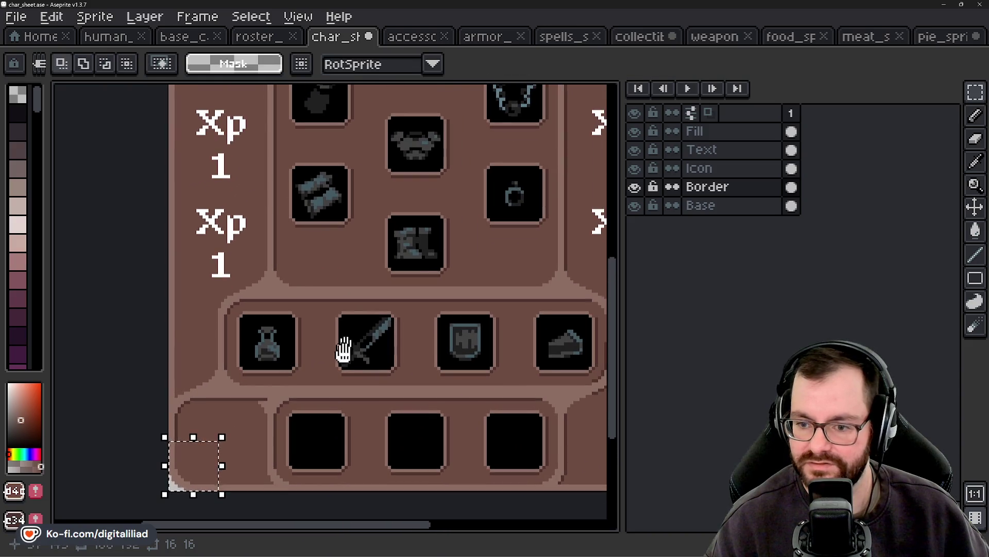
# Step: Try shifting a border cell beside the bottom slots to the left, then cancel it
pyautogui.moveTo(346, 342)
pyautogui.mouseDown()
pyautogui.moveTo(220, 325)
pyautogui.moveTo(199, 292)
pyautogui.moveTo(329, 267)
pyautogui.mouseUp()
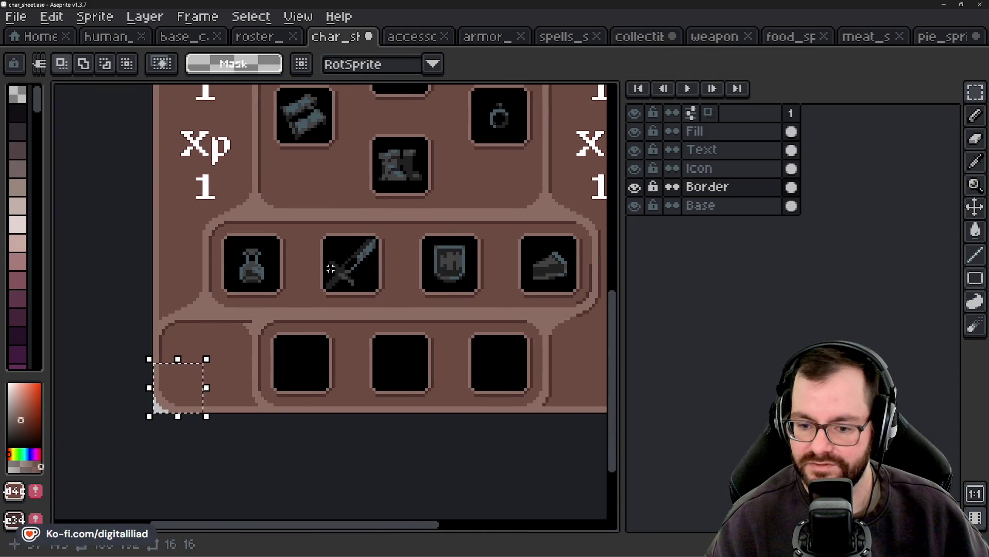
pyautogui.click(540, 380)
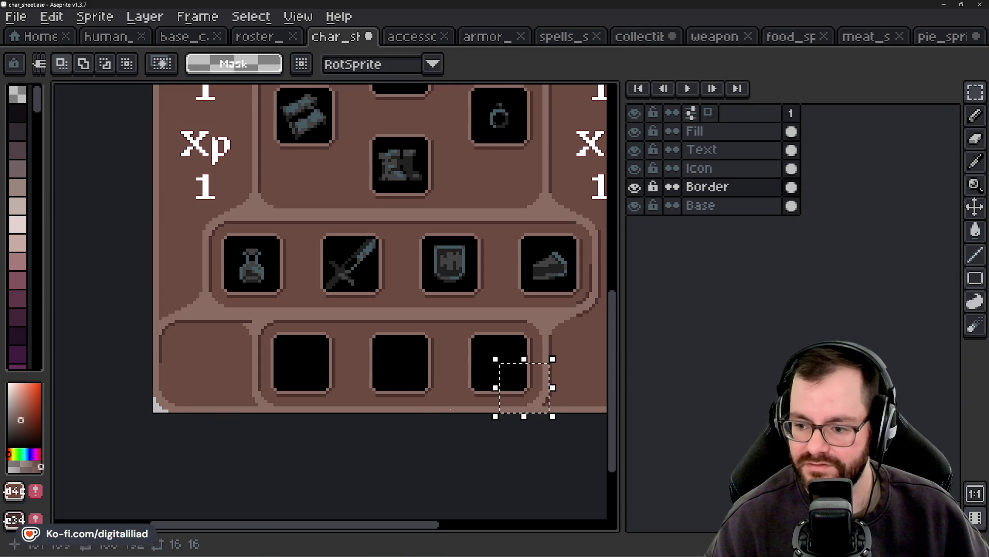
pyautogui.moveTo(530, 400); pyautogui.dragTo(242, 308)
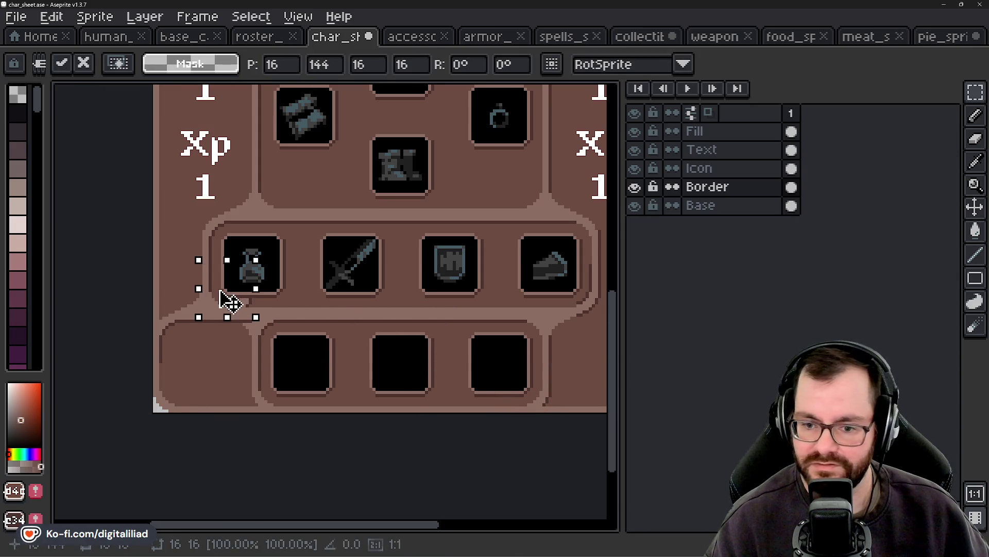
pyautogui.moveTo(230, 304); pyautogui.dragTo(186, 298)
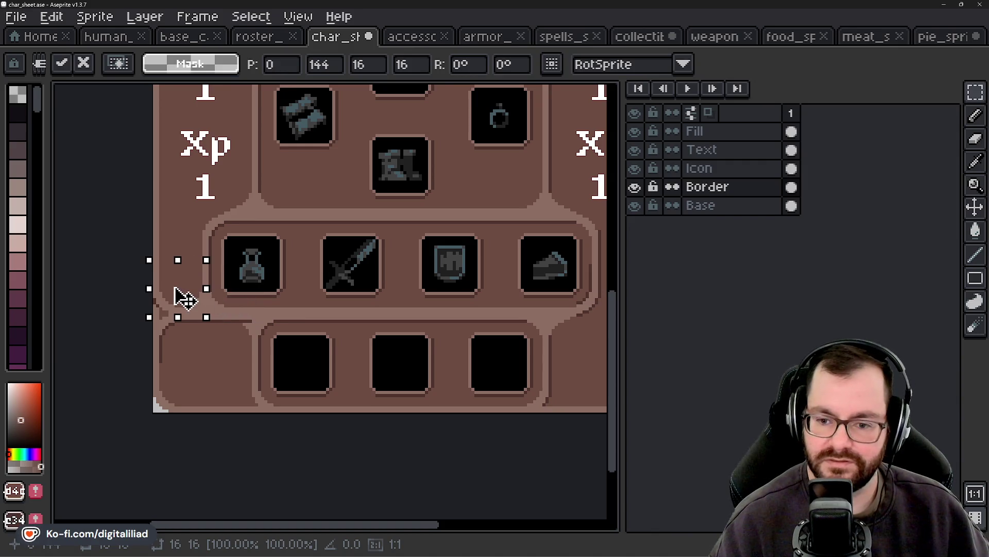
pyautogui.press('Escape')
pyautogui.hotkey('ctrl', 'd')
# Step: Move a 16x16 cell from under the first bottom slot up-left to the sheet's left edge
pyautogui.click(281, 395)
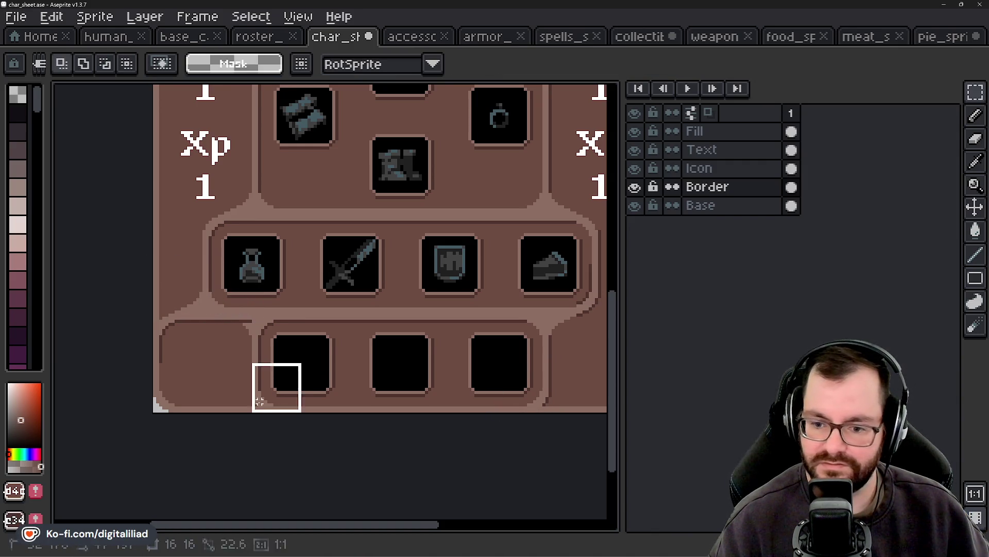
pyautogui.moveTo(225, 351); pyautogui.dragTo(296, 382)
pyautogui.click(352, 435)
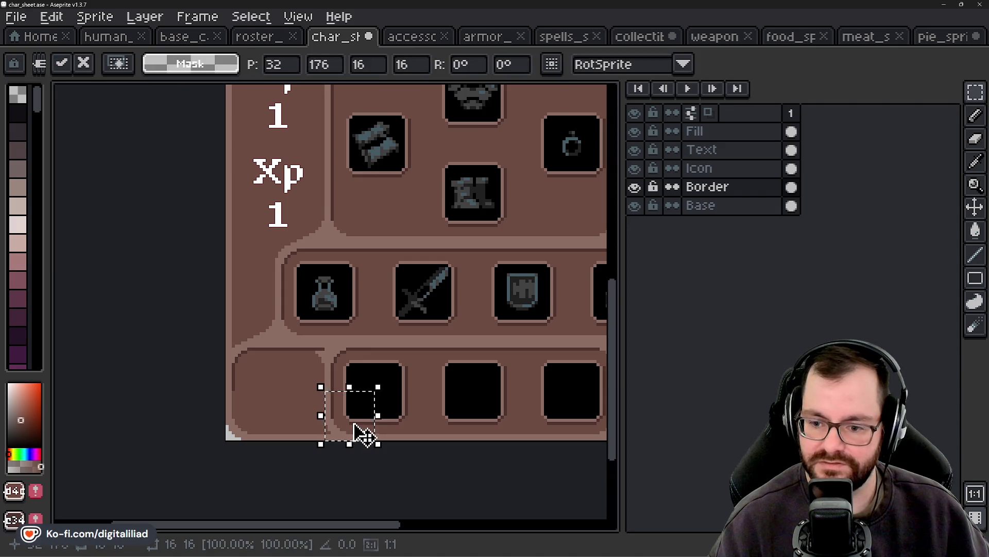
pyautogui.moveTo(345, 424)
pyautogui.mouseDown()
pyautogui.moveTo(309, 377)
pyautogui.moveTo(246, 326)
pyautogui.mouseUp()
pyautogui.hotkey('ctrl', 'd')
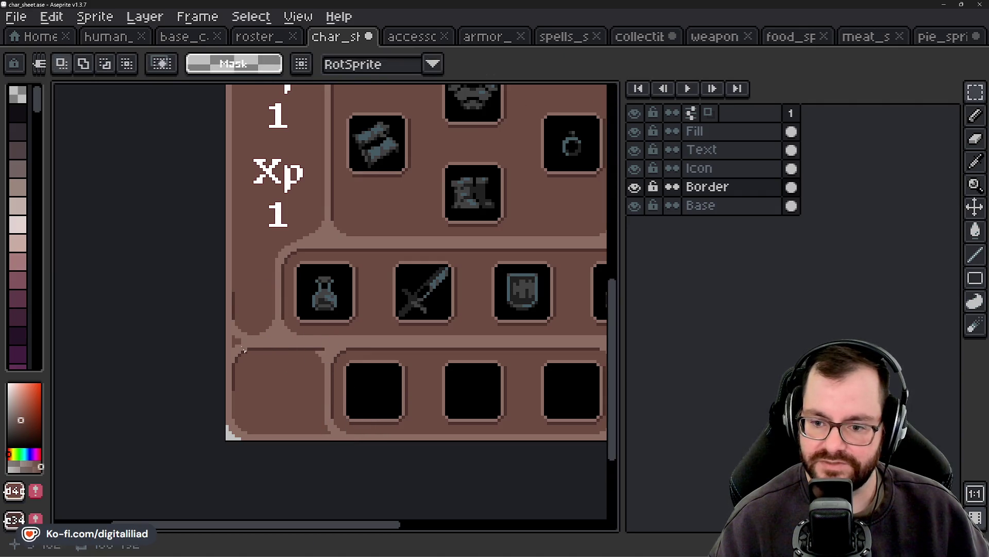
pyautogui.scroll(-3, 240, 327)
pyautogui.scroll(-2, 276, 371)
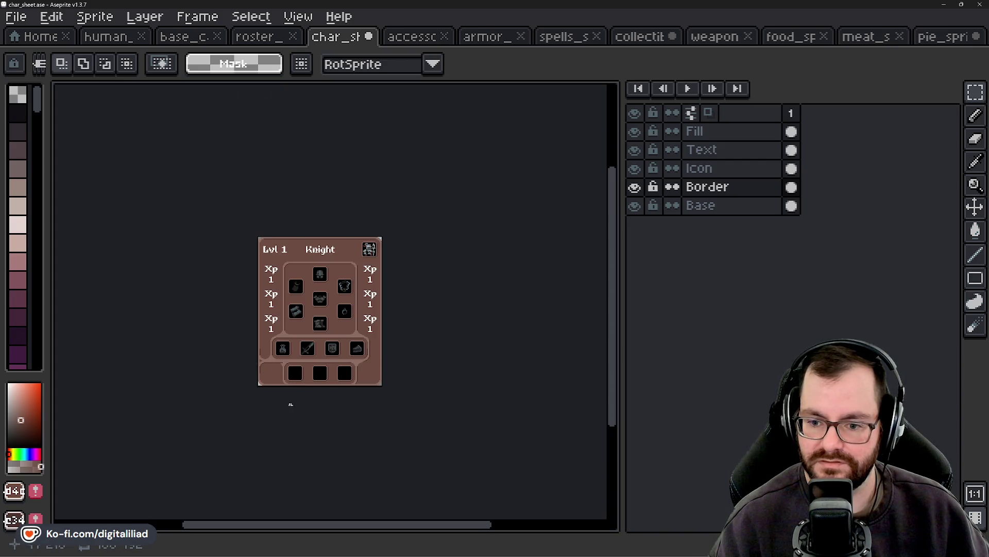
pyautogui.scroll(3, 261, 358)
pyautogui.scroll(-1, 262, 356)
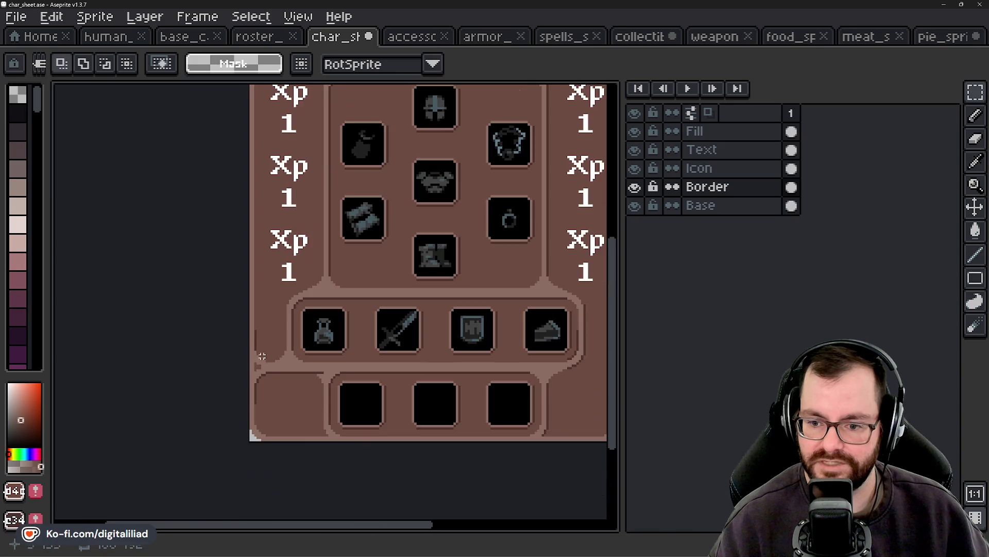
pyautogui.scroll(-1, 283, 376)
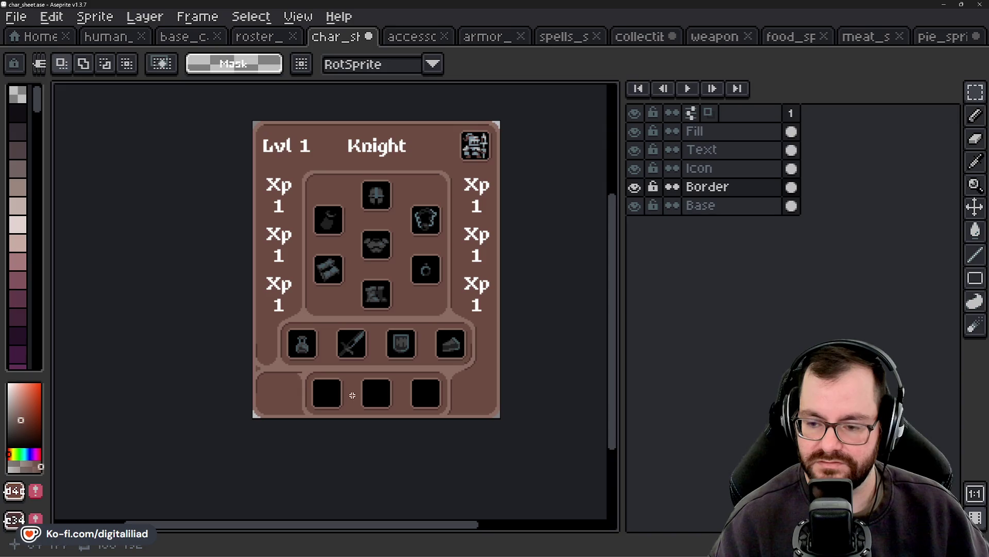
# Step: Select the left-edge strip and cut the border pixels across the bottom row
pyautogui.moveTo(373, 390); pyautogui.dragTo(393, 386)
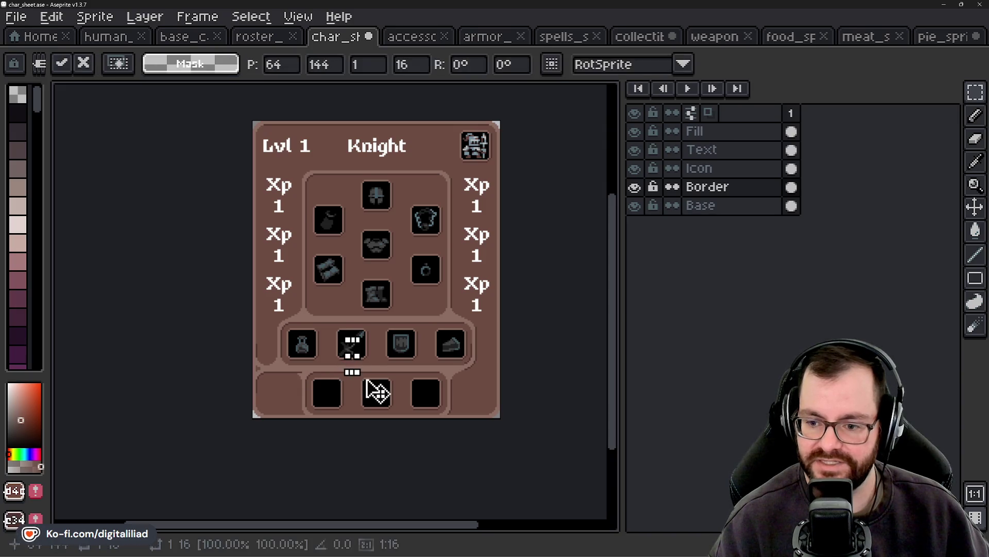
pyautogui.click(369, 374)
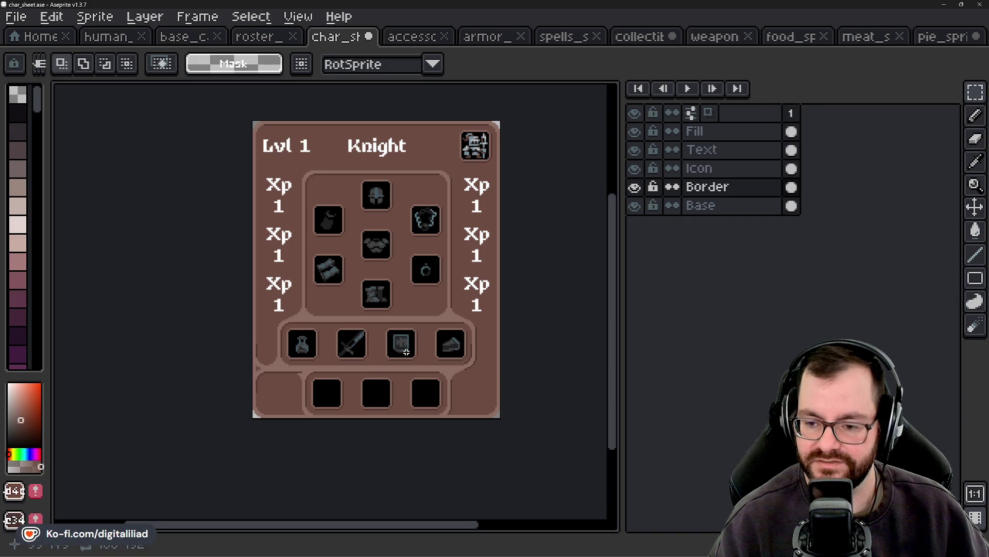
pyautogui.scroll(2, 272, 401)
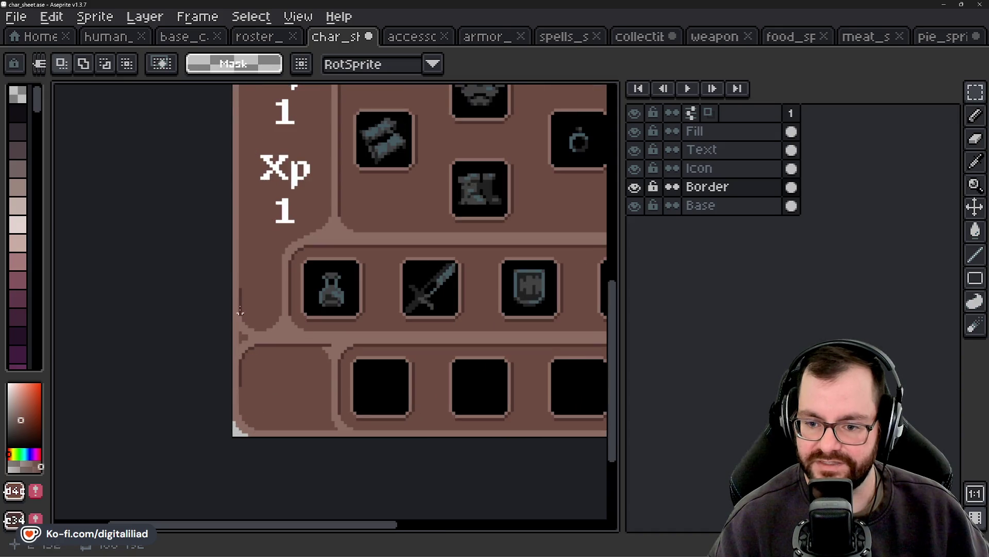
pyautogui.moveTo(256, 280); pyautogui.dragTo(256, 324)
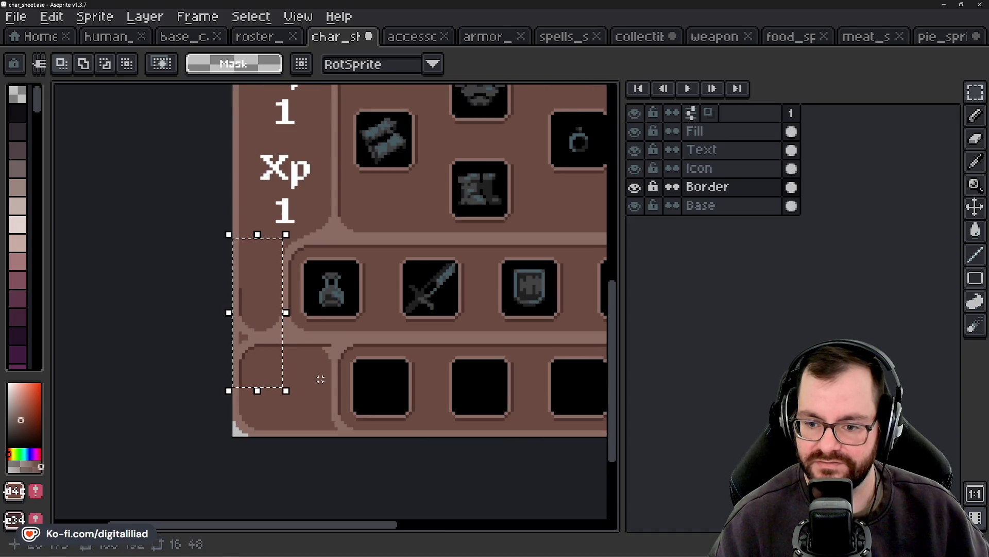
pyautogui.moveTo(234, 338); pyautogui.dragTo(589, 416)
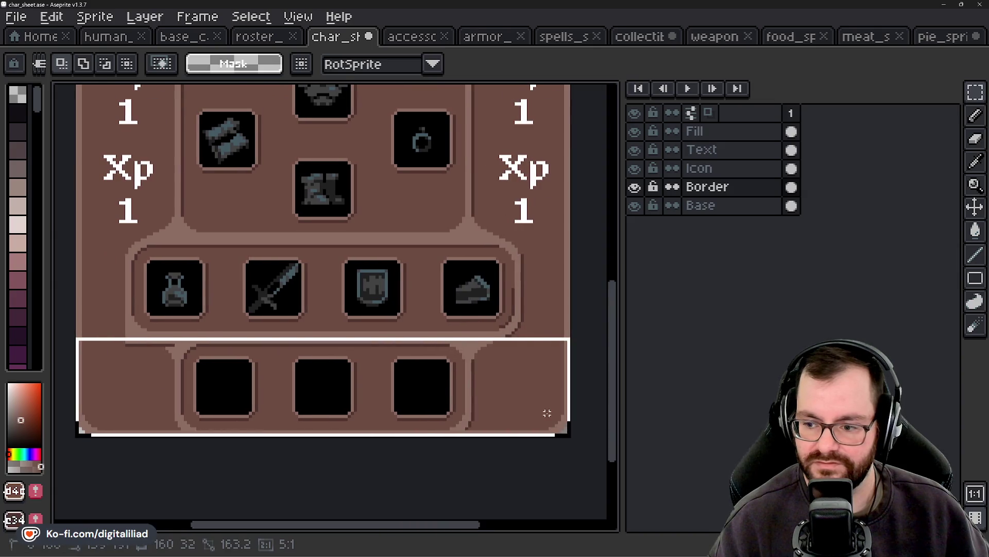
pyautogui.hotkey('ctrl', 'x')
pyautogui.scroll(-2, 420, 363)
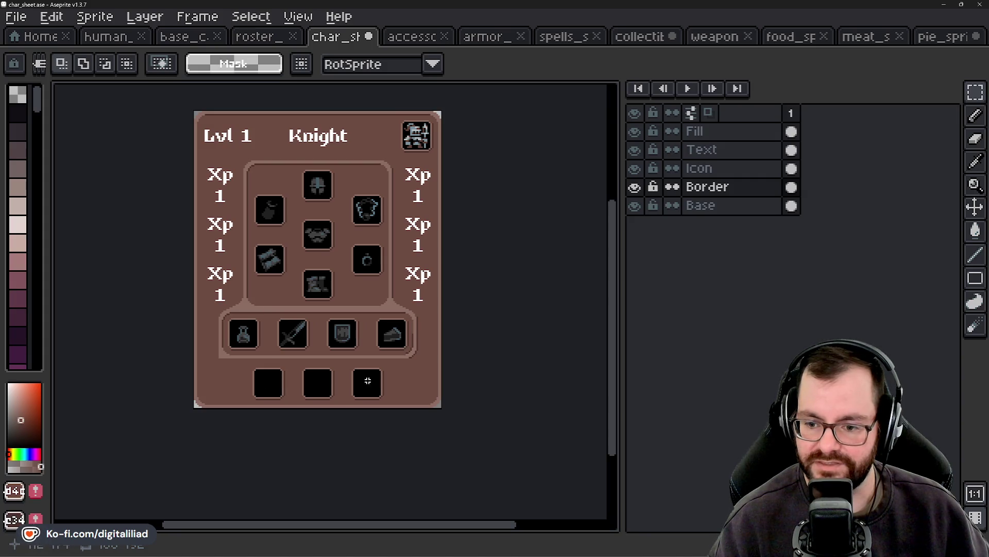
pyautogui.scroll(2, 238, 379)
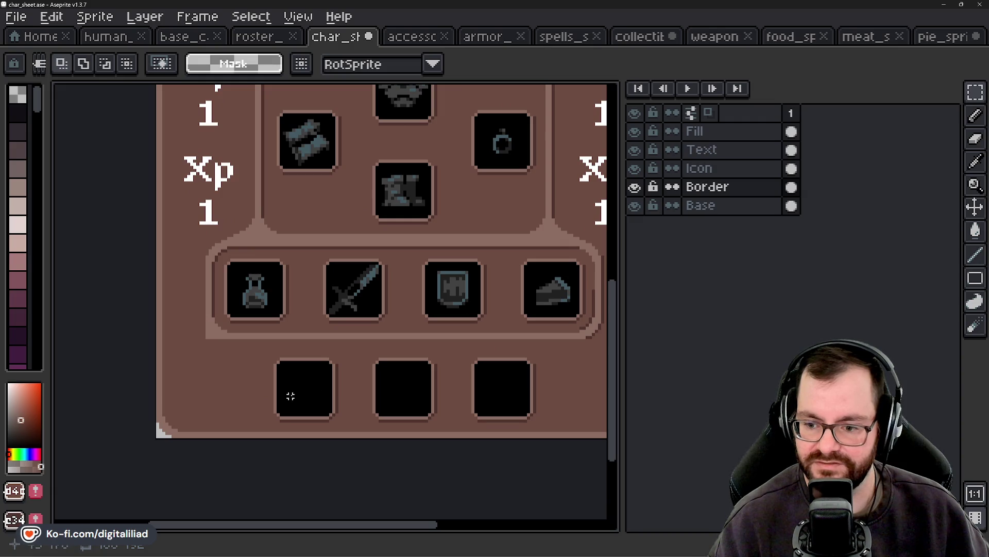
pyautogui.scroll(-1, 290, 396)
pyautogui.scroll(-1, 291, 396)
# Step: Undo the bottom-row deletion and several earlier border tile moves
pyautogui.hotkey('ctrl', 'z')
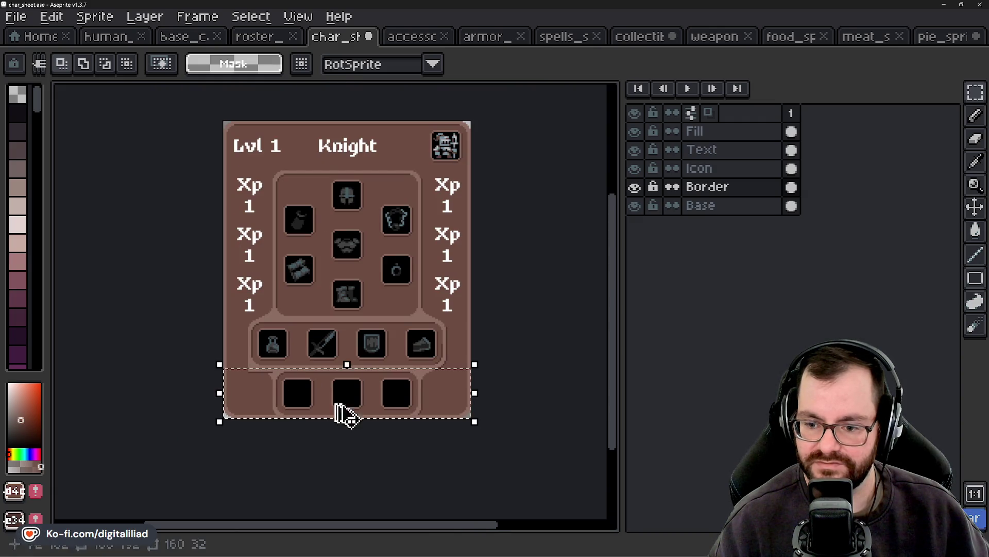
pyautogui.hotkey('ctrl', 'z')
pyautogui.hotkey('ctrl', 'z')
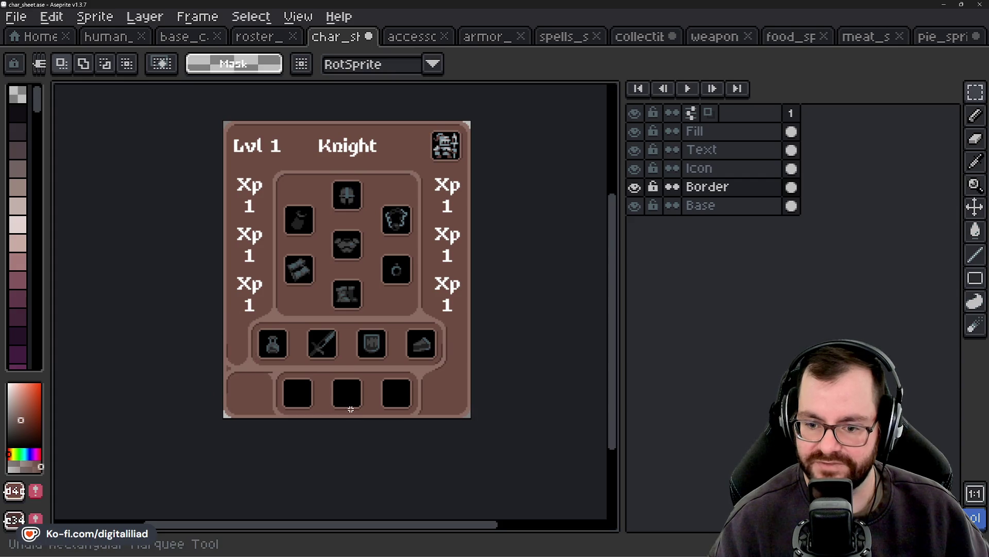
pyautogui.scroll(2, 230, 392)
pyautogui.hotkey('ctrl', 'z')
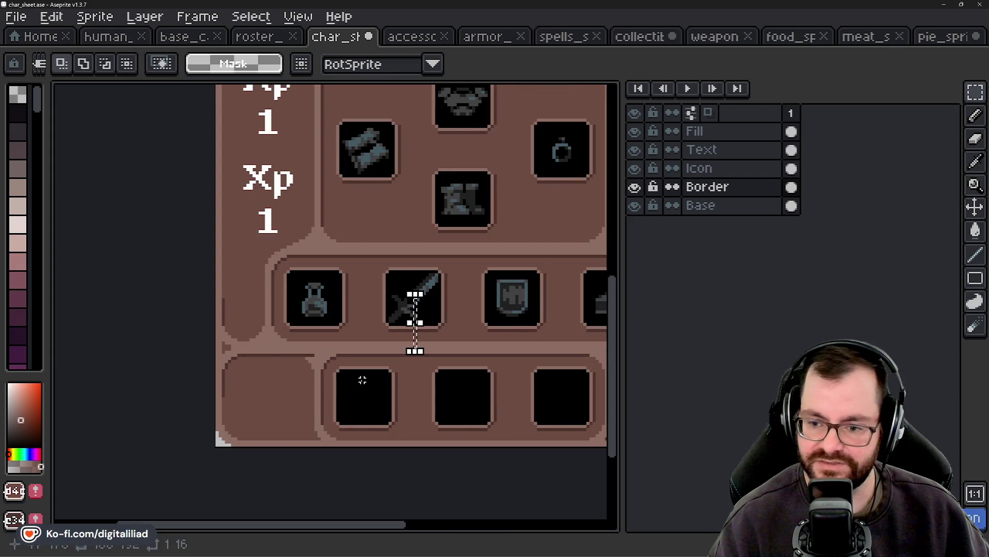
pyautogui.hotkey('ctrl', 'z')
pyautogui.hotkey('ctrl', 'z')
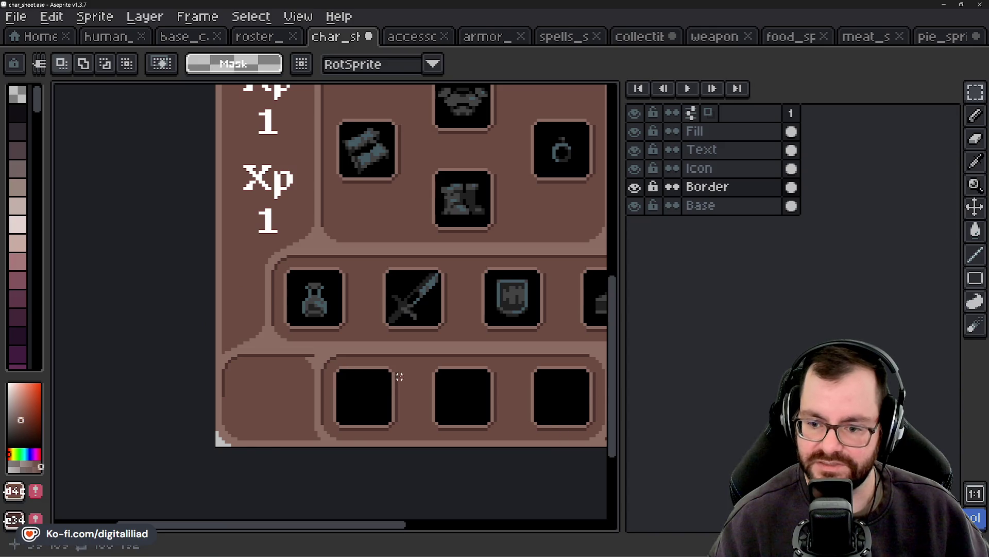
pyautogui.hotkey('ctrl', 'z')
pyautogui.hotkey('ctrl', 'z')
pyautogui.hotkey('ctrl', 'z')
pyautogui.hotkey('ctrl', 'z')
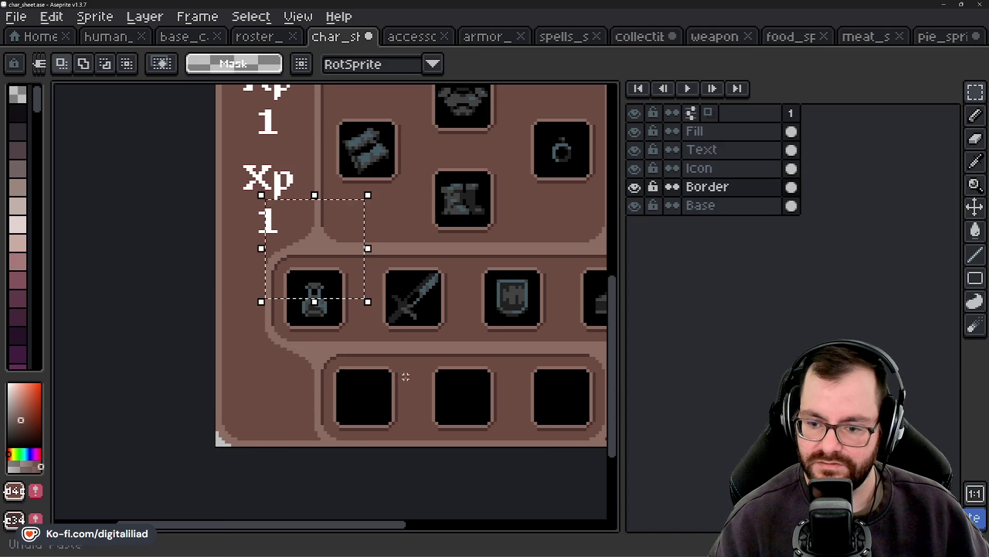
pyautogui.moveTo(437, 375)
pyautogui.mouseDown()
pyautogui.moveTo(339, 358)
pyautogui.moveTo(396, 321)
pyautogui.mouseUp()
pyautogui.hotkey('ctrl', 'z')
pyautogui.scroll(2, 339, 357)
pyautogui.keyDown('alt'); pyautogui.click(451, 283); pyautogui.keyUp('alt')
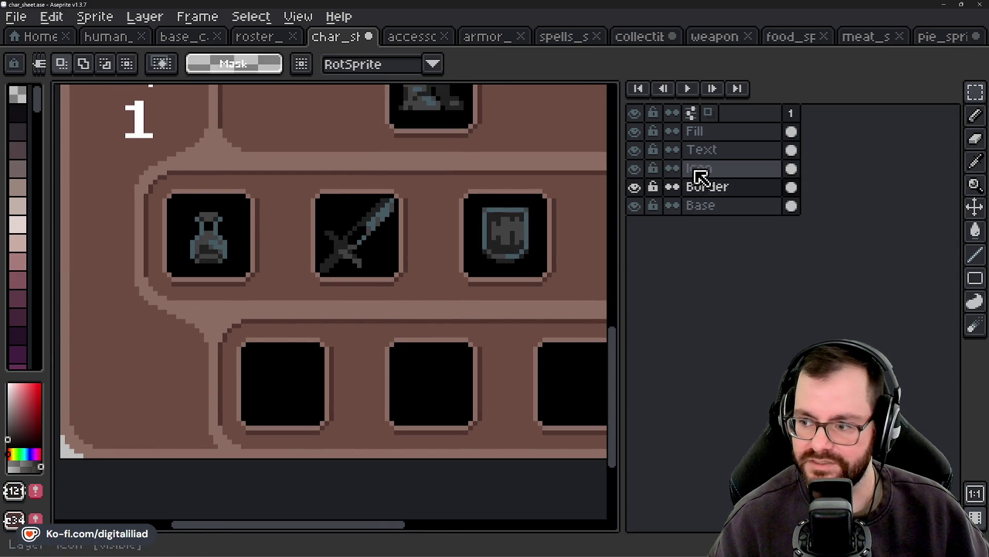
# Step: On the Icon layer, bucket-fill only the first bottom slot dark grey using contiguous fill
pyautogui.click(699, 168)
pyautogui.scroll(1, 270, 388)
pyautogui.press('g')
pyautogui.scroll(1, 270, 381)
pyautogui.click(269, 375)
pyautogui.scroll(-3, 264, 371)
pyautogui.hotkey('ctrl', 'z')
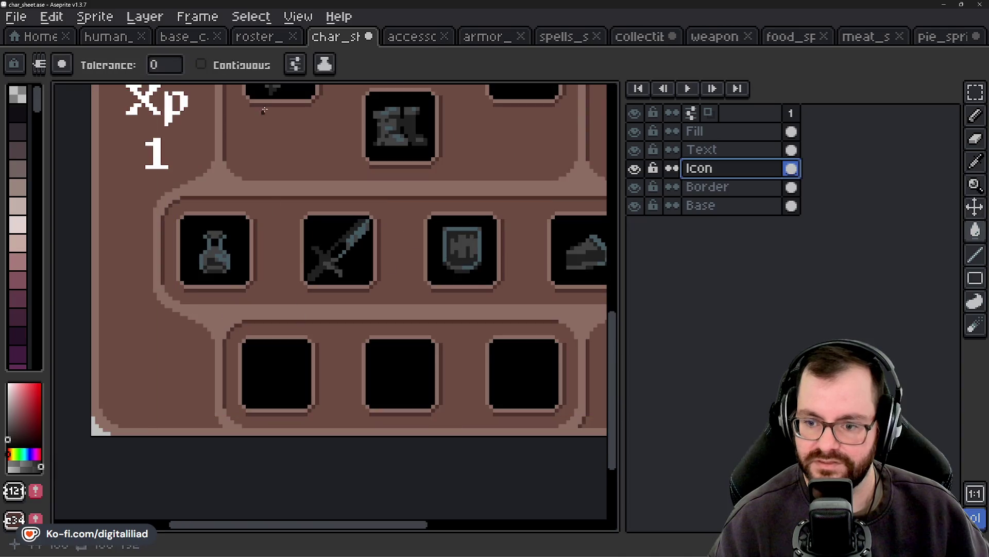
pyautogui.click(260, 67)
pyautogui.click(276, 363)
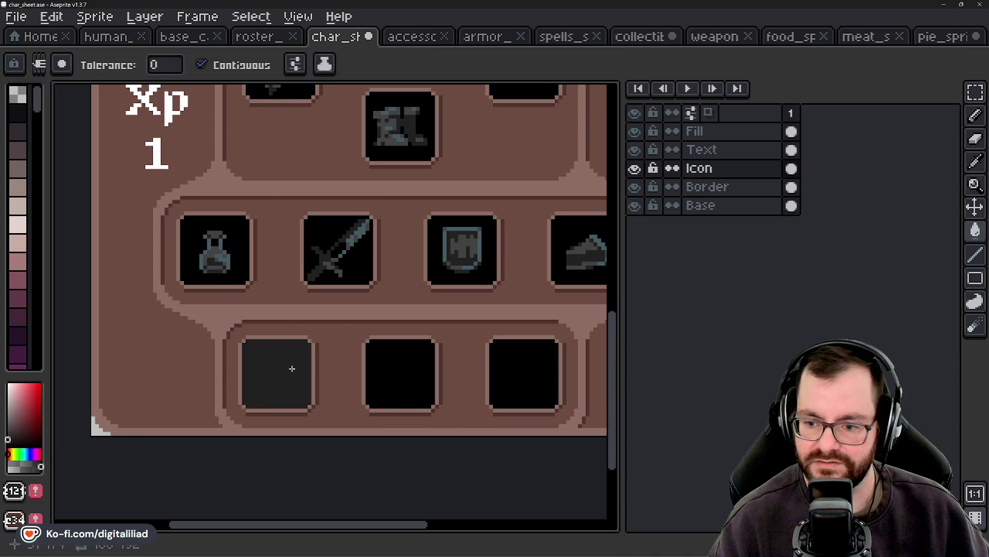
# Step: Refill the first bottom slot with the grey sampled from the sword icon
pyautogui.scroll(2, 304, 302)
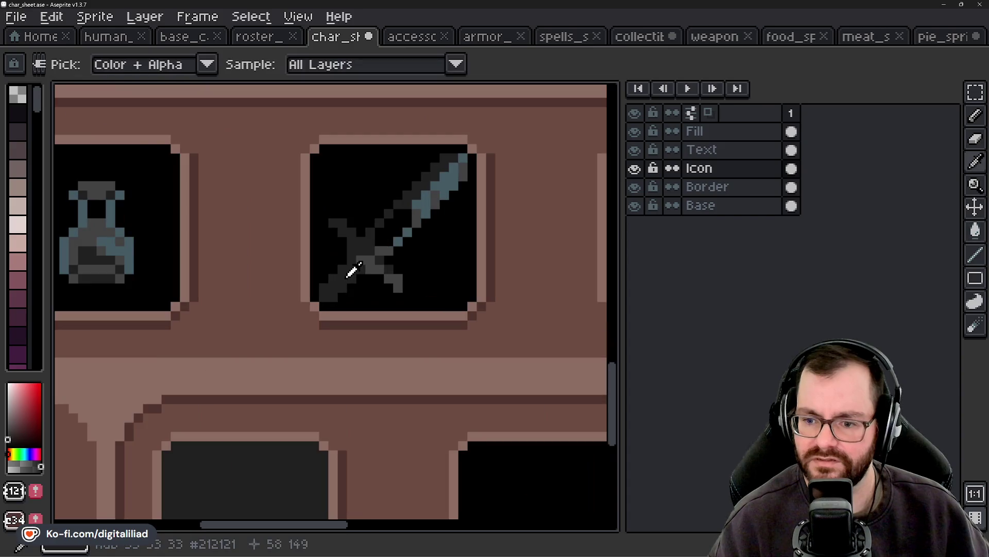
pyautogui.moveTo(286, 443); pyautogui.dragTo(305, 343)
pyautogui.keyDown('alt'); pyautogui.click(404, 165); pyautogui.keyUp('alt')
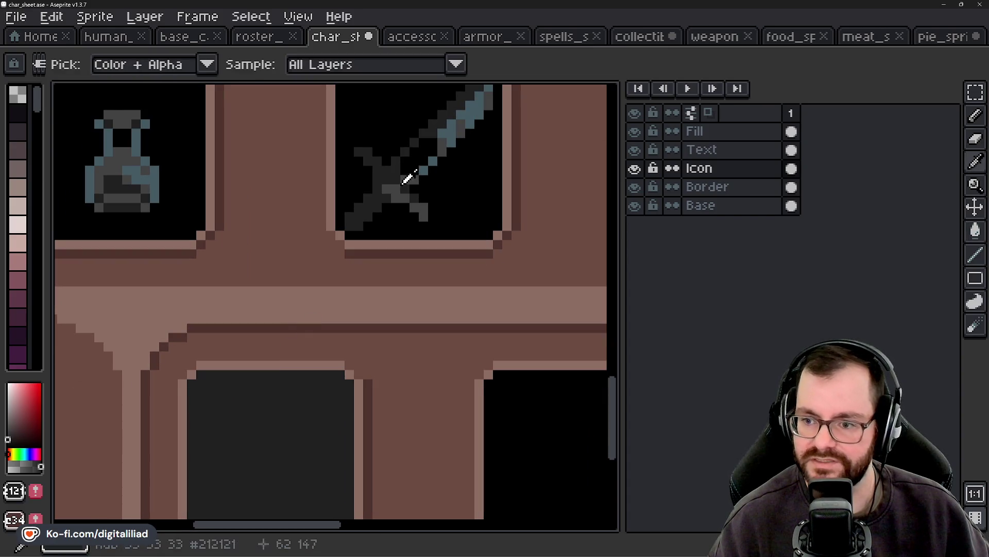
pyautogui.click(264, 409)
pyautogui.scroll(1, 335, 299)
pyautogui.scroll(-1, 386, 241)
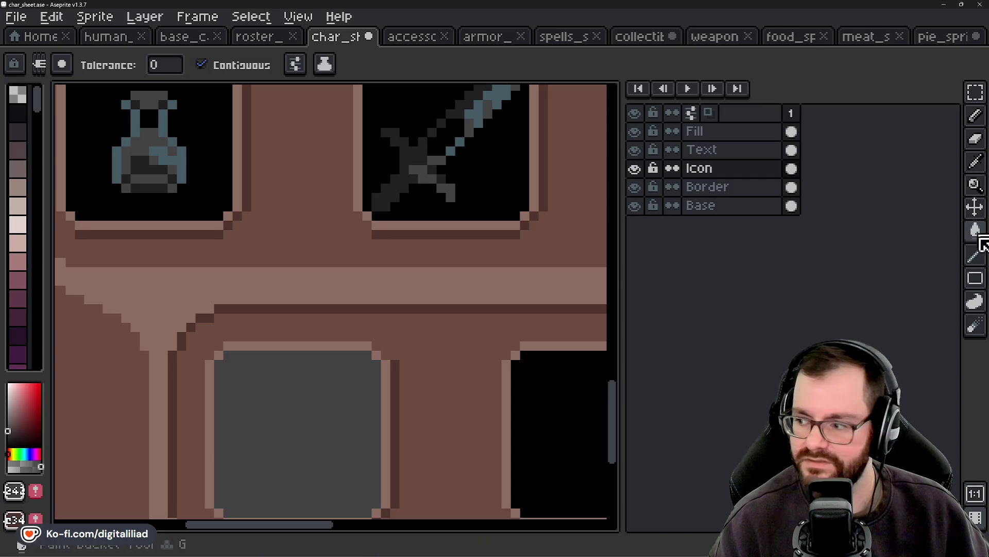
# Step: Draw 1px lines in the dark sword colour along the slot's inner left and top edges
pyautogui.click(976, 255)
pyautogui.scroll(-1, 376, 338)
pyautogui.scroll(1, 335, 393)
pyautogui.keyDown('alt'); pyautogui.click(459, 170); pyautogui.keyUp('alt')
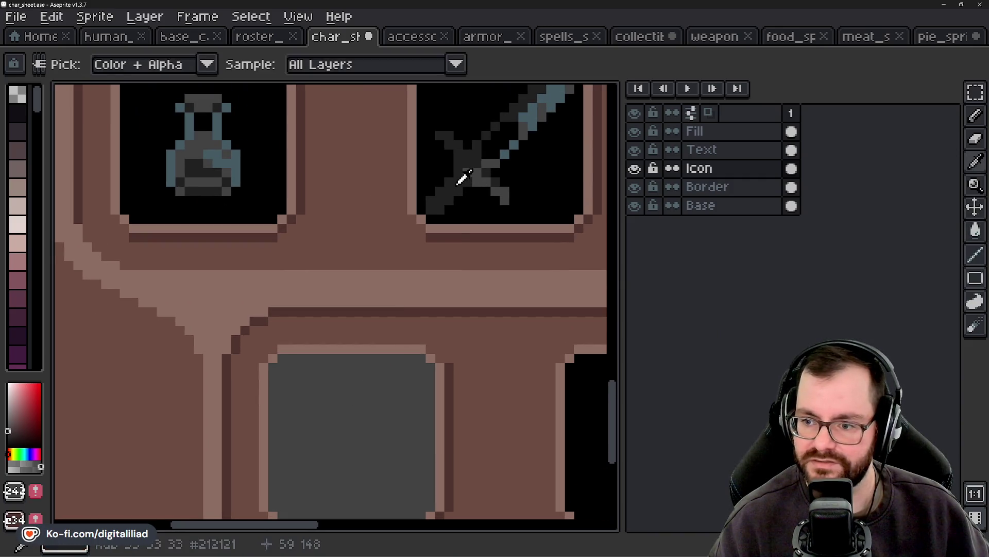
pyautogui.scroll(1, 360, 294)
pyautogui.click(304, 276)
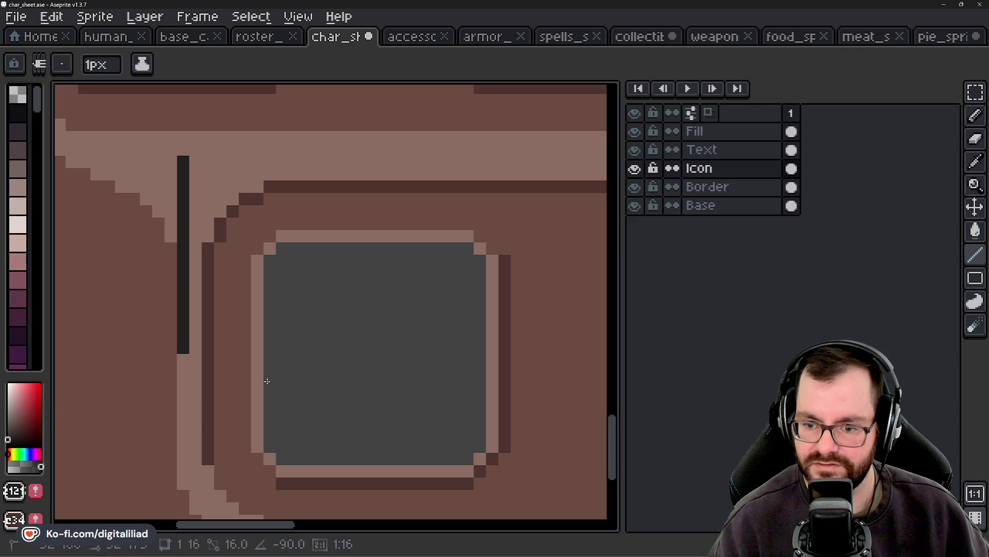
pyautogui.moveTo(273, 265); pyautogui.dragTo(270, 453)
pyautogui.moveTo(285, 247); pyautogui.dragTo(430, 247)
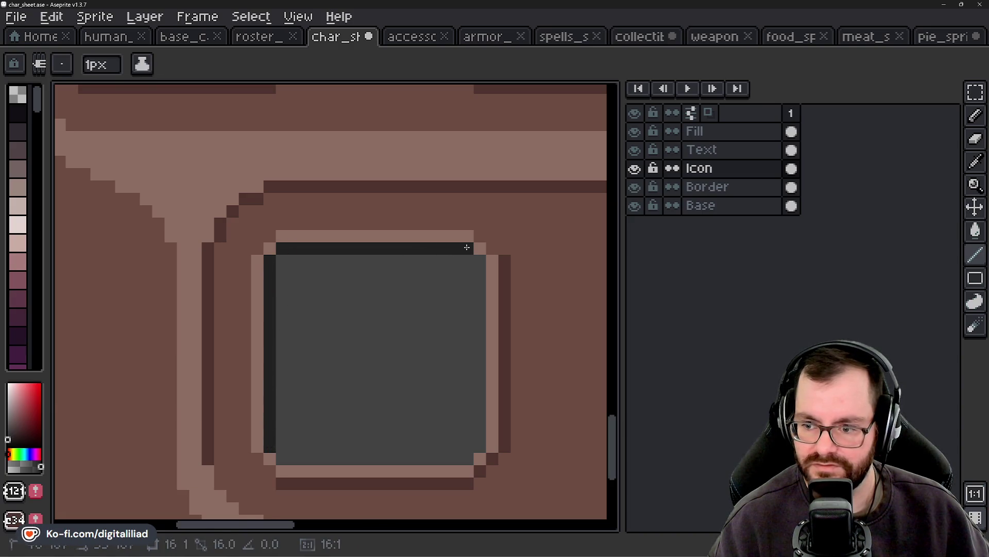
pyautogui.scroll(-3, 309, 335)
pyautogui.scroll(-2, 349, 342)
pyautogui.scroll(1, 331, 366)
pyautogui.scroll(1, 277, 382)
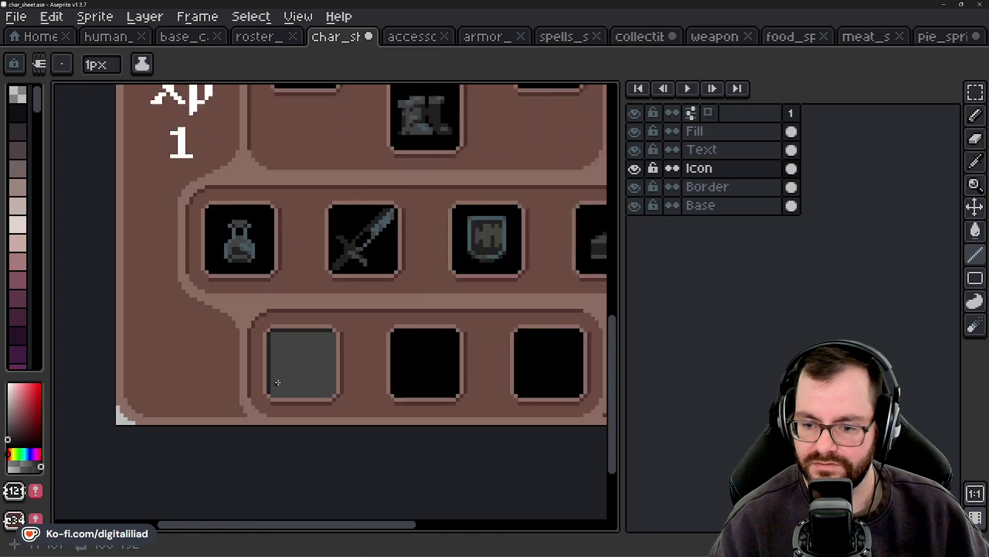
pyautogui.scroll(1, 278, 382)
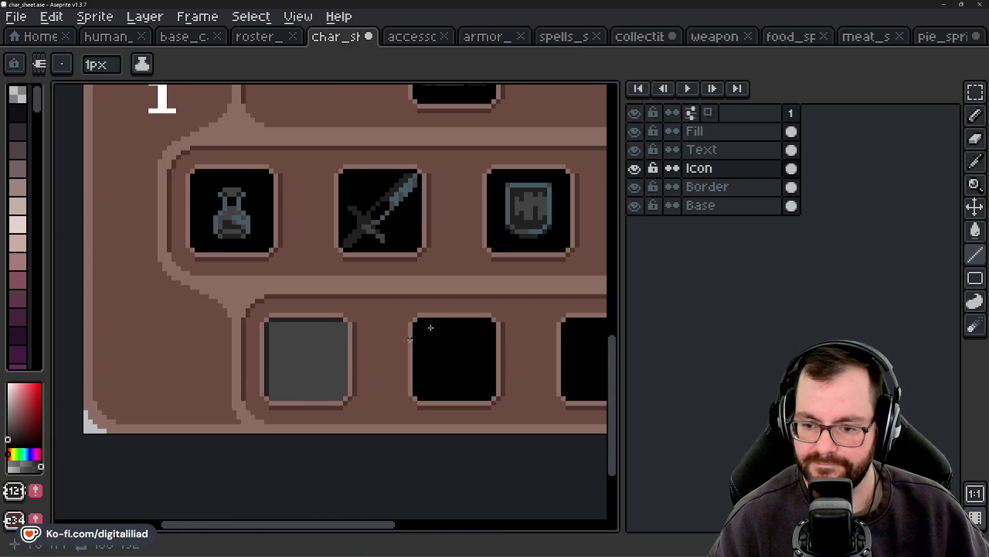
# Step: Open spiderweb_sprite.ase from the env sprites folder
pyautogui.click(37, 35)
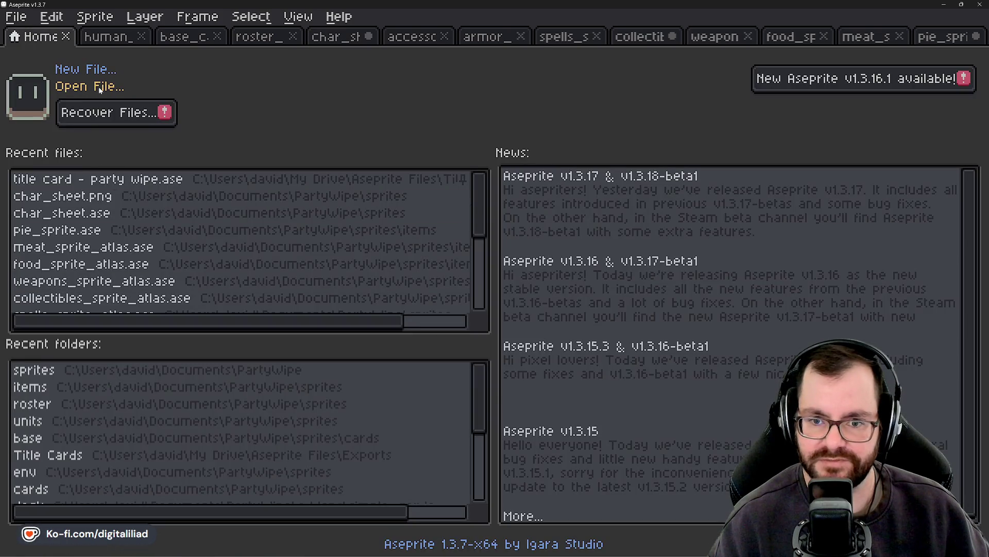
pyautogui.click(100, 88)
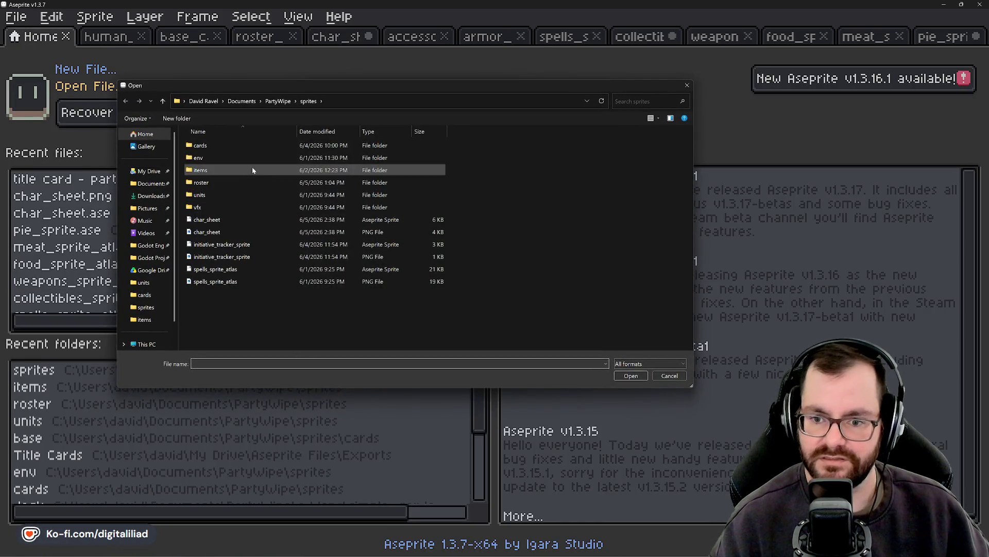
pyautogui.doubleClick(239, 157)
pyautogui.scroll(-5, 261, 320)
pyautogui.scroll(-5, 256, 257)
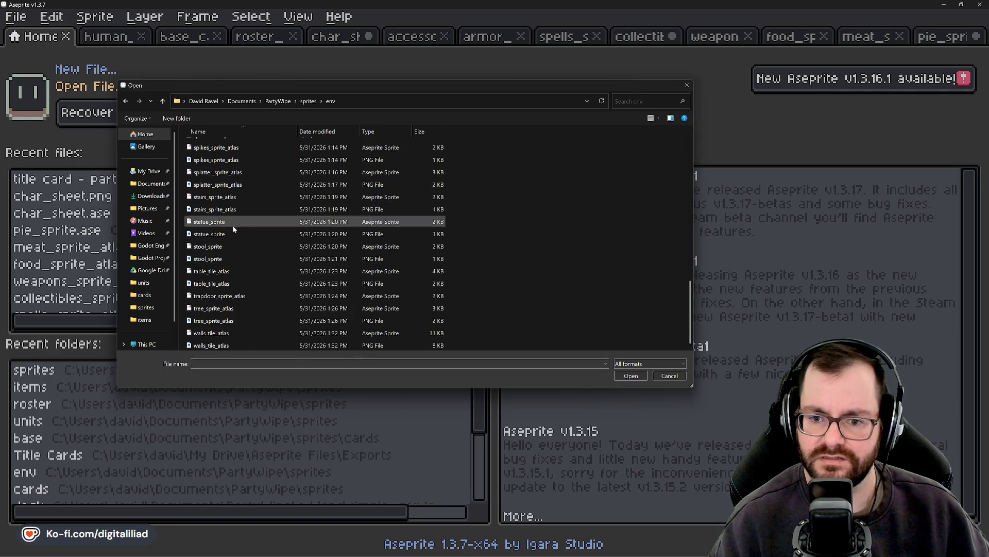
pyautogui.scroll(1, 242, 211)
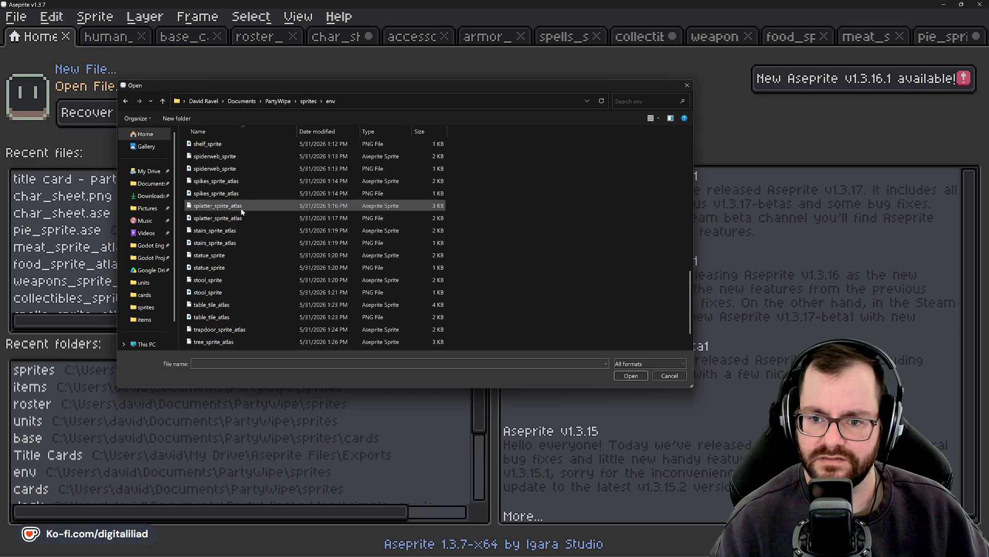
pyautogui.click(250, 156)
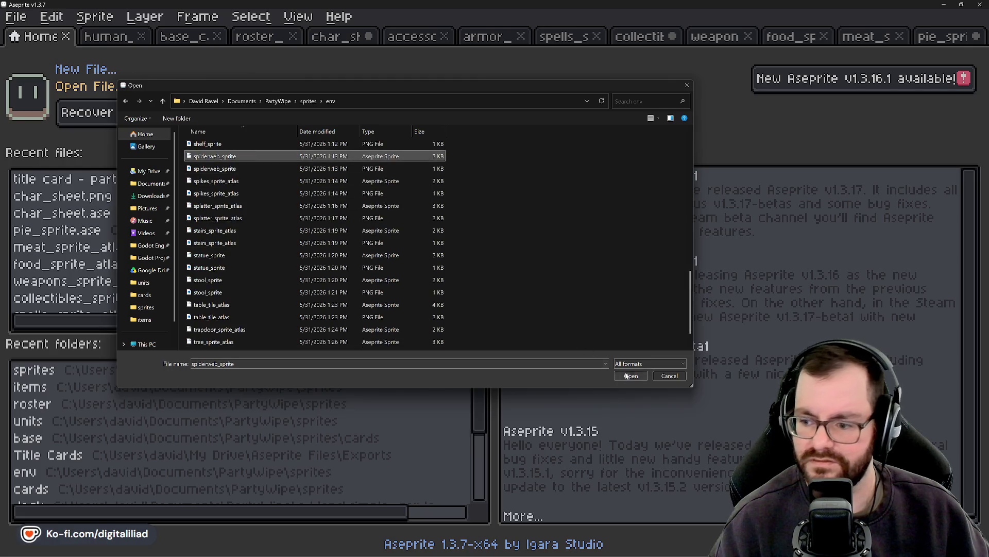
pyautogui.click(627, 376)
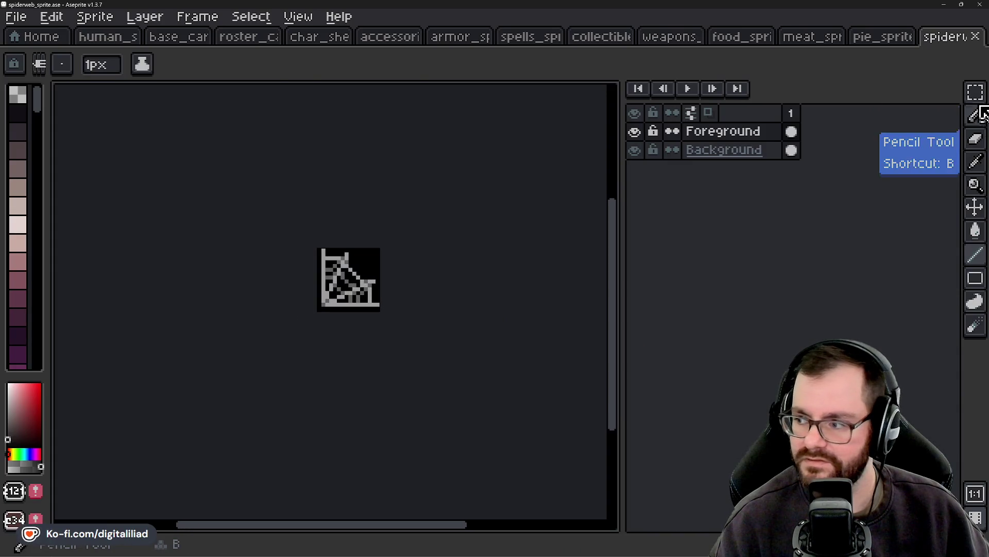
# Step: Copy the whole spiderweb sprite and paste it into the grey bottom-row slot of char_sheet
pyautogui.click(976, 92)
pyautogui.hotkey('ctrl', 'a')
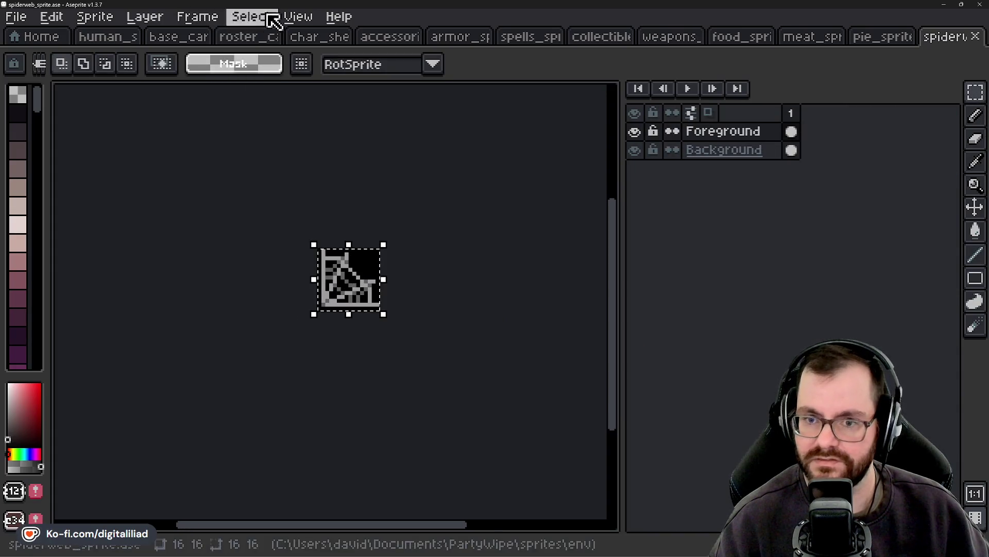
pyautogui.click(381, 39)
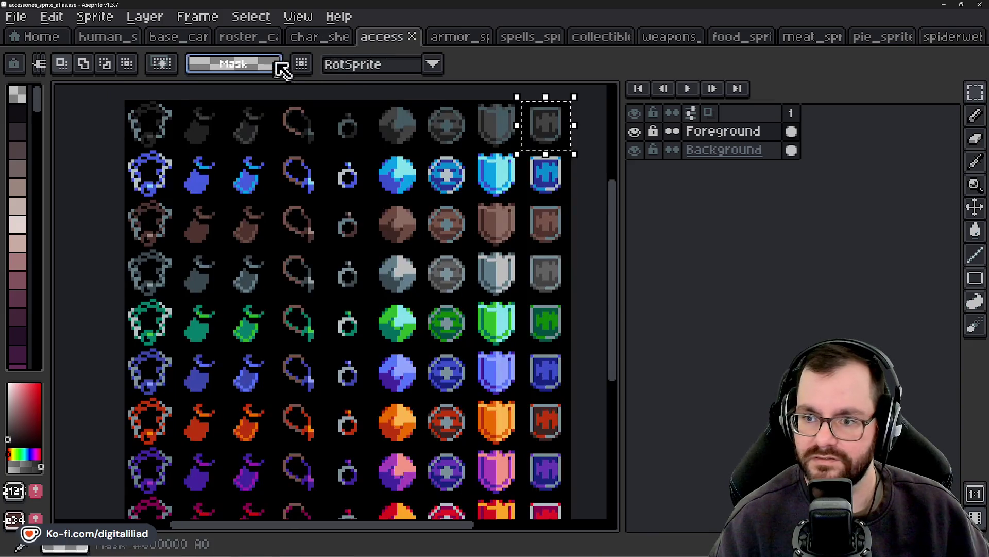
pyautogui.click(316, 38)
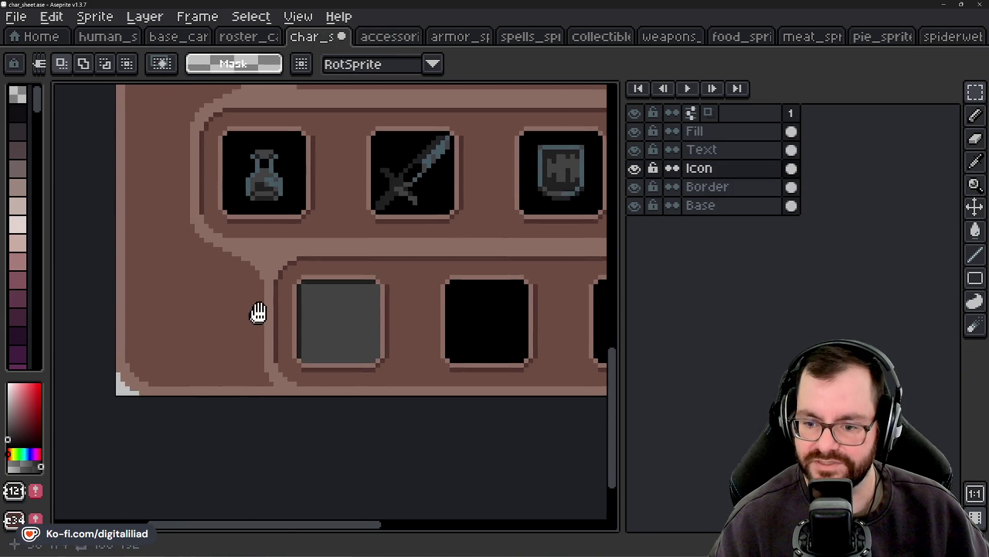
pyautogui.scroll(2, 328, 318)
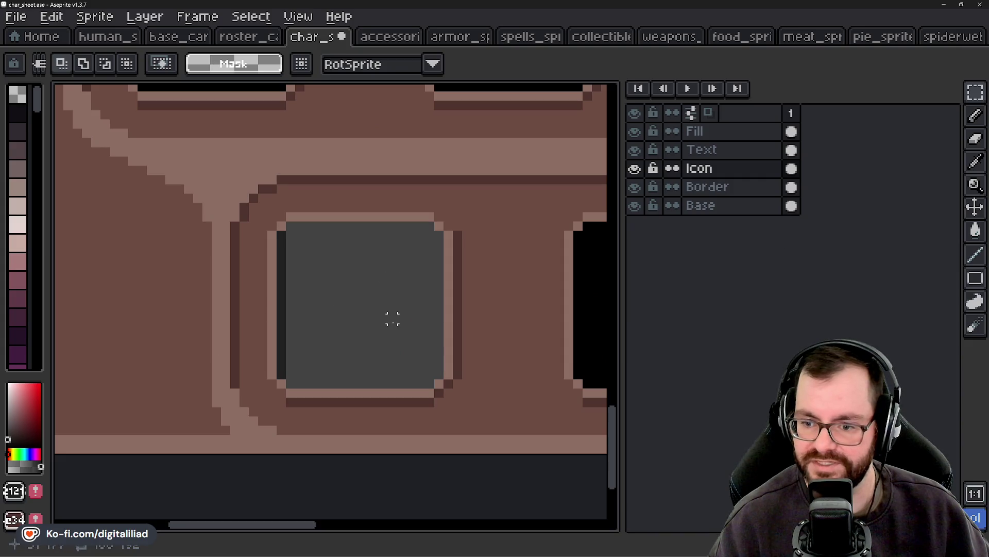
pyautogui.hotkey('ctrl', 'v')
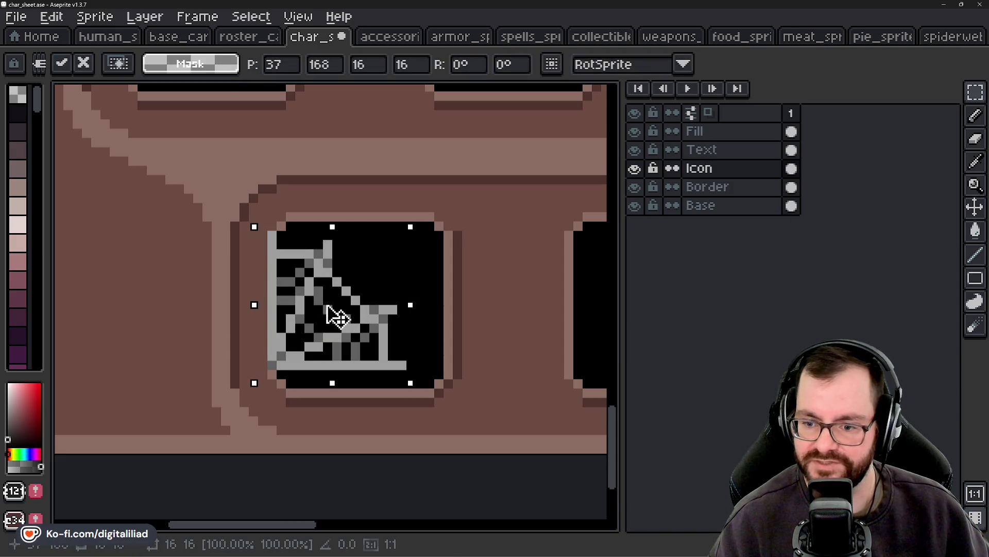
pyautogui.moveTo(327, 315); pyautogui.dragTo(360, 328)
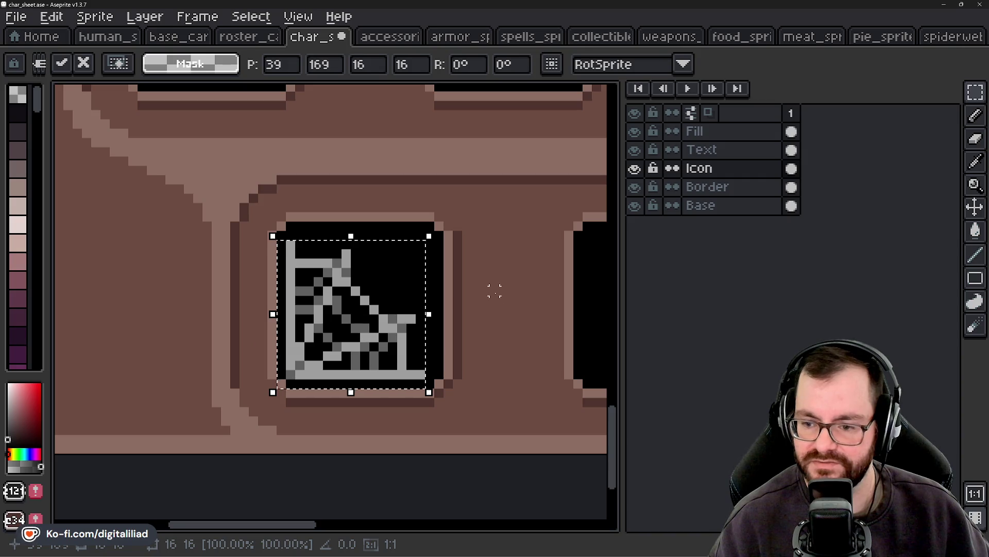
pyautogui.press('Return')
# Step: Marquee a 48x32 area over the bottom slots of the sheet
pyautogui.scroll(-1, 315, 331)
pyautogui.scroll(-2, 287, 344)
pyautogui.scroll(2, 287, 347)
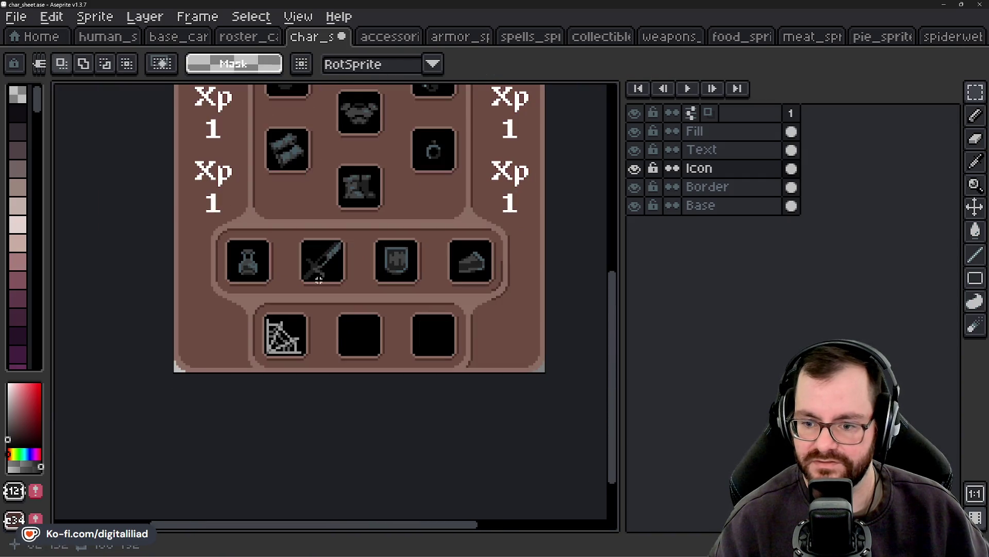
pyautogui.moveTo(306, 419); pyautogui.dragTo(302, 428)
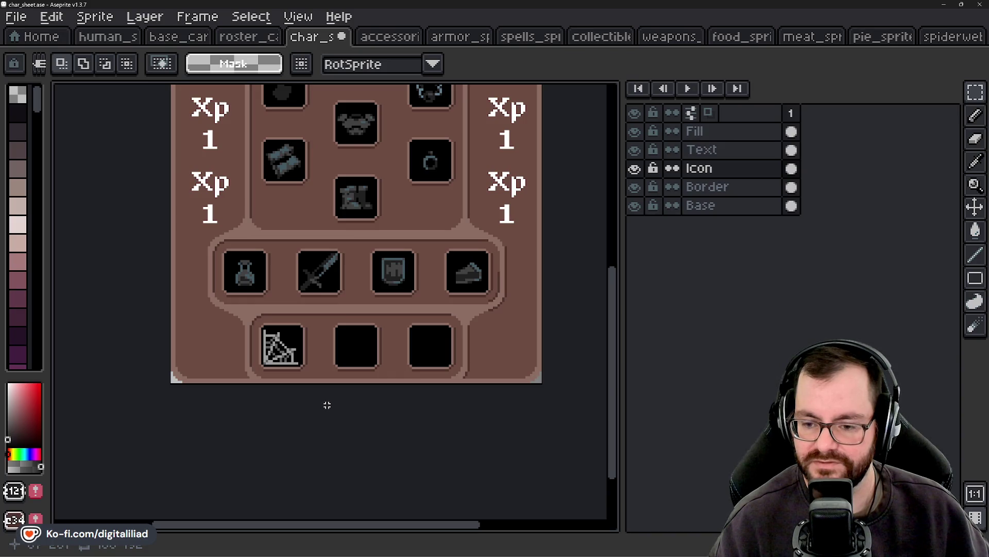
pyautogui.scroll(-3, 323, 405)
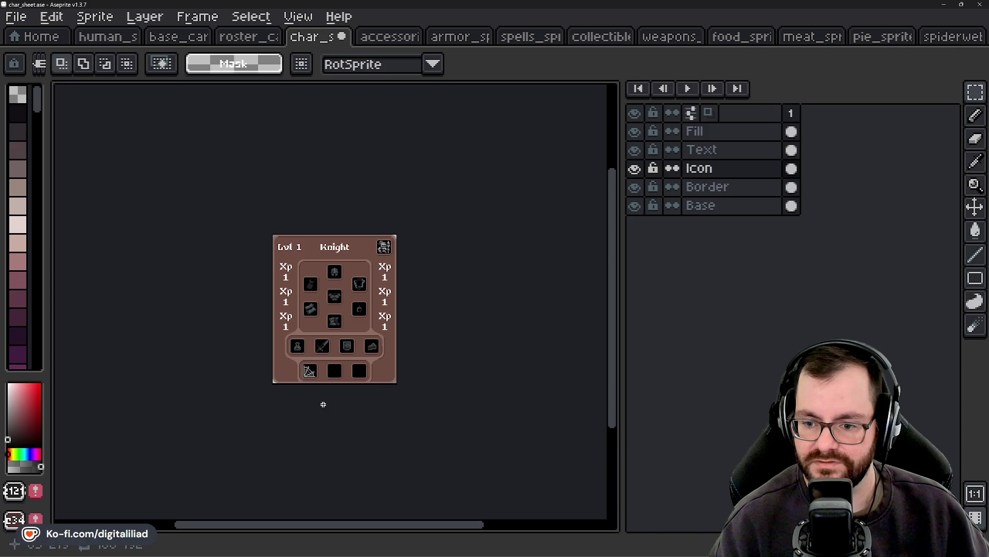
pyautogui.scroll(3, 319, 403)
pyautogui.scroll(1, 289, 361)
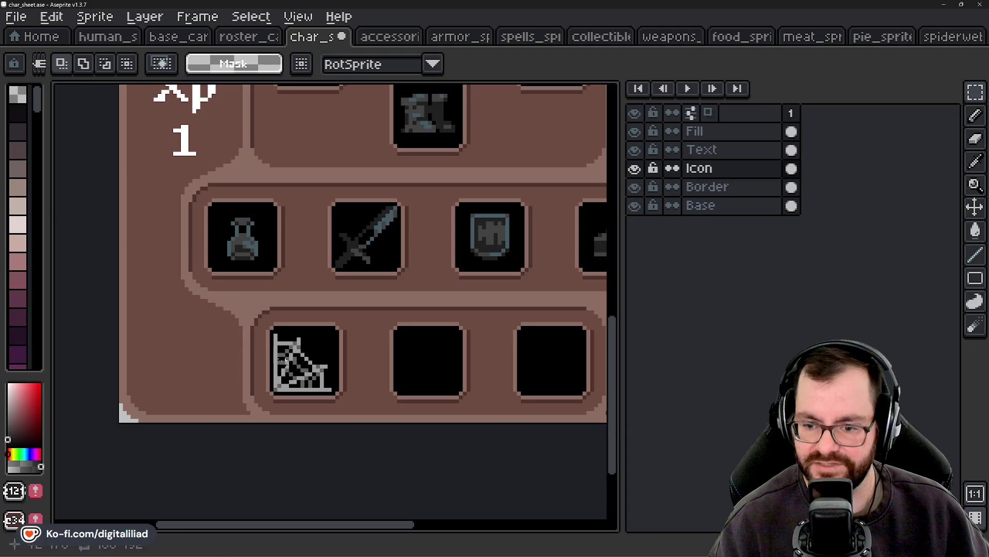
pyautogui.moveTo(181, 299)
pyautogui.mouseDown()
pyautogui.moveTo(315, 379)
pyautogui.moveTo(422, 370)
pyautogui.mouseUp()
pyautogui.scroll(-2, 422, 370)
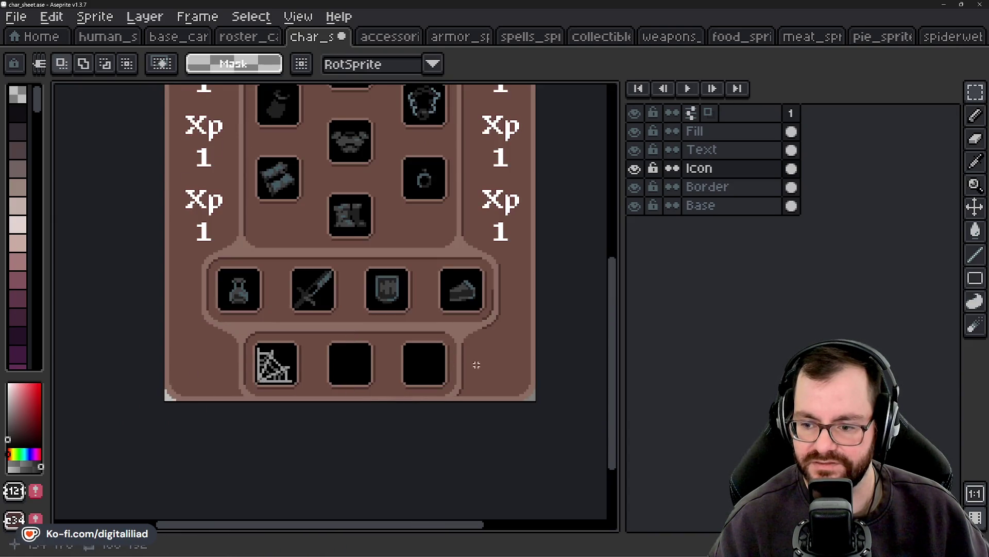
pyautogui.scroll(-1, 437, 426)
pyautogui.scroll(-1, 350, 341)
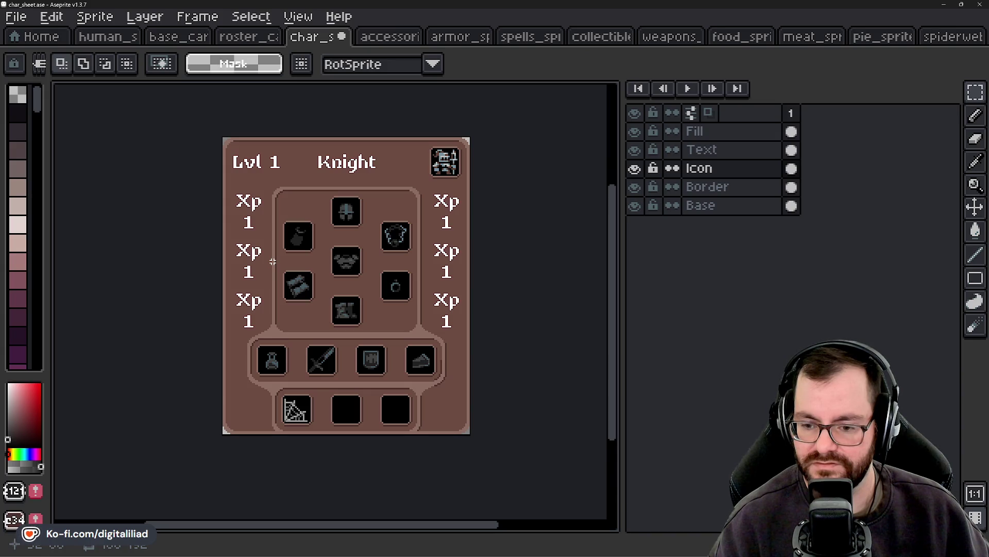
pyautogui.scroll(-2, 338, 342)
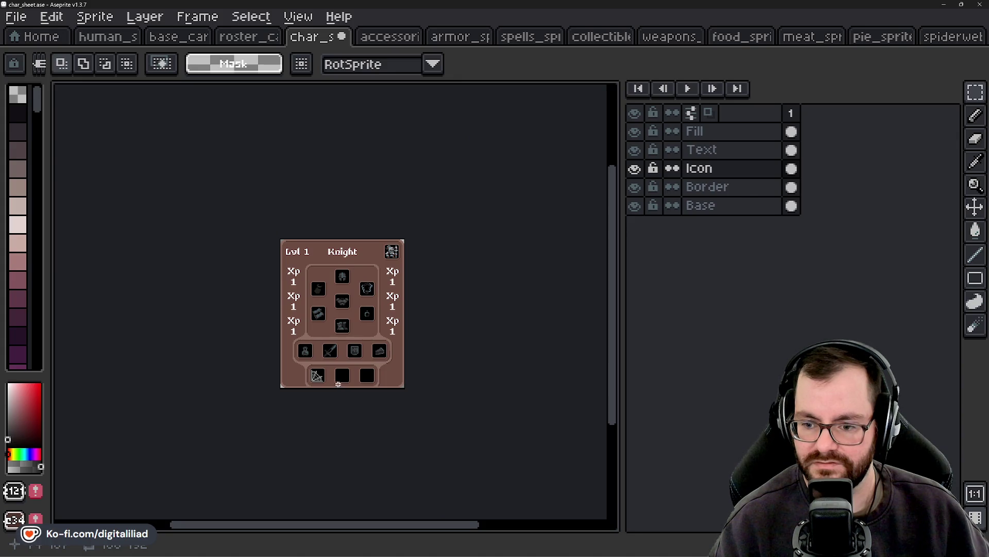
pyautogui.scroll(3, 338, 384)
pyautogui.scroll(1, 307, 360)
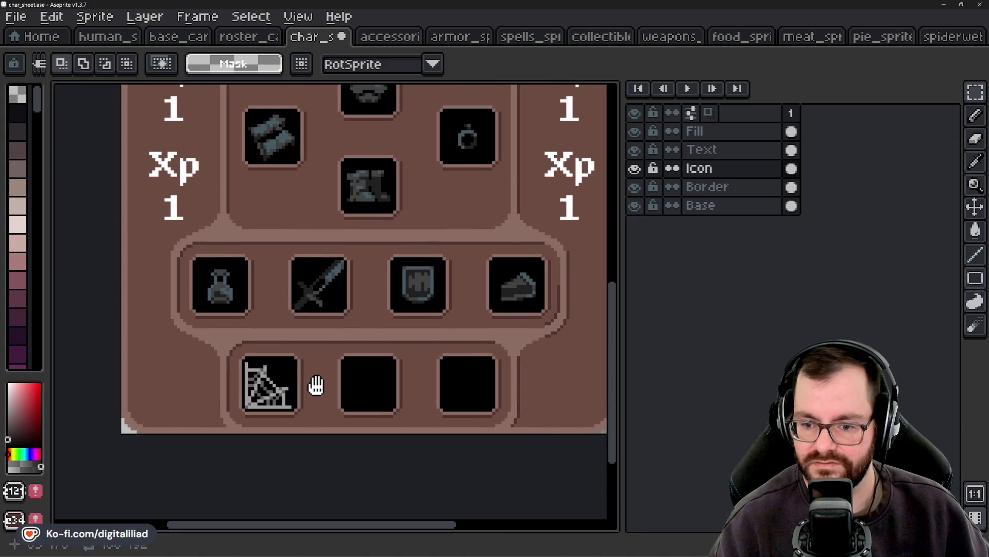
pyautogui.scroll(1, 315, 385)
pyautogui.scroll(1, 243, 336)
pyautogui.scroll(1, 272, 333)
# Step: On the Icon layer, fill the web slot's black background dark grey with Contiguous off
pyautogui.press('i')
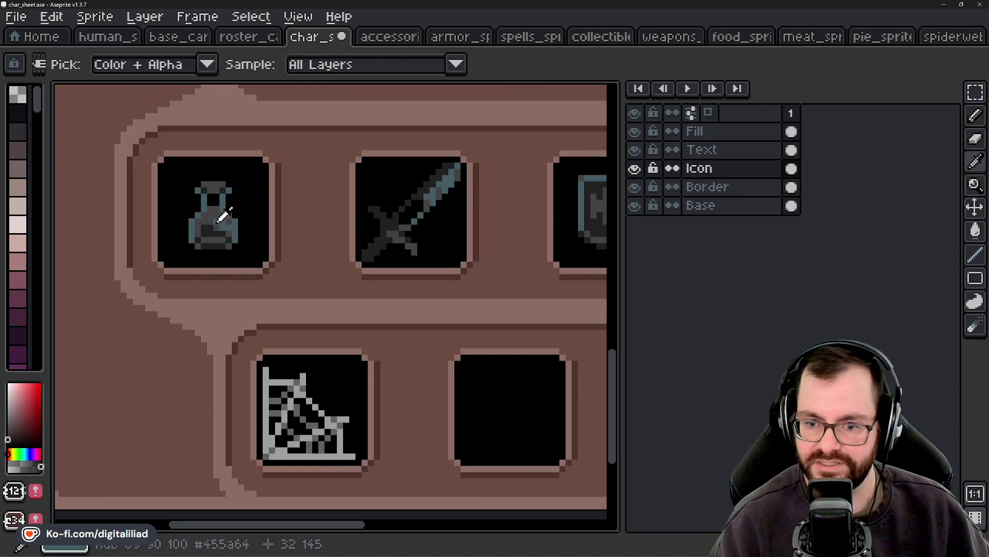
pyautogui.scroll(1, 319, 402)
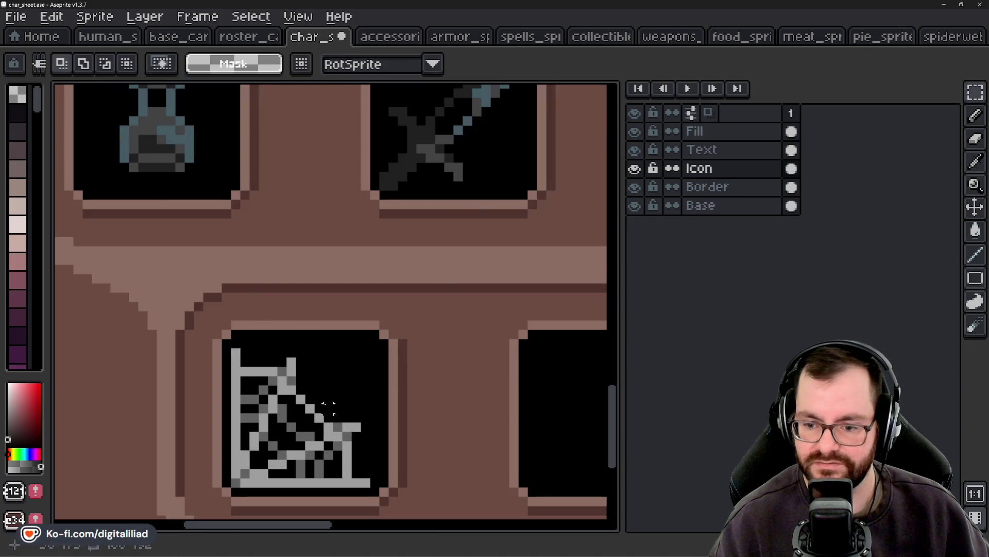
pyautogui.scroll(-1, 289, 350)
pyautogui.press('g')
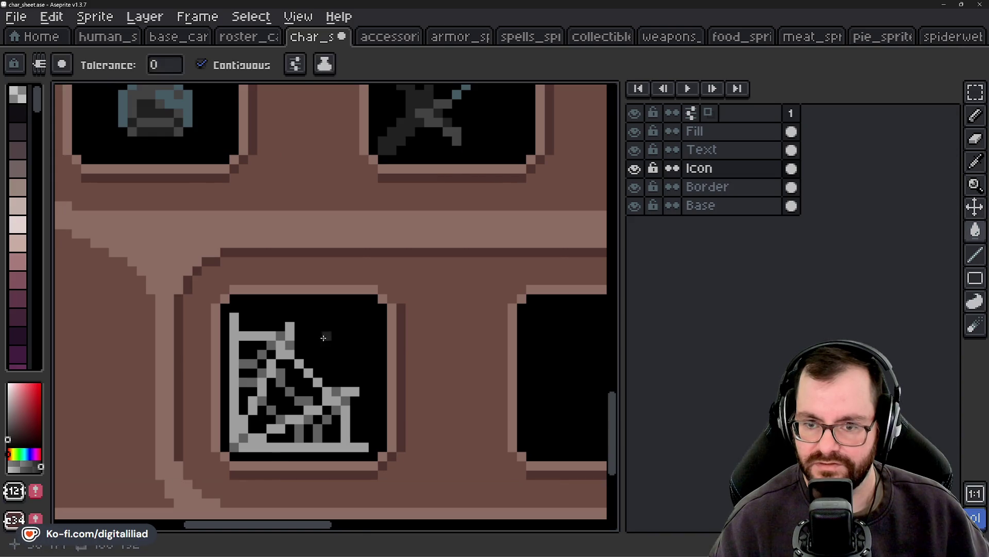
pyautogui.scroll(-1, 329, 366)
pyautogui.moveTo(333, 368); pyautogui.dragTo(348, 381)
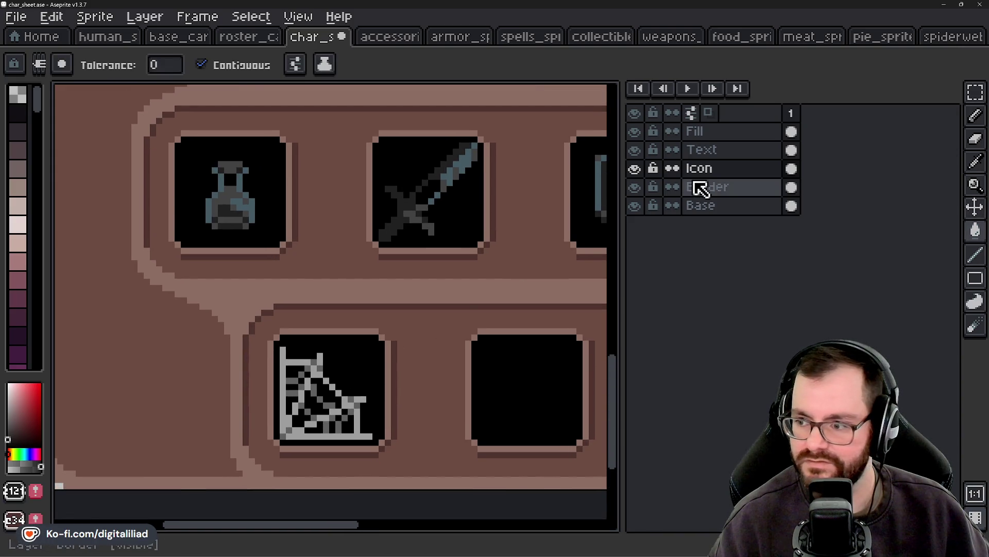
pyautogui.click(711, 168)
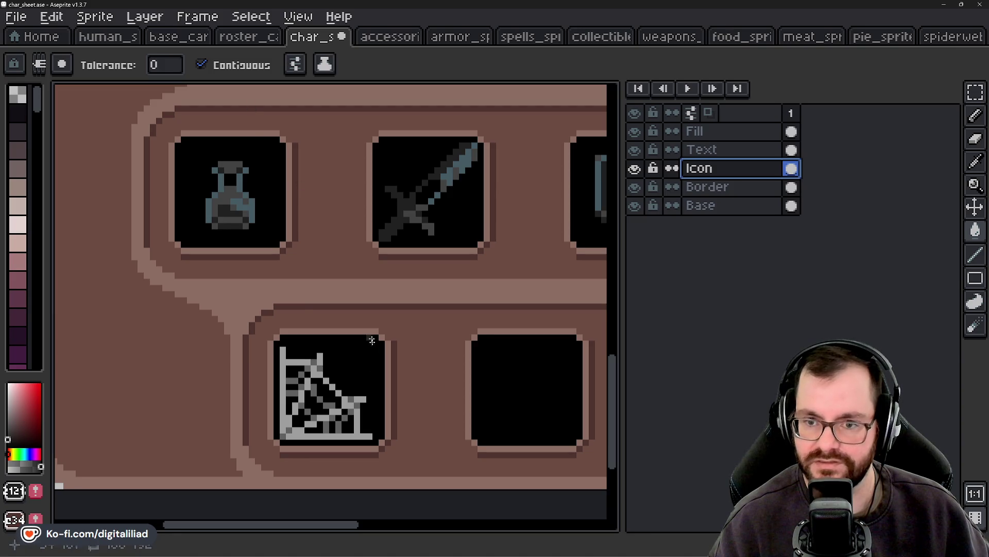
pyautogui.click(975, 93)
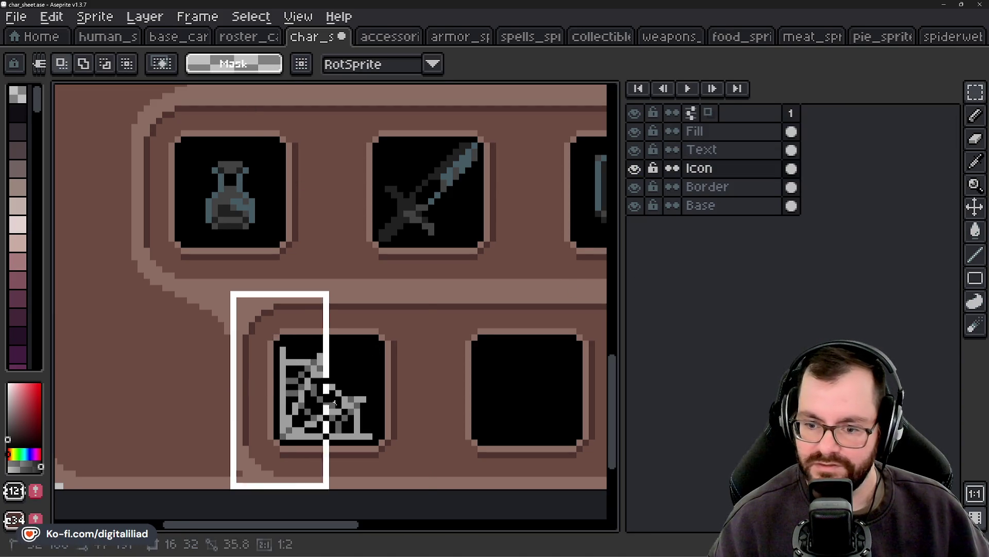
pyautogui.moveTo(334, 402); pyautogui.dragTo(430, 490)
pyautogui.press('g')
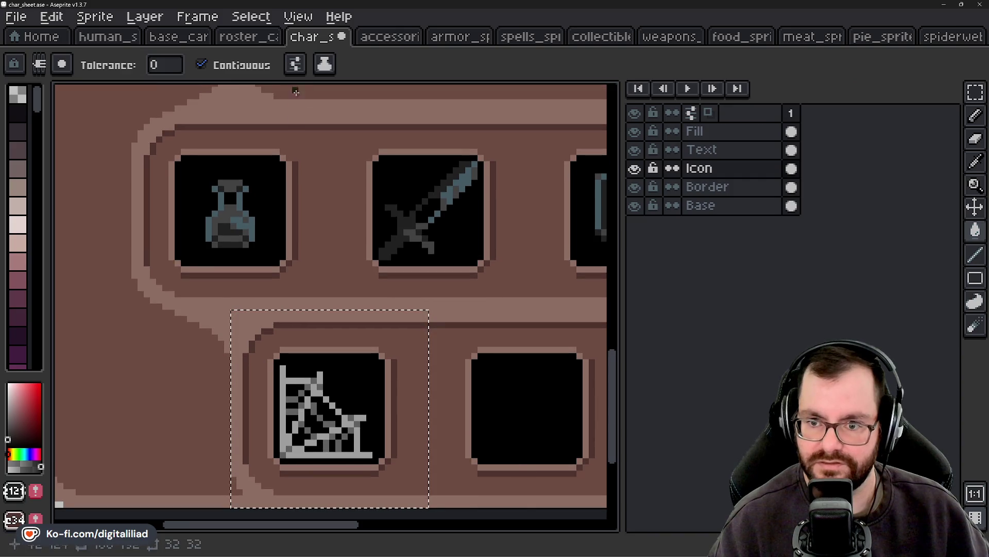
pyautogui.click(239, 66)
pyautogui.scroll(2, 324, 380)
pyautogui.click(324, 366)
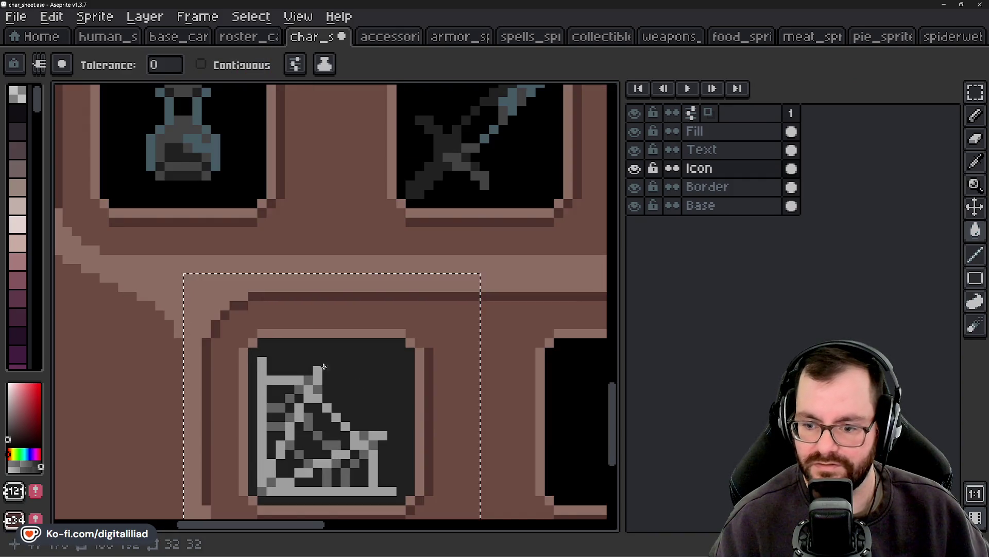
# Step: Recolour the web lines with the blue-grey picked from the helmet icon
pyautogui.keyDown('alt'); pyautogui.click(201, 129); pyautogui.keyUp('alt')
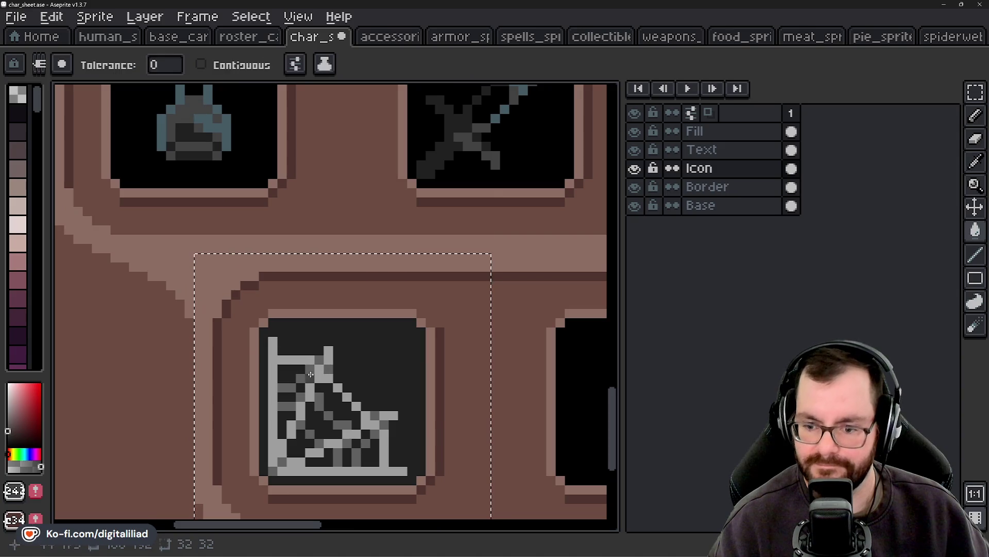
pyautogui.keyDown('alt'); pyautogui.click(214, 104); pyautogui.keyUp('alt')
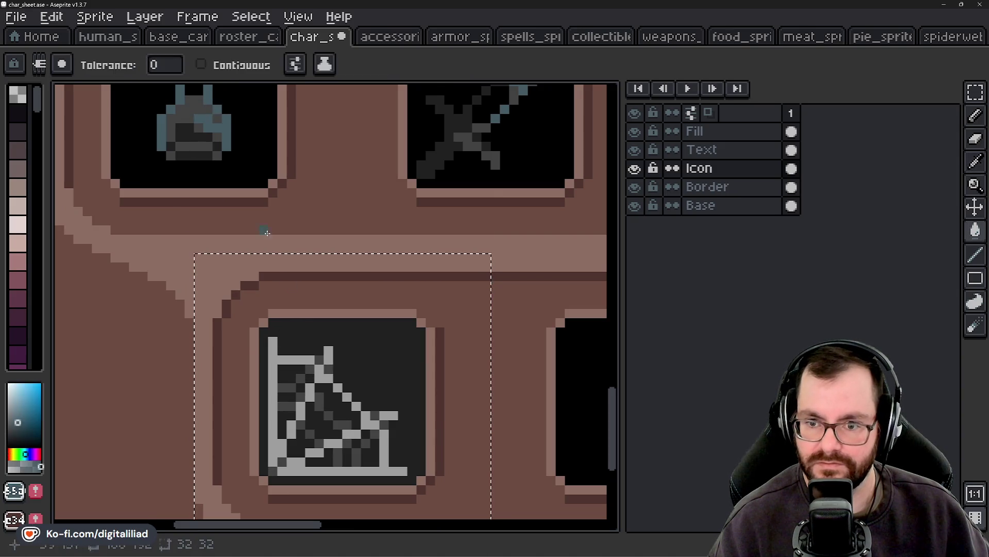
pyautogui.click(272, 379)
pyautogui.scroll(-2, 309, 392)
pyautogui.scroll(-2, 317, 398)
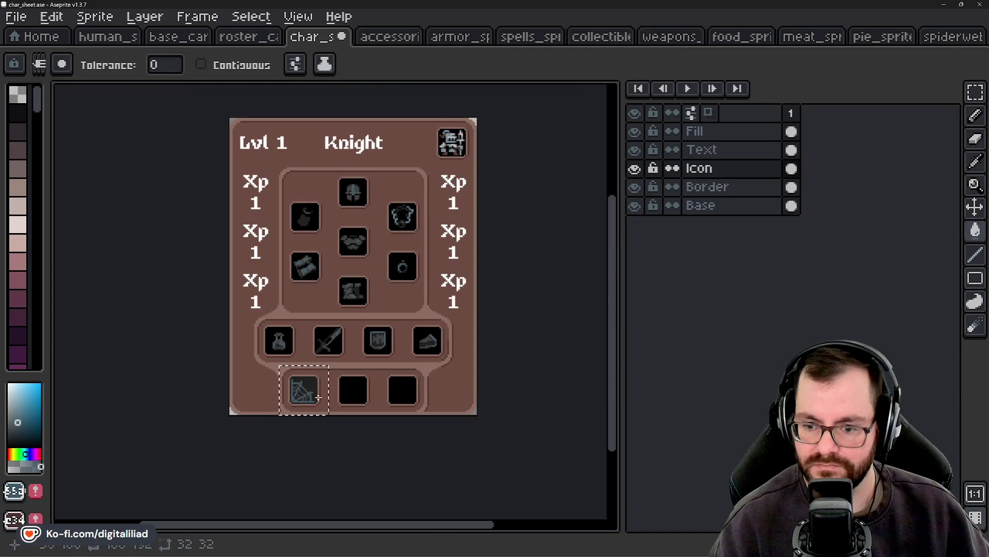
pyautogui.scroll(1, 318, 397)
pyautogui.scroll(1, 318, 398)
# Step: Undo the web recolouring and the web icon paste
pyautogui.press('v')
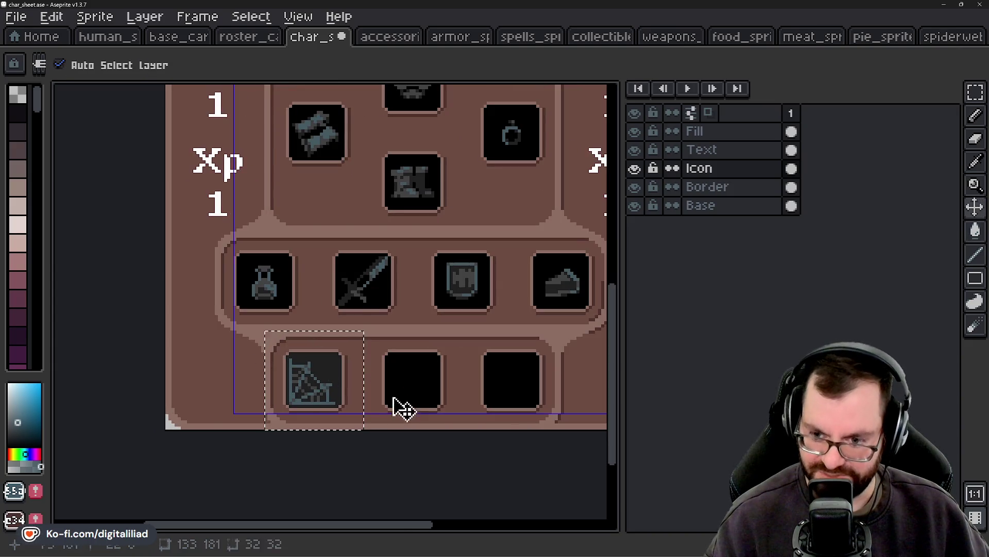
pyautogui.hotkey('ctrl', 'z')
pyautogui.hotkey('ctrl', 'z')
pyautogui.hotkey('ctrl', 'z')
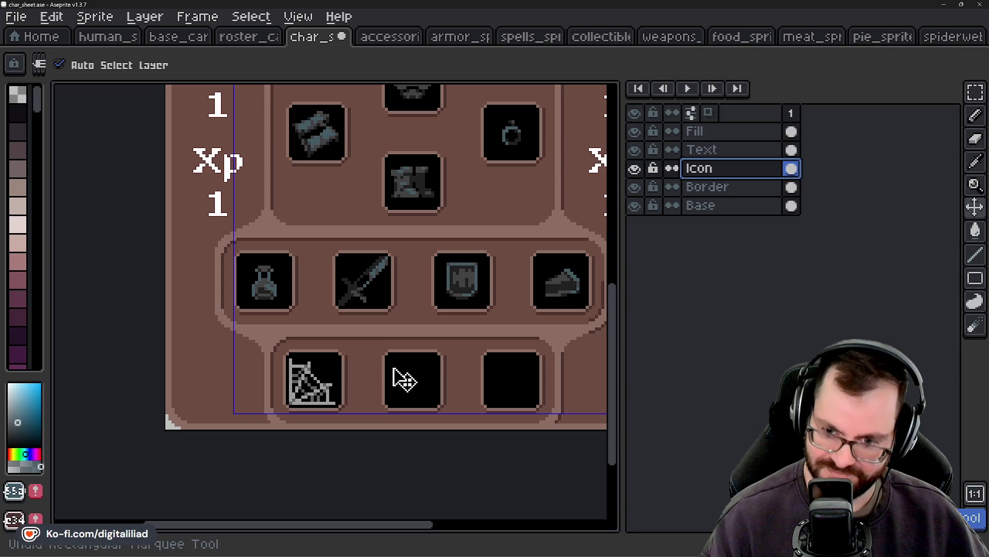
pyautogui.hotkey('ctrl', 'z')
pyautogui.press('g')
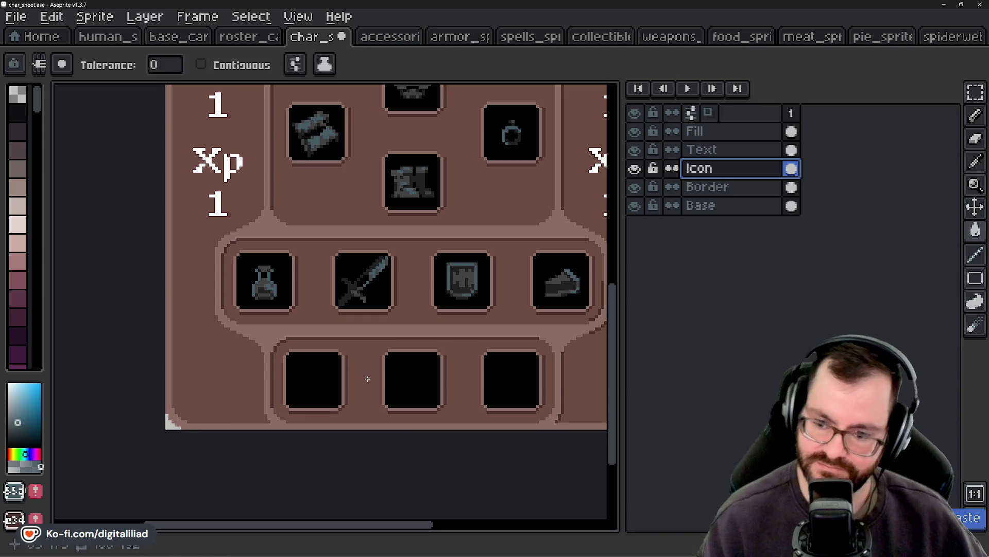
# Step: Marquee the bottom row of slots on the Border layer
pyautogui.click(976, 92)
pyautogui.scroll(-1, 609, 247)
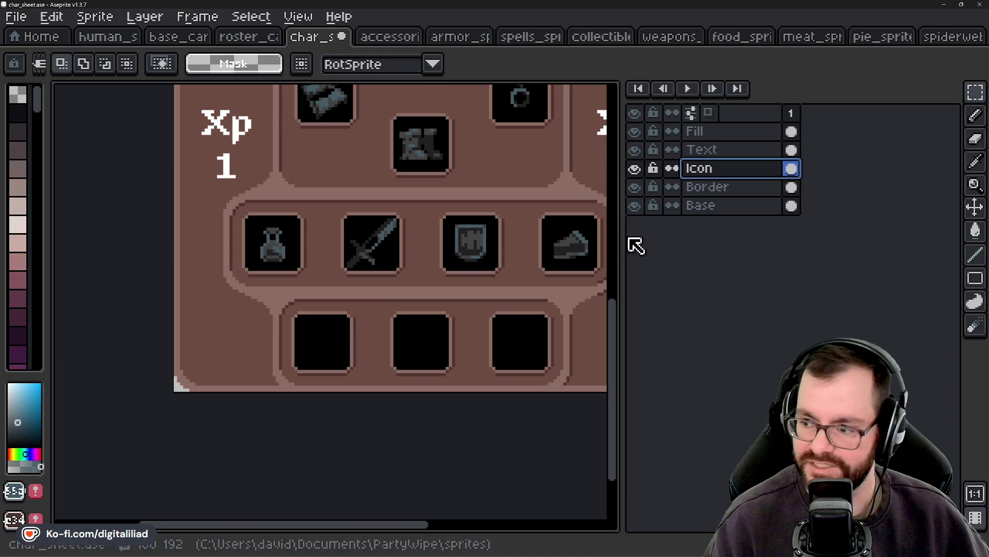
pyautogui.click(722, 186)
pyautogui.scroll(1, 311, 370)
pyautogui.moveTo(237, 265); pyautogui.dragTo(424, 328)
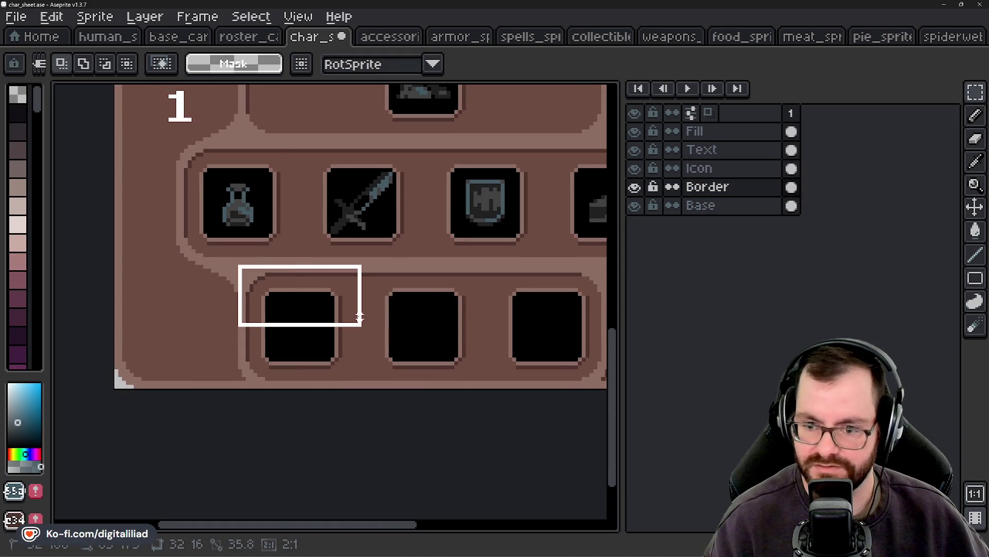
pyautogui.scroll(-2, 309, 361)
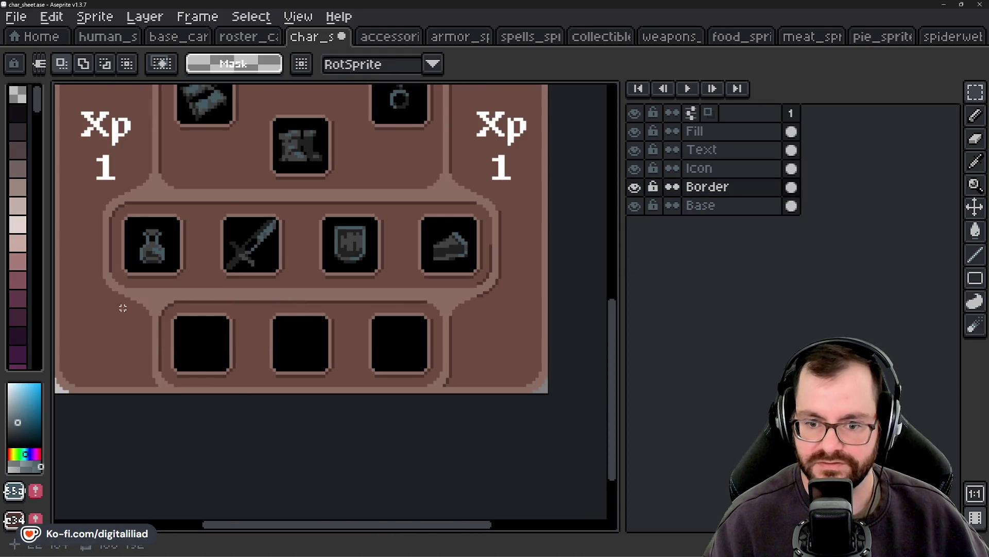
pyautogui.moveTo(104, 296)
pyautogui.mouseDown()
pyautogui.moveTo(336, 357)
pyautogui.moveTo(456, 348)
pyautogui.mouseUp()
pyautogui.click(472, 363)
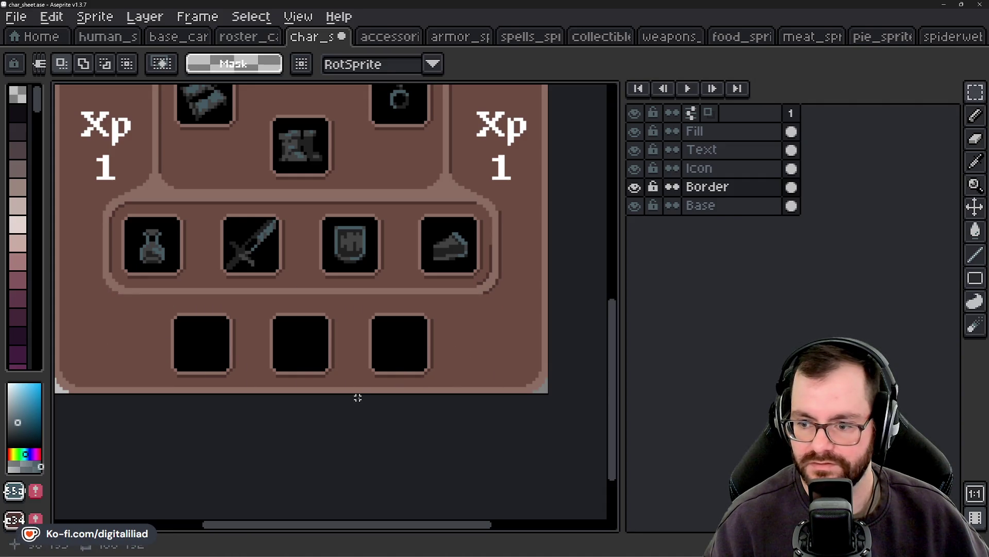
# Step: Delete the three bottom black slots on the Icon layer
pyautogui.moveTo(342, 301); pyautogui.dragTo(353, 304)
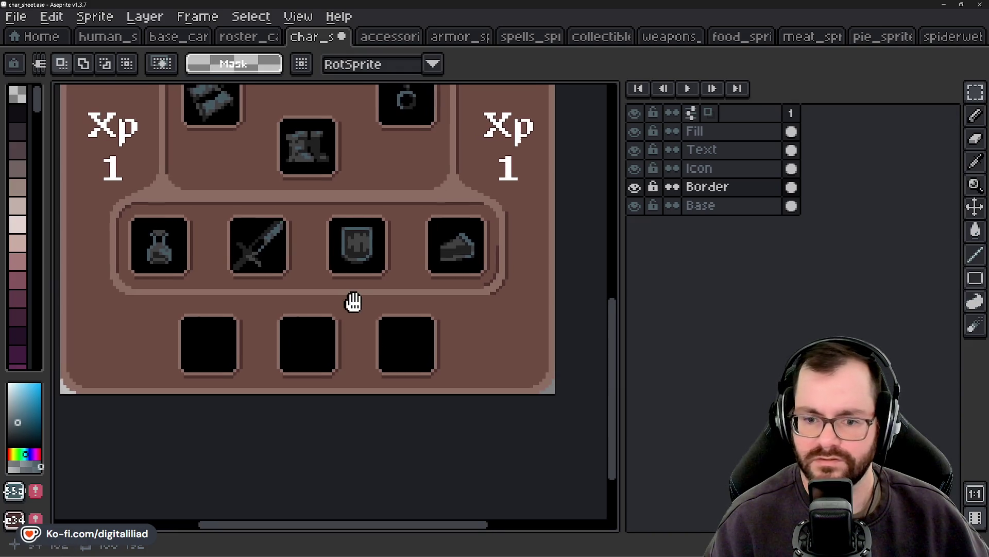
pyautogui.click(713, 168)
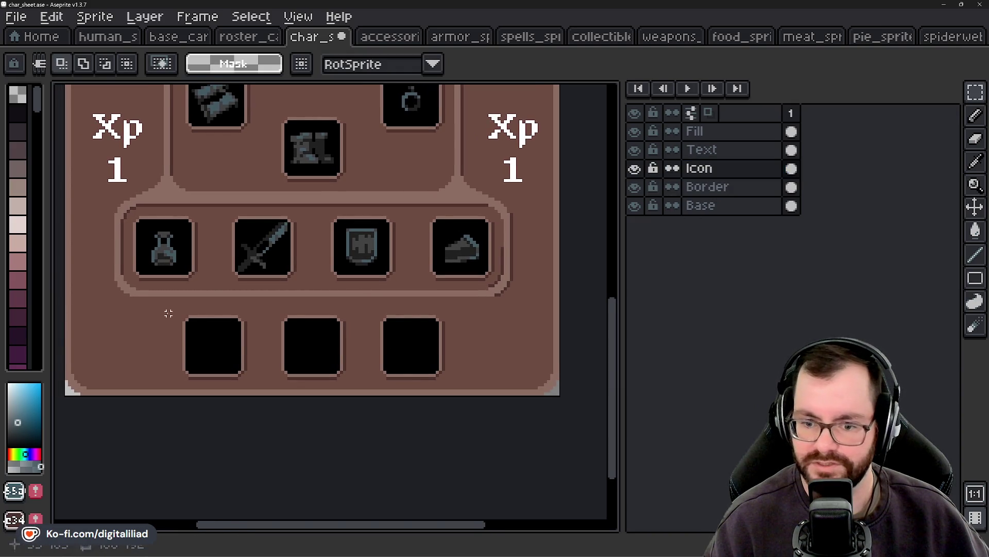
pyautogui.moveTo(163, 297); pyautogui.dragTo(462, 394)
pyautogui.press('Delete')
pyautogui.scroll(2, 330, 434)
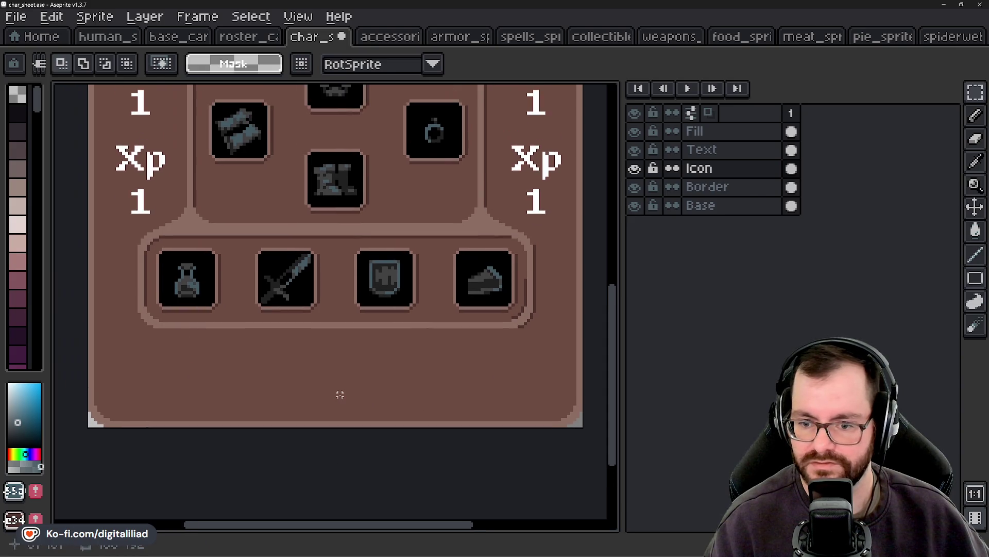
pyautogui.scroll(-1, 340, 394)
pyautogui.scroll(-1, 340, 382)
pyautogui.scroll(1, 341, 355)
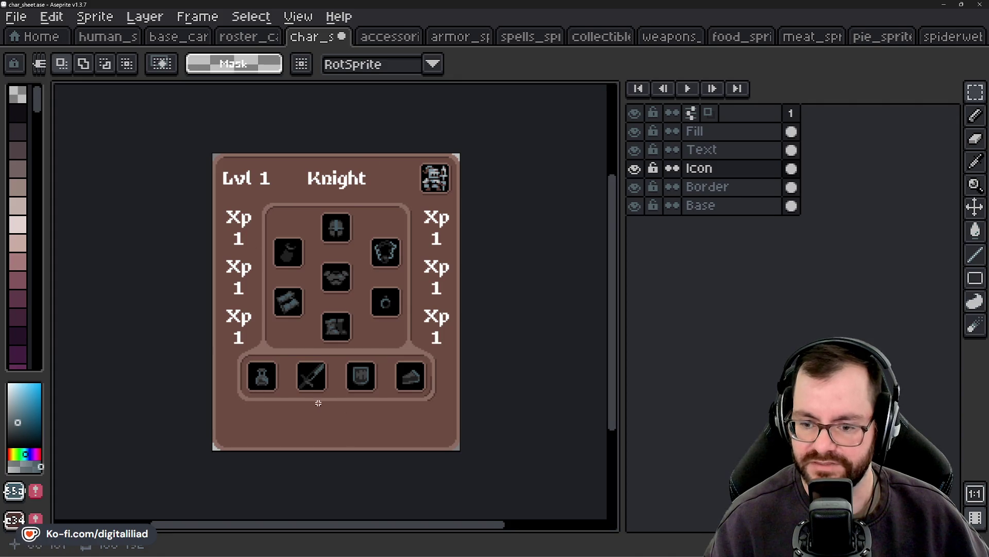
# Step: Touch up the Border layer with the pencil near the lower equipment rows
pyautogui.scroll(1, 318, 403)
pyautogui.moveTo(320, 336); pyautogui.dragTo(300, 311)
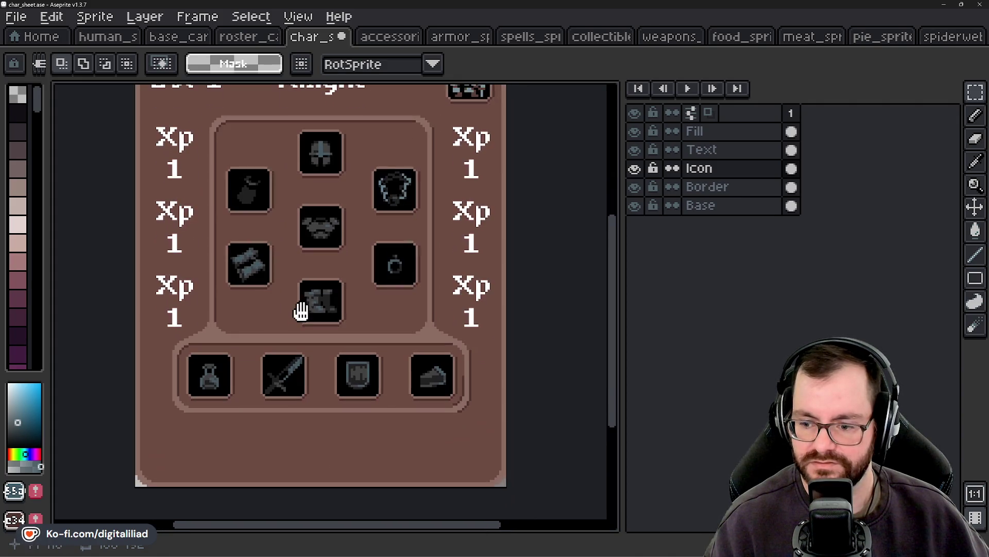
pyautogui.scroll(1, 385, 419)
pyautogui.scroll(1, 464, 371)
pyautogui.scroll(1, 463, 360)
pyautogui.scroll(1, 474, 308)
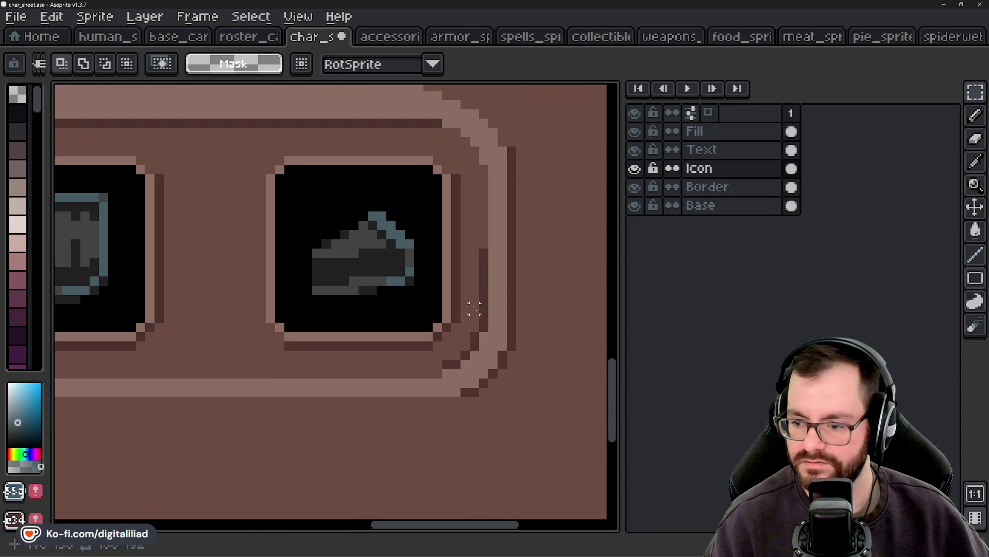
pyautogui.click(706, 187)
pyautogui.scroll(1, 471, 271)
pyautogui.press('b')
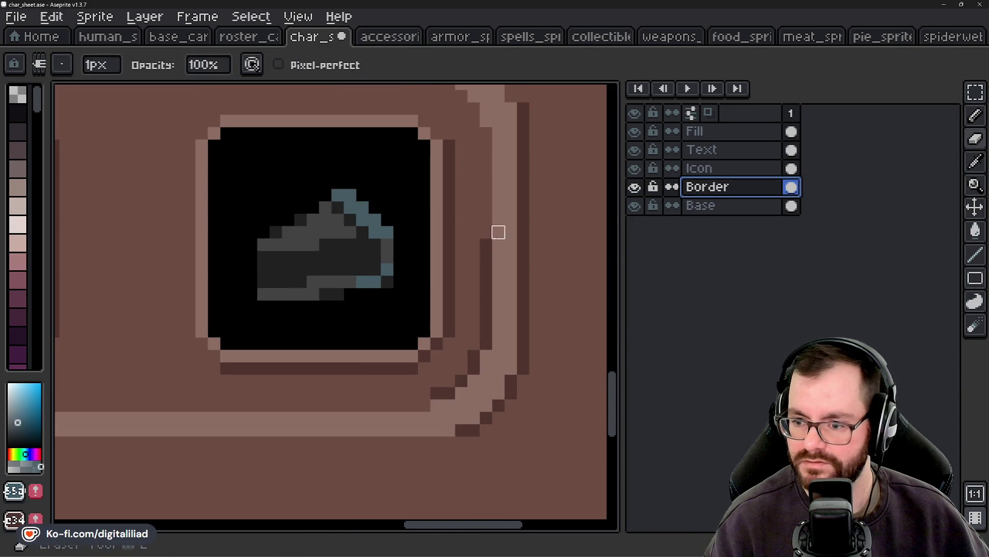
pyautogui.click(474, 356)
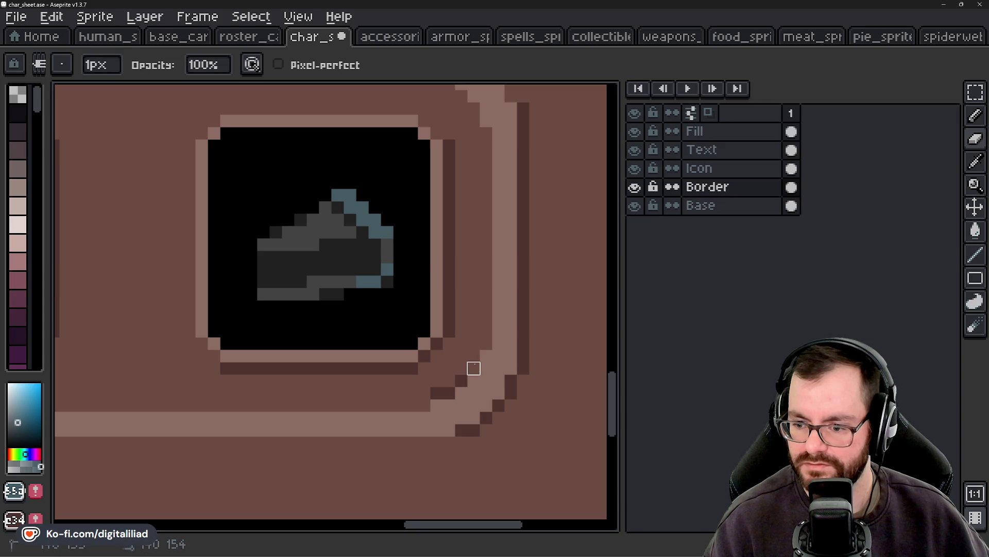
# Step: Zoom and pan around the sheet to inspect the food slot and stat columns
pyautogui.scroll(-2, 436, 393)
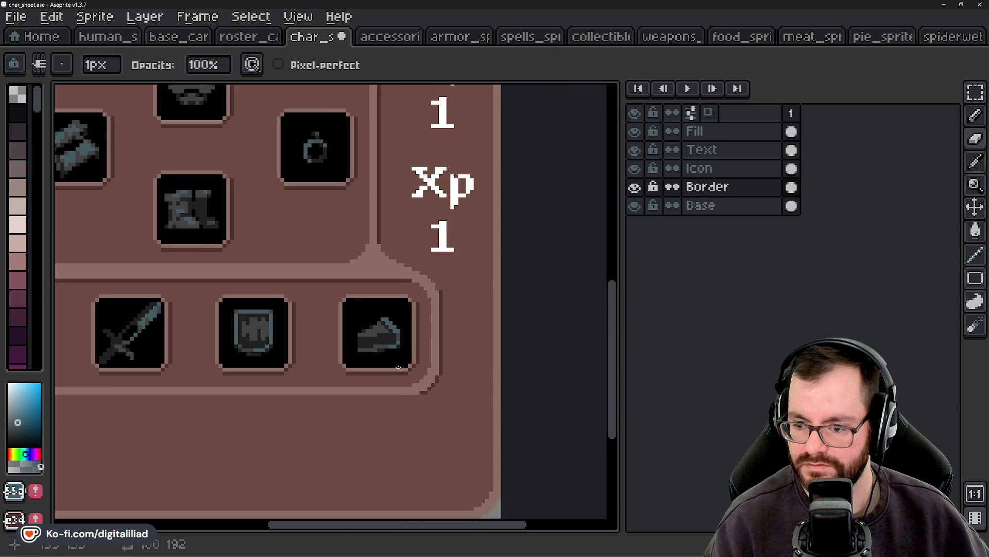
pyautogui.scroll(-2, 401, 371)
pyautogui.scroll(-1, 371, 349)
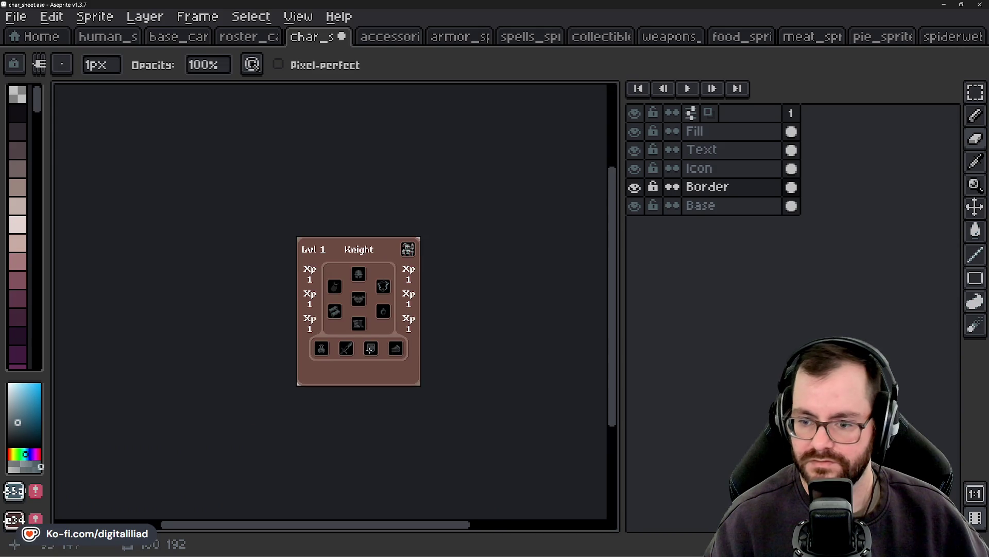
pyautogui.scroll(1, 364, 326)
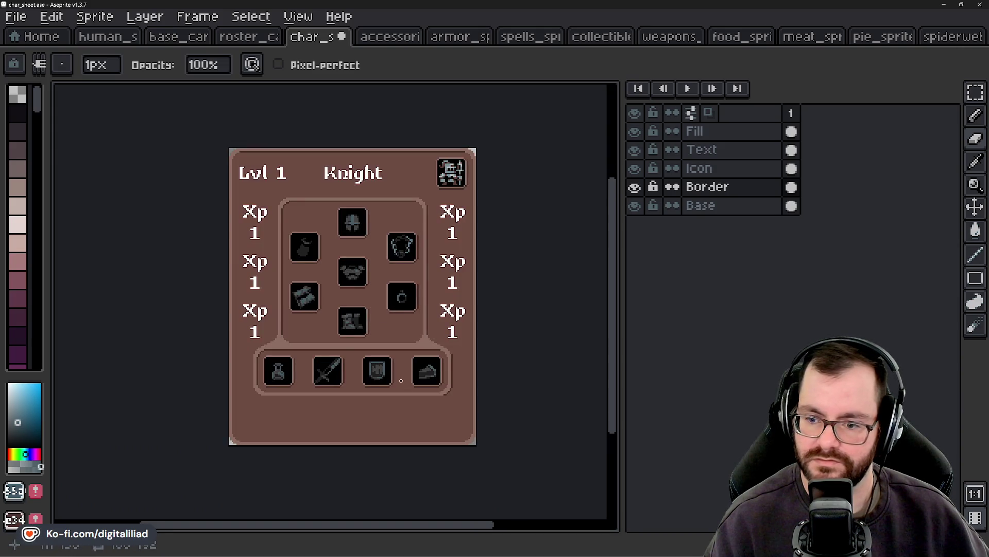
pyautogui.scroll(-1, 401, 380)
pyautogui.scroll(2, 383, 394)
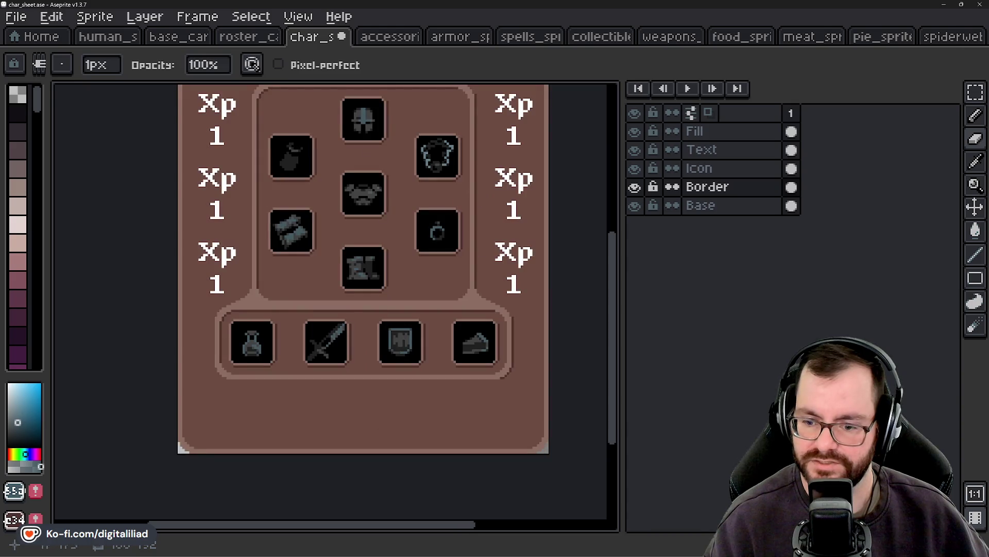
pyautogui.scroll(-1, 426, 401)
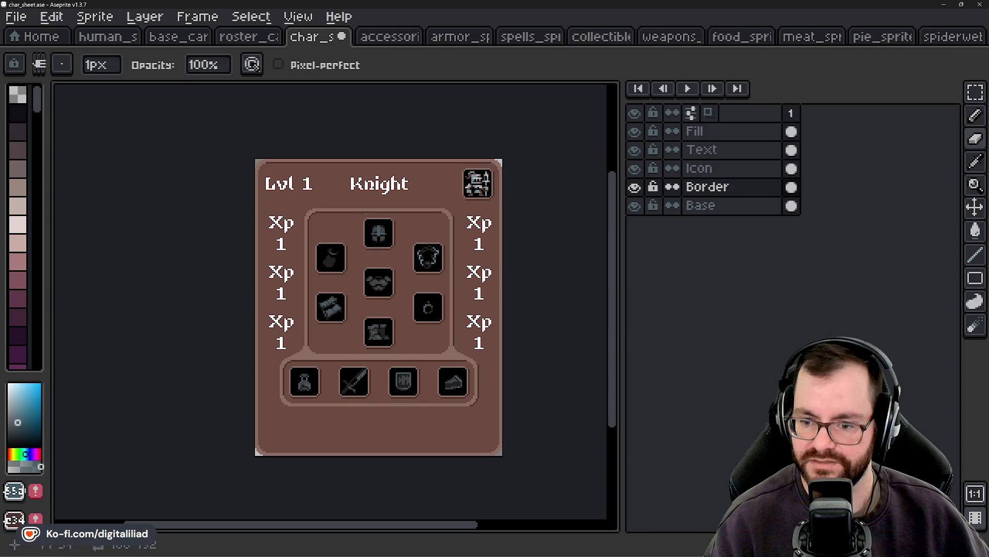
pyautogui.scroll(1, 361, 410)
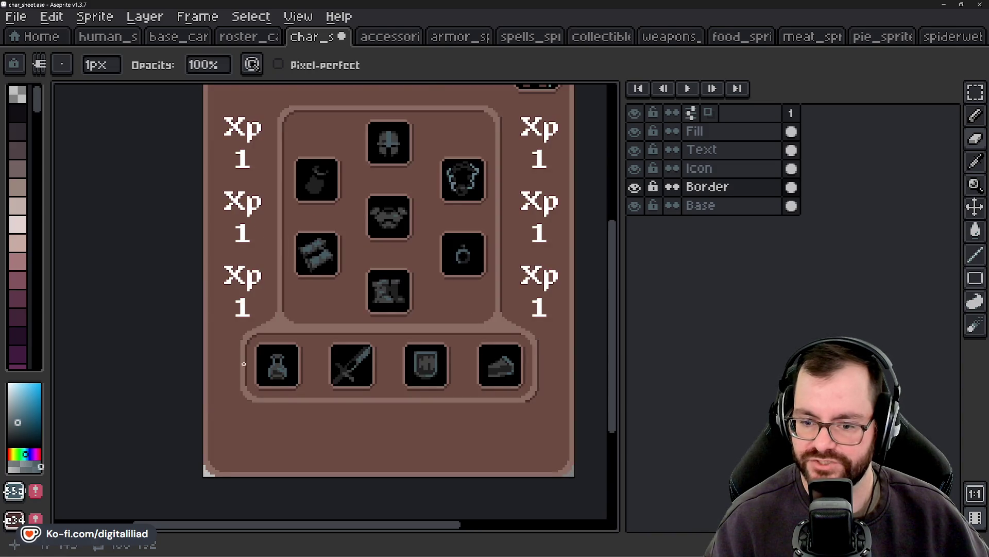
pyautogui.scroll(1, 273, 135)
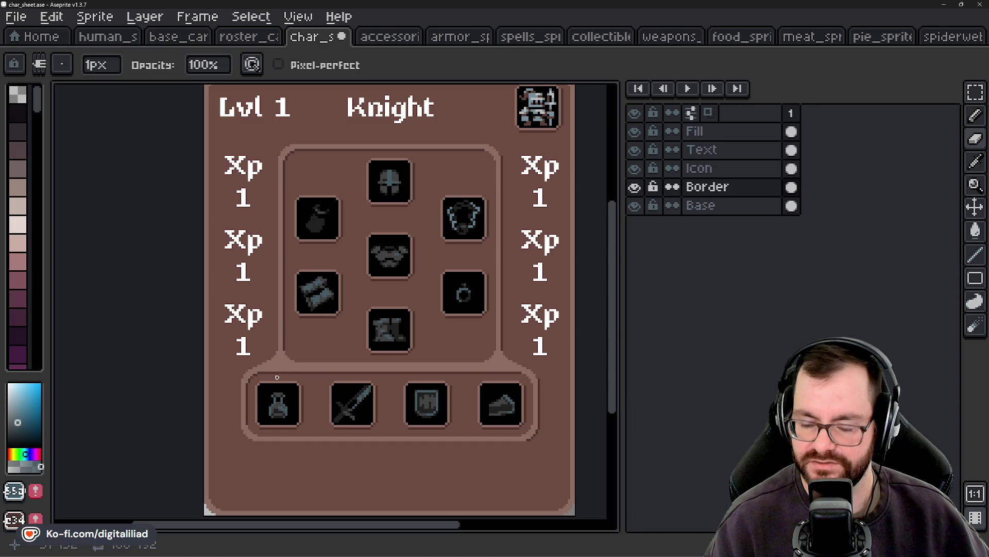
pyautogui.scroll(-1, 275, 379)
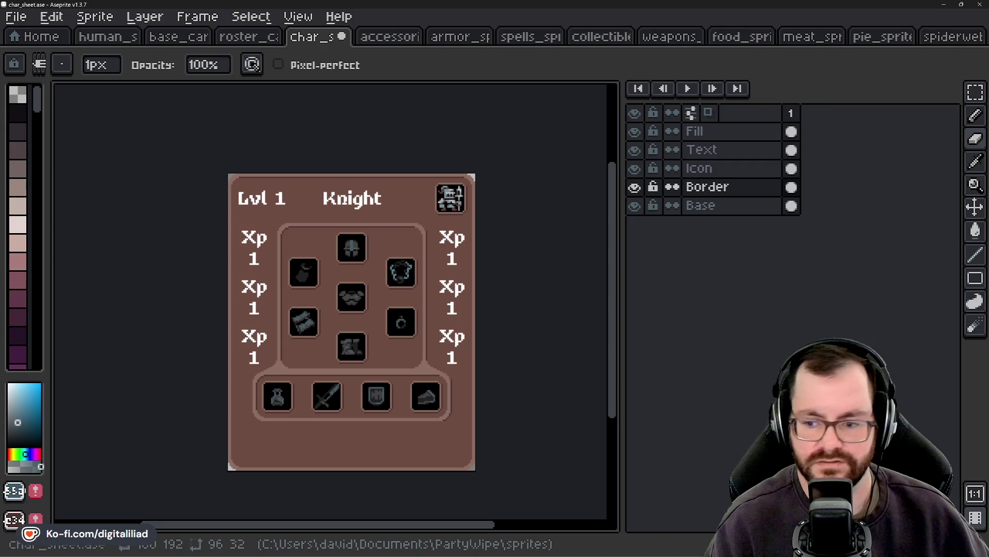
pyautogui.scroll(1, 487, 421)
pyautogui.scroll(1, 487, 422)
pyautogui.moveTo(486, 421); pyautogui.dragTo(206, 299)
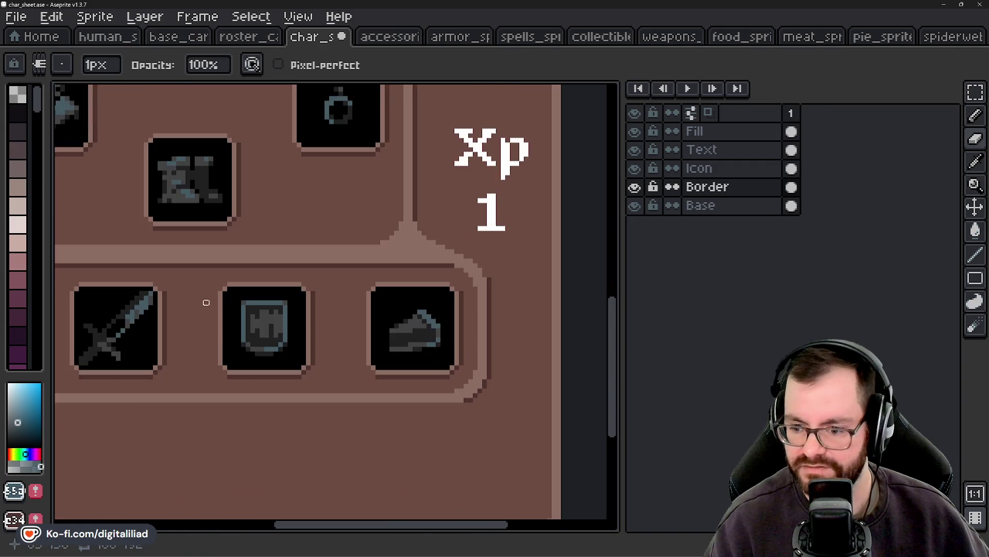
pyautogui.scroll(2, 458, 323)
pyautogui.scroll(2, 418, 254)
pyautogui.scroll(-3, 445, 330)
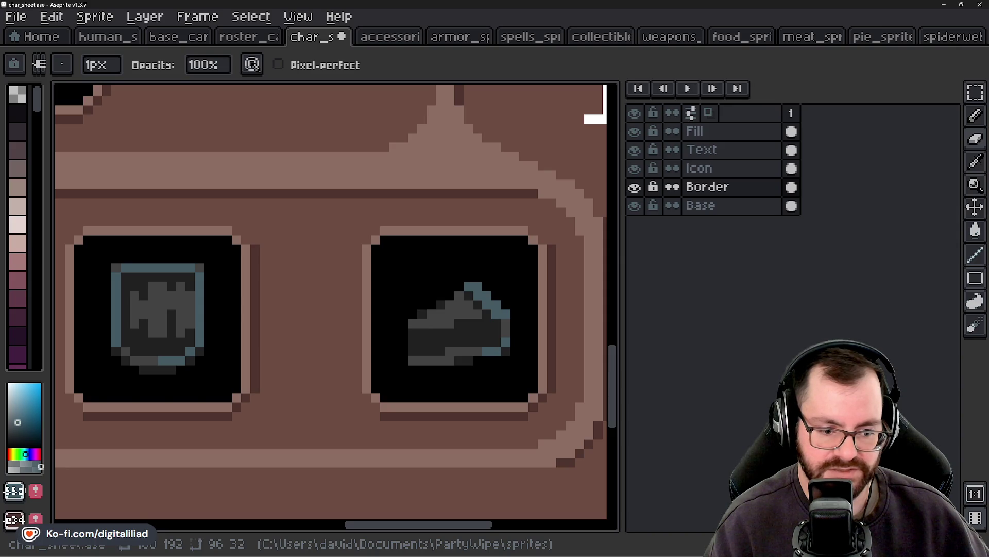
pyautogui.scroll(-3, 524, 388)
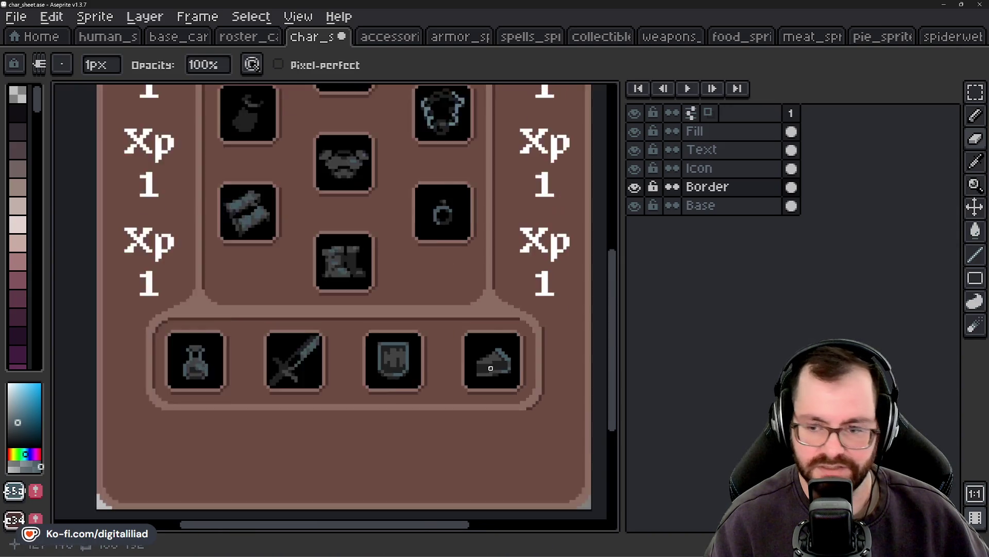
pyautogui.scroll(-2, 388, 369)
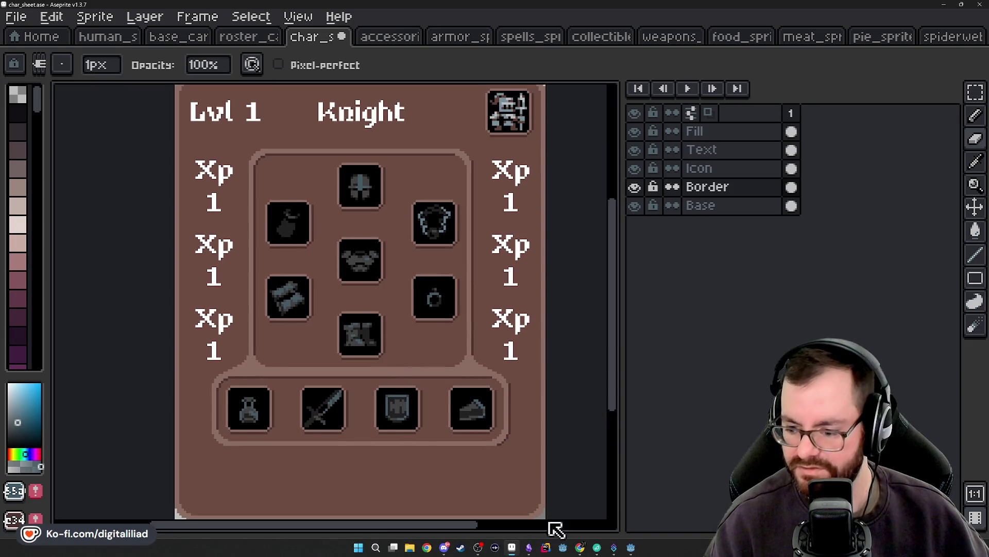
pyautogui.scroll(1, 552, 526)
# Step: Delete the top Xp label from the right stat column on the Text layer
pyautogui.click(981, 100)
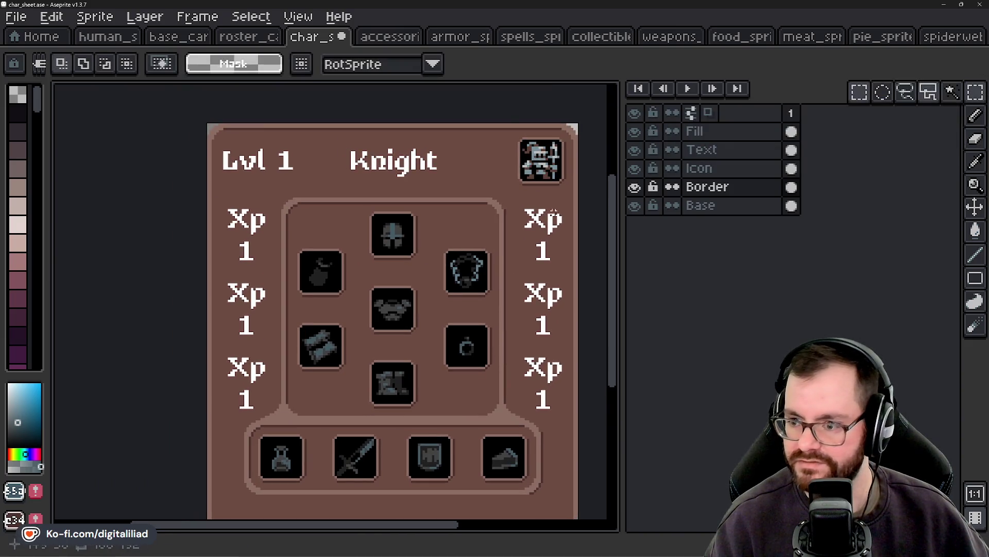
pyautogui.scroll(1, 567, 242)
pyautogui.click(721, 149)
pyautogui.scroll(3, 387, 222)
pyautogui.scroll(1, 388, 222)
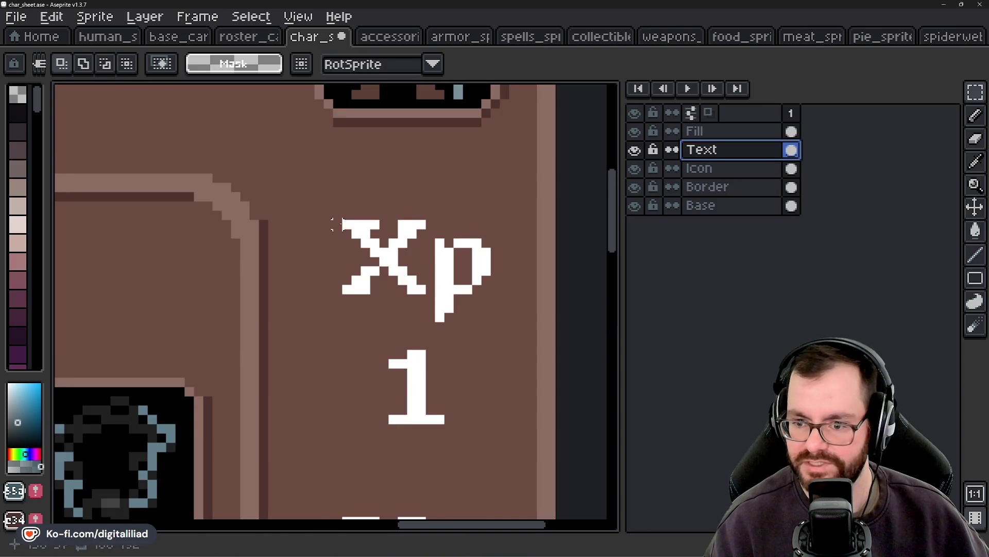
pyautogui.moveTo(342, 221); pyautogui.dragTo(487, 318)
pyautogui.press('Delete')
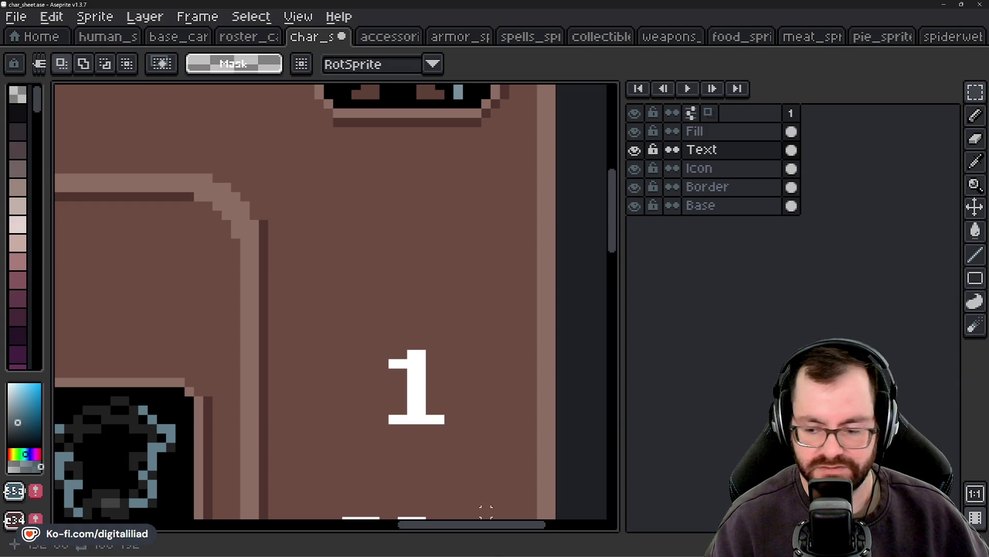
pyautogui.click(531, 548)
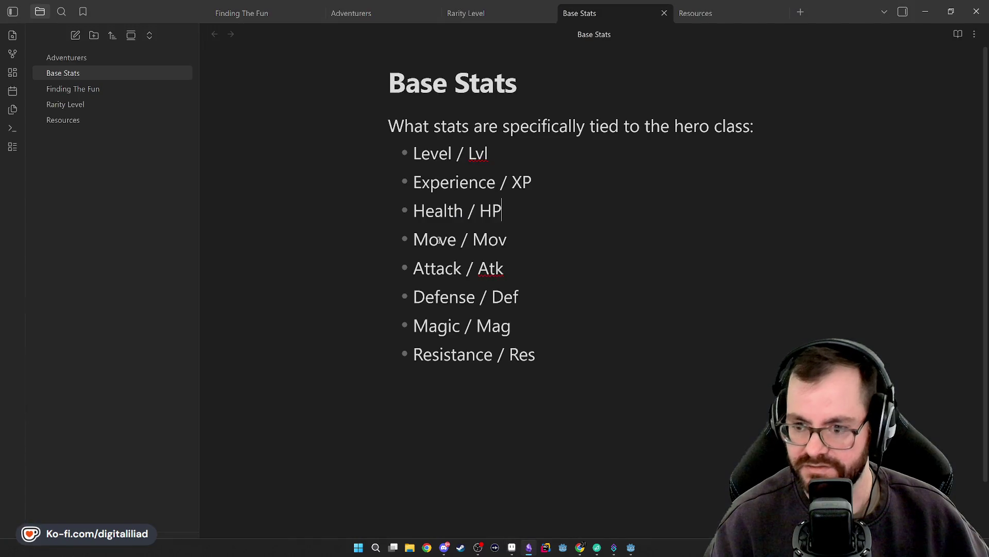
# Step: Add an 'Actions / Act' bullet after Health / HP in the Base Stats note
pyautogui.click(509, 239)
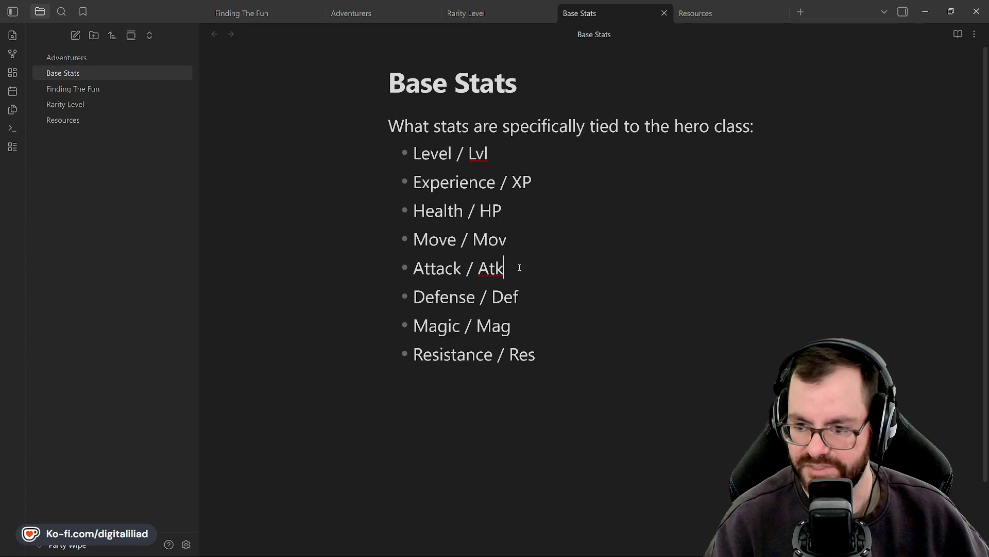
pyautogui.click(516, 218)
pyautogui.press('Return')
pyautogui.write('Act')
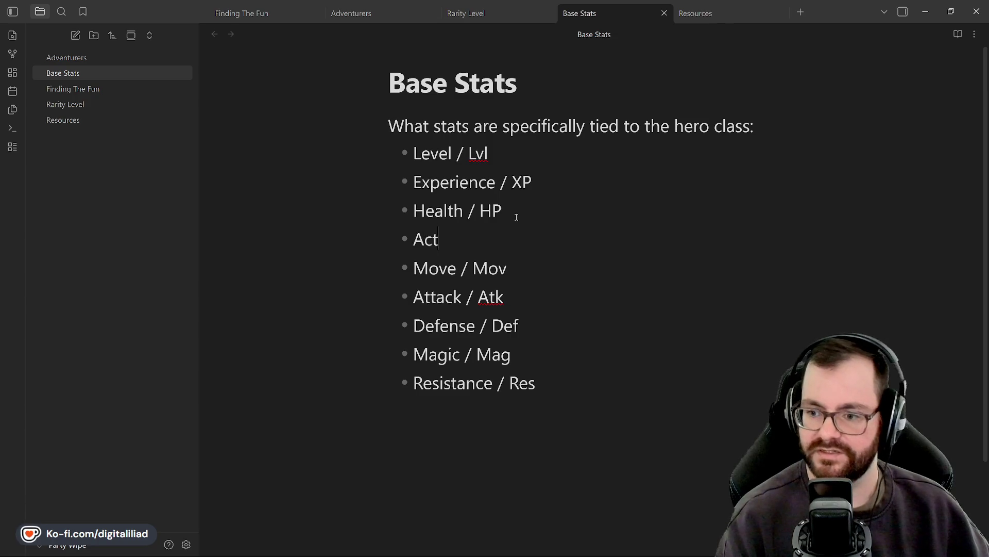
pyautogui.write('ions / Act')
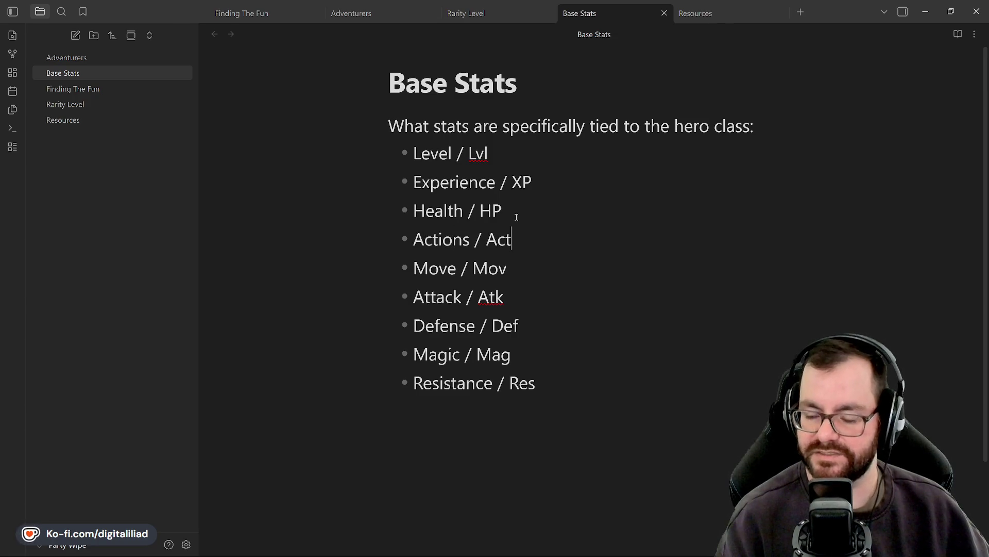
pyautogui.click(517, 217)
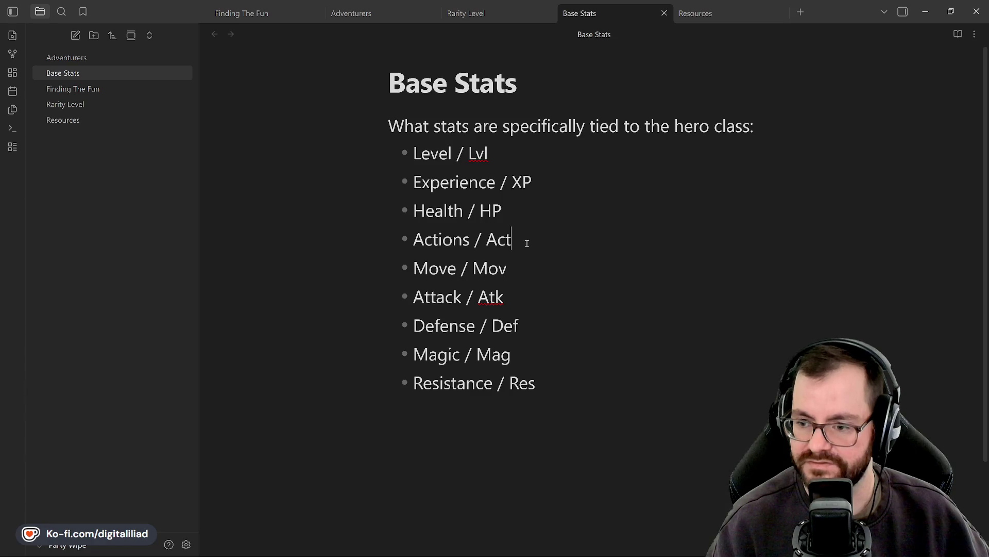
pyautogui.click(513, 210)
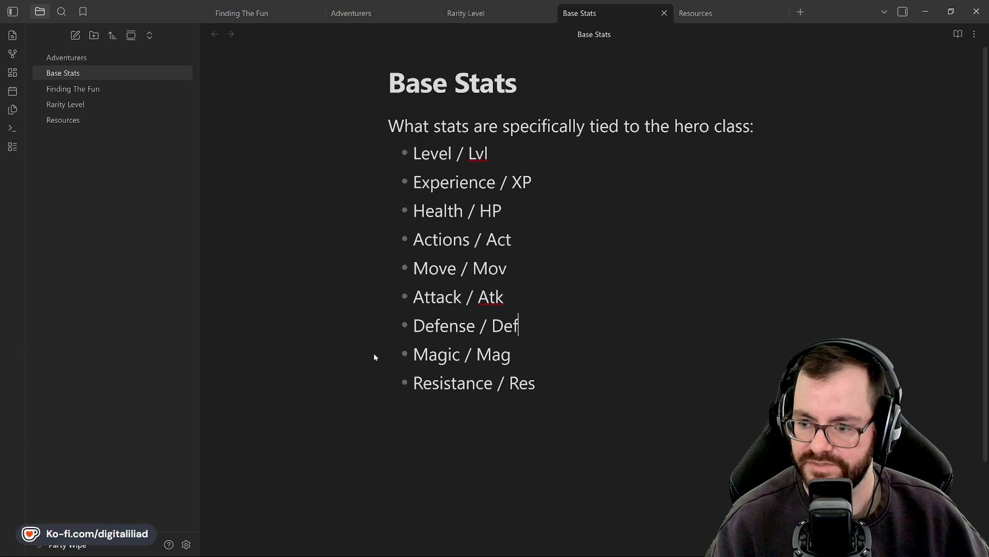
# Step: Delete the Magic and Resistance lines from the Base Stats list
pyautogui.moveTo(546, 384); pyautogui.dragTo(537, 324)
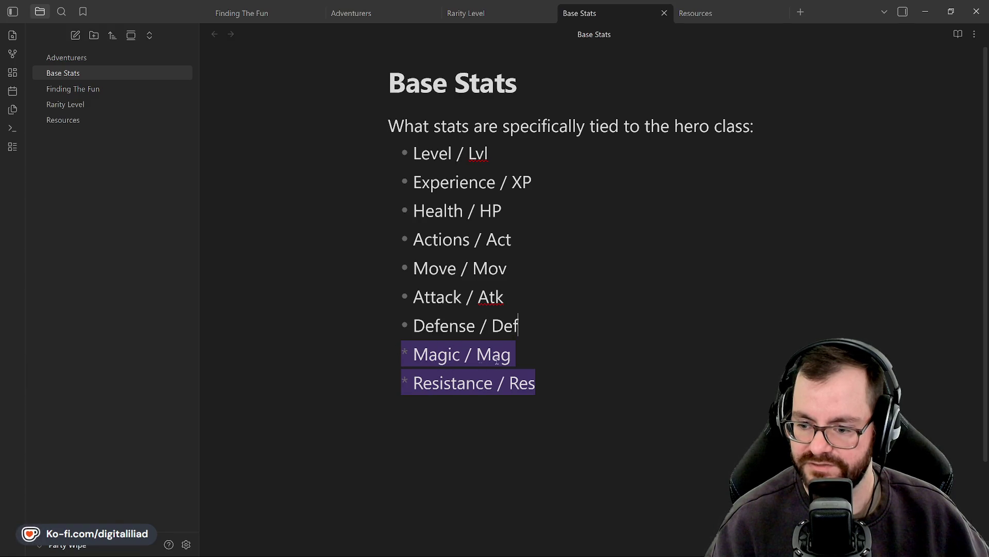
pyautogui.press('BackSpace')
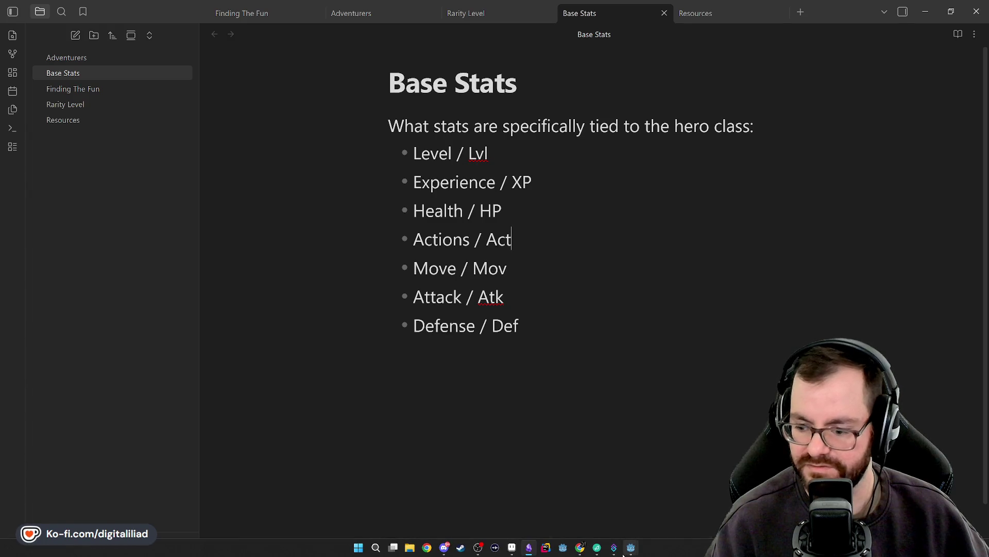
pyautogui.moveTo(631, 547)
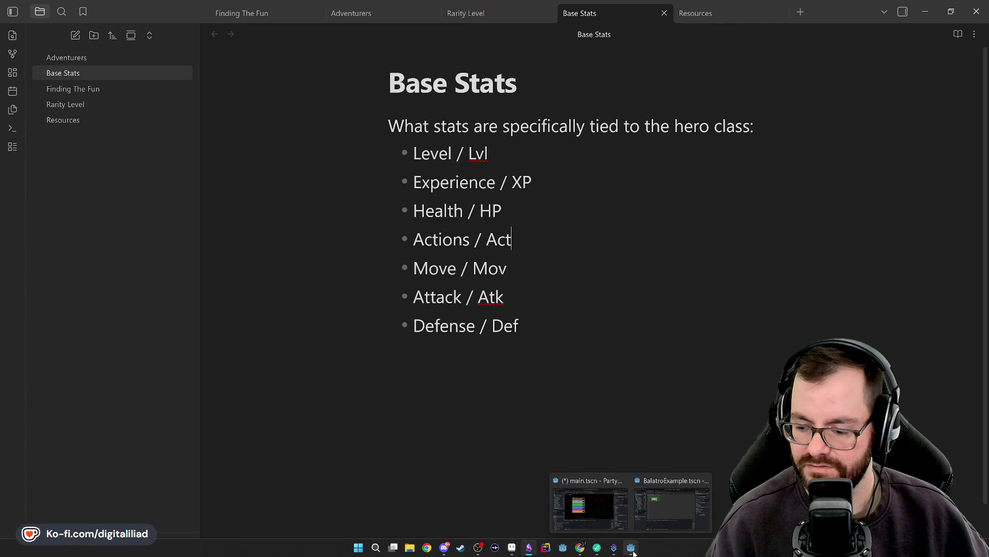
pyautogui.click(587, 521)
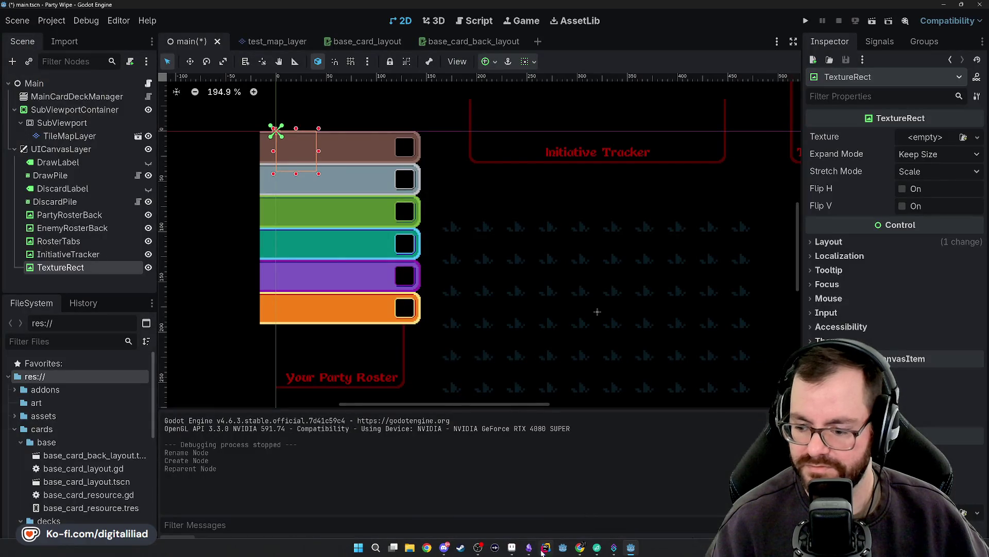
pyautogui.click(512, 548)
# Step: Insert an 'HP' text label above the 1 in the right stat column
pyautogui.scroll(-2, 458, 223)
pyautogui.scroll(-1, 454, 294)
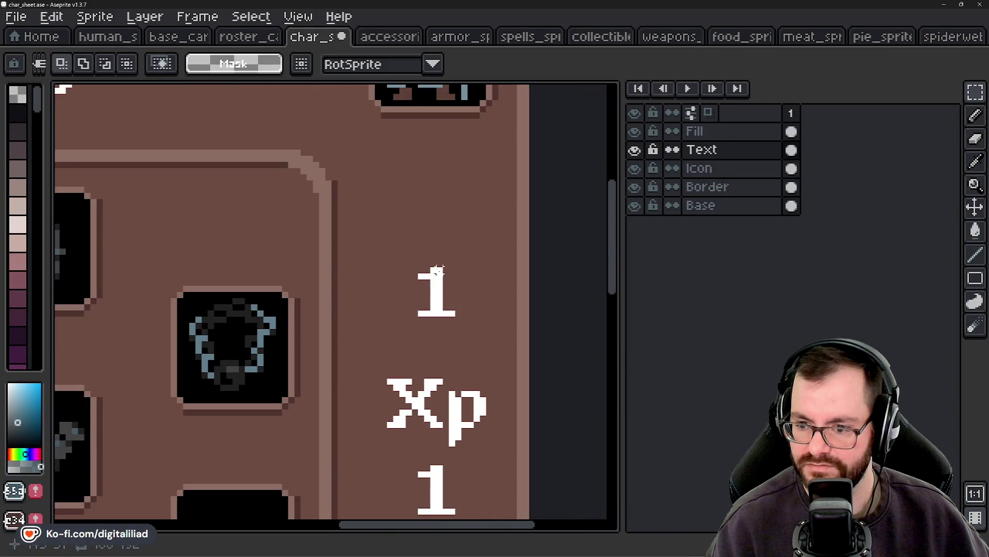
pyautogui.scroll(2, 415, 312)
pyautogui.click(92, 17)
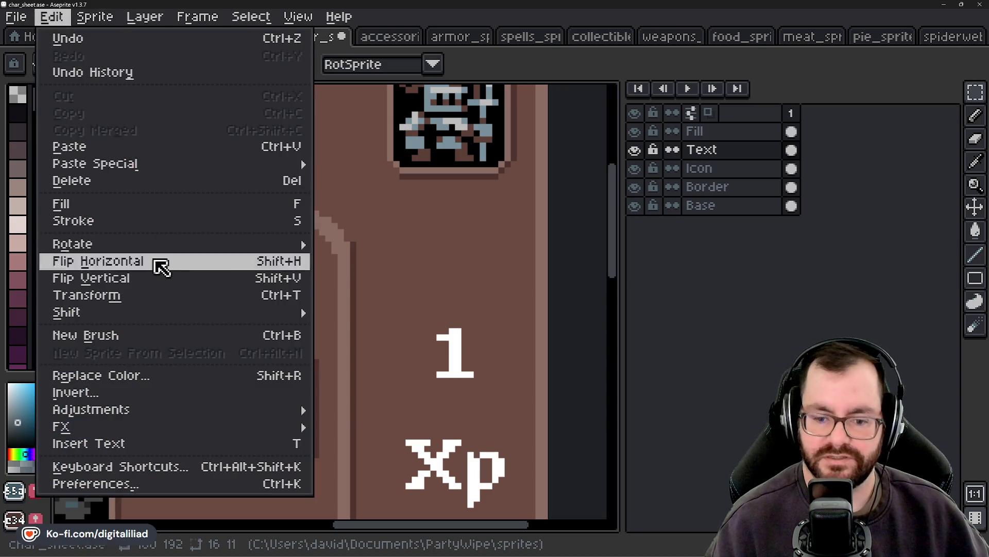
pyautogui.press('alt')
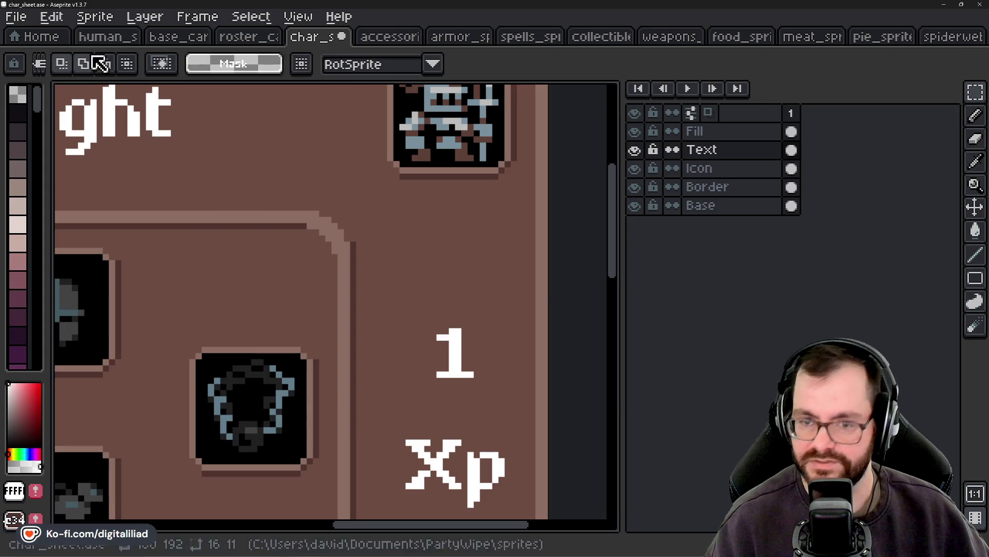
pyautogui.press('t')
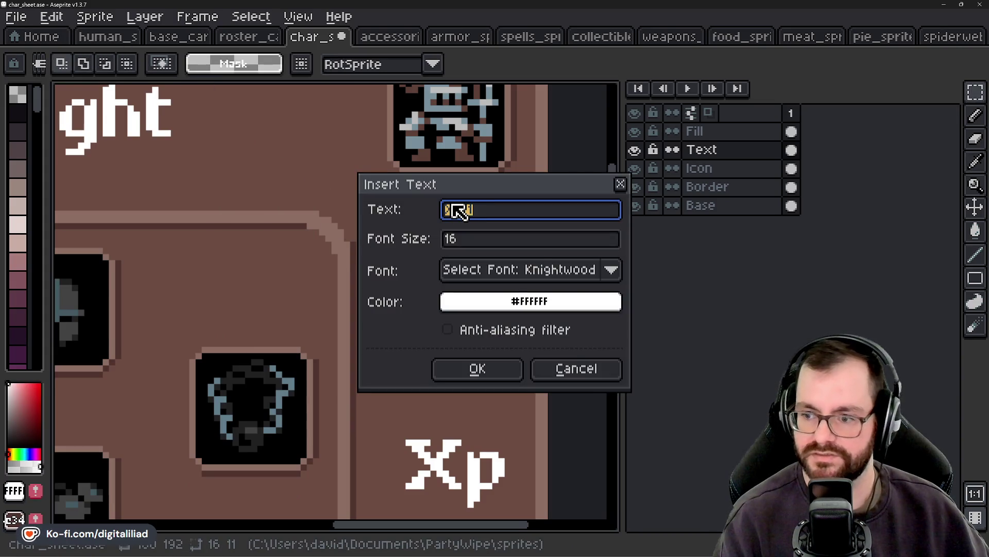
pyautogui.write('Hp')
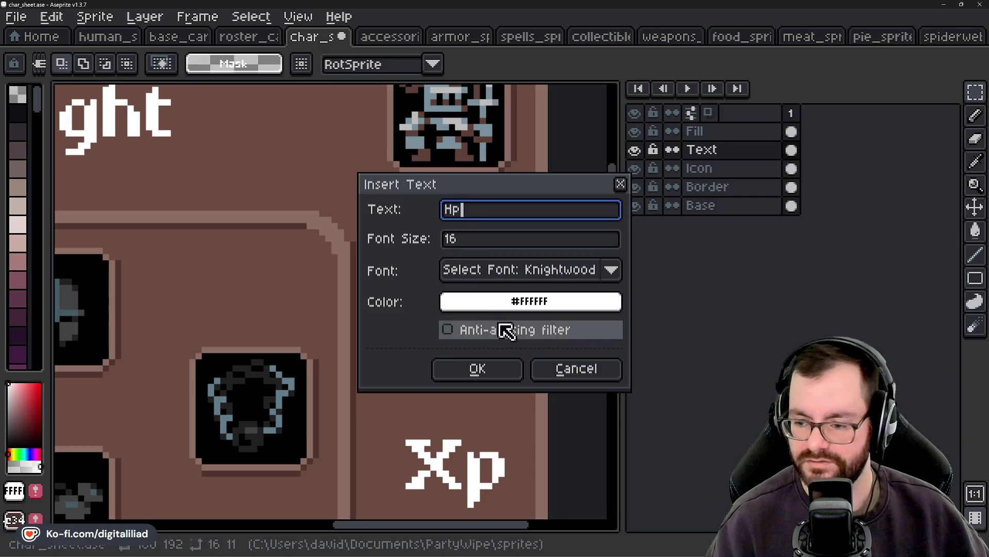
pyautogui.press('BackSpace')
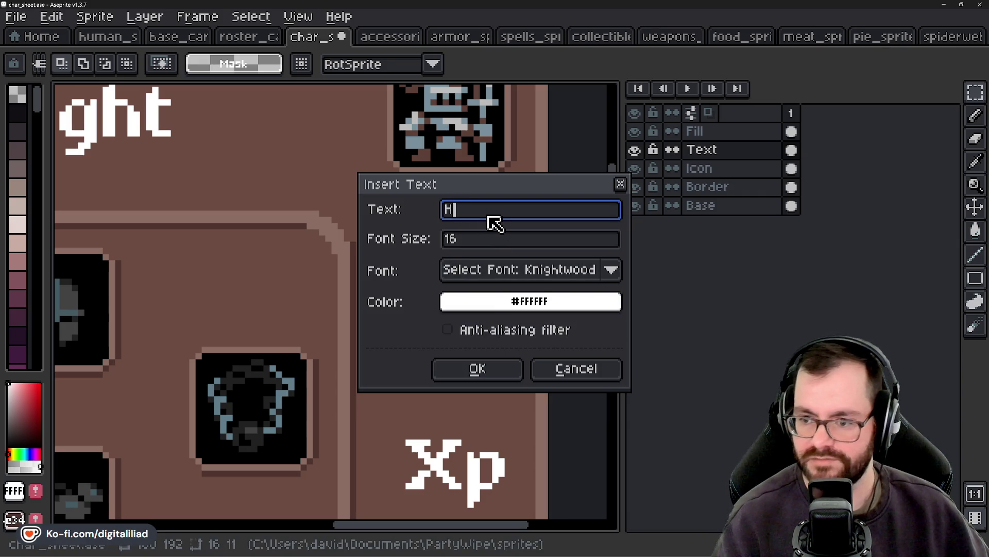
pyautogui.write('P')
pyautogui.click(466, 368)
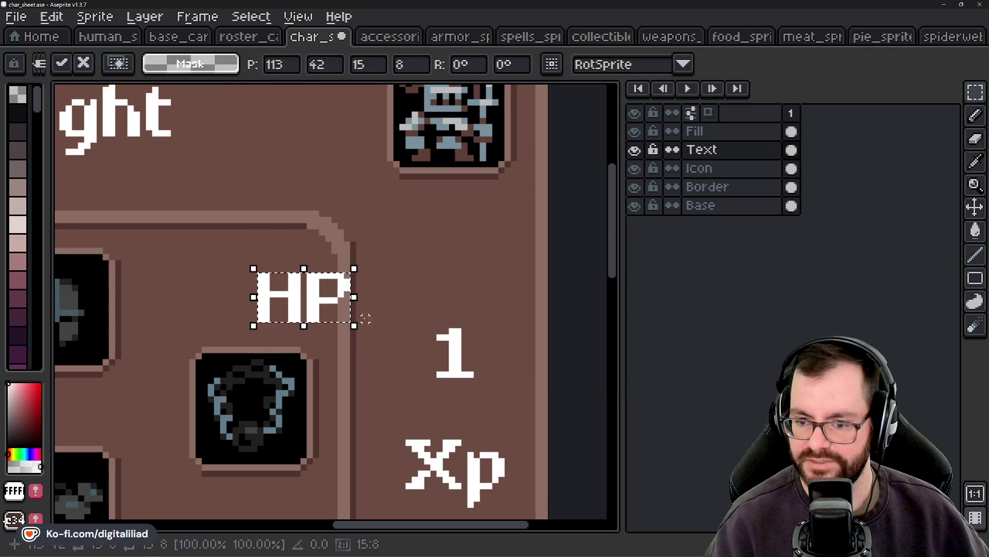
pyautogui.moveTo(366, 318); pyautogui.dragTo(507, 280)
pyautogui.click(497, 380)
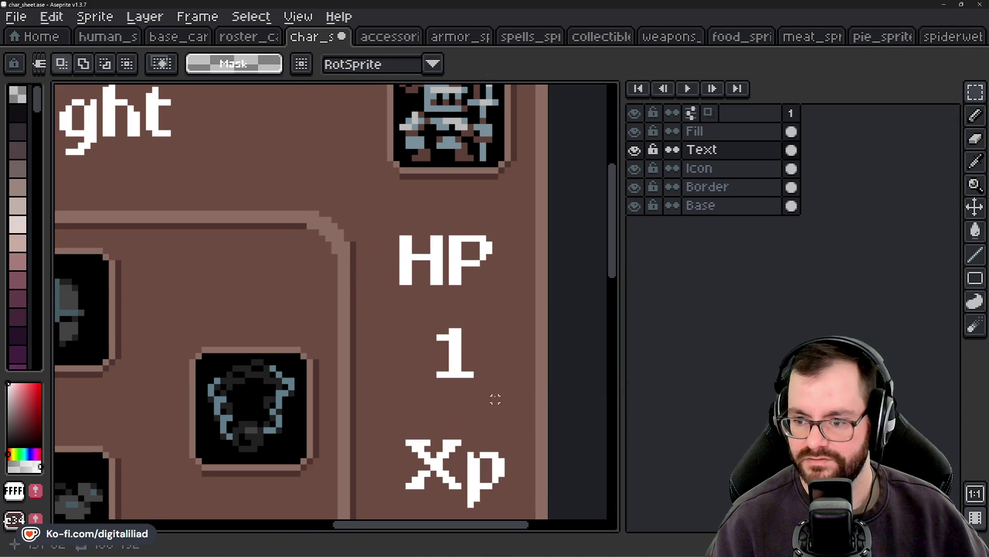
# Step: Undo the HP label and bring the header and left stat column into view
pyautogui.hotkey('ctrl', 'z')
pyautogui.scroll(-1, 401, 238)
pyautogui.moveTo(401, 238); pyautogui.dragTo(552, 238)
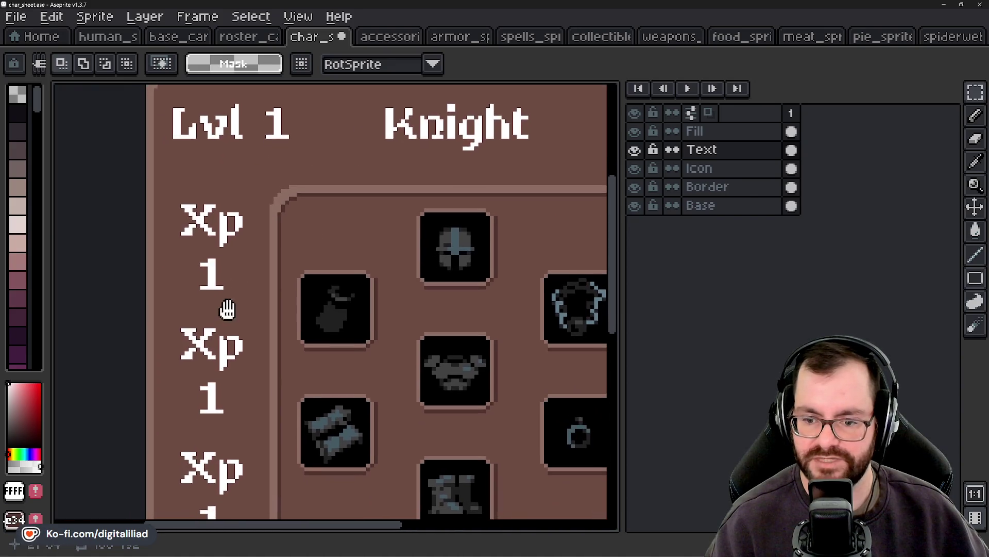
# Step: Erase the top Xp label in the left stat column
pyautogui.moveTo(187, 227); pyautogui.dragTo(264, 283)
pyautogui.scroll(2, 264, 283)
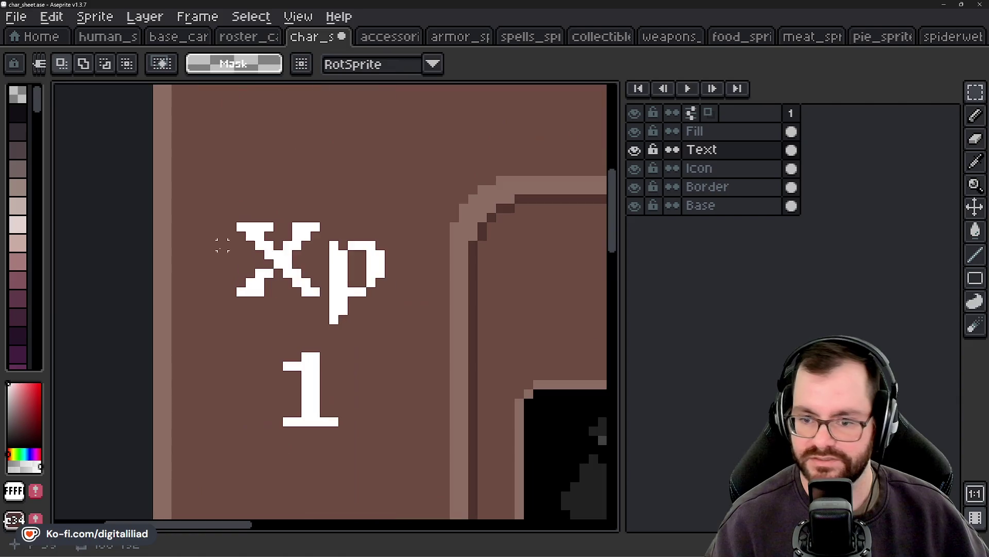
pyautogui.moveTo(236, 225); pyautogui.dragTo(385, 325)
pyautogui.press('Delete')
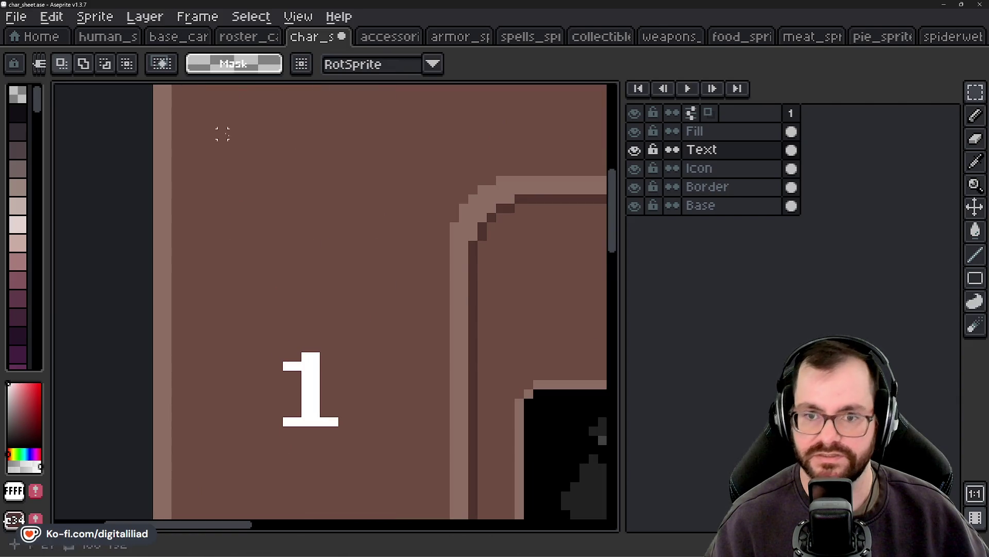
# Step: Insert the text 'XP' and place it above the 1, one pixel further left
pyautogui.hotkey('ctrl', 't')
pyautogui.write('XP')
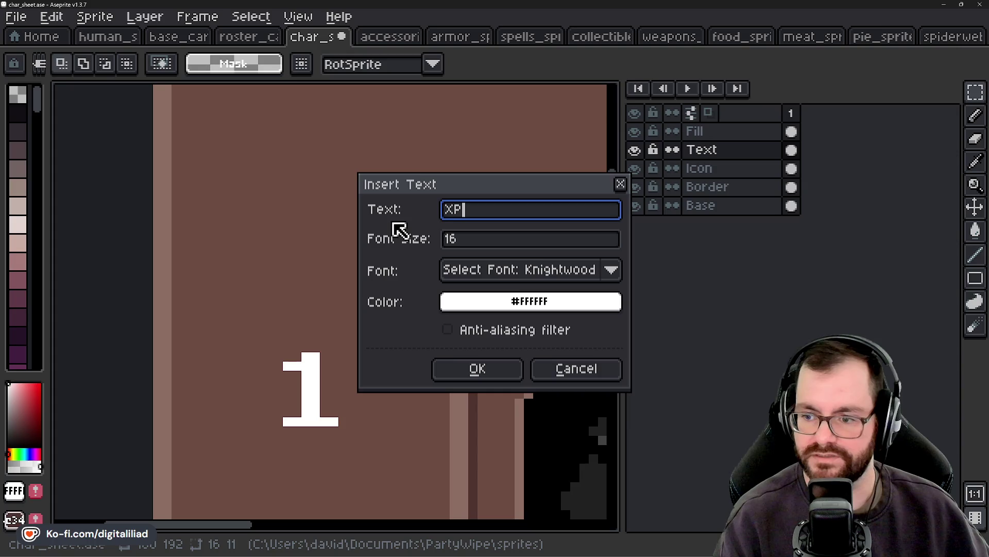
pyautogui.click(477, 369)
pyautogui.moveTo(377, 317); pyautogui.dragTo(303, 267)
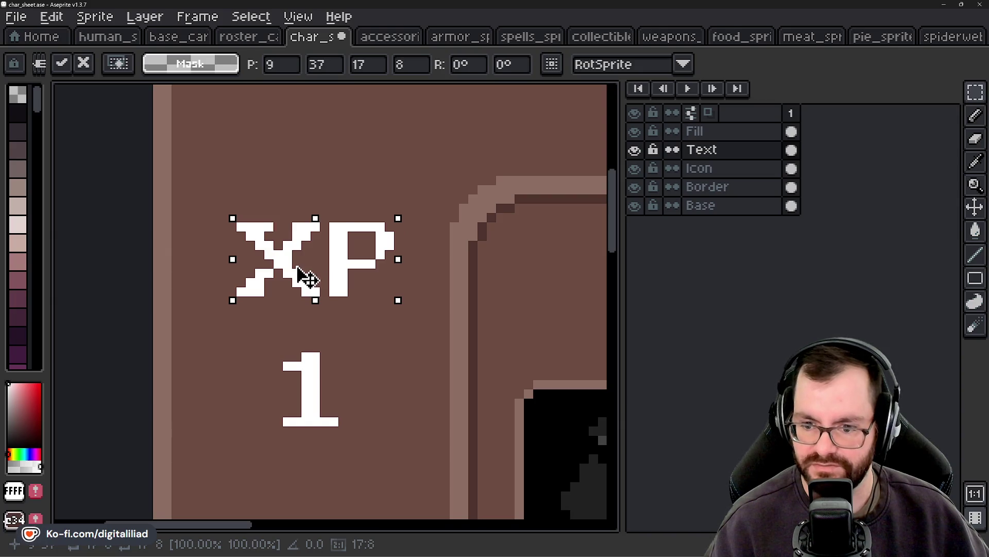
pyautogui.moveTo(302, 266); pyautogui.dragTo(297, 266)
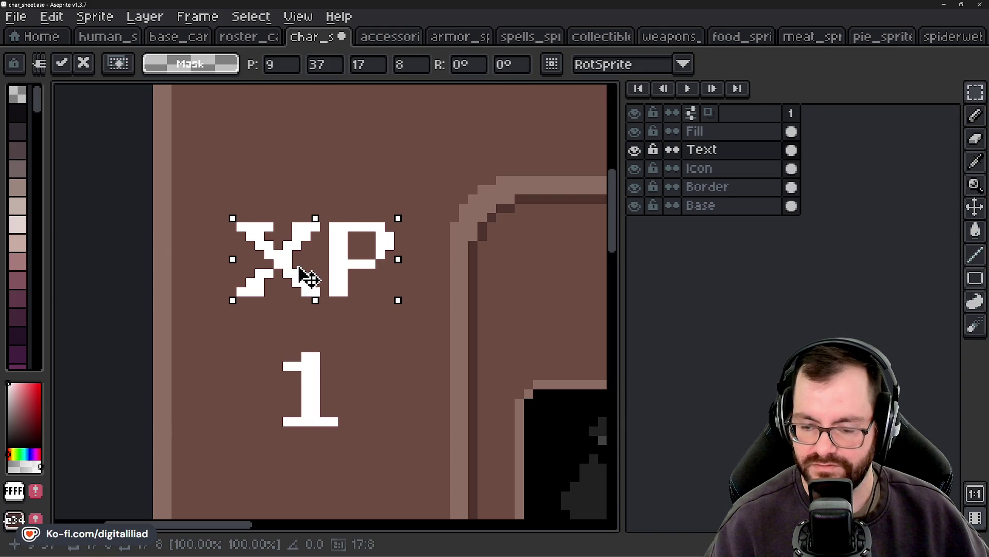
pyautogui.hotkey('ctrl', 'd')
# Step: Clear the stray selections beside XP and commit its final position
pyautogui.press('m')
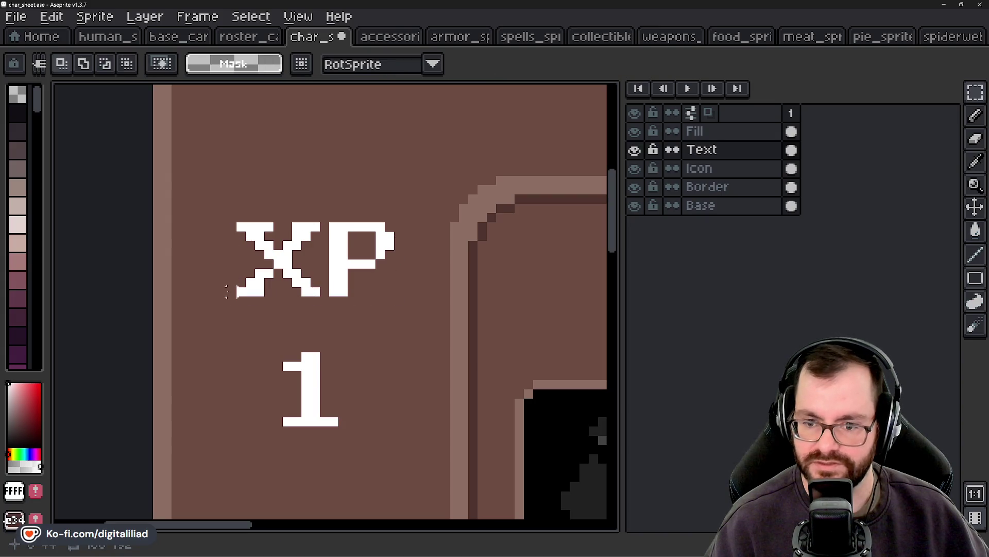
pyautogui.moveTo(242, 293); pyautogui.dragTo(173, 293)
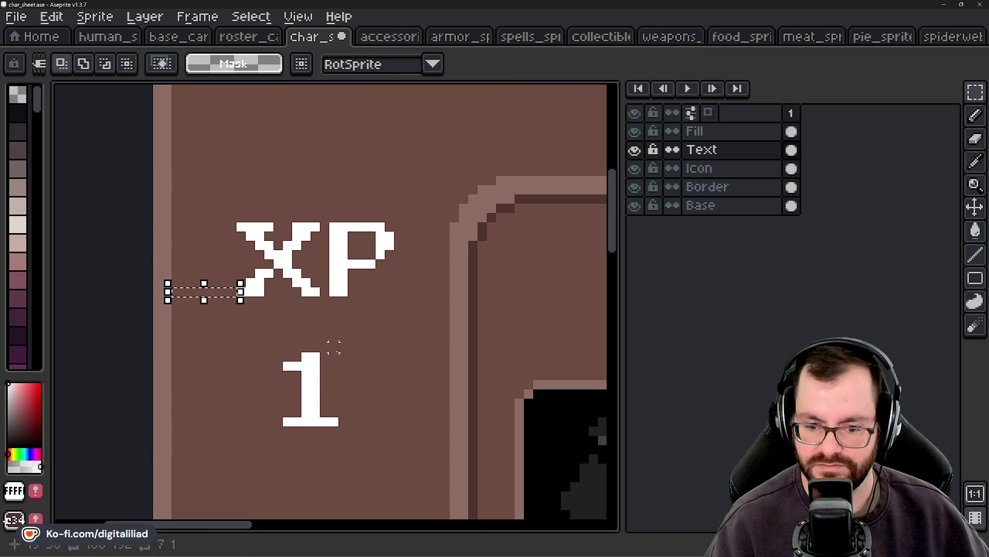
pyautogui.hotkey('ctrl', 'd')
pyautogui.moveTo(394, 238); pyautogui.dragTo(454, 253)
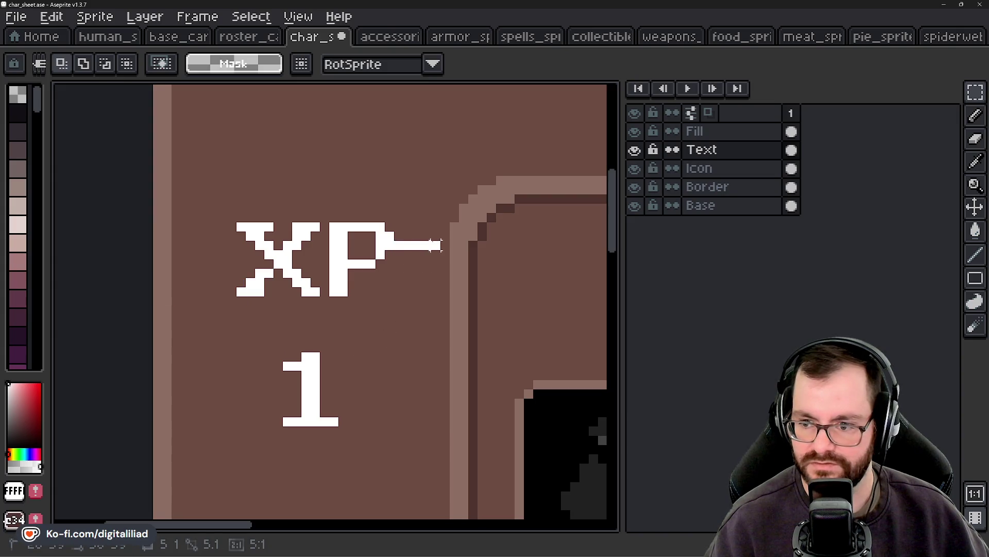
pyautogui.hotkey('ctrl', 'd')
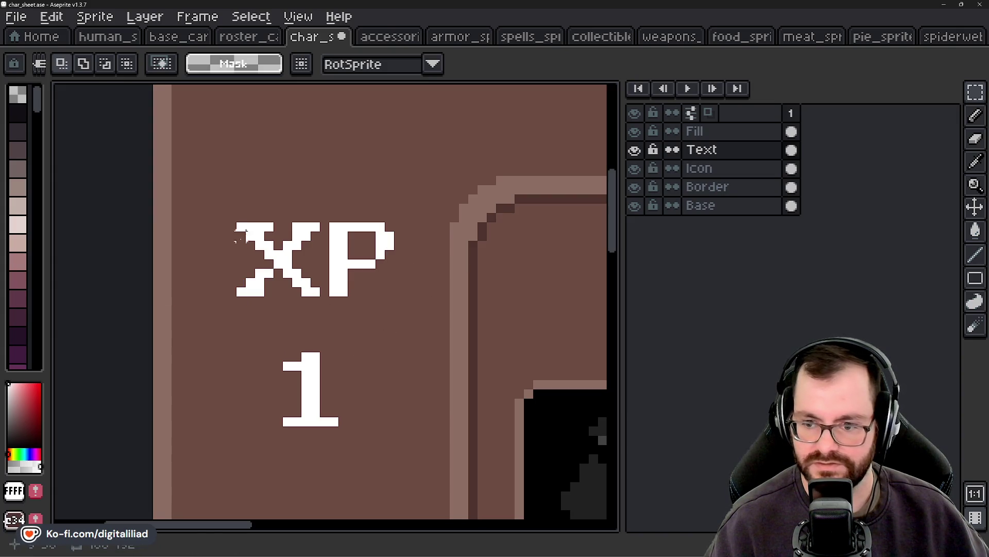
pyautogui.moveTo(209, 194)
pyautogui.mouseDown()
pyautogui.moveTo(415, 304)
pyautogui.moveTo(382, 289)
pyautogui.mouseUp()
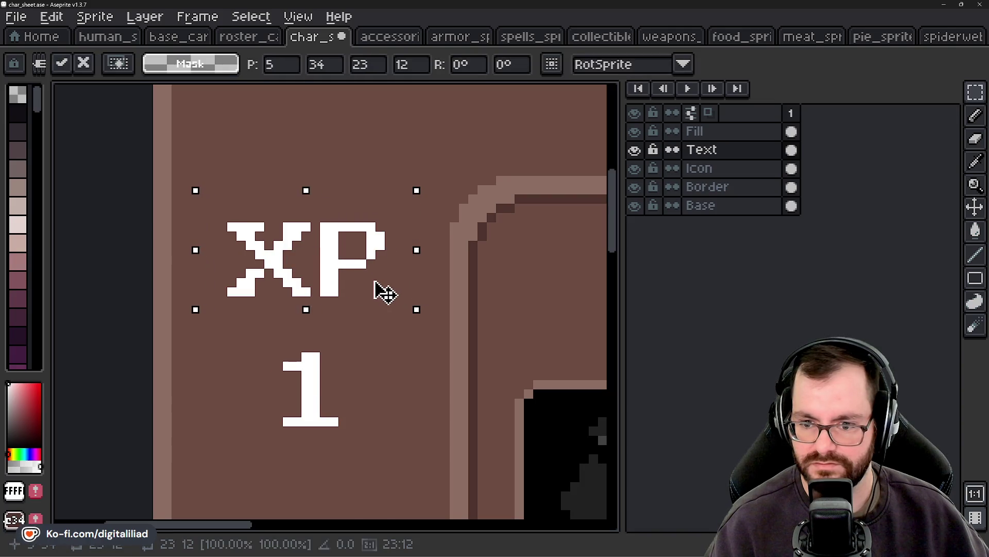
pyautogui.hotkey('ctrl', 'd')
pyautogui.scroll(-2, 298, 242)
pyautogui.scroll(-1, 335, 266)
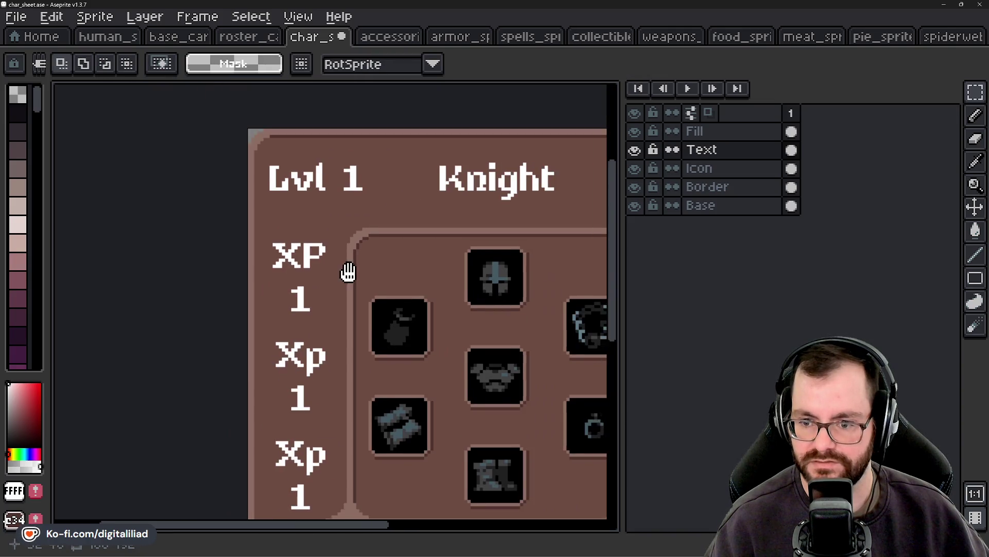
# Step: Insert the text 'HP' and place it above the right column's top 1
pyautogui.scroll(-1, 345, 268)
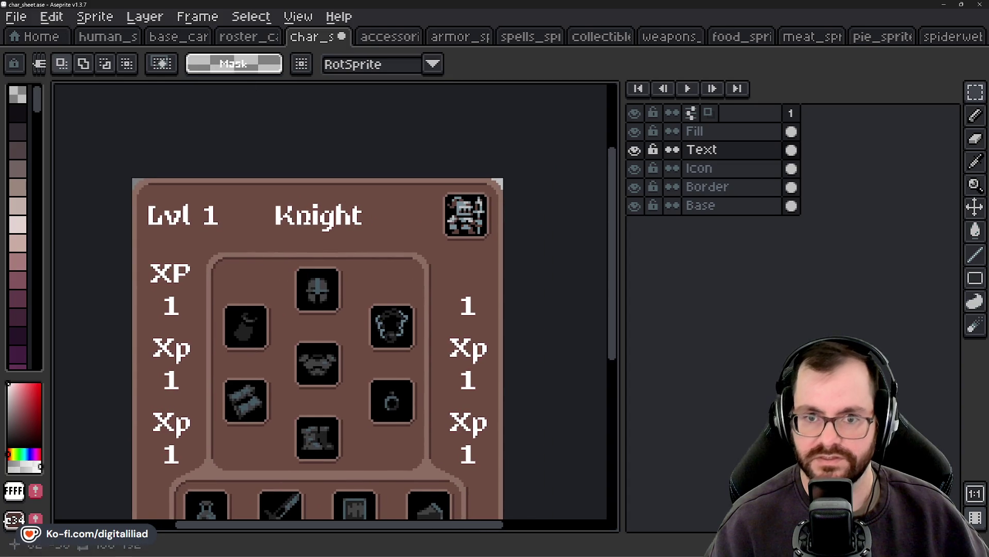
pyautogui.hotkey('ctrl', 't')
pyautogui.write('HP')
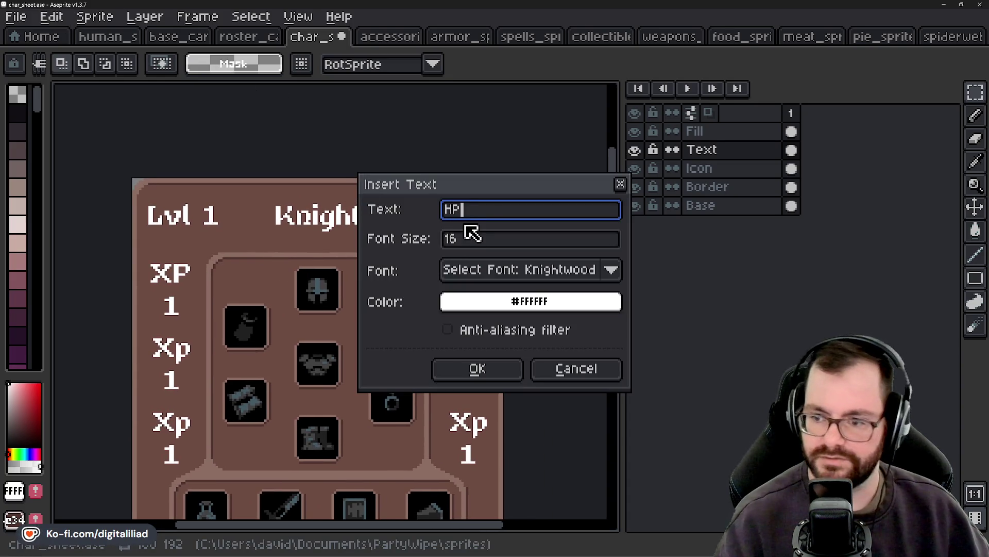
pyautogui.click(477, 368)
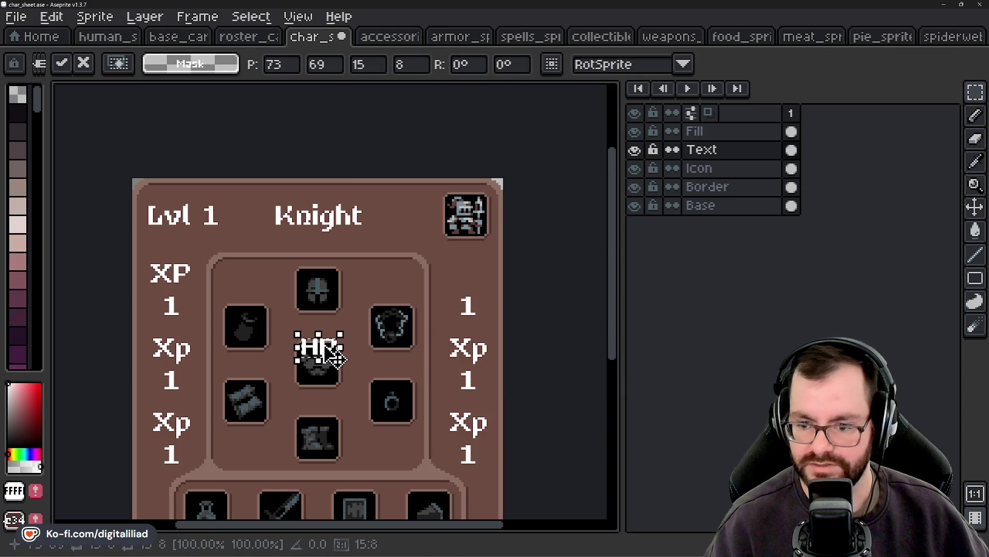
pyautogui.moveTo(335, 355); pyautogui.dragTo(501, 276)
pyautogui.scroll(2, 470, 287)
pyautogui.scroll(2, 484, 273)
pyautogui.click(387, 233)
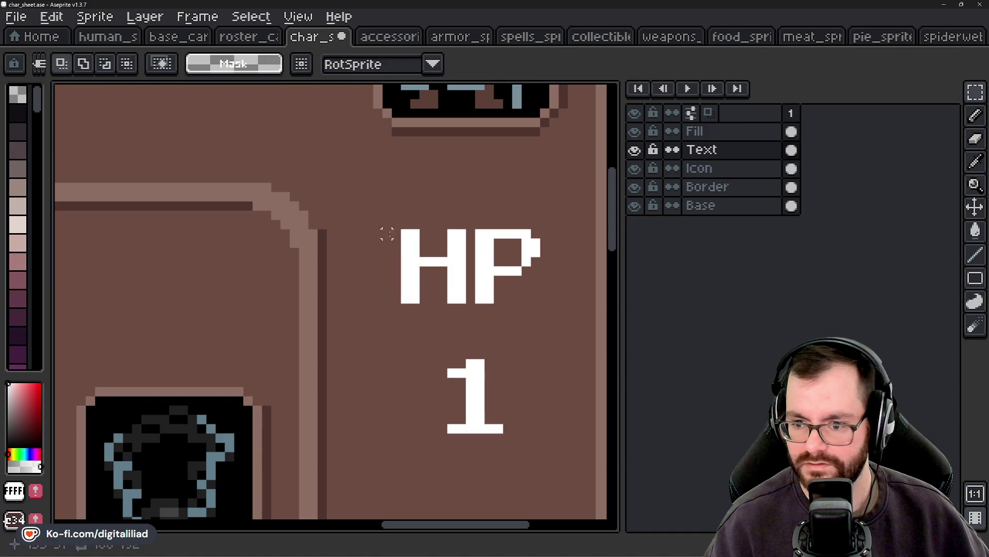
# Step: Check HP's alignment with temporary guide lines, then reposition the HP label
pyautogui.moveTo(397, 243); pyautogui.dragTo(342, 244)
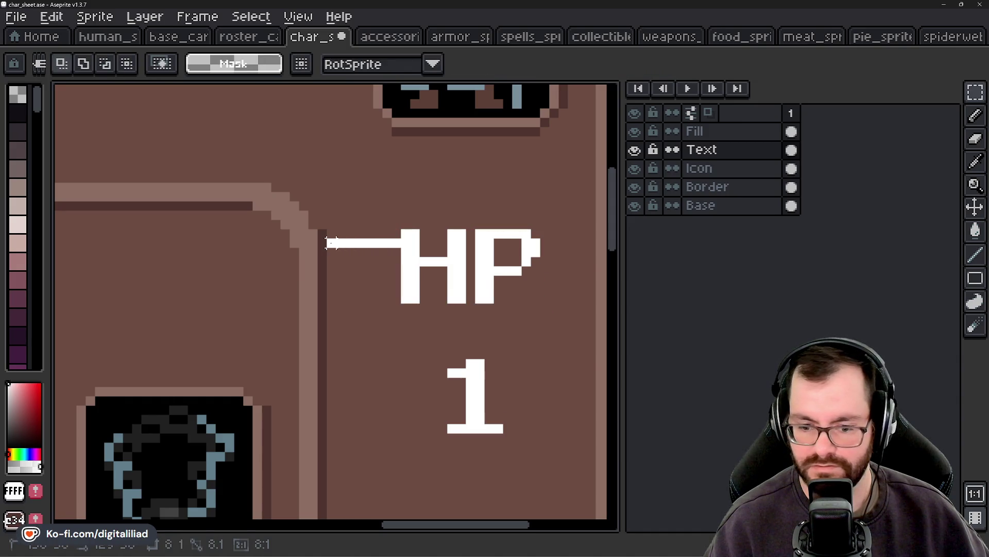
pyautogui.hotkey('ctrl', 'z')
pyautogui.moveTo(541, 252); pyautogui.dragTo(572, 251)
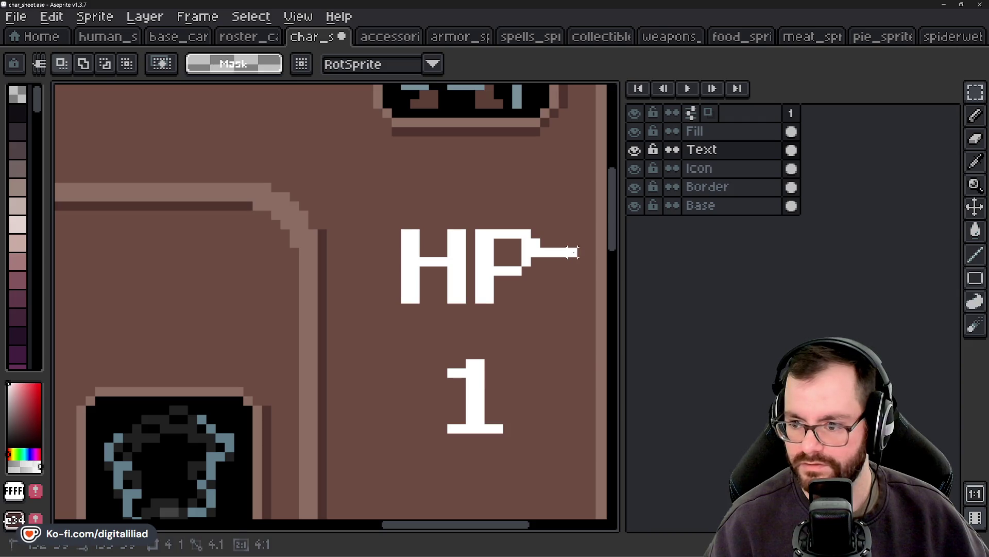
pyautogui.hotkey('ctrl', 'z')
pyautogui.press('u')
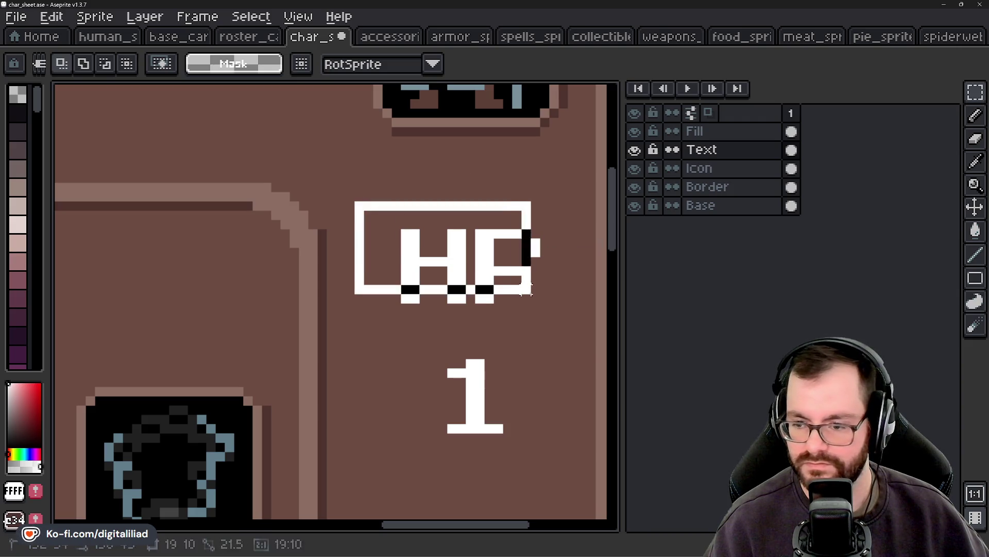
pyautogui.moveTo(356, 202)
pyautogui.mouseDown()
pyautogui.moveTo(553, 316)
pyautogui.moveTo(512, 303)
pyautogui.mouseUp()
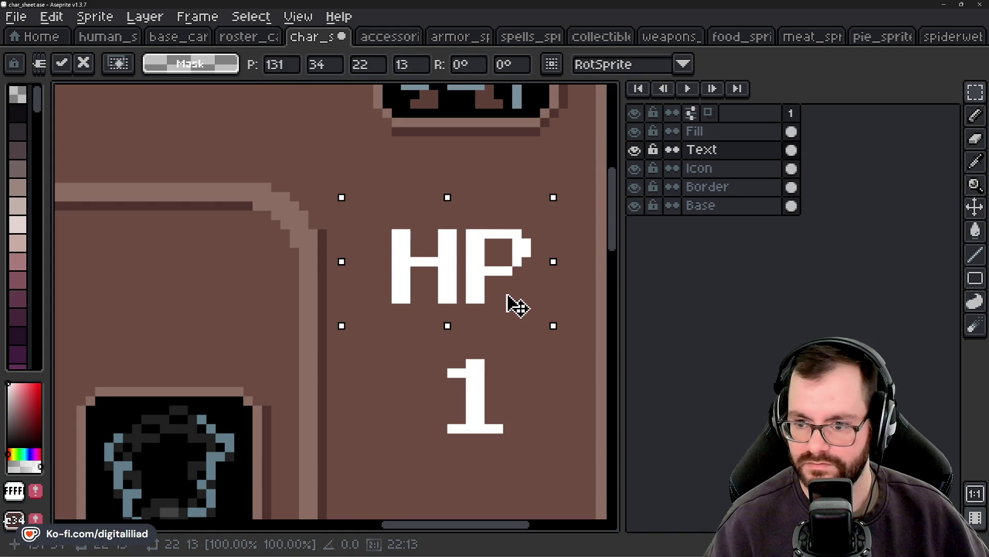
pyautogui.click(424, 178)
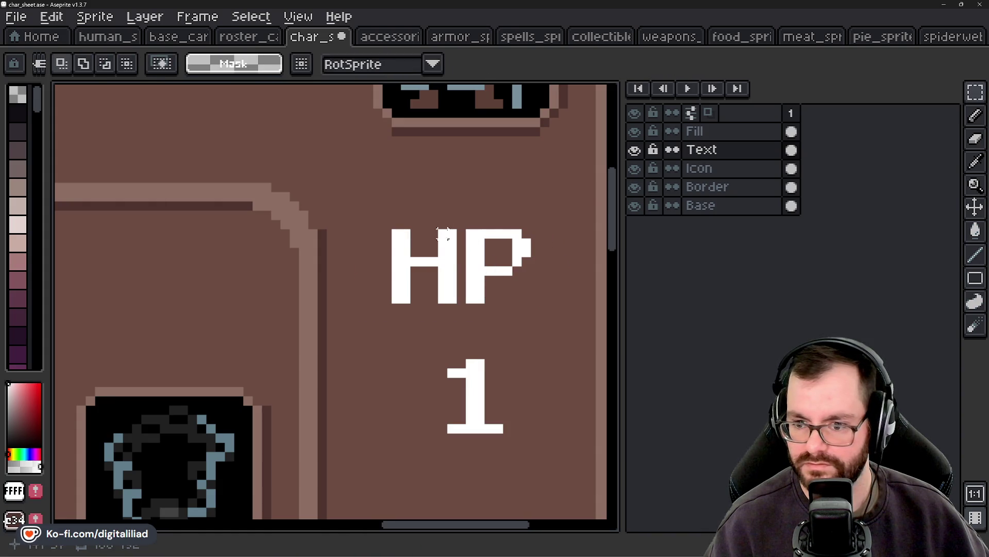
# Step: Shift the 1 under HP one pixel left and check its alignment
pyautogui.scroll(-3, 442, 232)
pyautogui.scroll(3, 455, 275)
pyautogui.moveTo(396, 229); pyautogui.dragTo(551, 366)
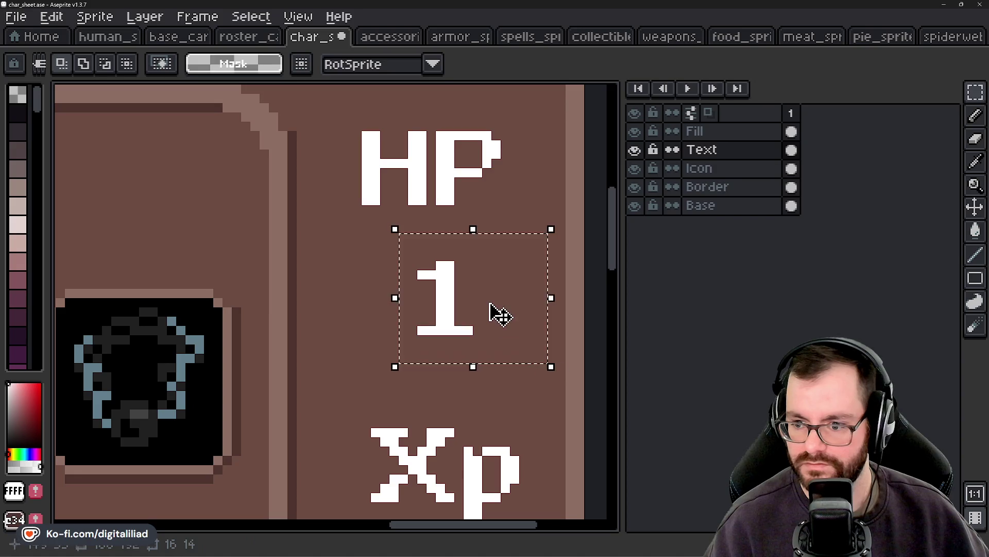
pyautogui.moveTo(500, 314)
pyautogui.mouseDown()
pyautogui.moveTo(490, 315)
pyautogui.moveTo(567, 333)
pyautogui.mouseUp()
pyautogui.hotkey('ctrl', 'd')
pyautogui.hotkey('ctrl', 'd')
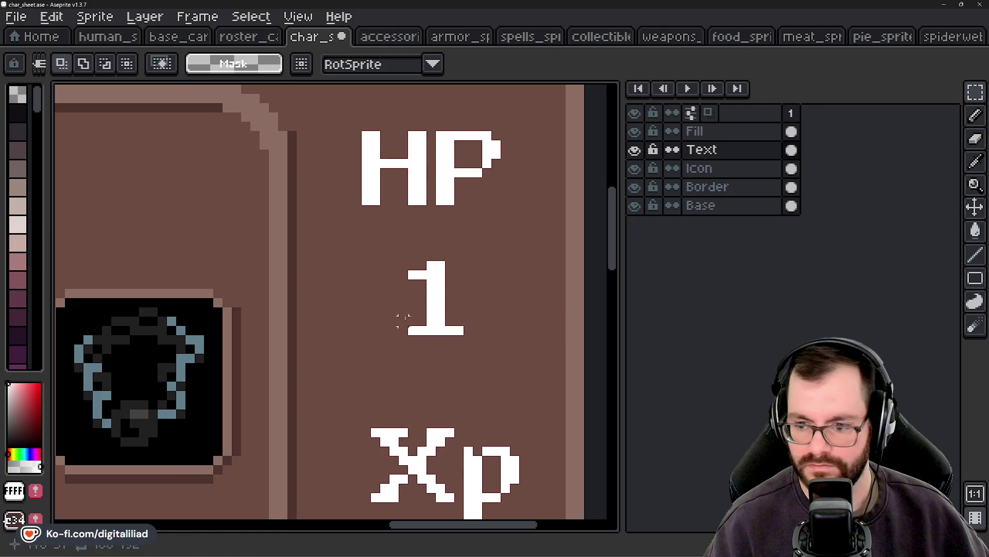
pyautogui.moveTo(404, 331); pyautogui.dragTo(295, 330)
pyautogui.hotkey('ctrl', 'd')
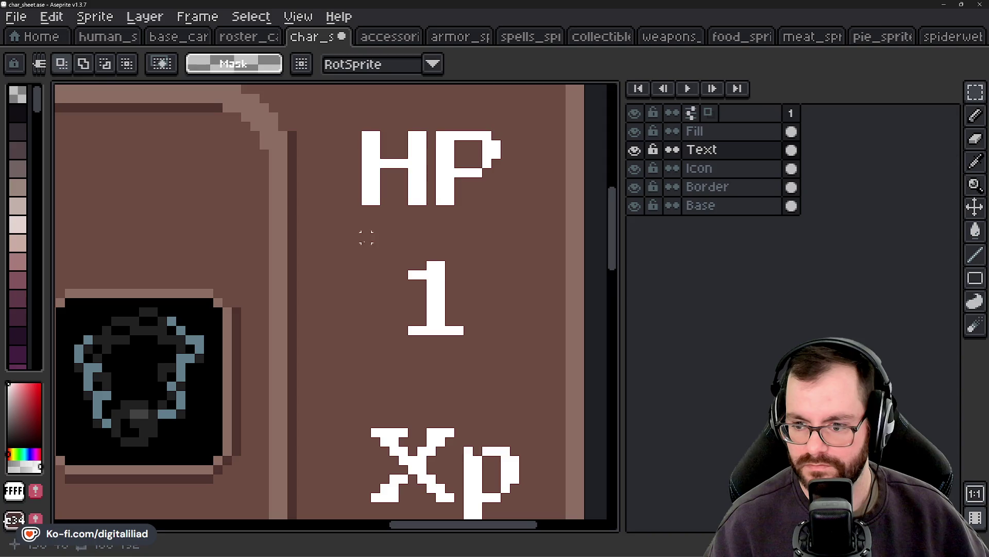
# Step: Reselect the 1 under HP and fine-tune it left and right into alignment
pyautogui.moveTo(367, 237); pyautogui.dragTo(471, 337)
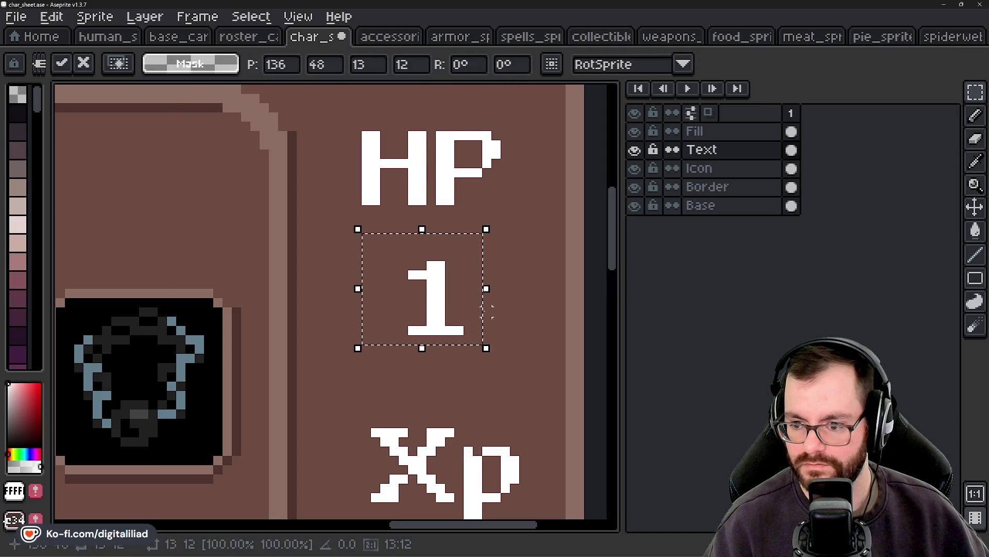
pyautogui.hotkey('ctrl', 'd')
pyautogui.moveTo(385, 246); pyautogui.dragTo(500, 372)
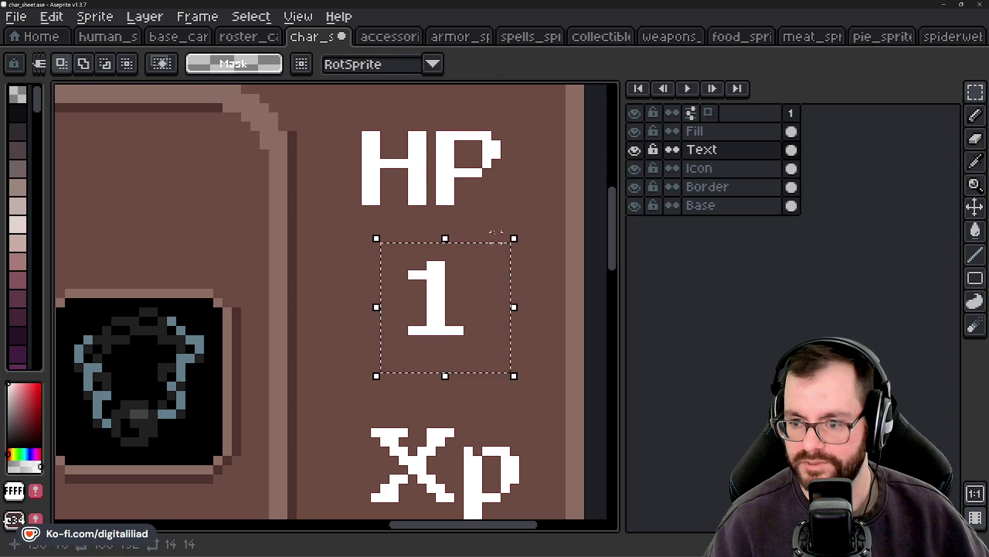
pyautogui.hotkey('ctrl', 'd')
pyautogui.moveTo(367, 228); pyautogui.dragTo(495, 376)
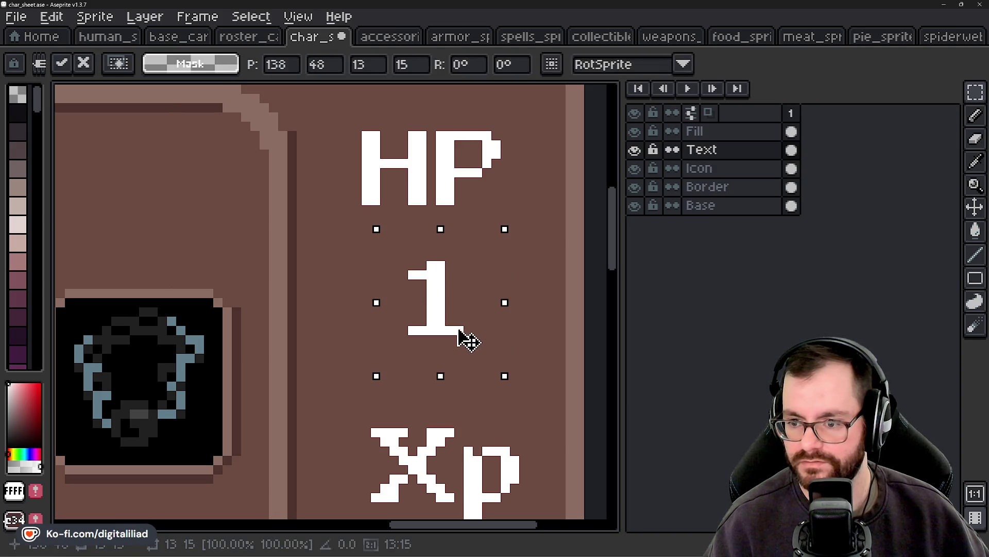
pyautogui.press('Left')
pyautogui.press('Right')
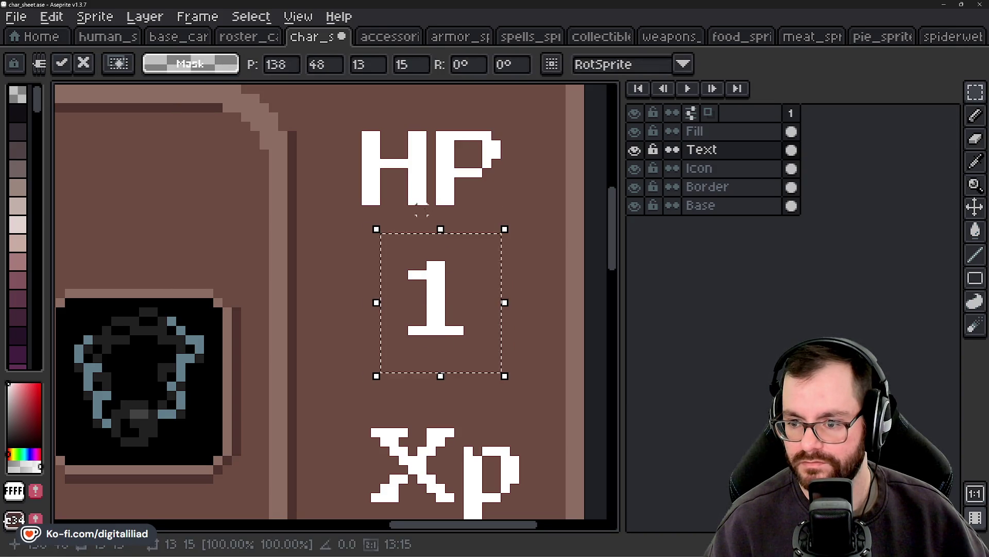
pyautogui.hotkey('ctrl', 'd')
pyautogui.scroll(-2, 462, 338)
pyautogui.scroll(-1, 397, 312)
pyautogui.hscroll(-3, 397, 313)
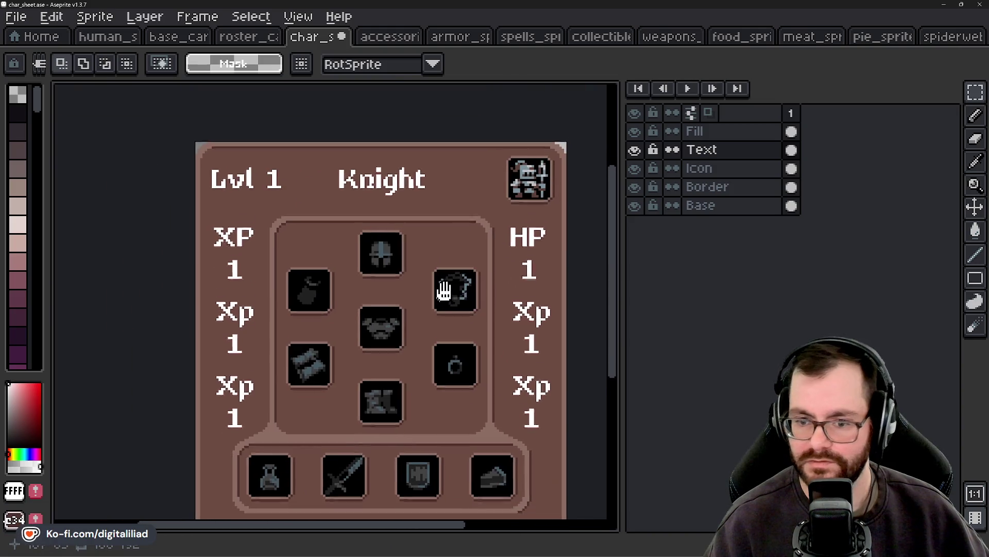
# Step: Erase the middle-left Xp label
pyautogui.scroll(-2, 418, 278)
pyautogui.scroll(-1, 399, 283)
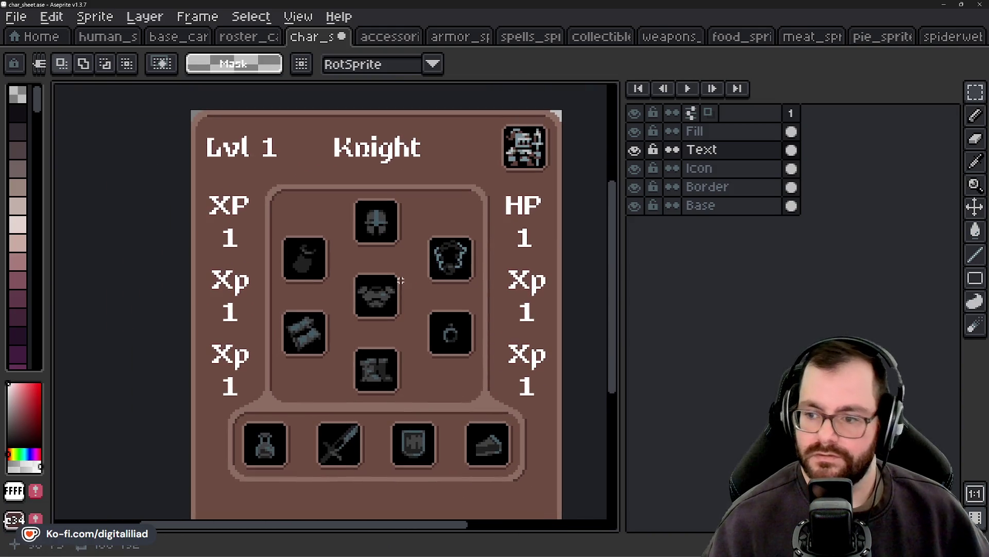
pyautogui.hscroll(1, 380, 287)
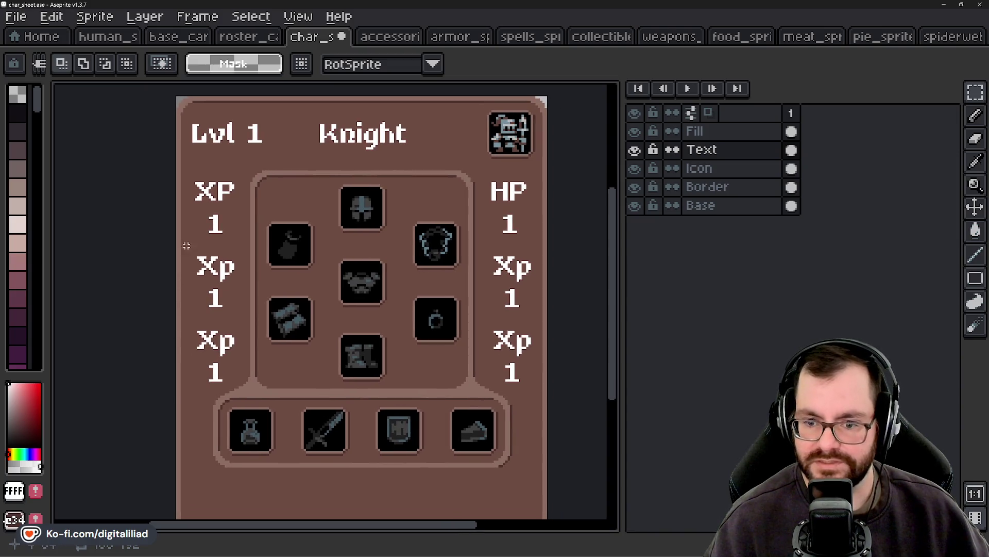
pyautogui.moveTo(186, 246); pyautogui.dragTo(243, 284)
pyautogui.press('Delete')
# Step: Insert the text 'Mov' and move it into the left column above its 1
pyautogui.scroll(2, 190, 270)
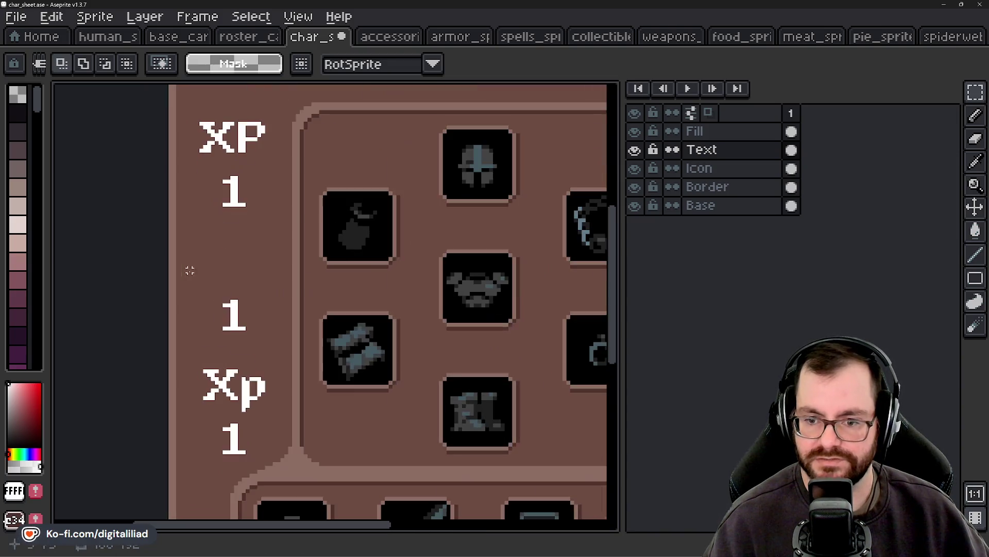
pyautogui.hotkey('ctrl', 't')
pyautogui.write('Mo')
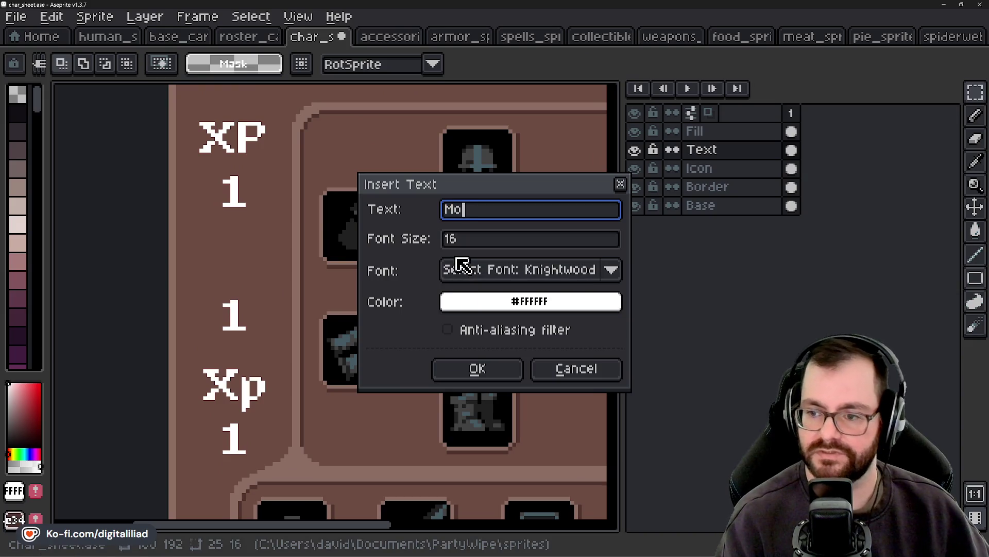
pyautogui.write('v')
pyautogui.click(495, 368)
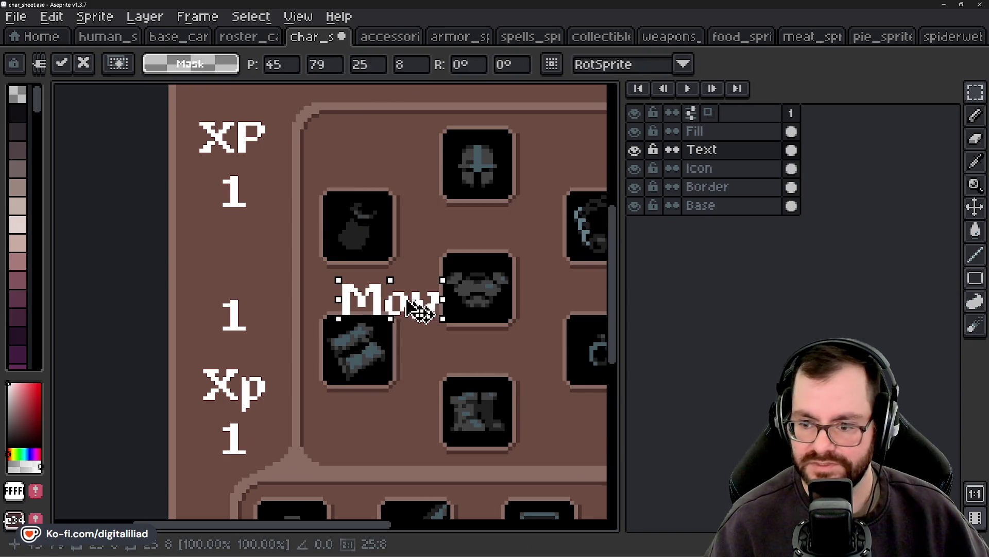
pyautogui.moveTo(414, 308); pyautogui.dragTo(269, 280)
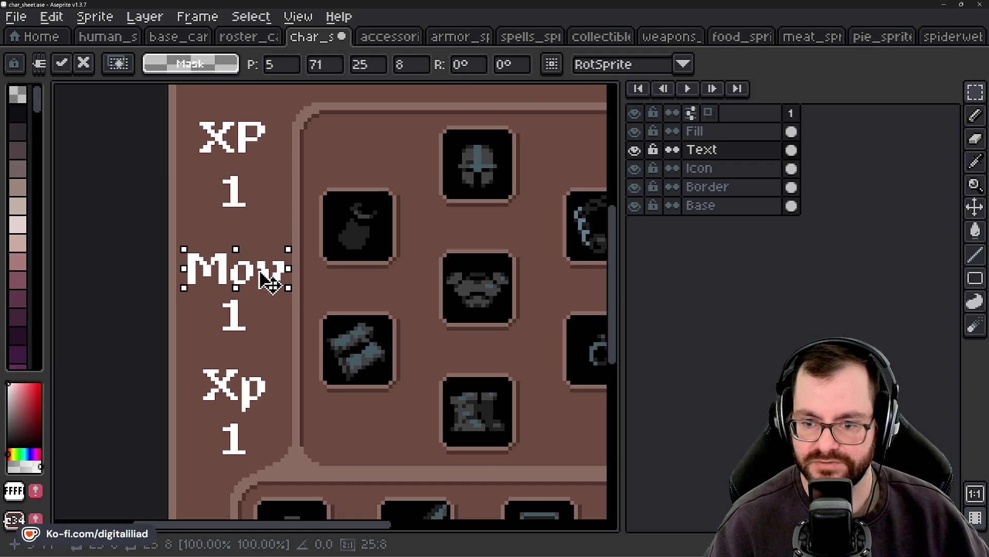
# Step: Measure the spacing below XP and between Mov and its 1 with temporary lines
pyautogui.scroll(3, 254, 281)
pyautogui.scroll(5, 319, 376)
pyautogui.scroll(2, 332, 411)
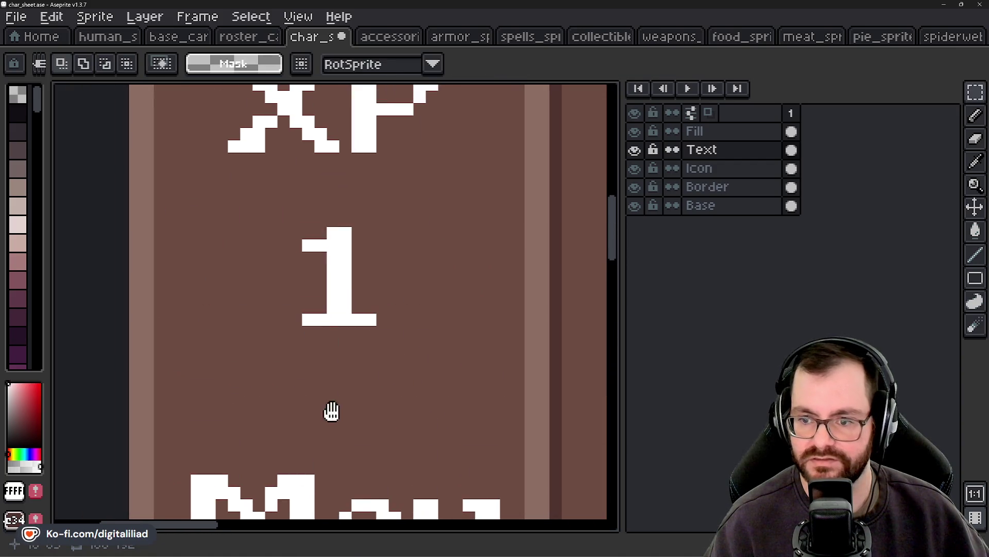
pyautogui.moveTo(333, 160); pyautogui.dragTo(333, 209)
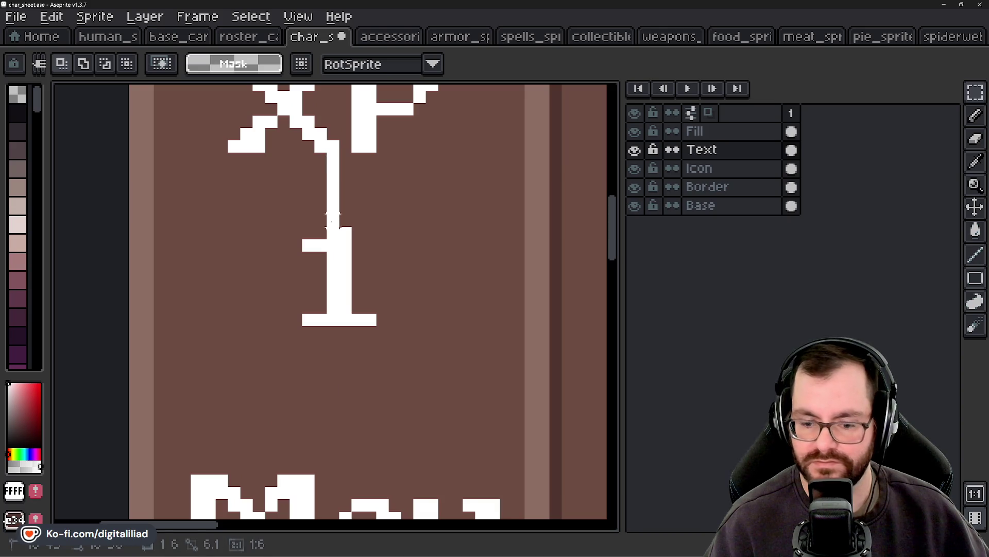
pyautogui.hotkey('ctrl', 'z')
pyautogui.scroll(-2, 333, 258)
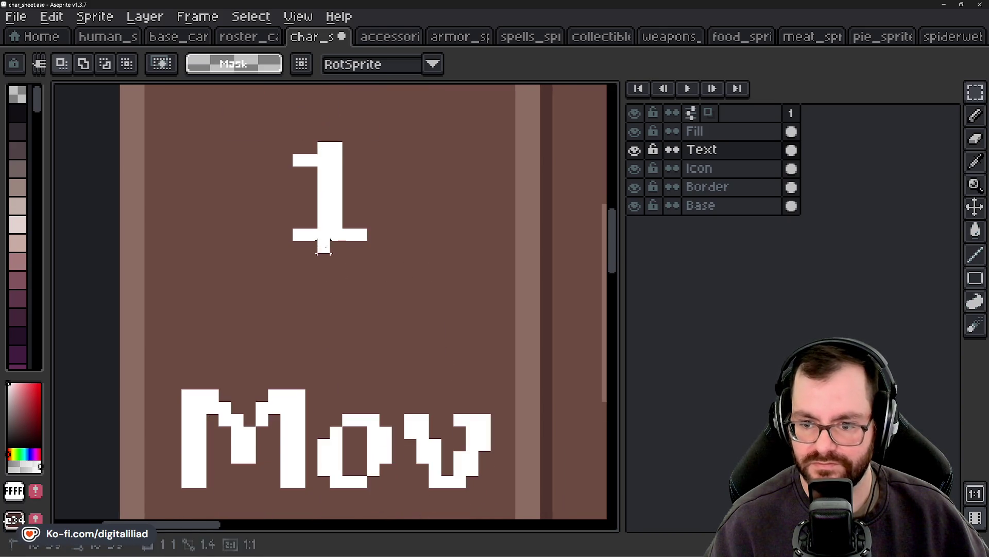
pyautogui.moveTo(324, 246); pyautogui.dragTo(311, 383)
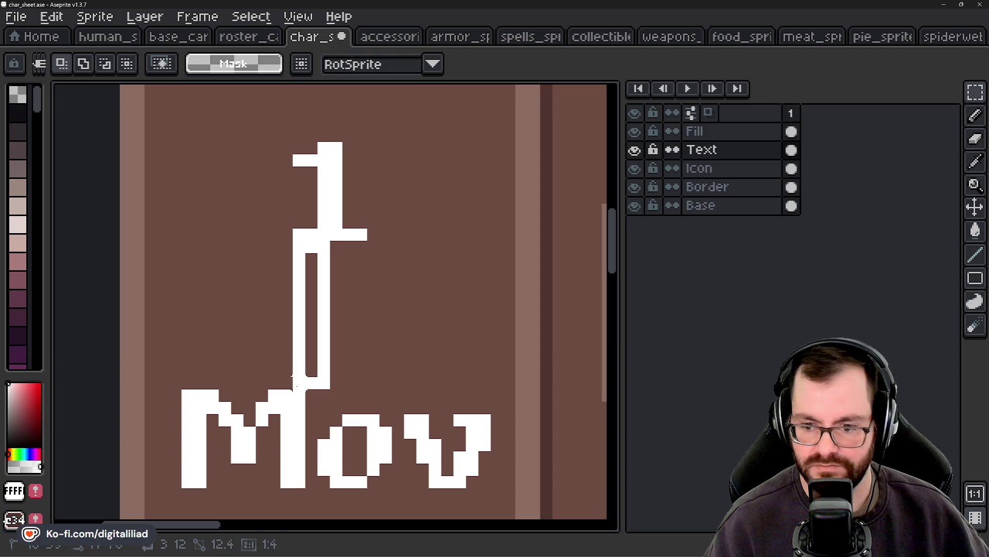
pyautogui.hotkey('ctrl', 'z')
pyautogui.scroll(-2, 382, 342)
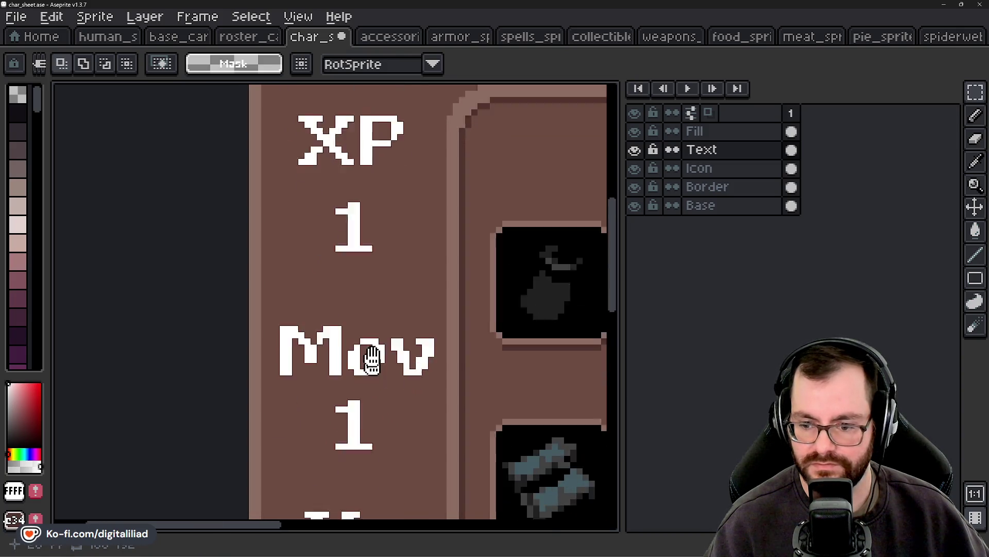
pyautogui.scroll(2, 360, 353)
pyautogui.moveTo(366, 261); pyautogui.dragTo(366, 333)
pyautogui.hotkey('ctrl', 'z')
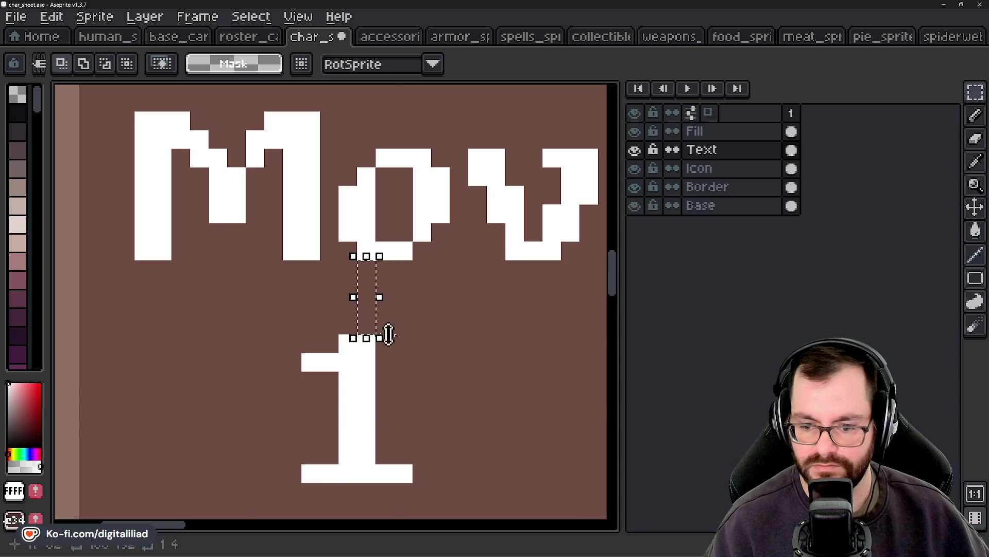
pyautogui.scroll(-2, 435, 380)
pyautogui.scroll(-2, 397, 298)
pyautogui.scroll(3, 388, 320)
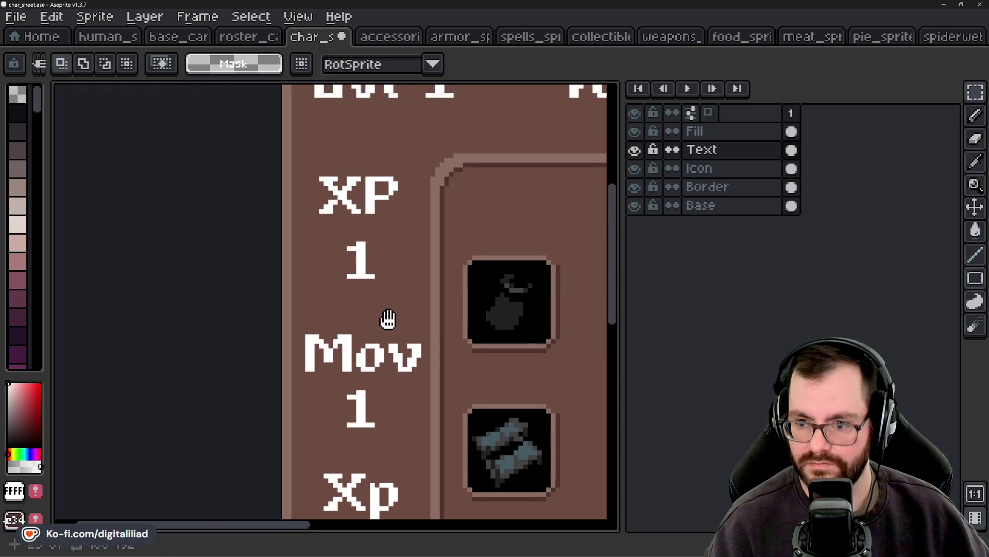
pyautogui.scroll(3, 340, 242)
# Step: Move the 1 under XP up two pixels
pyautogui.moveTo(309, 175); pyautogui.dragTo(422, 355)
pyautogui.moveTo(383, 296); pyautogui.dragTo(388, 270)
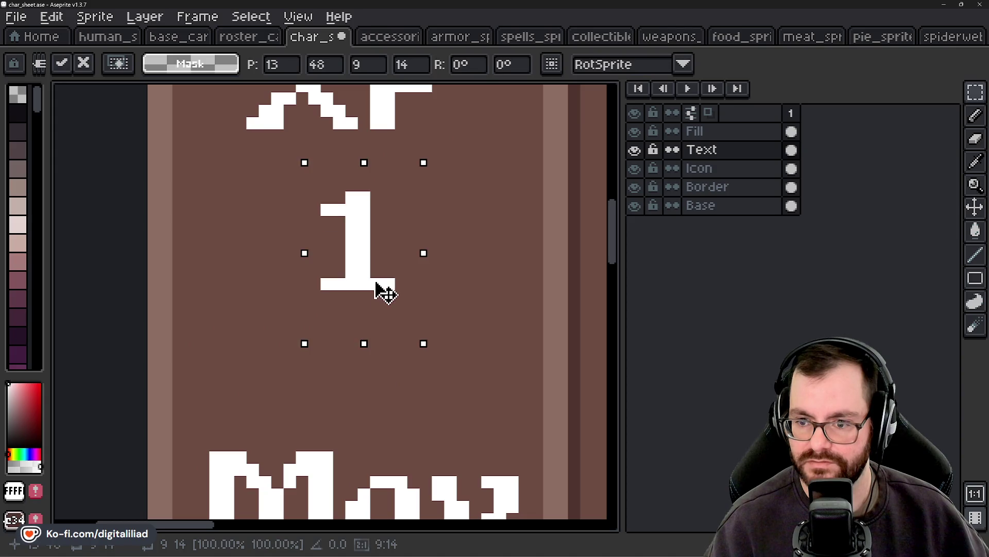
pyautogui.hotkey('ctrl', 'd')
pyautogui.scroll(-2, 287, 320)
pyautogui.scroll(-1, 287, 320)
pyautogui.scroll(-1, 309, 335)
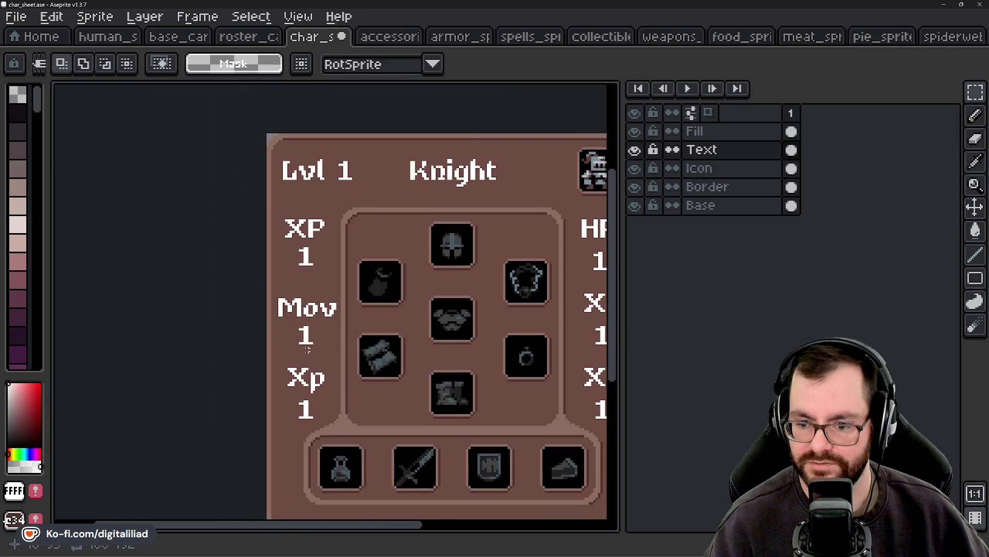
pyautogui.scroll(3, 328, 364)
pyautogui.scroll(2, 311, 354)
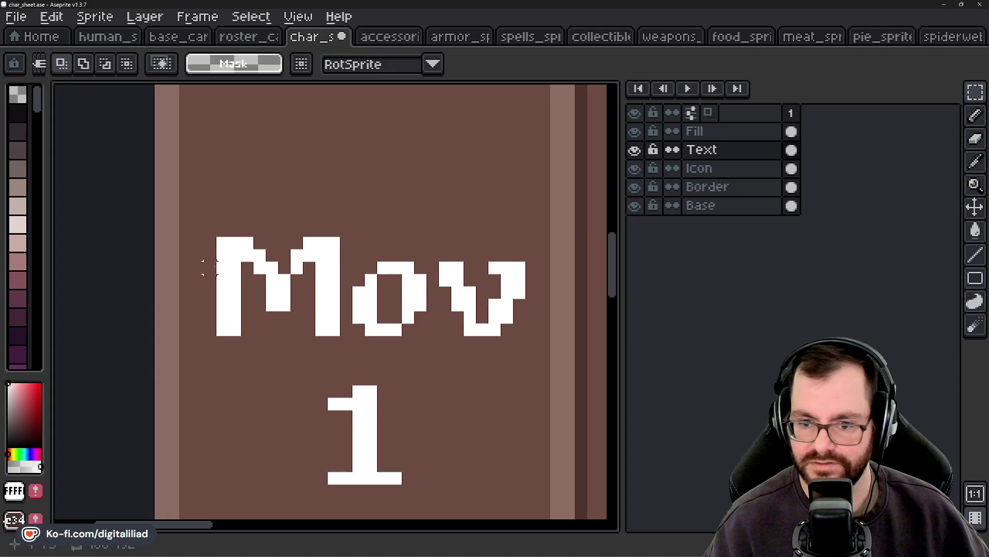
# Step: Remove the stray pixels left of Mov and frame the whole card
pyautogui.moveTo(221, 258); pyautogui.dragTo(175, 278)
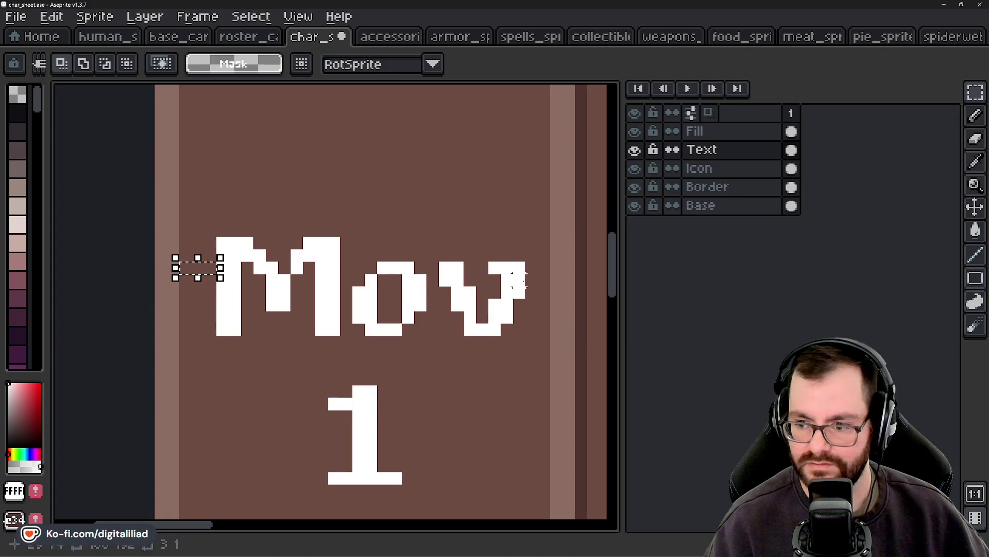
pyautogui.hotkey('ctrl', 'd')
pyautogui.scroll(-2, 474, 380)
pyautogui.scroll(-1, 290, 144)
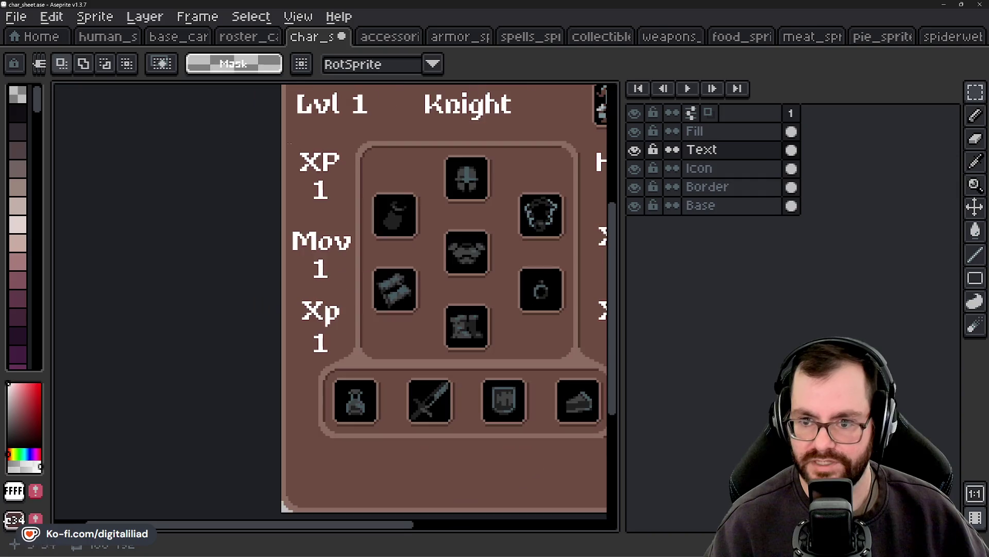
pyautogui.moveTo(305, 175); pyautogui.dragTo(326, 149)
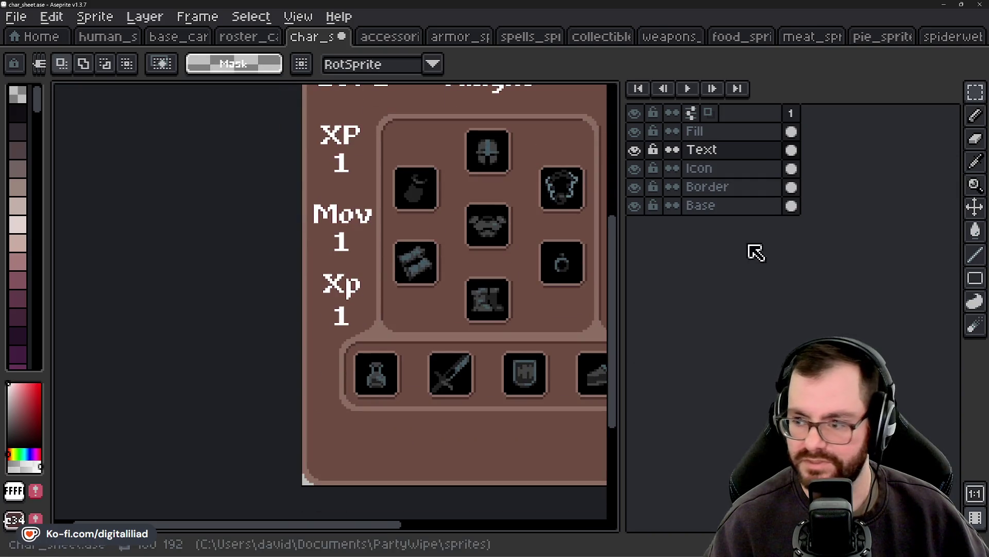
pyautogui.click(732, 205)
# Step: Sample the dark border brown from the card
pyautogui.scroll(3, 316, 211)
pyautogui.press('i')
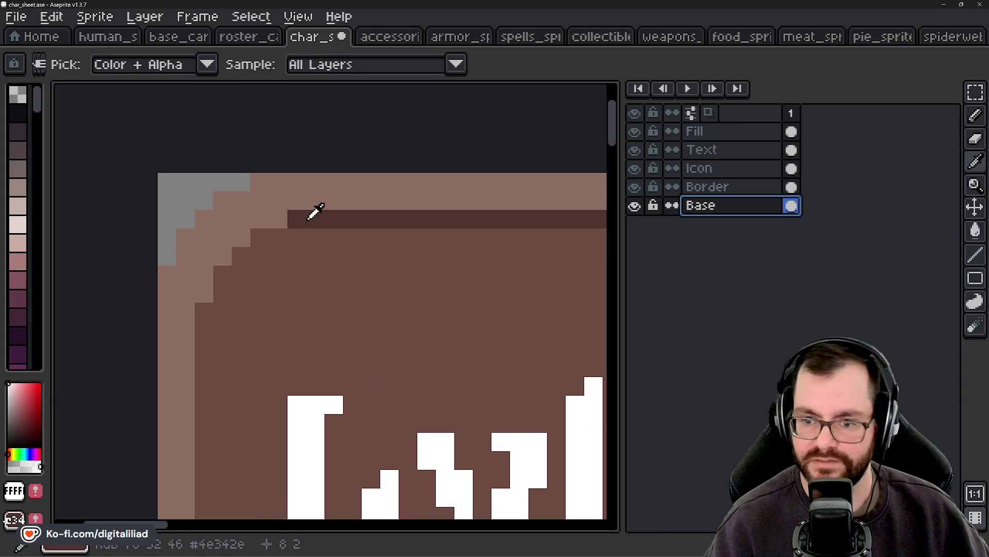
pyautogui.press('m')
pyautogui.moveTo(315, 289); pyautogui.dragTo(371, 303)
pyautogui.scroll(-1, 361, 304)
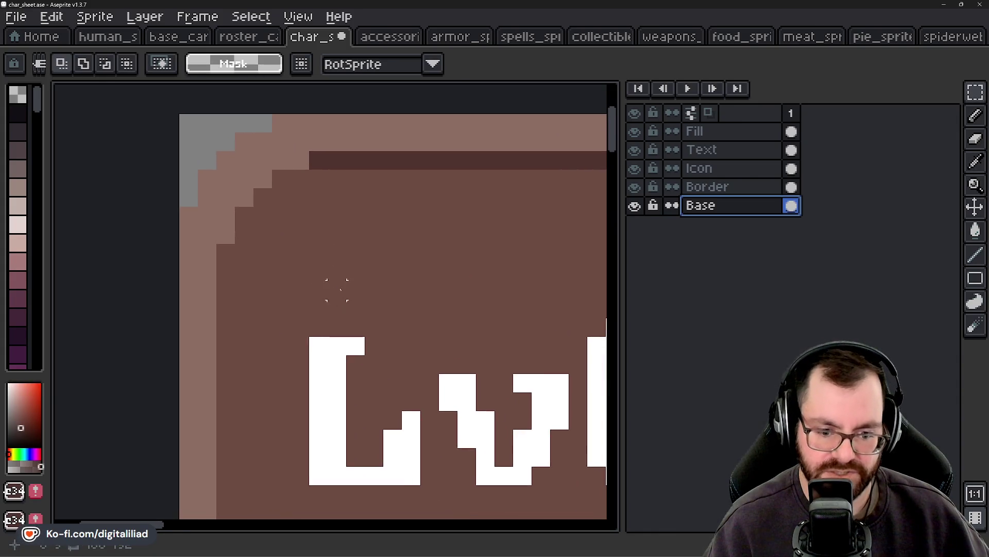
pyautogui.scroll(-1, 335, 287)
pyautogui.moveTo(382, 237); pyautogui.dragTo(292, 127)
# Step: Try a dark brown fill at the card's top-left corner, then undo it
pyautogui.press('g')
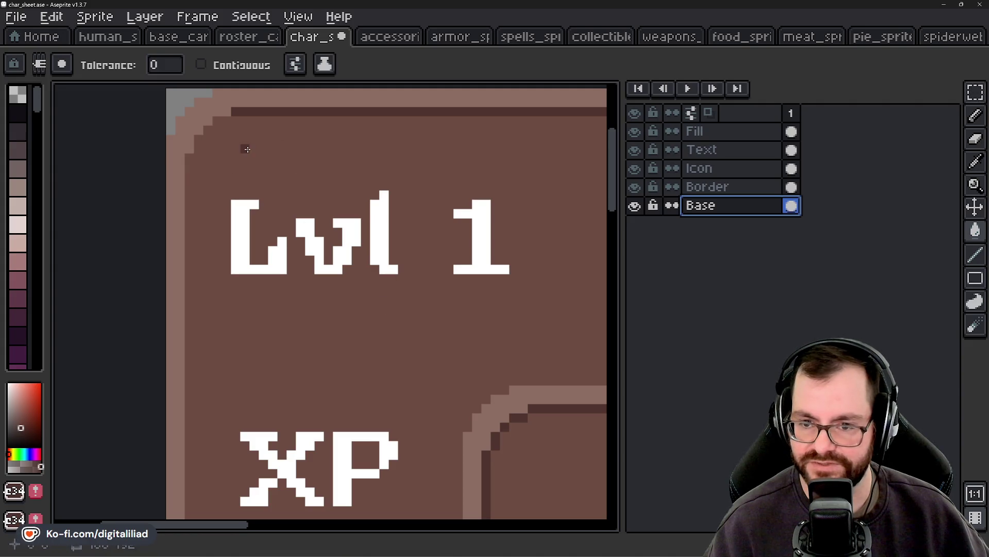
pyautogui.moveTo(248, 149); pyautogui.dragTo(268, 187)
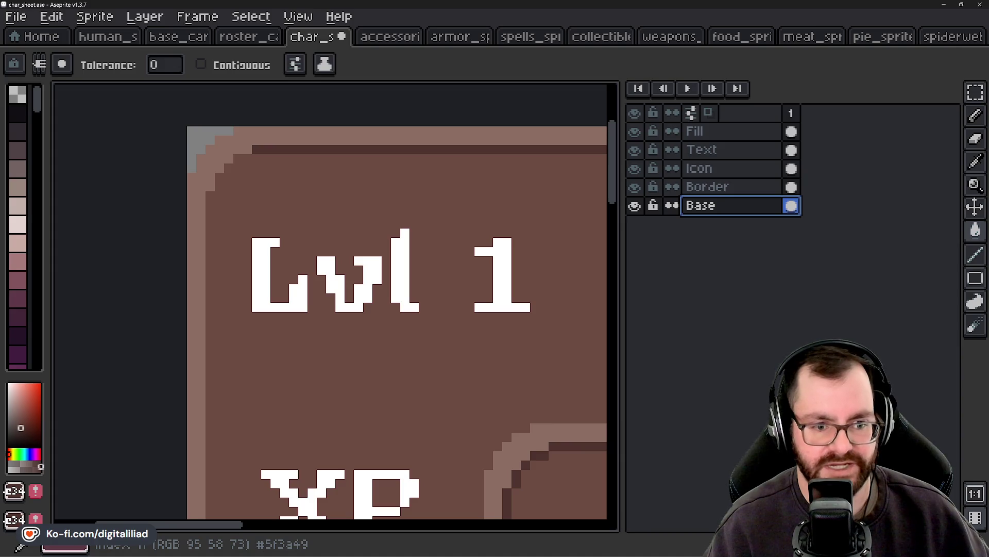
pyautogui.moveTo(216, 238); pyautogui.dragTo(276, 260)
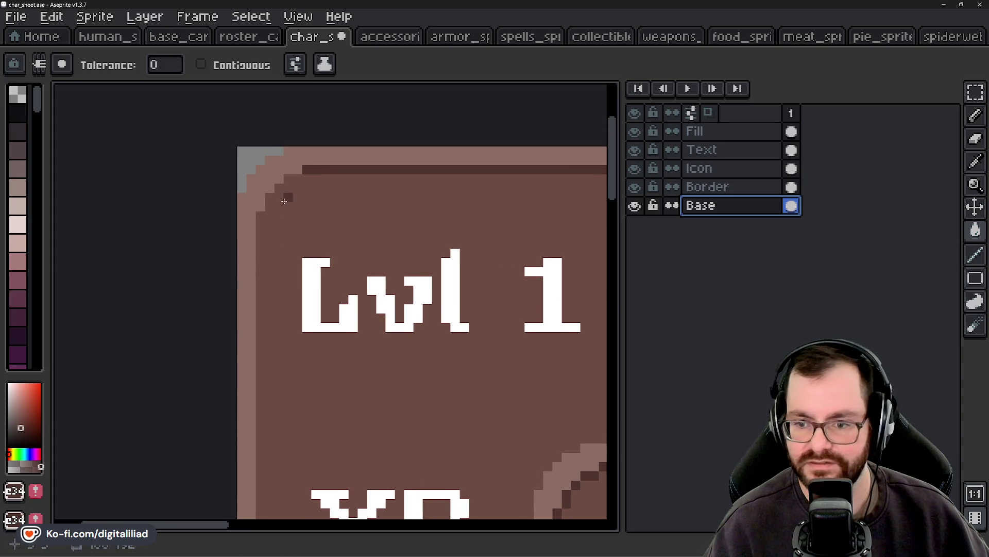
pyautogui.click(290, 179)
pyautogui.hotkey('ctrl', 'z')
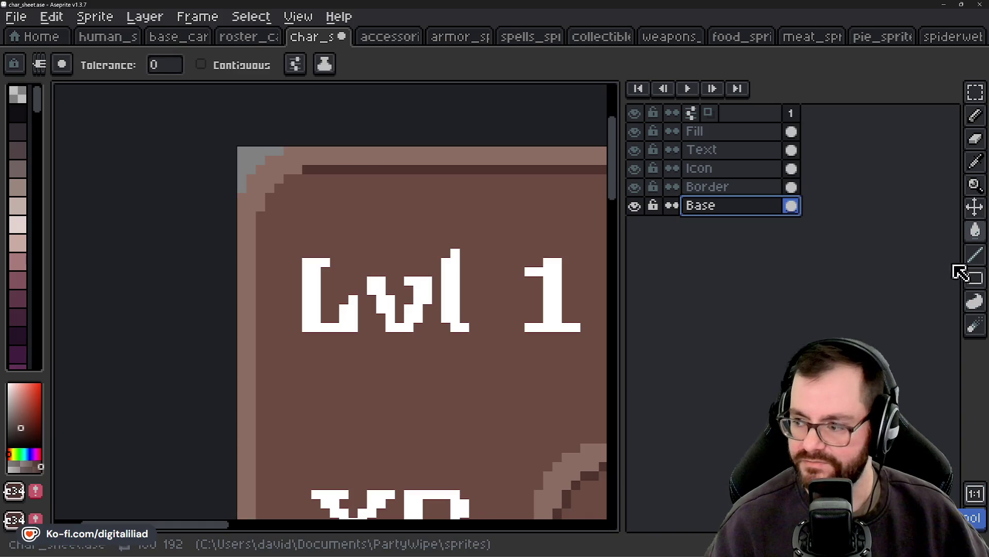
pyautogui.click(975, 255)
pyautogui.scroll(1, 288, 195)
# Step: Draw a 1px dark line from the top-left corner down the left border to the bottom corner
pyautogui.moveTo(293, 173)
pyautogui.mouseDown()
pyautogui.moveTo(257, 220)
pyautogui.moveTo(263, 377)
pyautogui.moveTo(253, 363)
pyautogui.mouseUp()
pyautogui.scroll(-2, 258, 325)
pyautogui.scroll(-2, 250, 319)
pyautogui.scroll(2, 263, 376)
pyautogui.scroll(-3, 253, 363)
pyautogui.scroll(3, 254, 367)
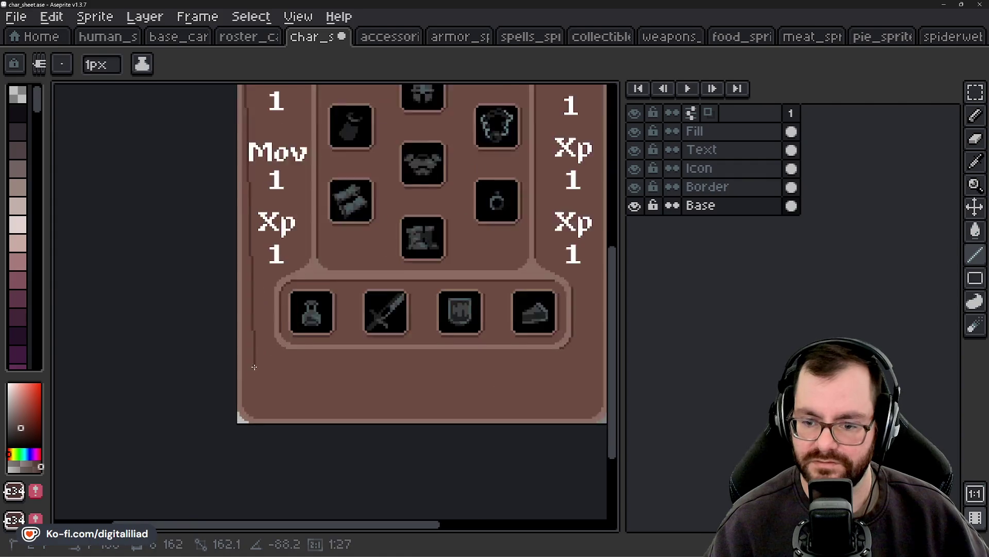
pyautogui.scroll(1, 254, 366)
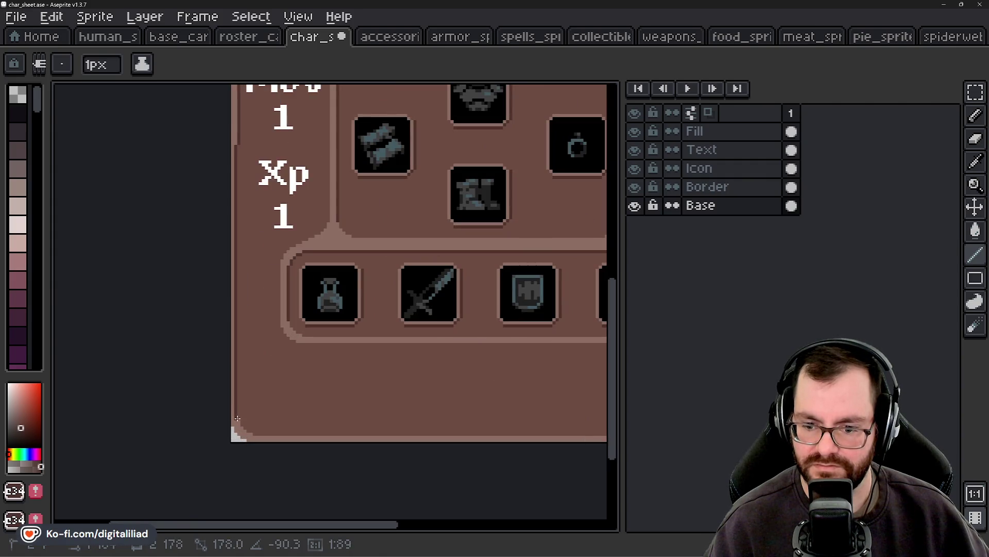
pyautogui.moveTo(238, 418); pyautogui.dragTo(237, 418)
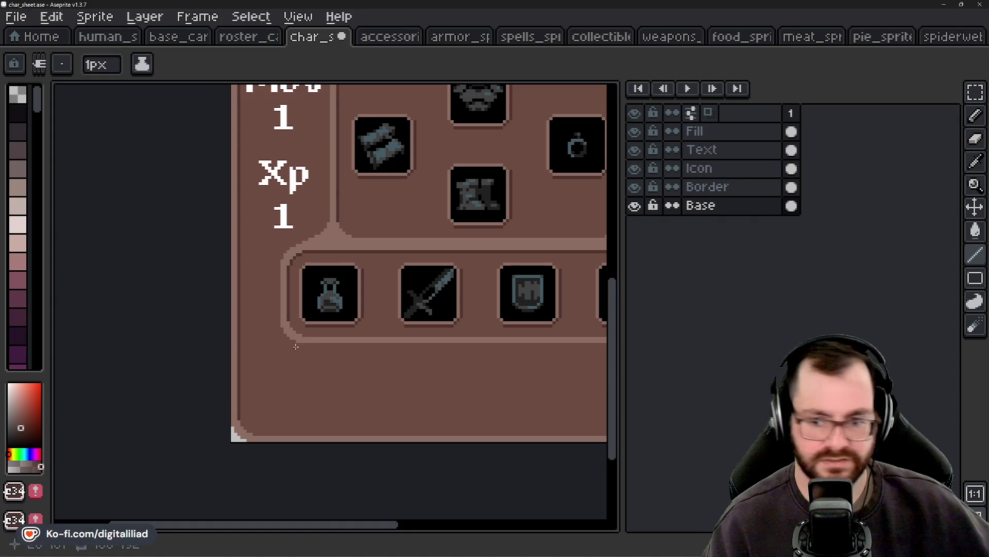
pyautogui.scroll(-1, 296, 346)
pyautogui.scroll(-1, 386, 224)
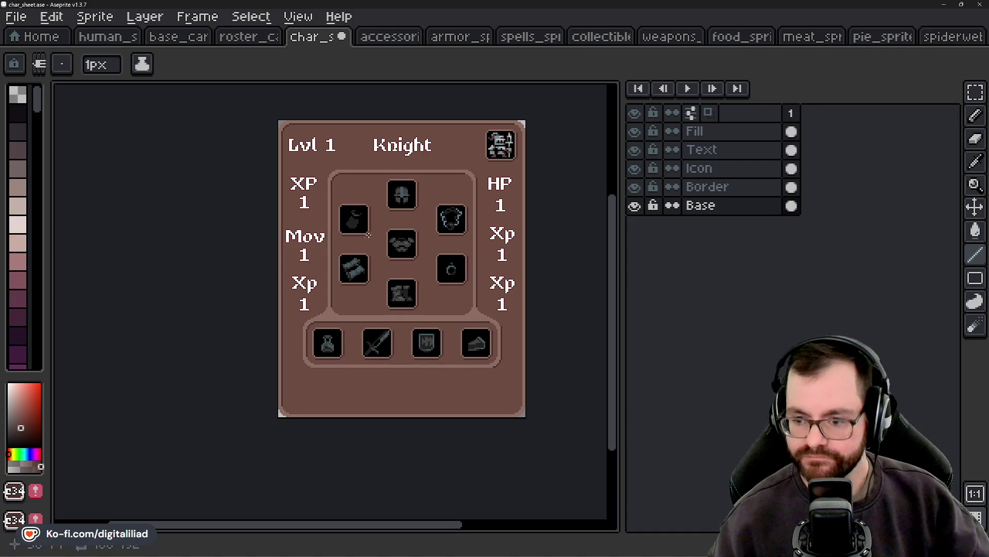
pyautogui.scroll(2, 367, 257)
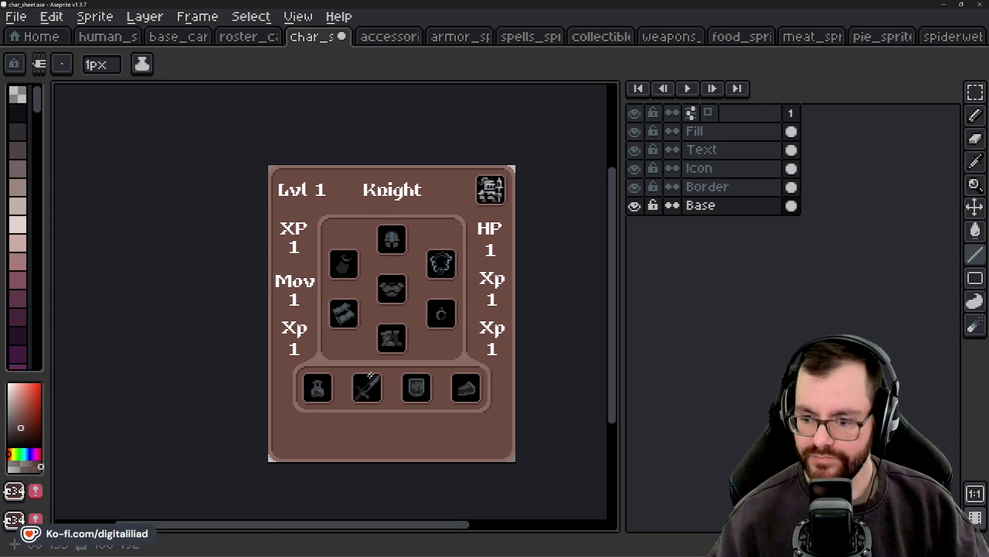
pyautogui.scroll(-2, 358, 392)
pyautogui.scroll(2, 381, 429)
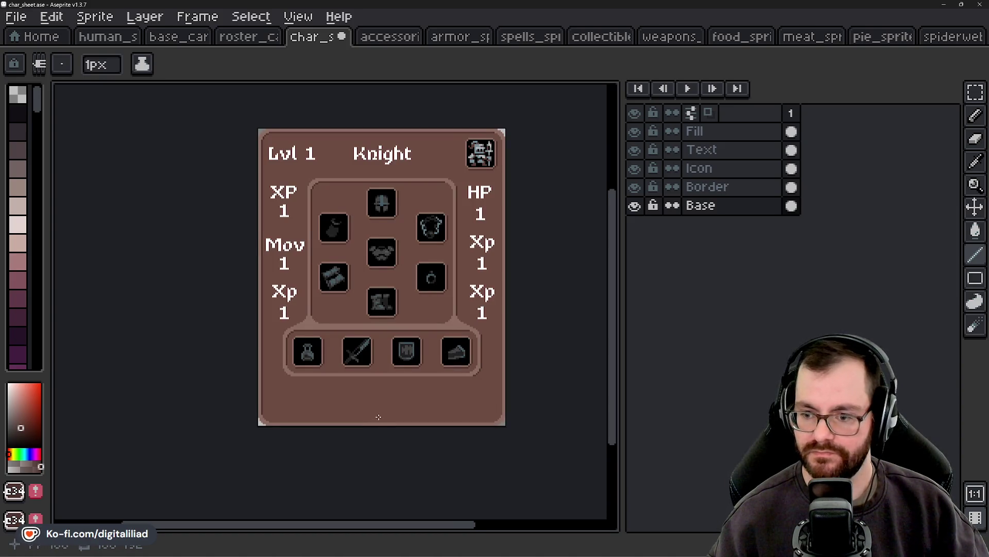
pyautogui.scroll(1, 379, 416)
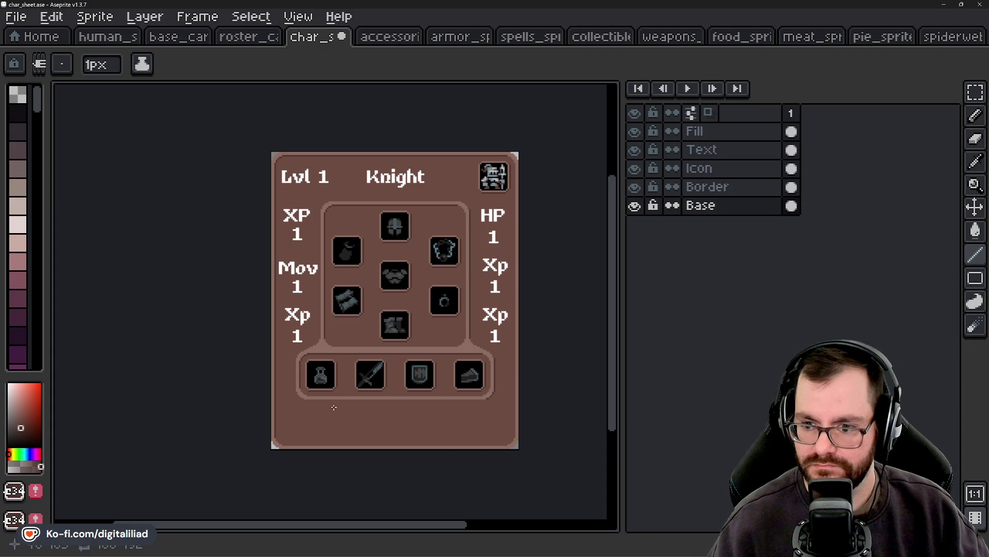
pyautogui.scroll(1, 334, 407)
pyautogui.scroll(1, 325, 412)
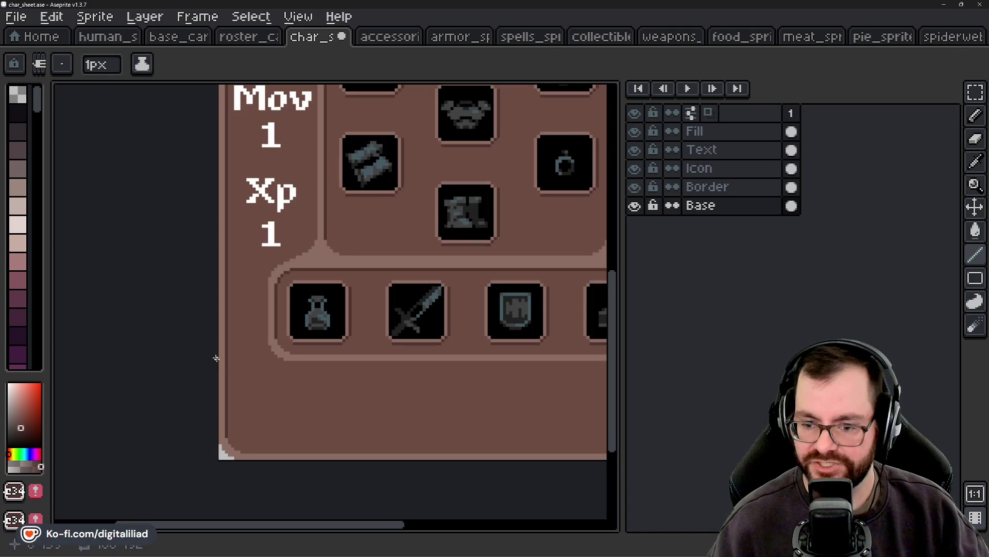
pyautogui.moveTo(437, 409); pyautogui.dragTo(325, 401)
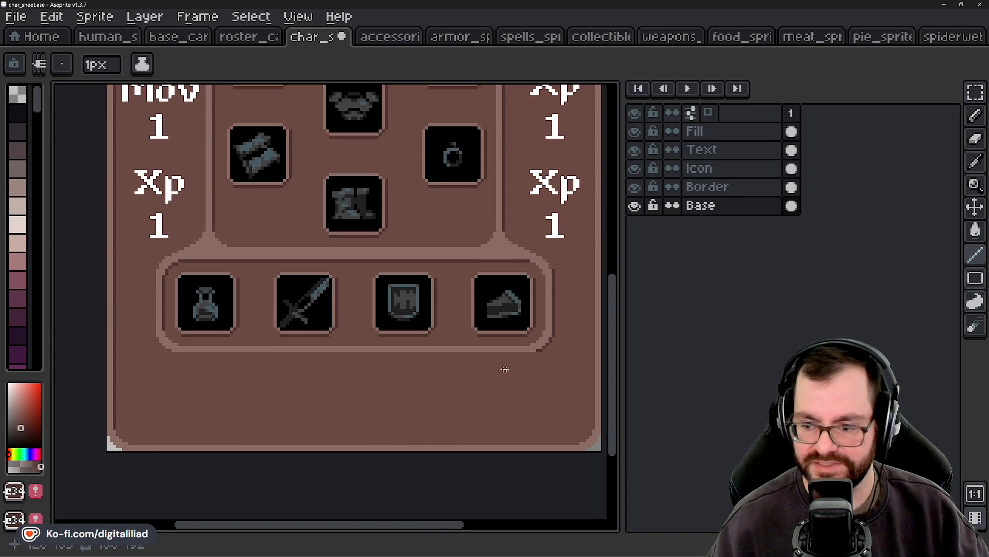
pyautogui.scroll(3, 394, 292)
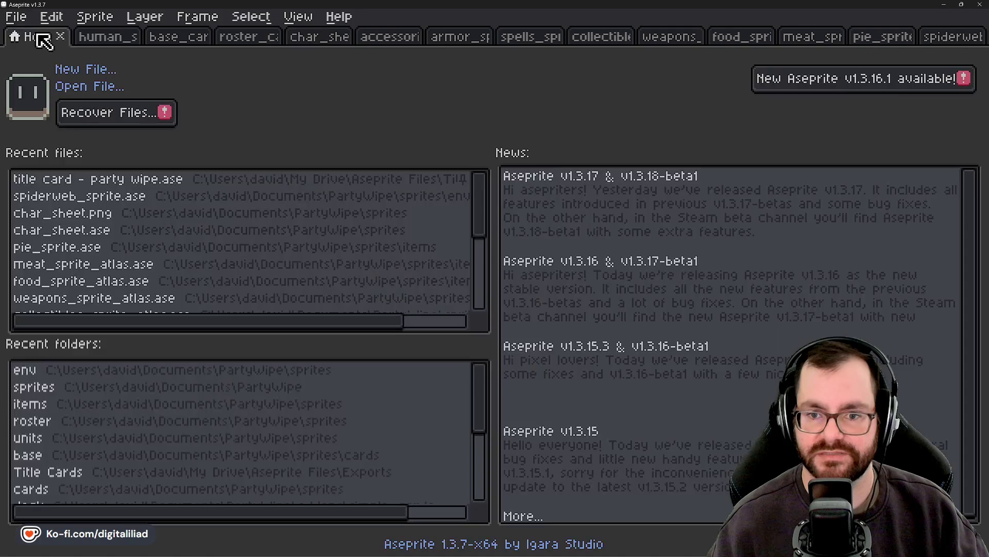
pyautogui.click(40, 37)
pyautogui.click(106, 37)
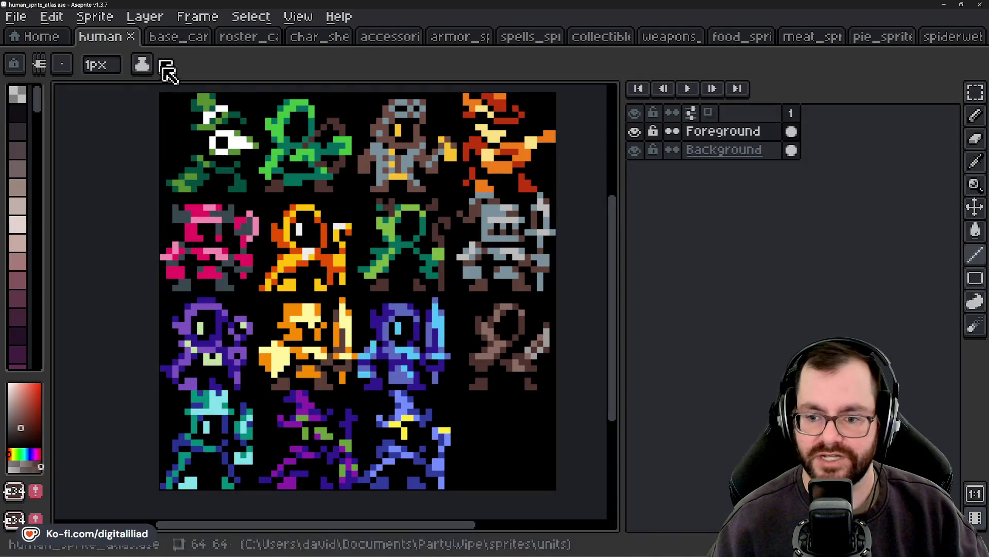
pyautogui.click(16, 16)
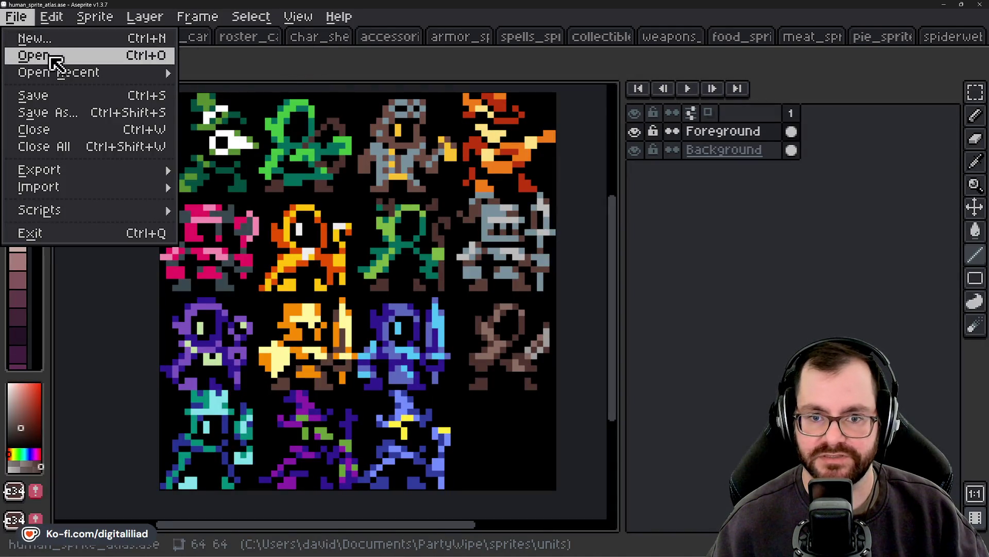
pyautogui.press('Escape')
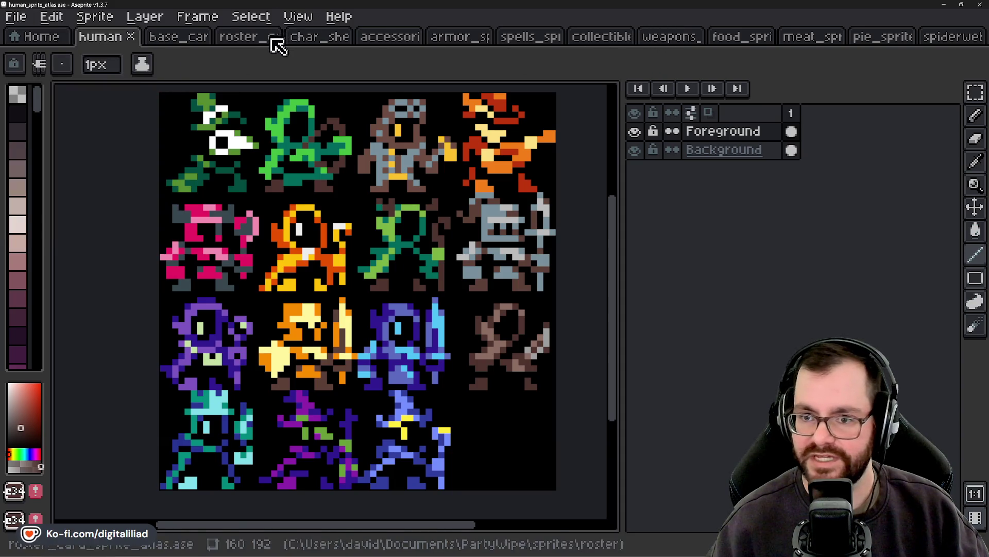
pyautogui.click(306, 37)
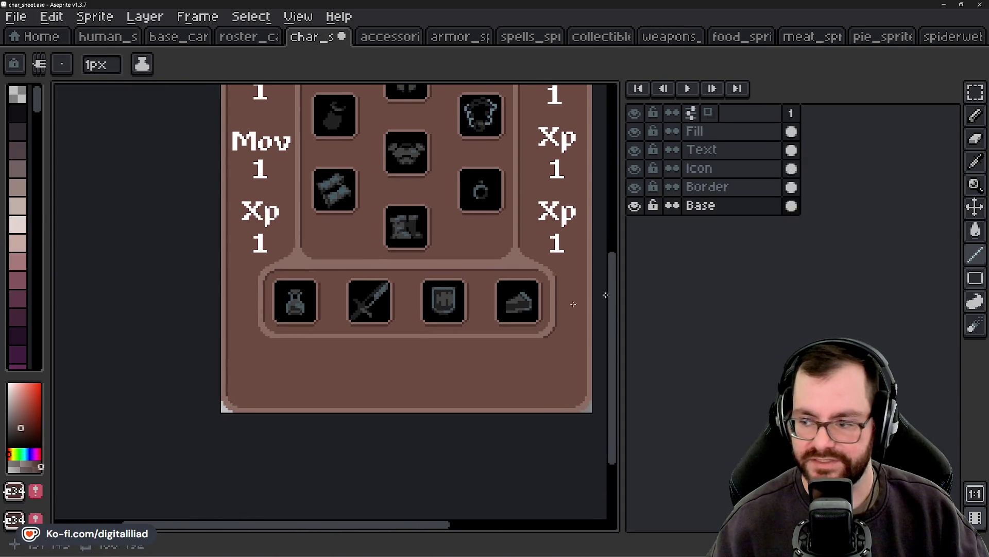
pyautogui.click(711, 189)
# Step: On the Text layer, marquee the Xp label under HP's 1 and delete it
pyautogui.scroll(1, 364, 293)
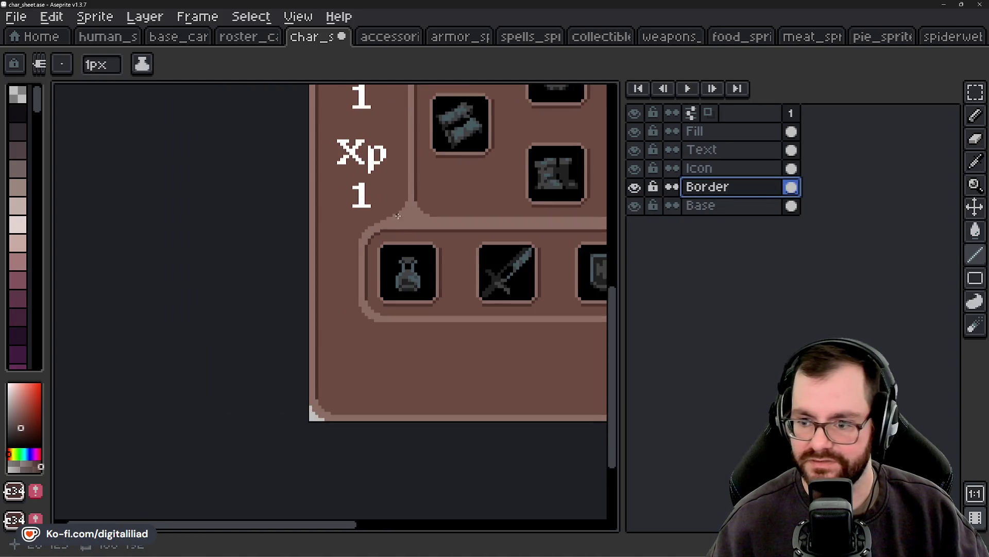
pyautogui.click(975, 92)
pyautogui.moveTo(450, 266); pyautogui.dragTo(314, 207)
pyautogui.moveTo(417, 233)
pyautogui.mouseDown()
pyautogui.moveTo(382, 308)
pyautogui.moveTo(193, 431)
pyautogui.moveTo(112, 421)
pyautogui.mouseUp()
pyautogui.click(702, 150)
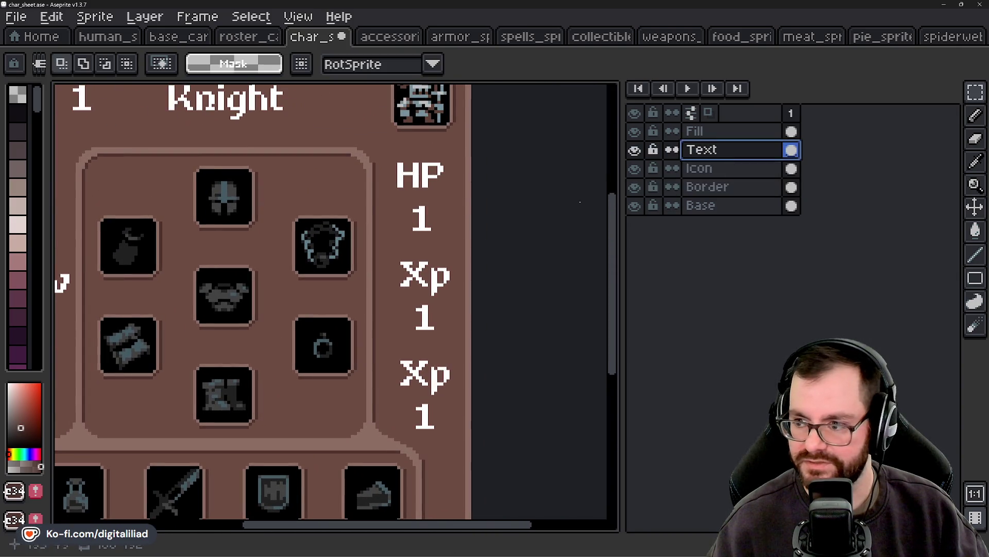
pyautogui.scroll(1, 443, 283)
pyautogui.scroll(1, 458, 289)
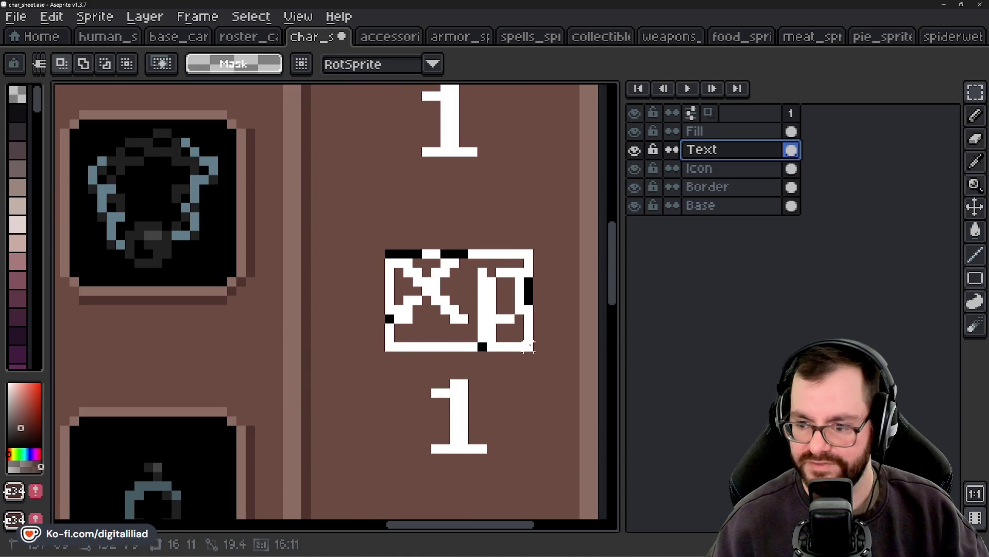
pyautogui.press('Delete')
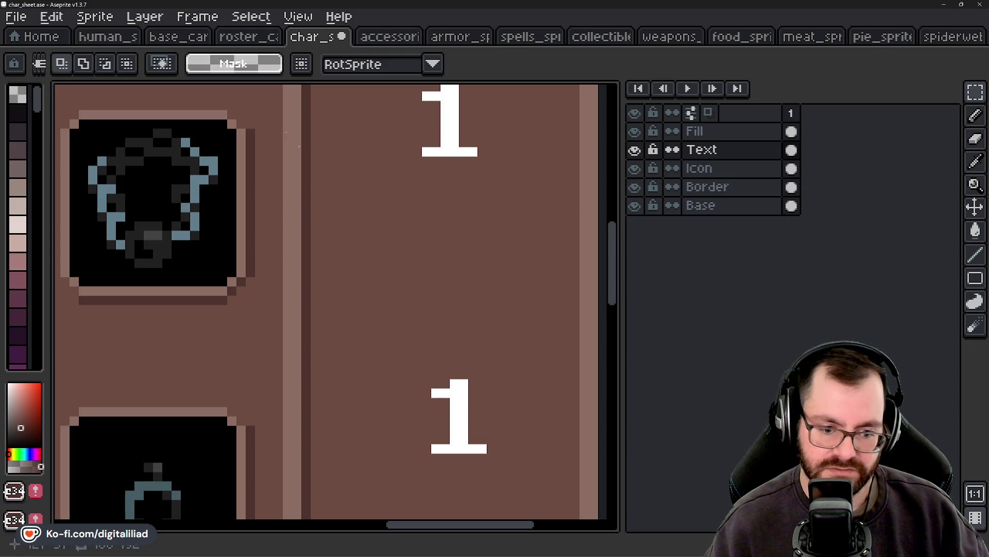
pyautogui.click(143, 19)
pyautogui.moveTo(94, 17)
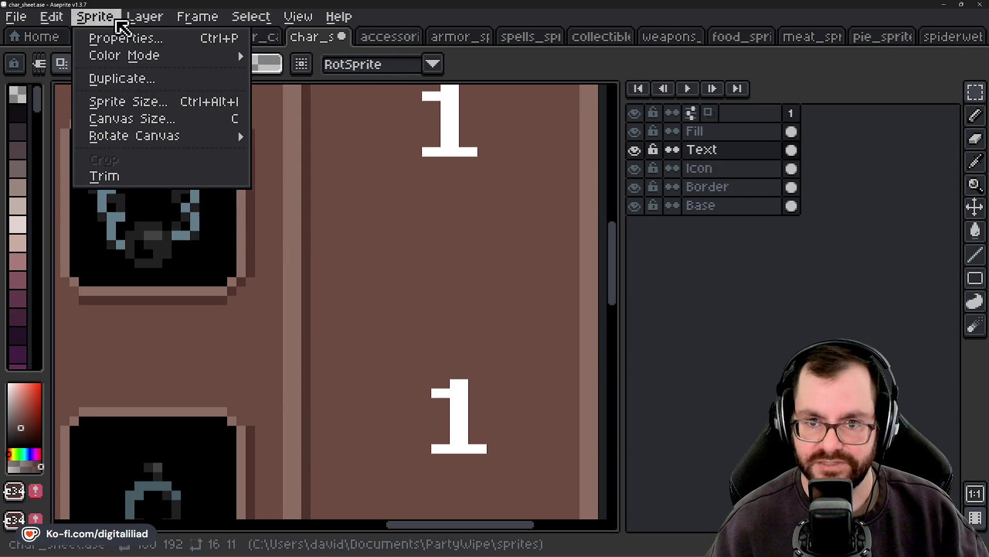
# Step: Pick white from the 1 digit as the text colour
pyautogui.moveTo(51, 16)
pyautogui.click(147, 444)
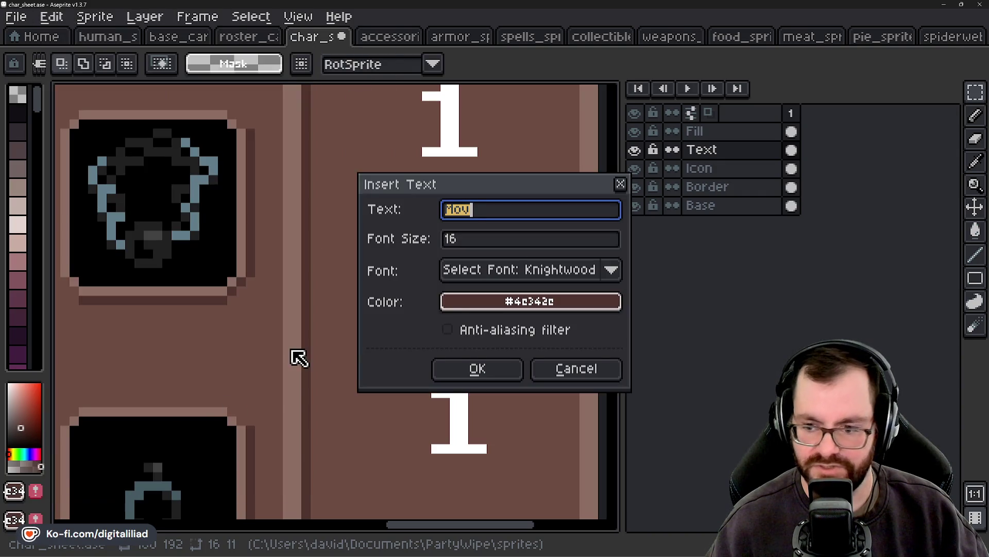
pyautogui.click(581, 375)
pyautogui.keyDown('alt'); pyautogui.click(453, 376); pyautogui.keyUp('alt')
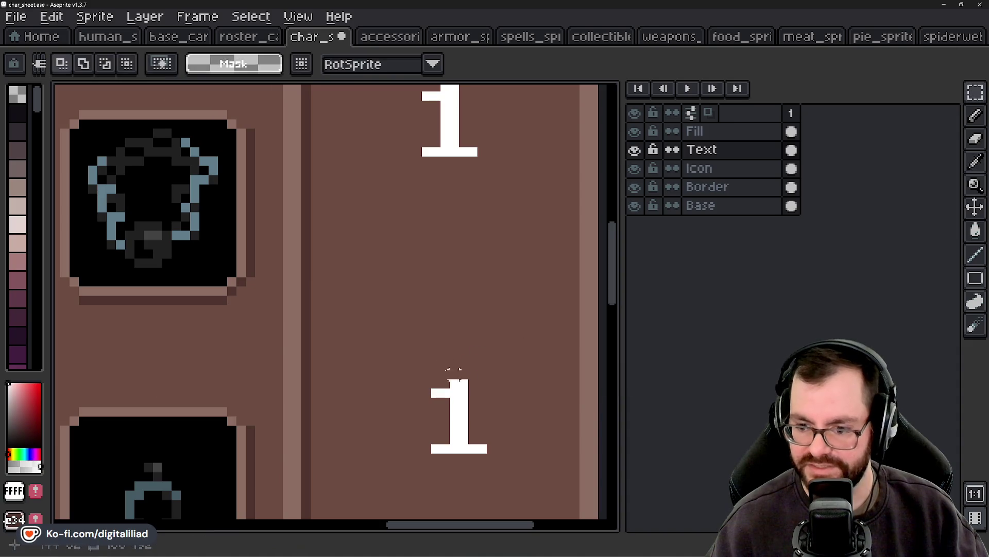
# Step: Insert the text 'Act' and drag it under HP 1, nudged up one pixel
pyautogui.click(52, 16)
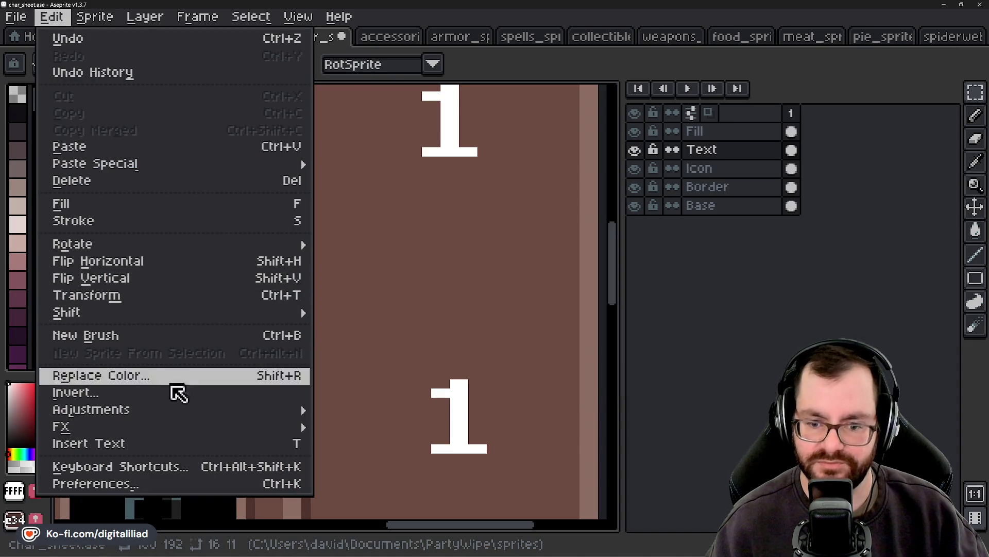
pyautogui.click(165, 446)
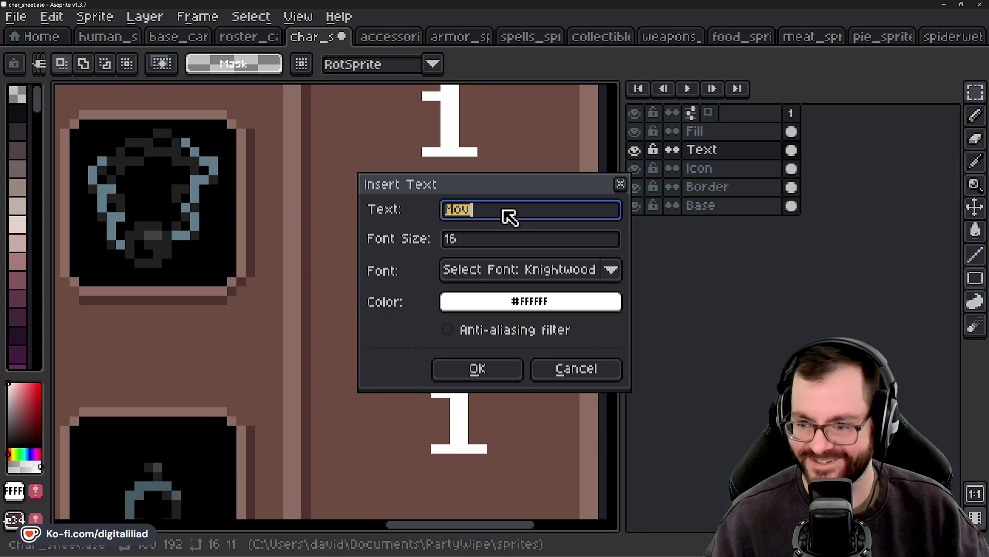
pyautogui.write('Act')
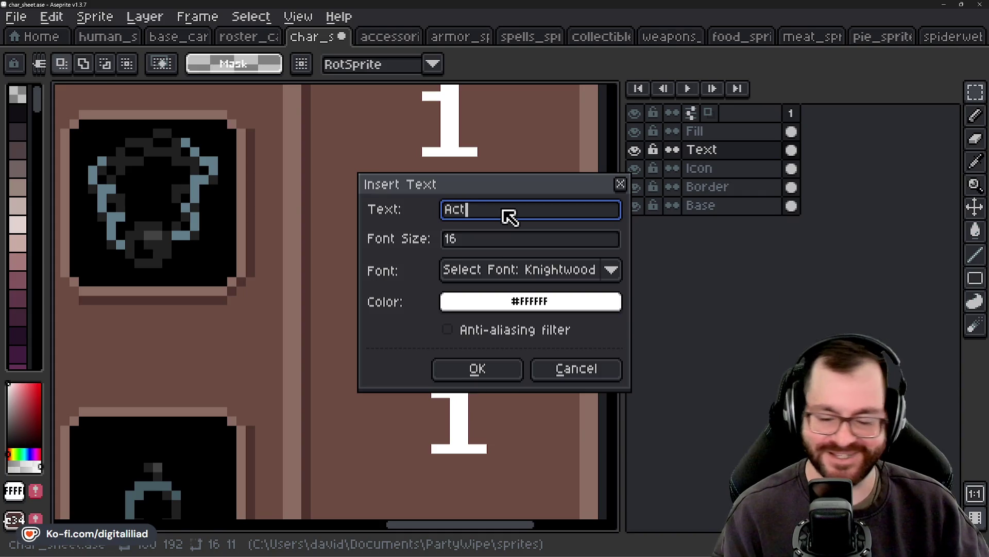
pyautogui.press('Return')
pyautogui.moveTo(369, 330); pyautogui.dragTo(496, 282)
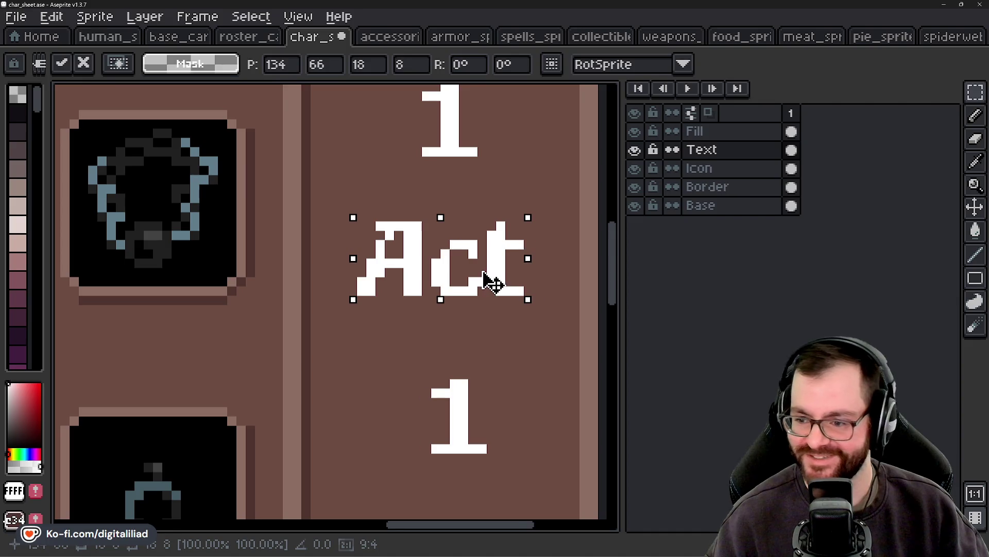
pyautogui.moveTo(479, 278); pyautogui.dragTo(471, 266)
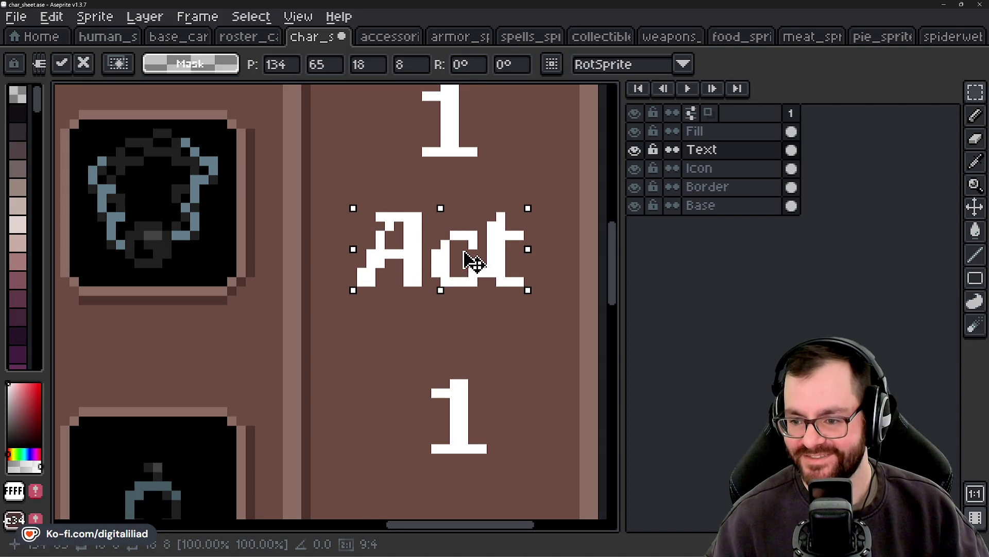
pyautogui.scroll(-2, 471, 267)
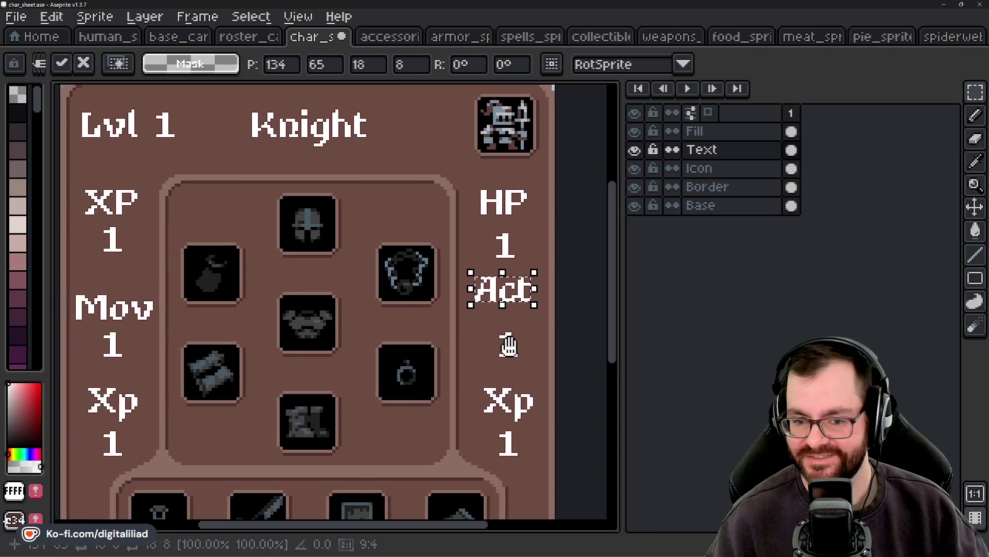
# Step: Drop the floating Act text in place on the card
pyautogui.scroll(-1, 504, 338)
pyautogui.scroll(2, 464, 309)
pyautogui.scroll(1, 444, 278)
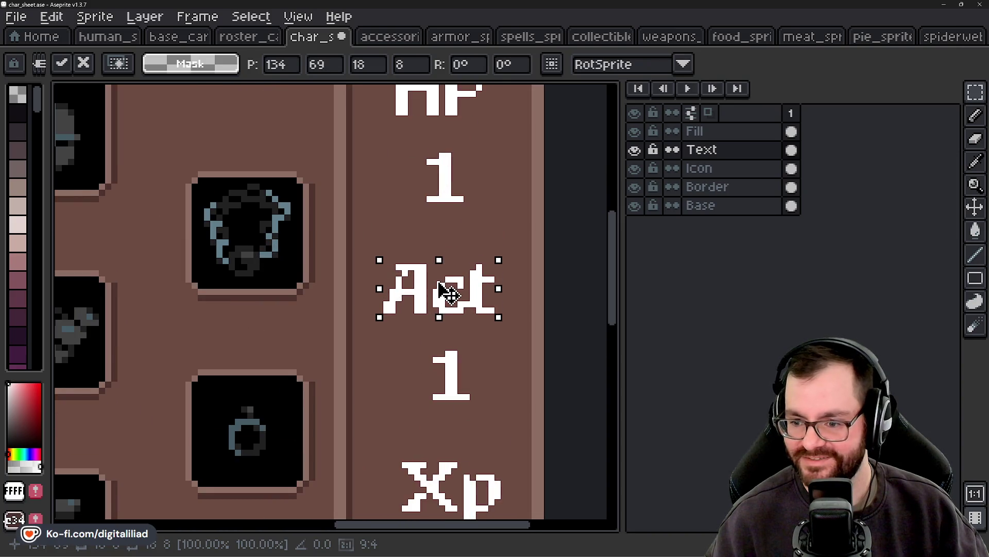
pyautogui.click(447, 232)
pyautogui.scroll(1, 447, 231)
pyautogui.scroll(1, 447, 232)
# Step: Select the 1 below HP and move it up two pixels
pyautogui.moveTo(413, 174); pyautogui.dragTo(432, 304)
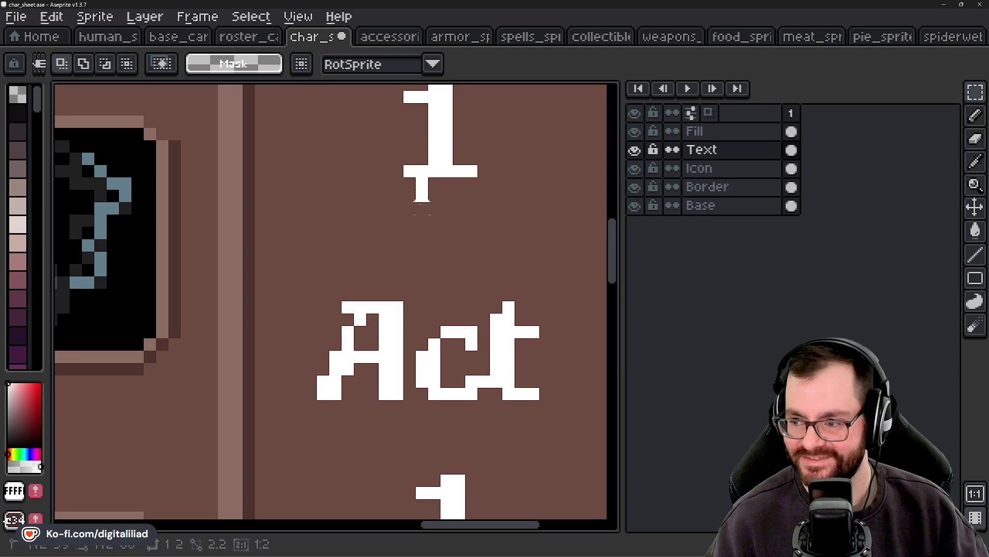
pyautogui.scroll(-2, 431, 294)
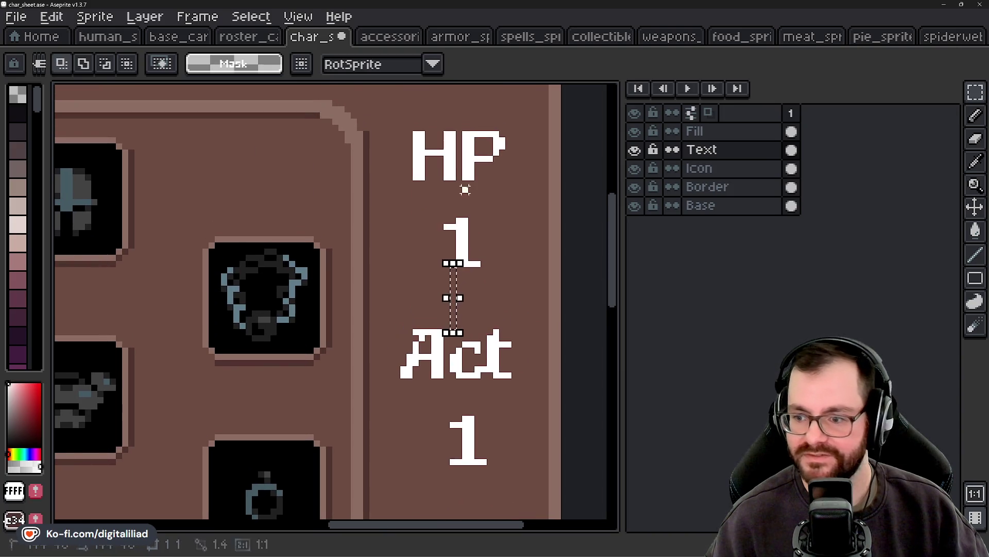
pyautogui.scroll(3, 460, 206)
pyautogui.moveTo(463, 170)
pyautogui.mouseDown()
pyautogui.moveTo(463, 257)
pyautogui.moveTo(474, 286)
pyautogui.mouseUp()
pyautogui.click(420, 281)
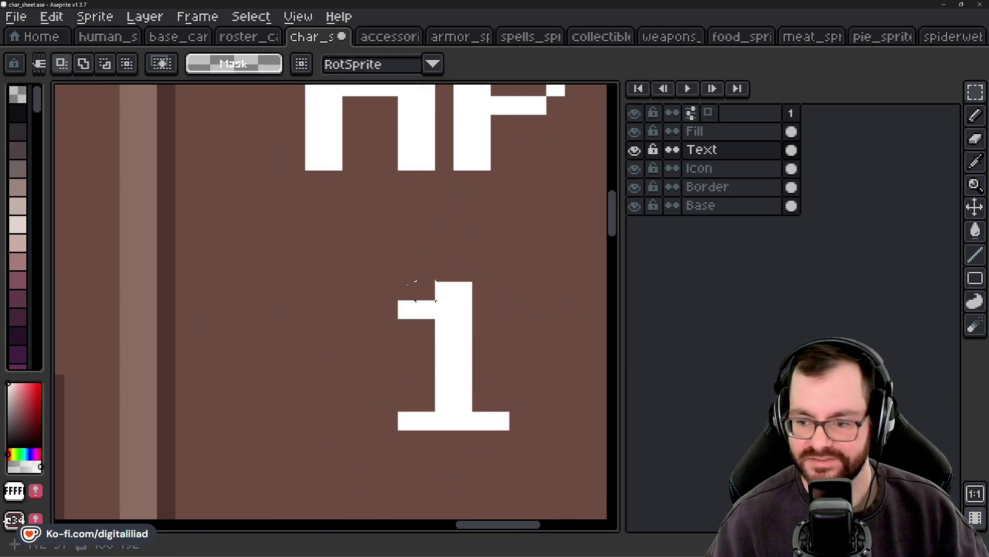
pyautogui.moveTo(358, 240); pyautogui.dragTo(569, 487)
pyautogui.click(497, 412)
pyautogui.moveTo(497, 412); pyautogui.dragTo(490, 376)
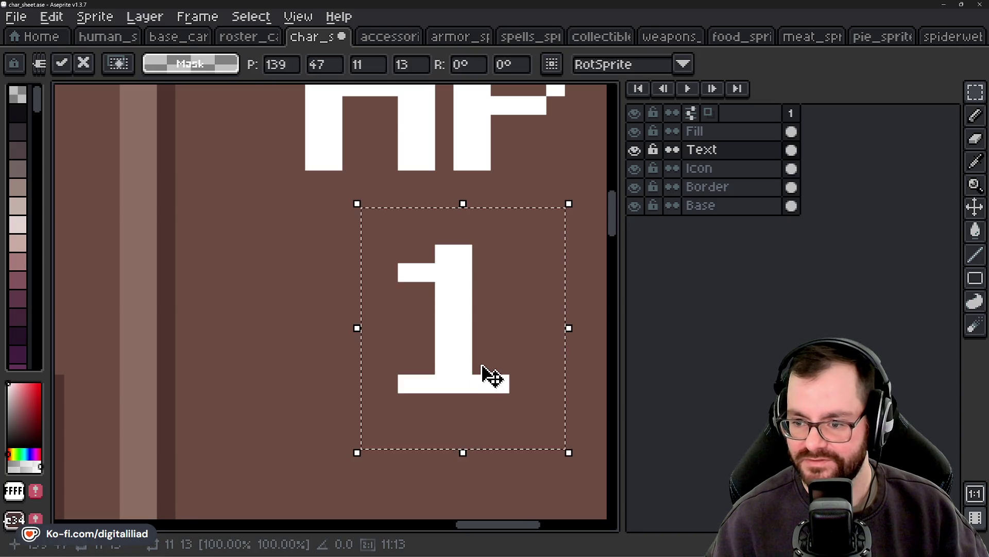
pyautogui.scroll(-1, 491, 376)
pyautogui.press('Return')
# Step: Try extending the bottom stroke of the t in Act, then undo it and deselect
pyautogui.moveTo(406, 417); pyautogui.dragTo(406, 356)
pyautogui.moveTo(382, 265); pyautogui.dragTo(411, 380)
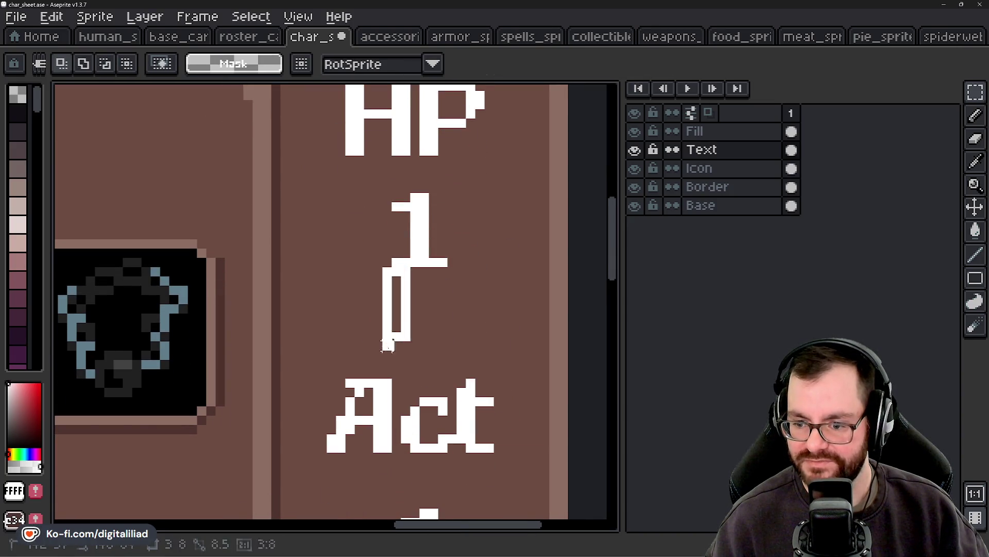
pyautogui.click(304, 318)
pyautogui.moveTo(367, 457)
pyautogui.mouseDown()
pyautogui.moveTo(389, 338)
pyautogui.moveTo(254, 338)
pyautogui.mouseUp()
pyautogui.scroll(2, 360, 320)
pyautogui.hscroll(3, 342, 399)
pyautogui.hscroll(3, 309, 421)
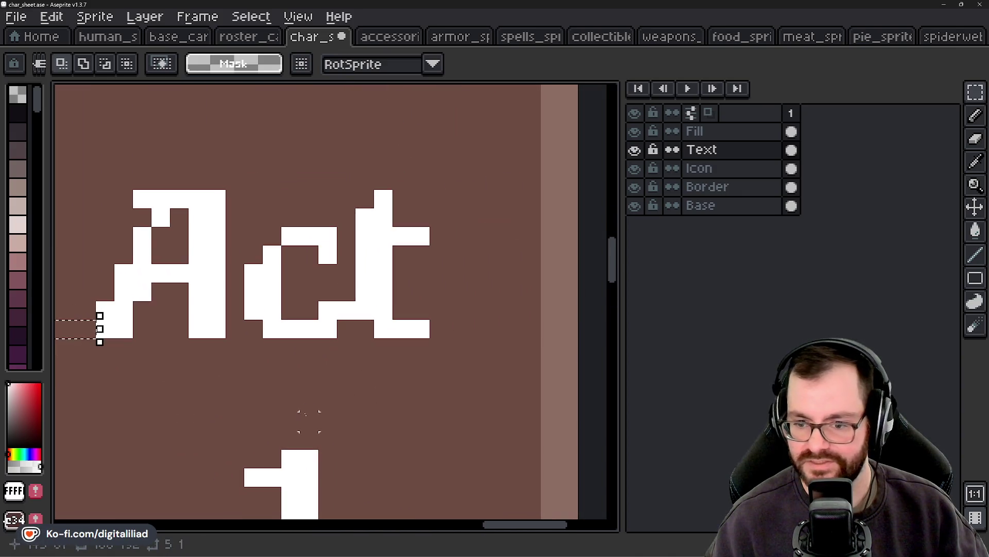
pyautogui.moveTo(432, 330); pyautogui.dragTo(520, 332)
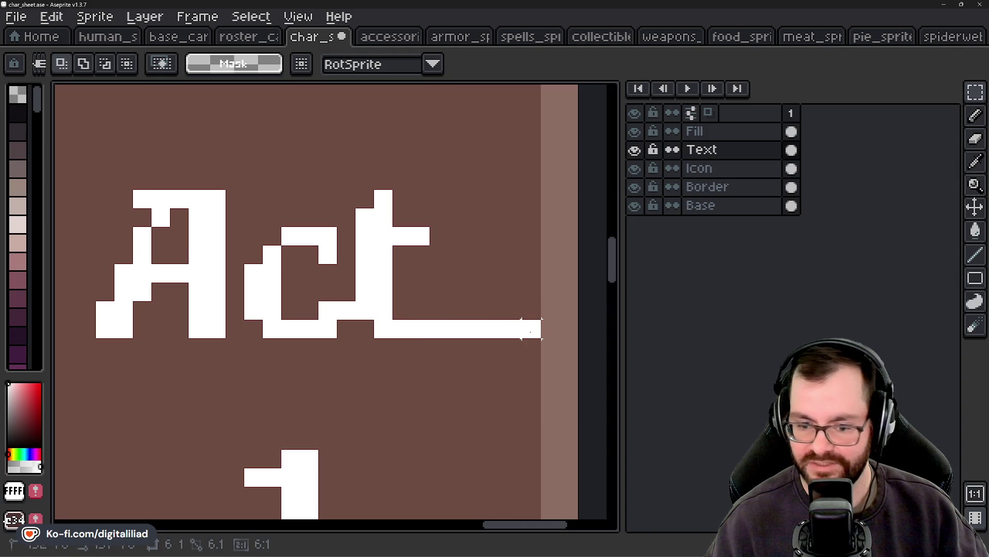
pyautogui.hotkey('ctrl', 'z')
pyautogui.hotkey('ctrl', 'd')
pyautogui.scroll(-4, 338, 379)
pyautogui.hscroll(-2, 403, 368)
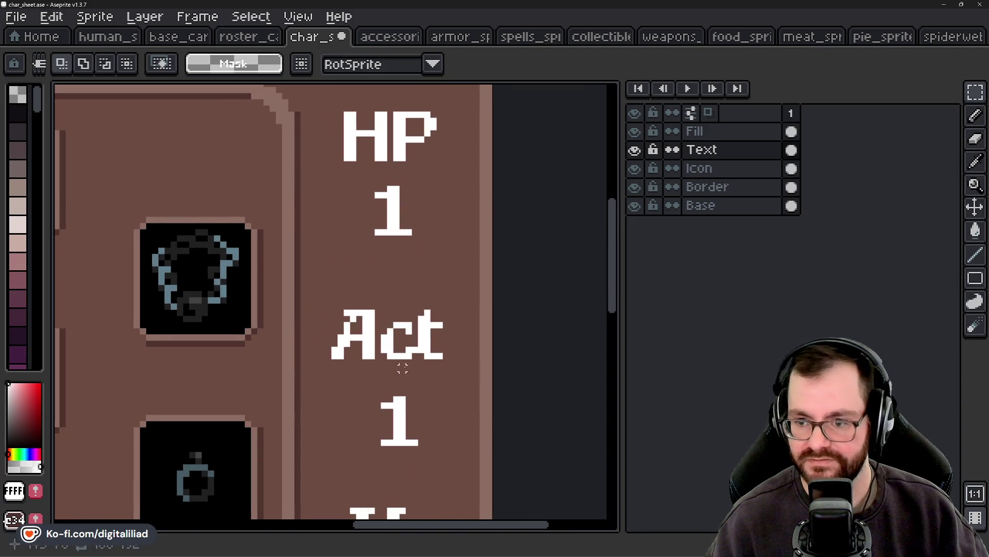
pyautogui.scroll(-1, 402, 343)
pyautogui.scroll(-1, 464, 356)
pyautogui.scroll(-1, 481, 369)
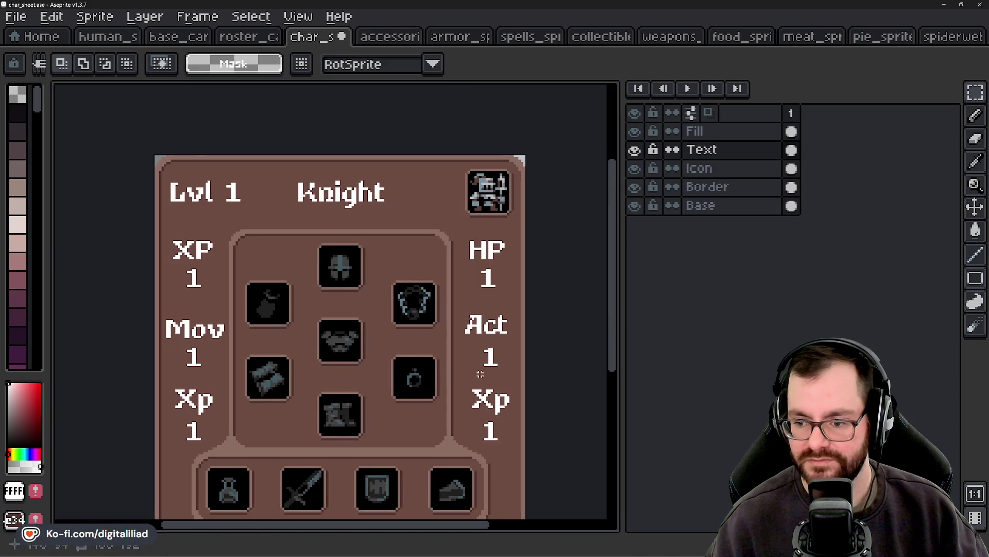
# Step: Select and delete the lower-left Xp label, leaving its lone 1
pyautogui.moveTo(481, 371); pyautogui.dragTo(480, 344)
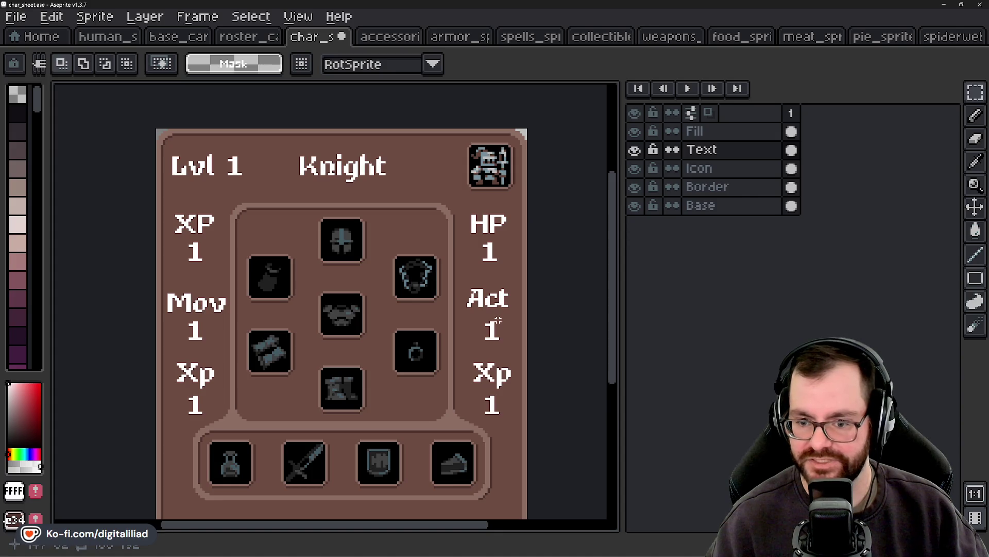
pyautogui.moveTo(497, 367); pyautogui.dragTo(490, 337)
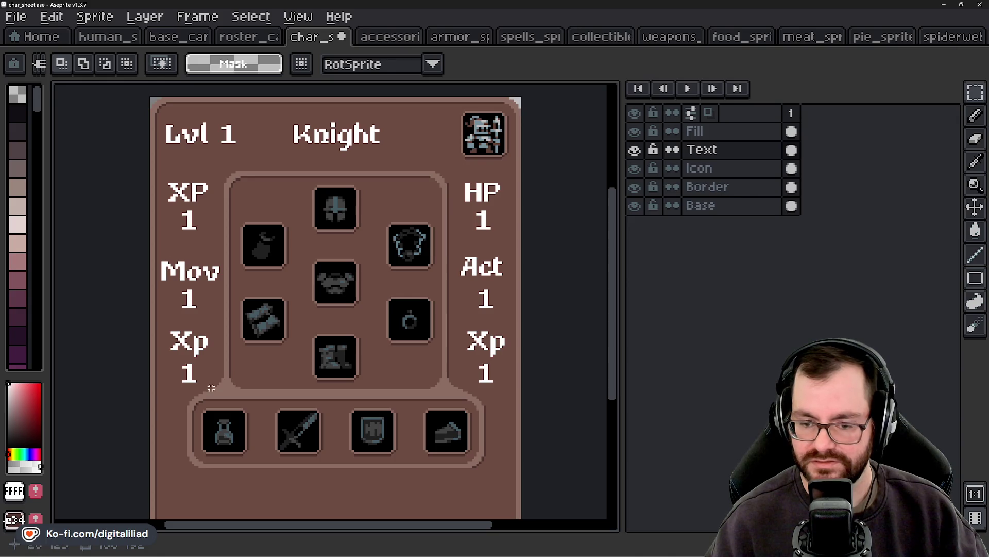
pyautogui.scroll(1, 209, 360)
pyautogui.scroll(1, 229, 311)
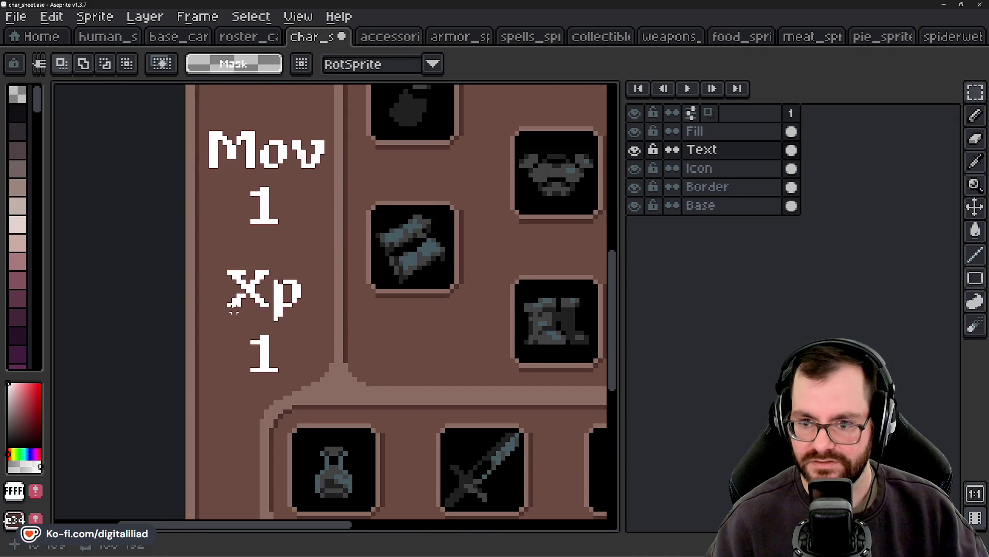
pyautogui.scroll(1, 237, 309)
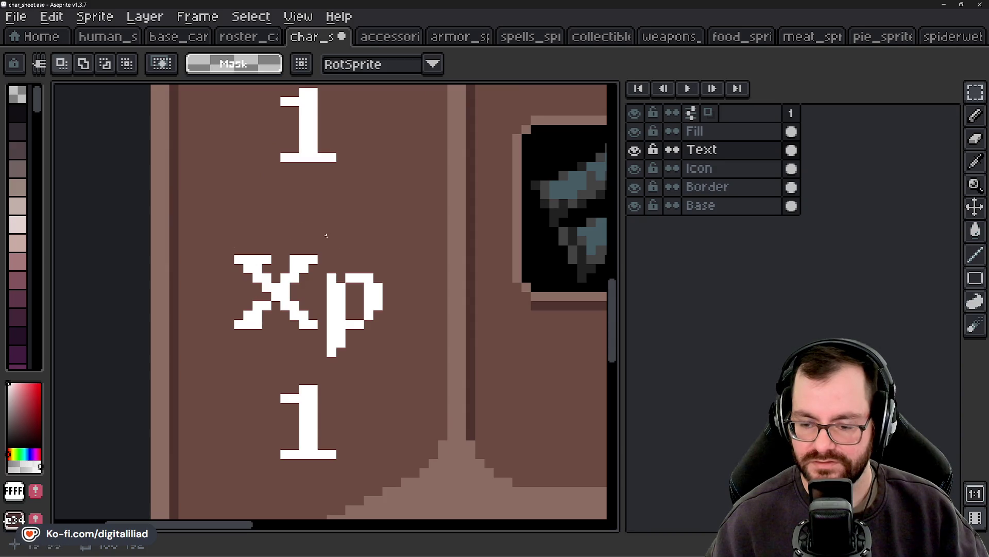
pyautogui.moveTo(216, 226)
pyautogui.mouseDown()
pyautogui.moveTo(364, 298)
pyautogui.moveTo(412, 374)
pyautogui.mouseUp()
pyautogui.scroll(-1, 412, 374)
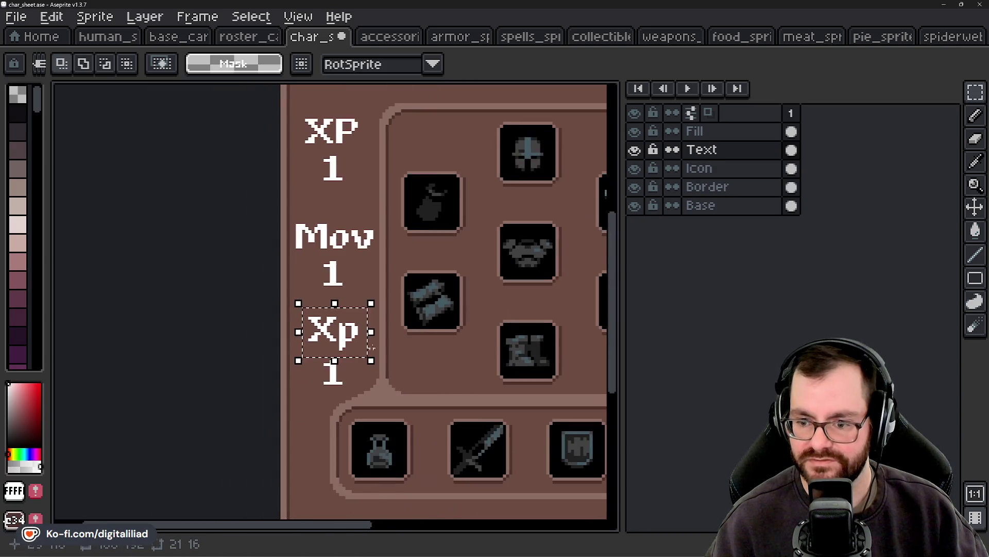
pyautogui.scroll(-1, 210, 347)
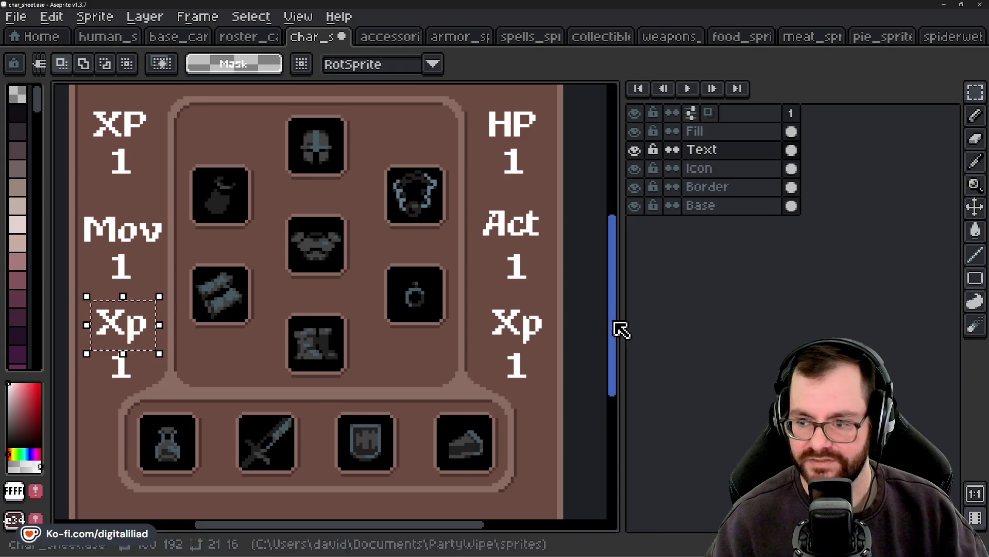
pyautogui.moveTo(279, 345); pyautogui.dragTo(432, 338)
pyautogui.scroll(2, 347, 311)
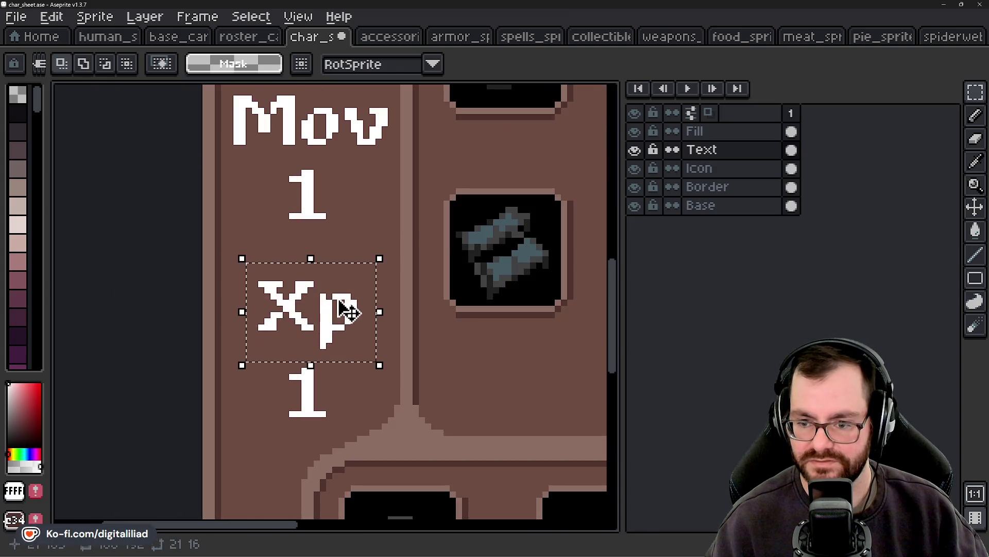
pyautogui.press('Delete')
# Step: Bring up the Insert Text dialog for the replacement label
pyautogui.scroll(-2, 322, 278)
pyautogui.moveTo(323, 281)
pyautogui.mouseDown()
pyautogui.moveTo(184, 340)
pyautogui.moveTo(404, 323)
pyautogui.mouseUp()
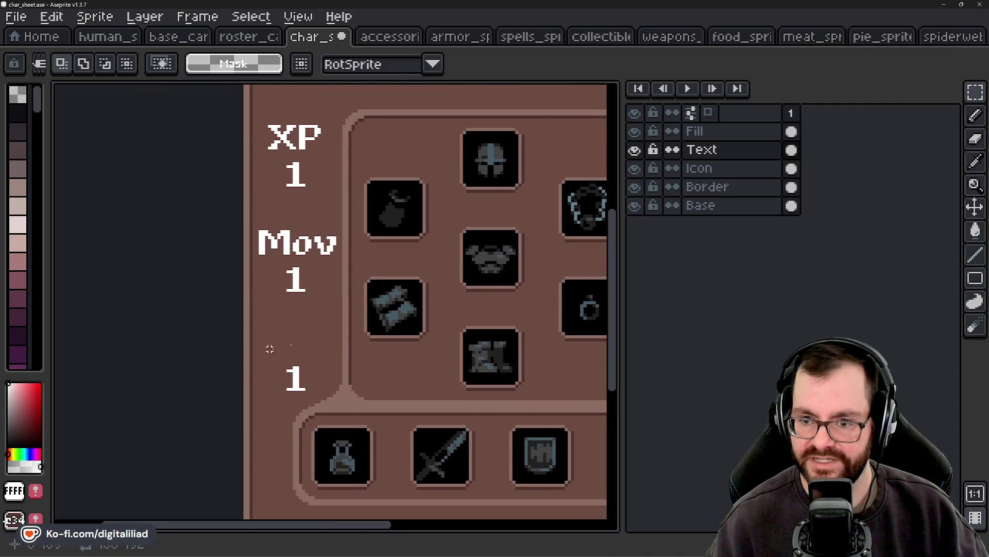
pyautogui.hscroll(4, 270, 349)
pyautogui.hotkey('ctrl', 'shift', 't')
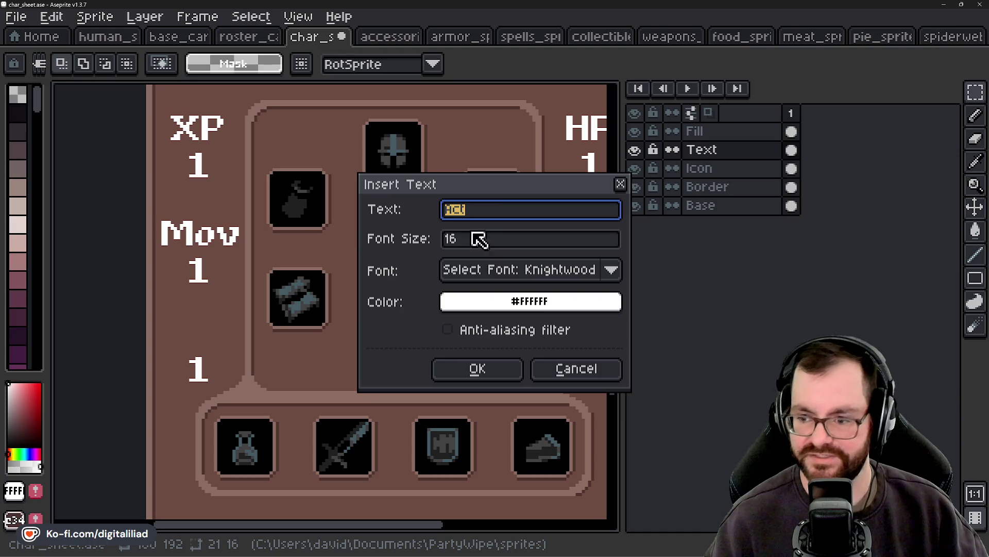